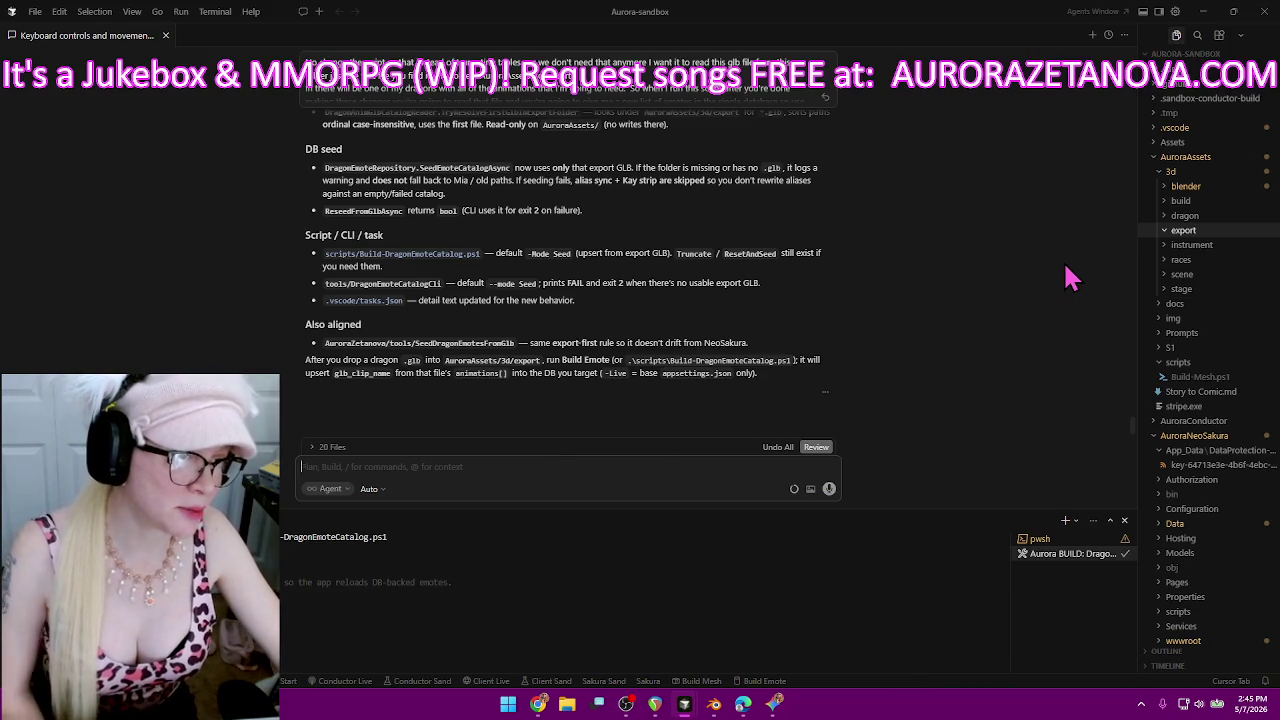
Add a new empty file named emote.xls to the AuroraAssets docs folder and open it.
left_click(1198, 304)
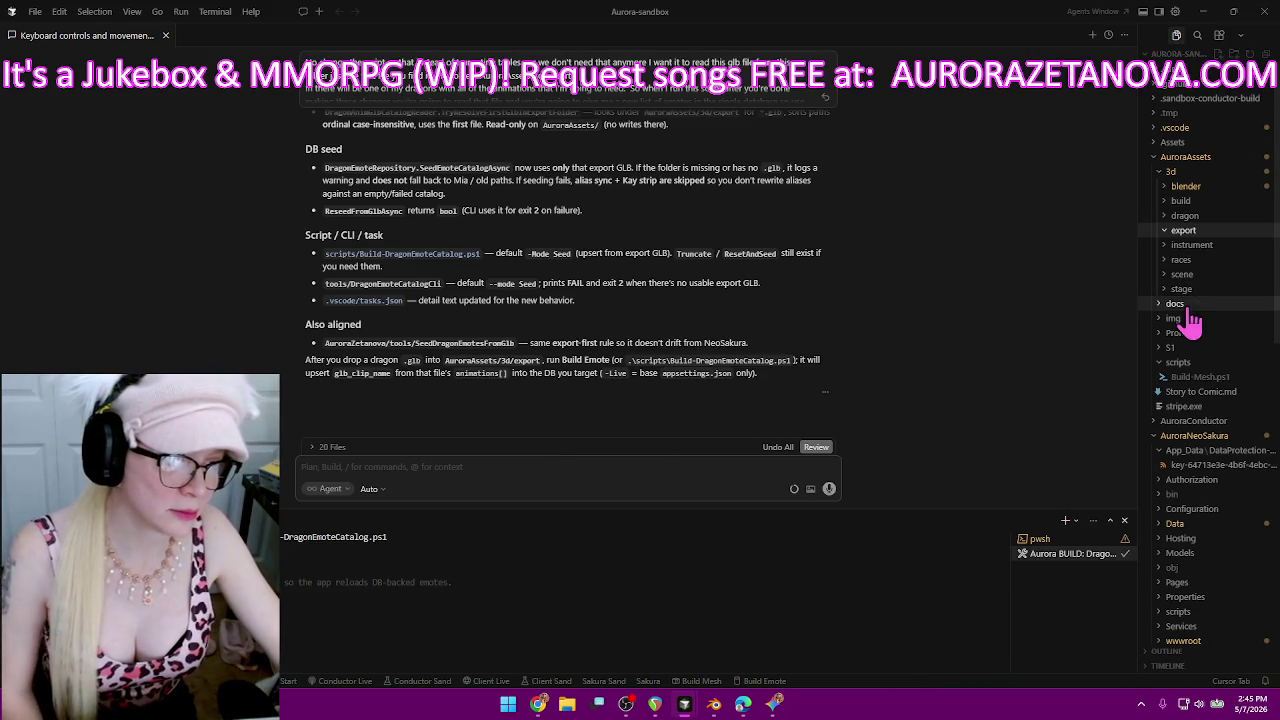
right_click(1210, 305)
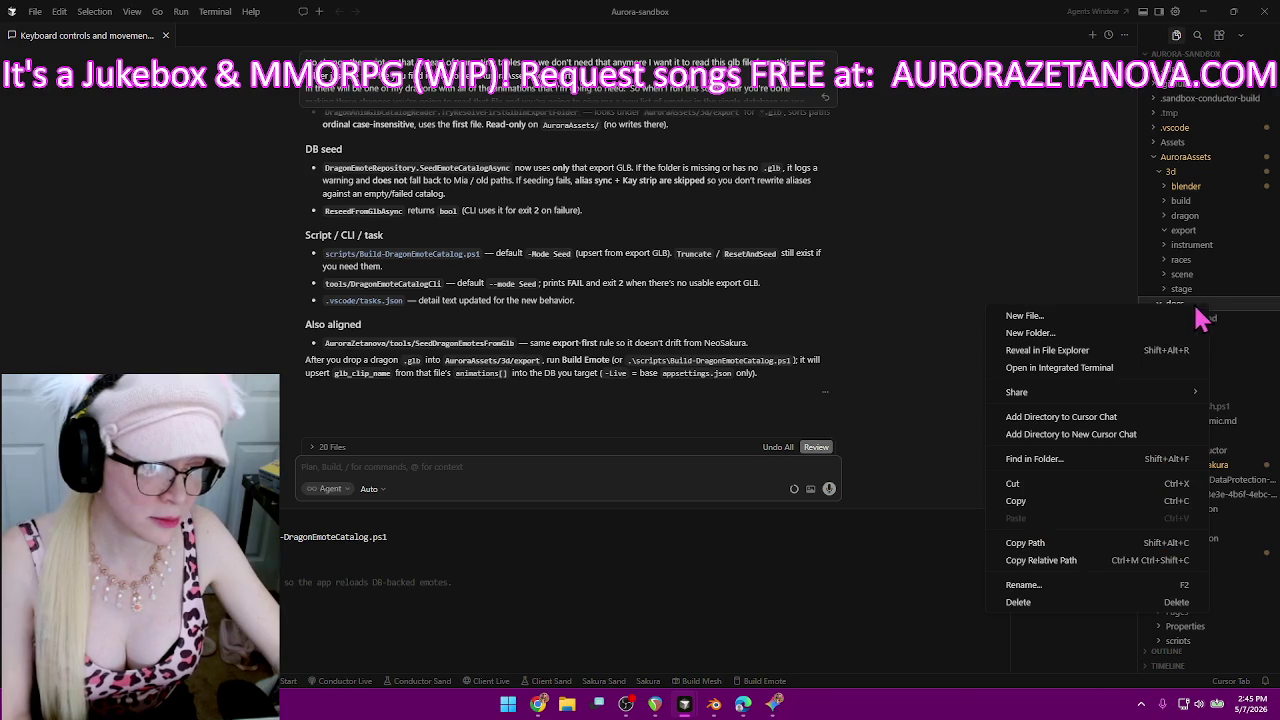
left_click(1030, 246)
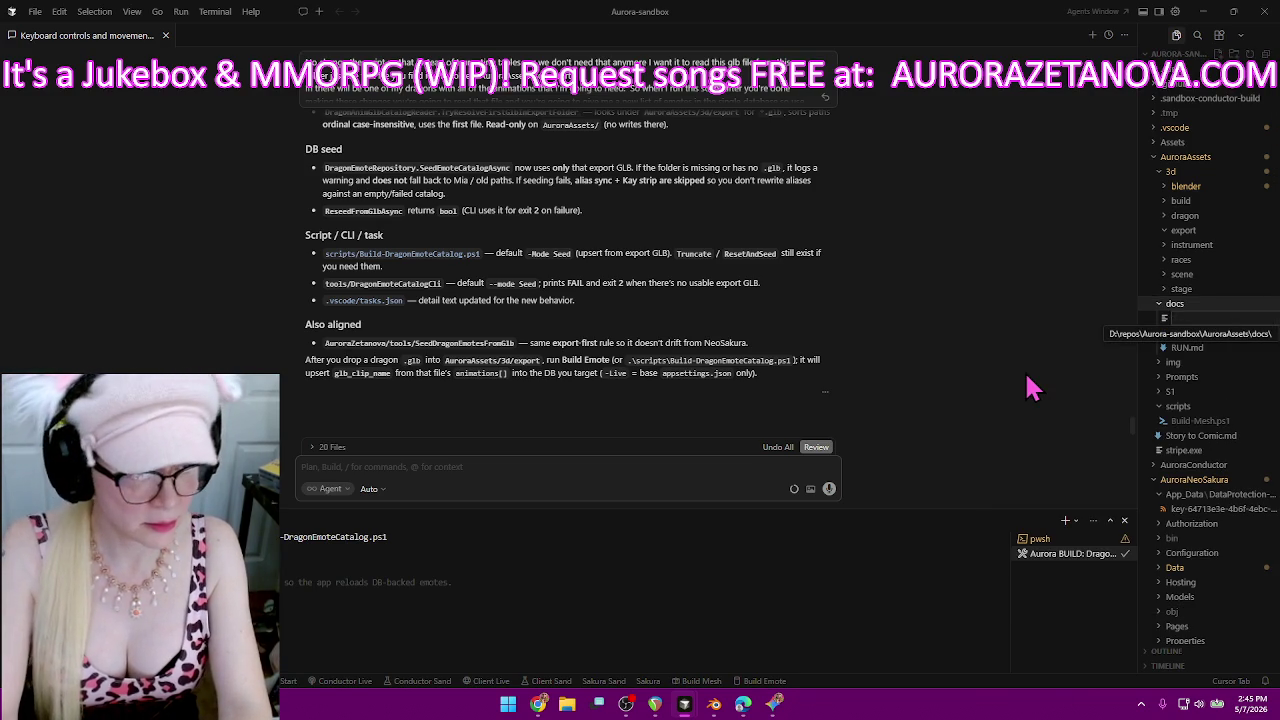
type("emote")
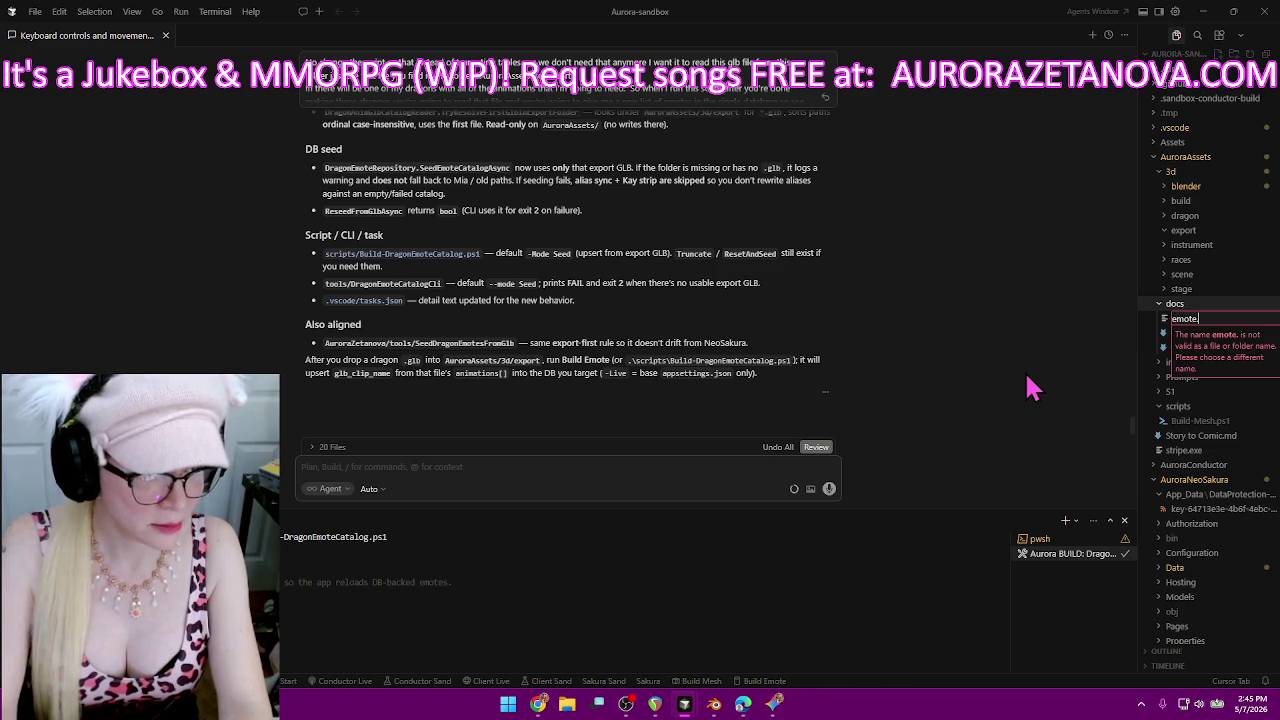
type(".xls")
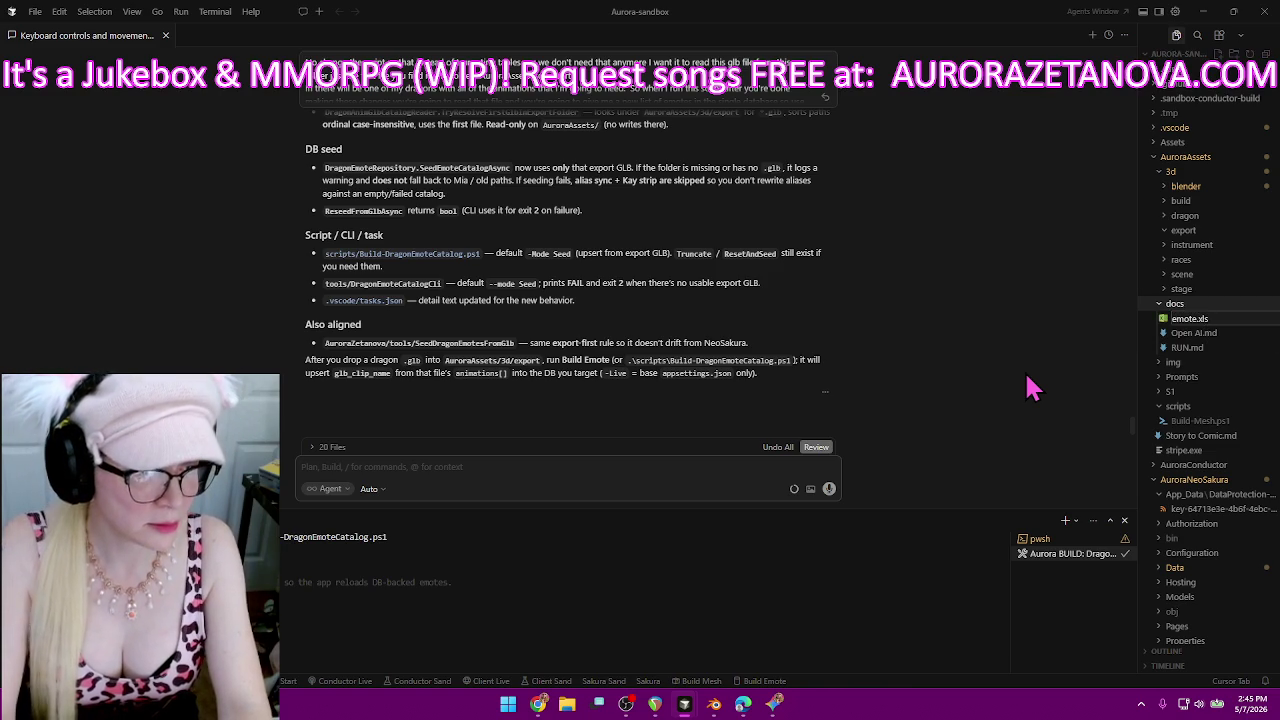
key("Return")
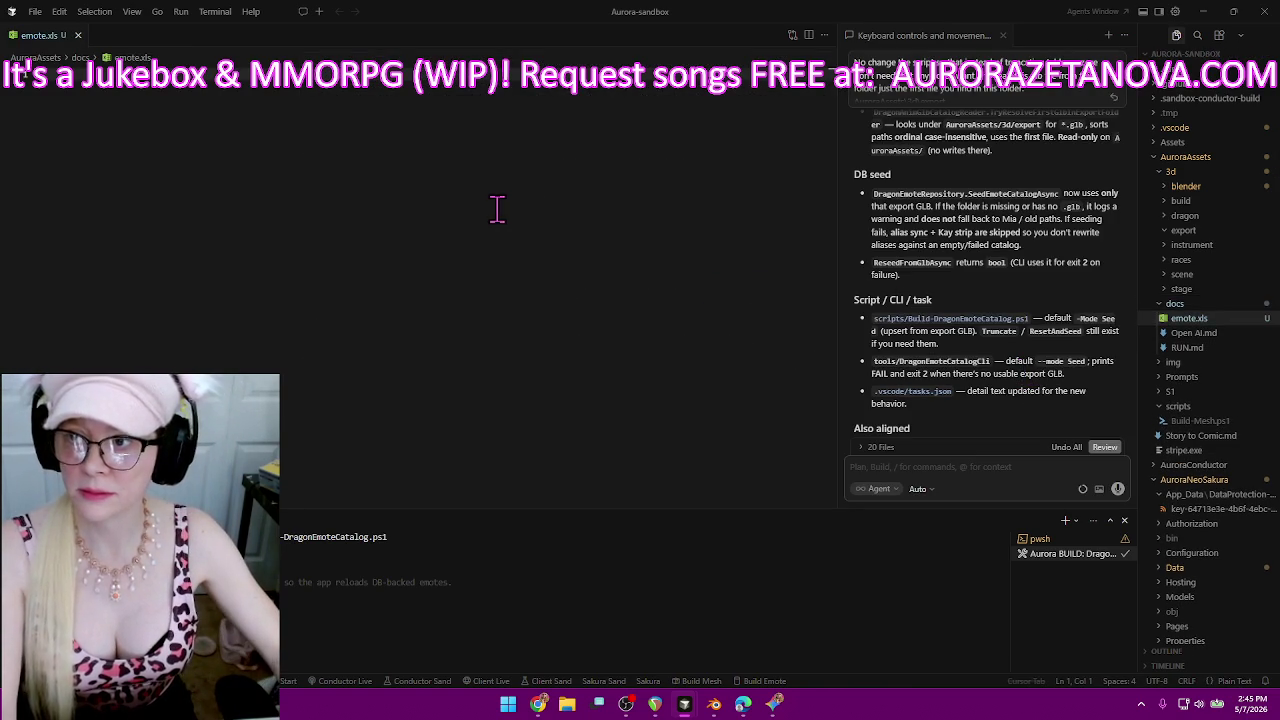
Look through the context menus for emote.xls in the file tree and on its editor tab.
right_click(1217, 322)
key("Escape")
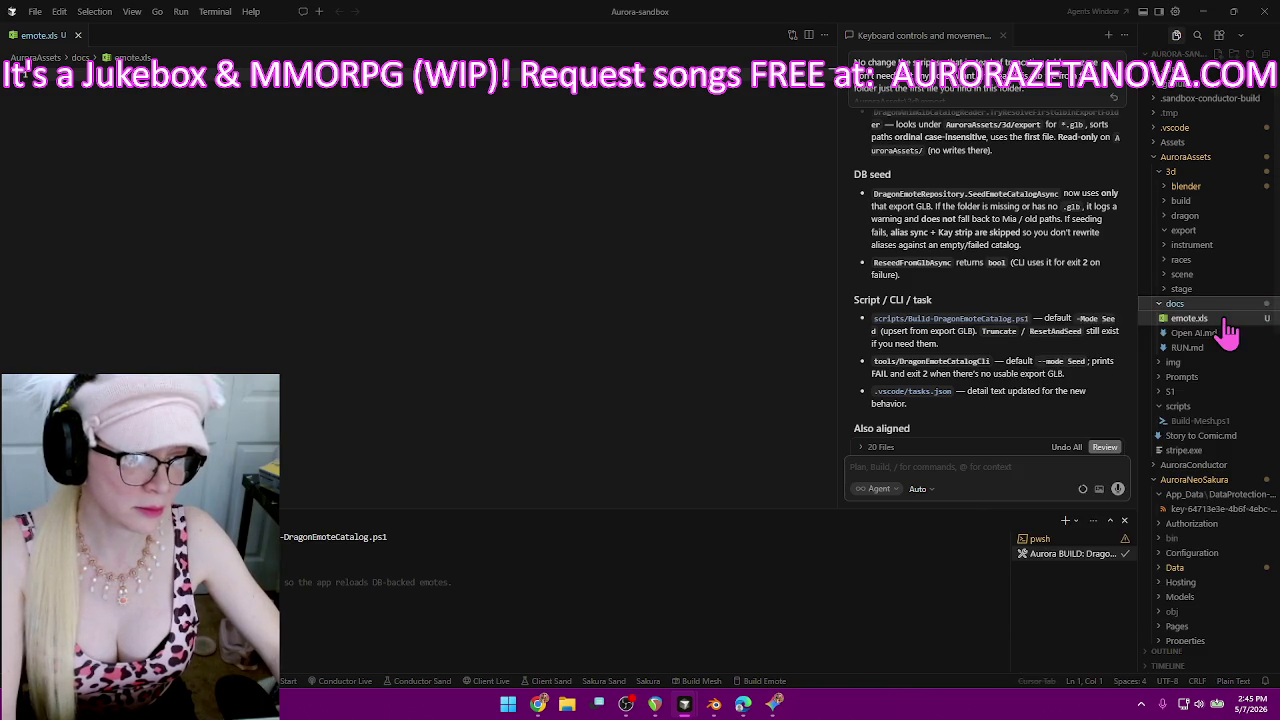
right_click(1224, 322)
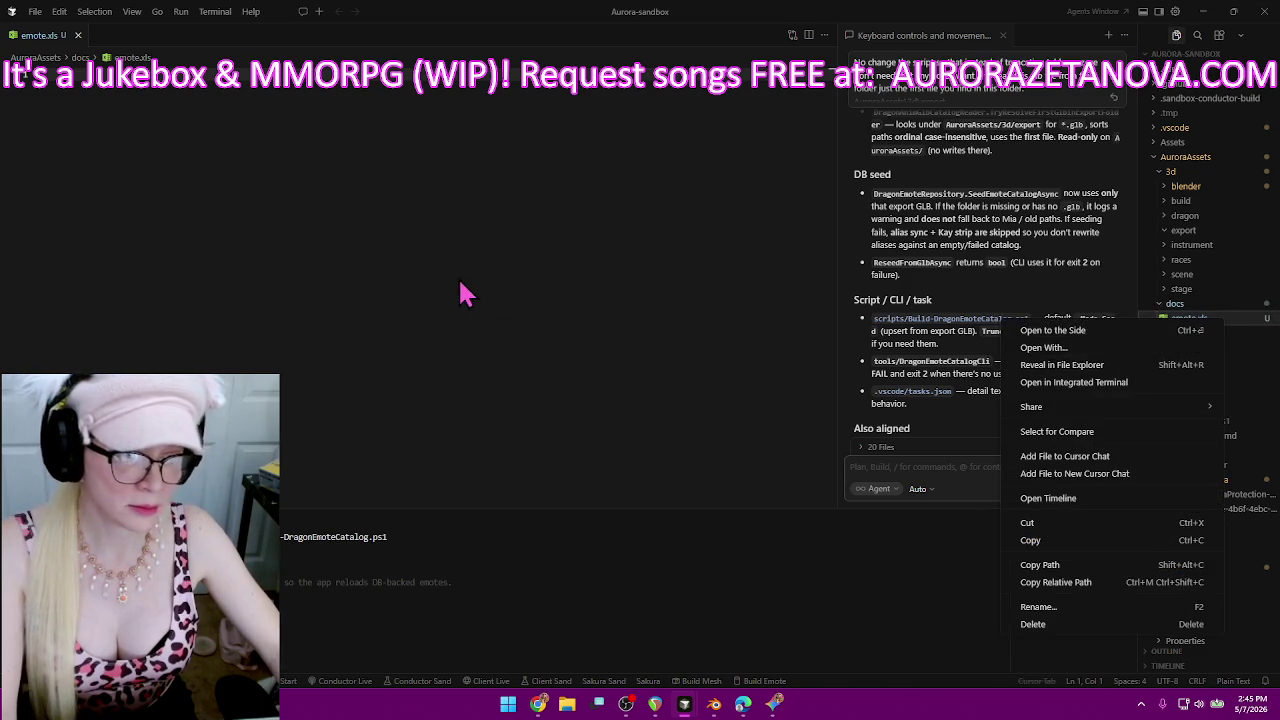
key("Escape")
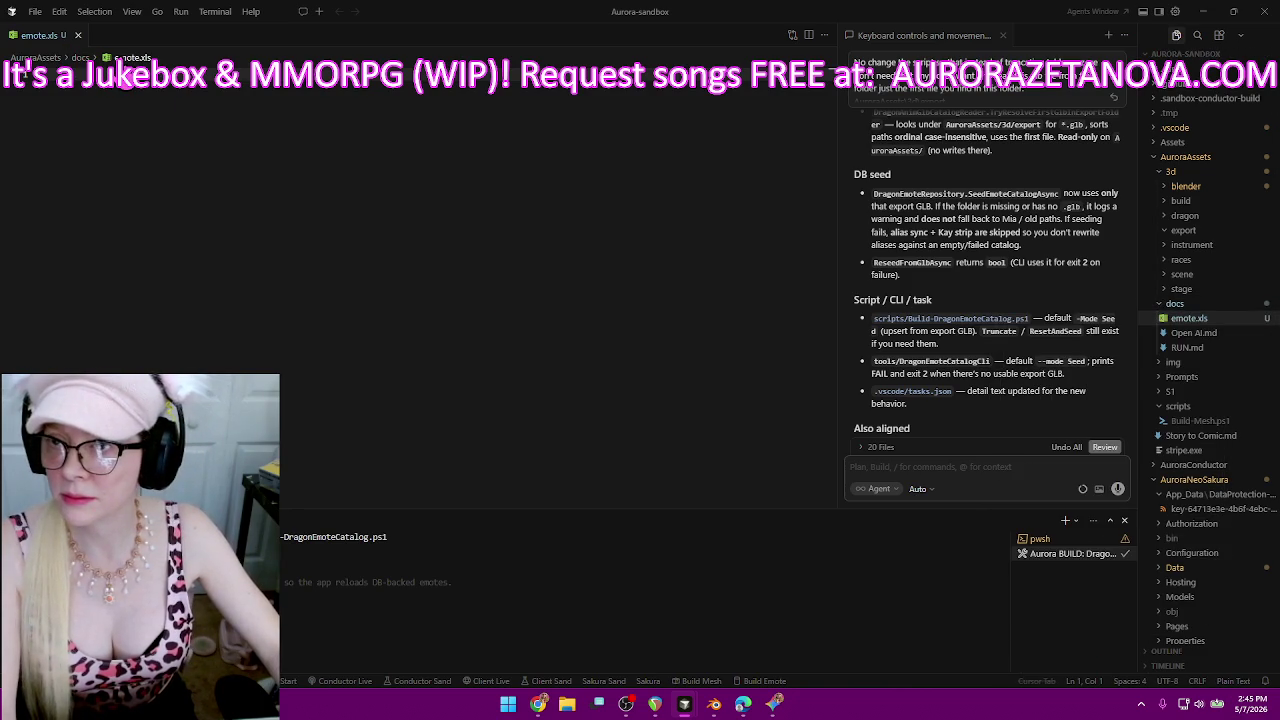
right_click(44, 40)
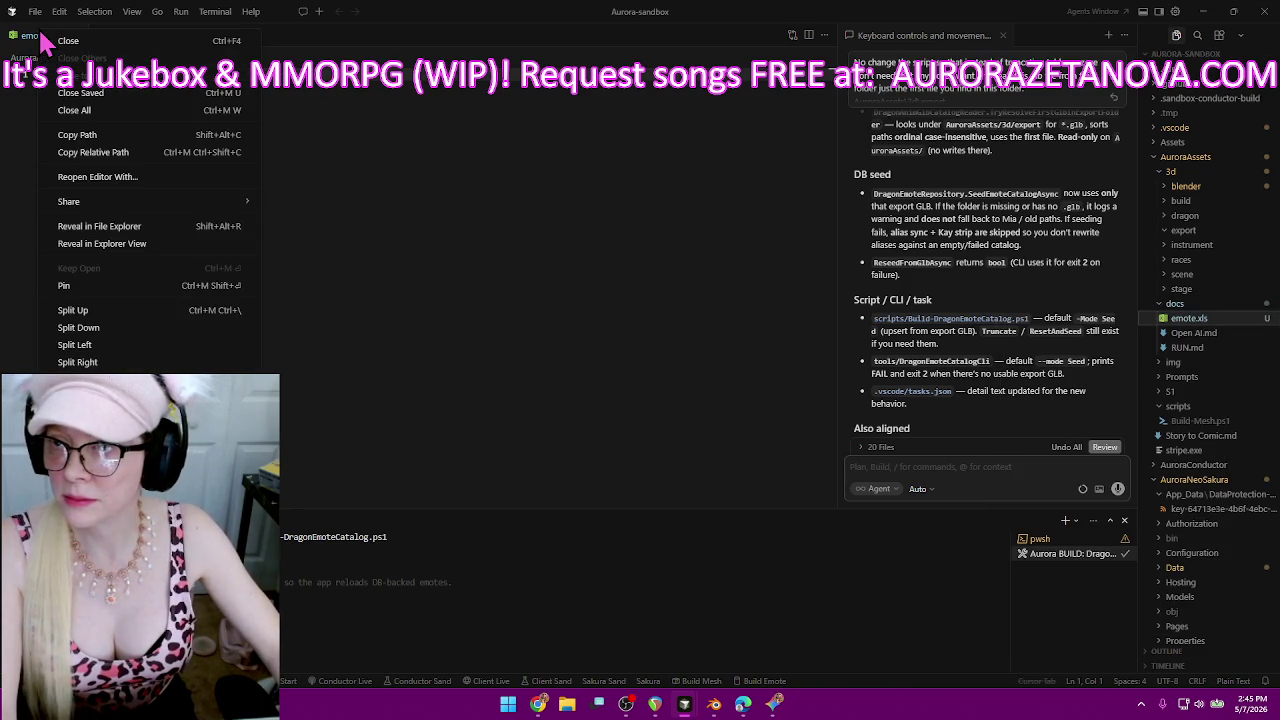
right_click(22, 44)
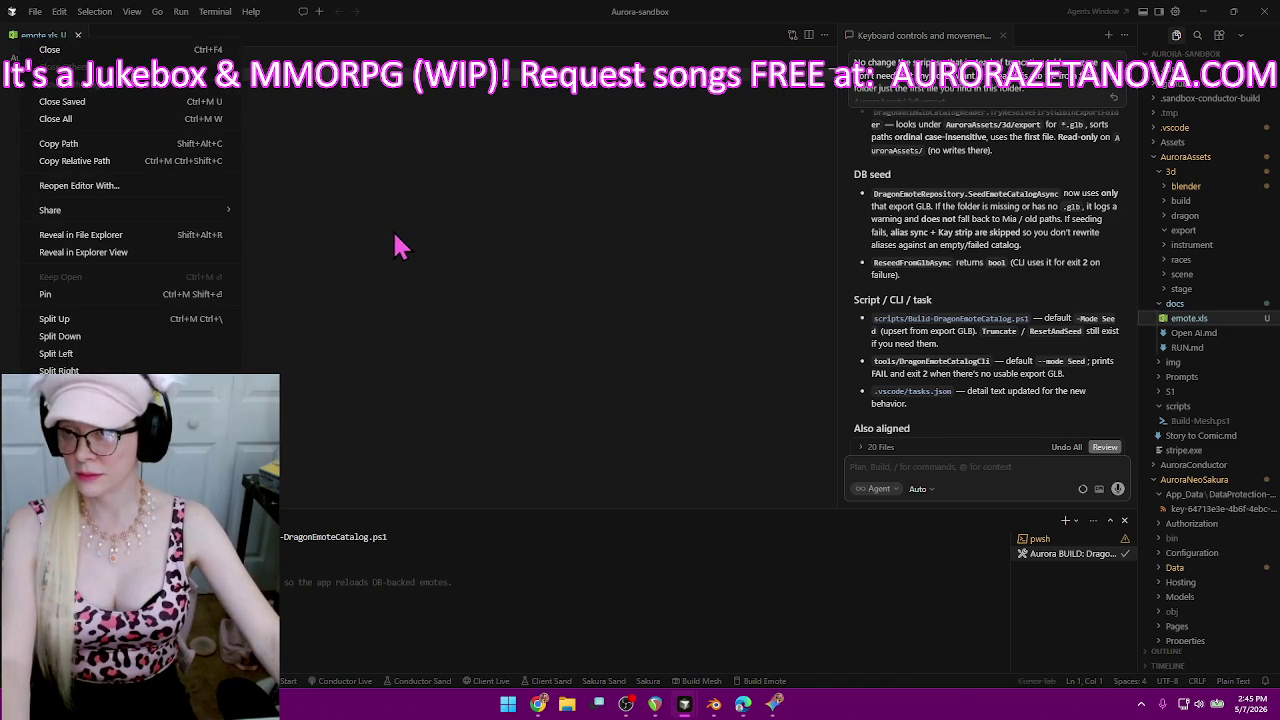
left_click(380, 268)
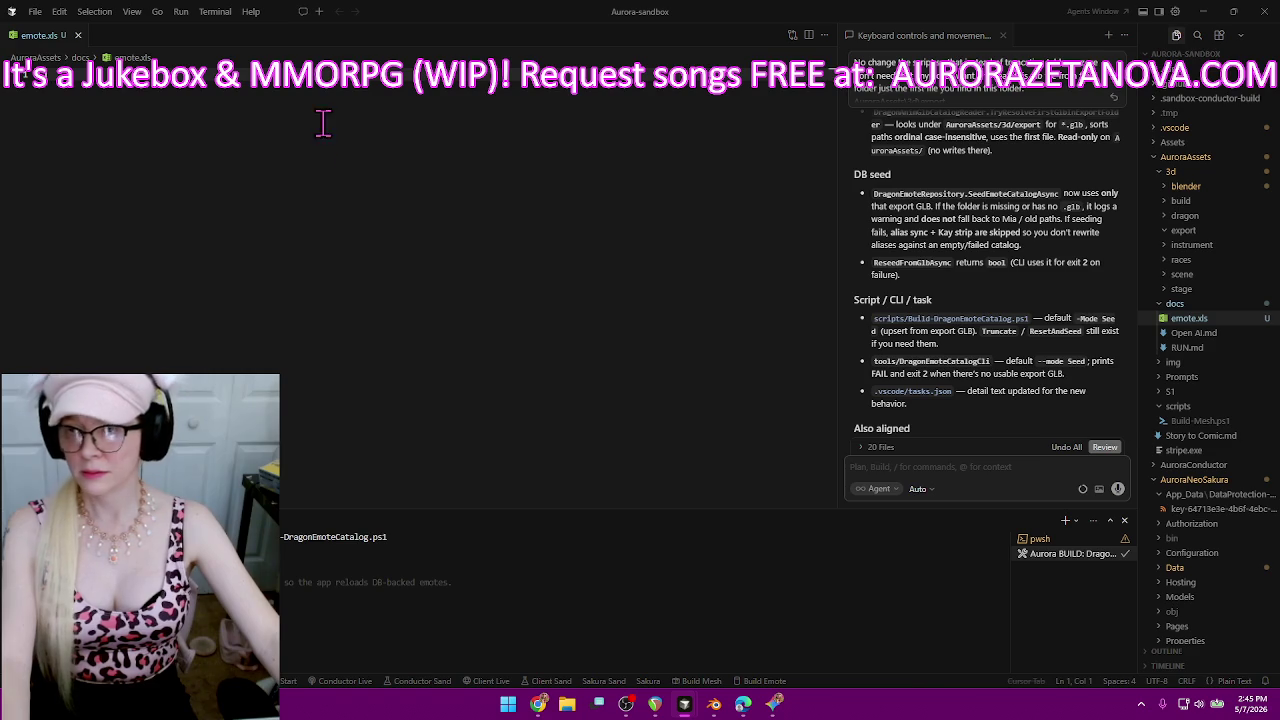
right_click(40, 44)
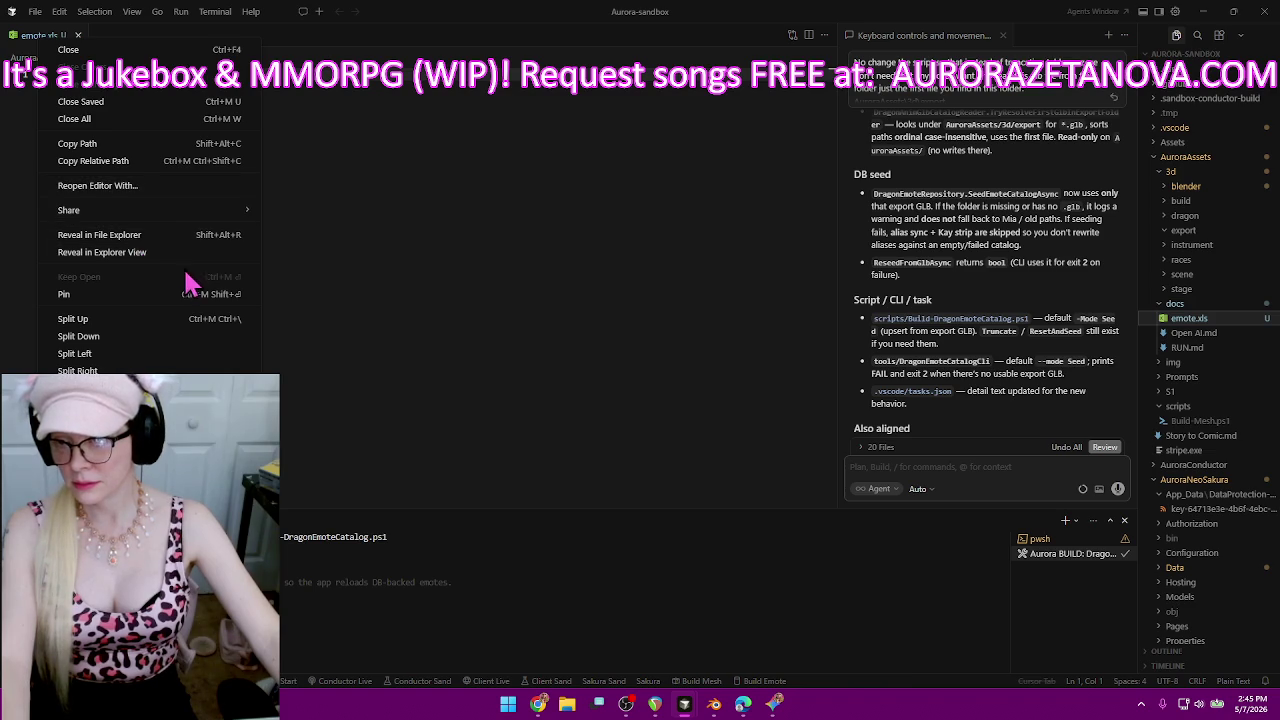
left_click(443, 318)
Reveal emote.xls in the project tree and close its editor tab.
left_click(132, 57)
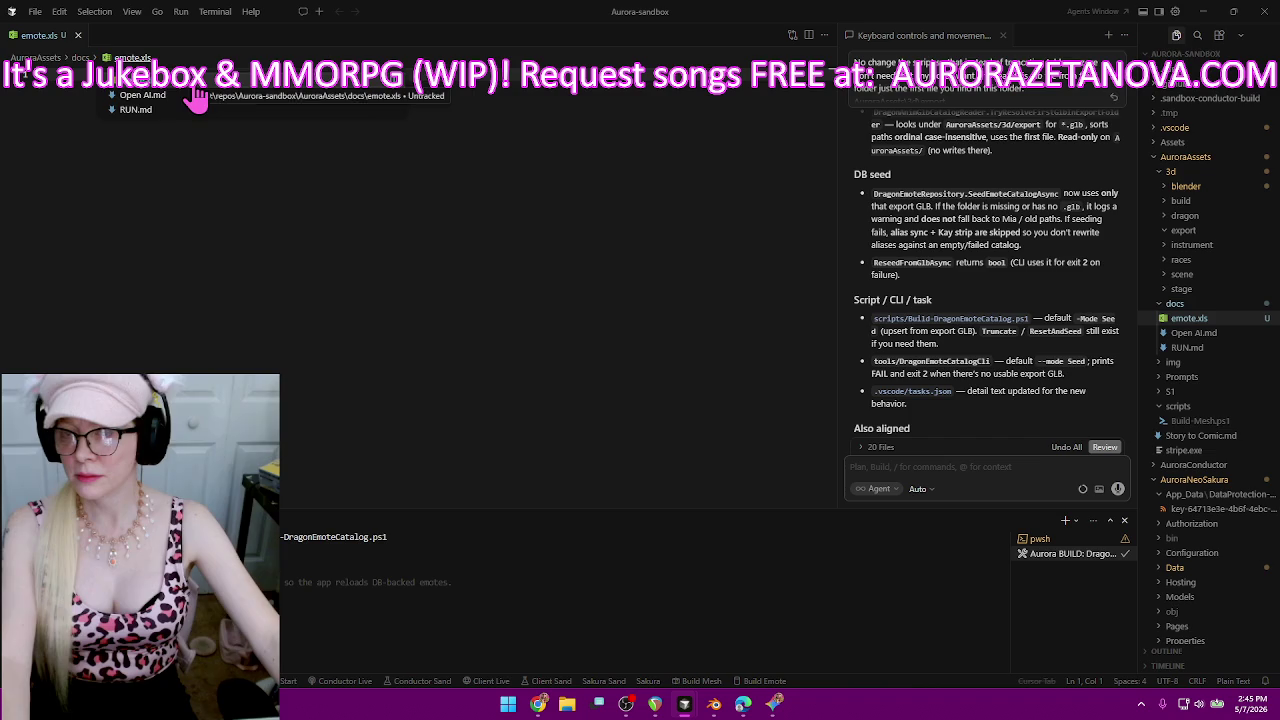
left_click(193, 88)
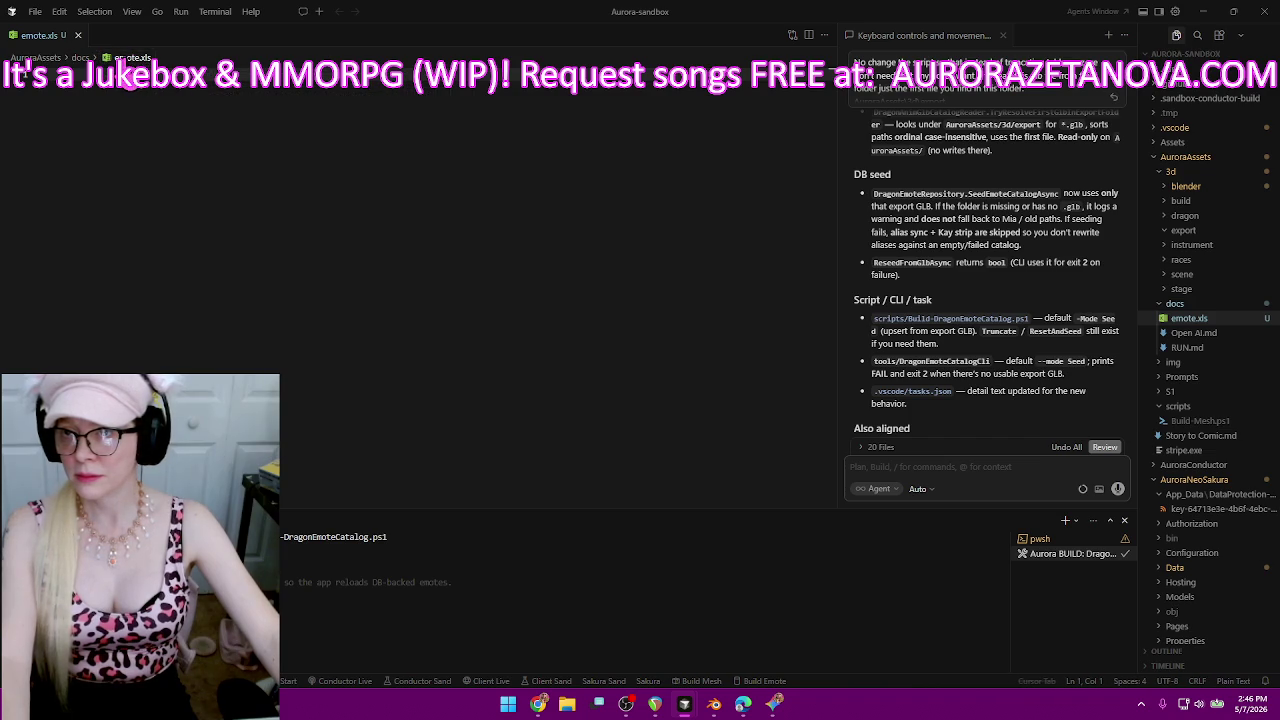
right_click(32, 42)
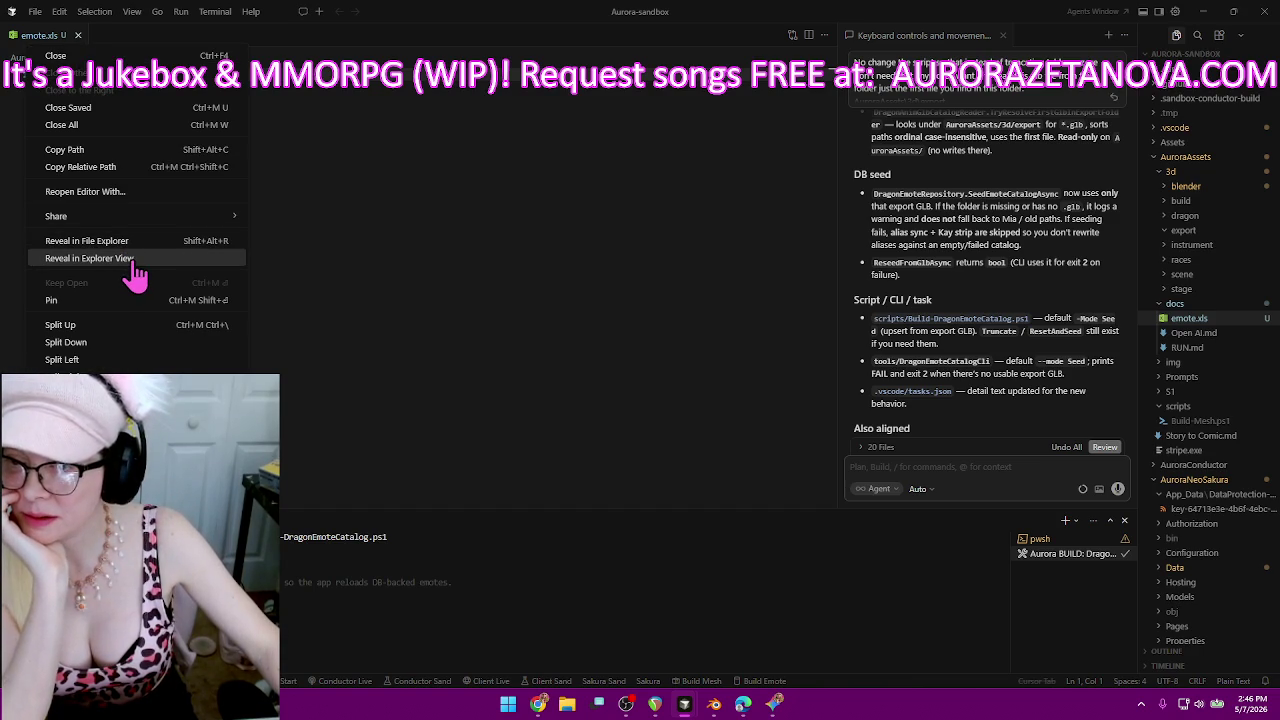
left_click(171, 260)
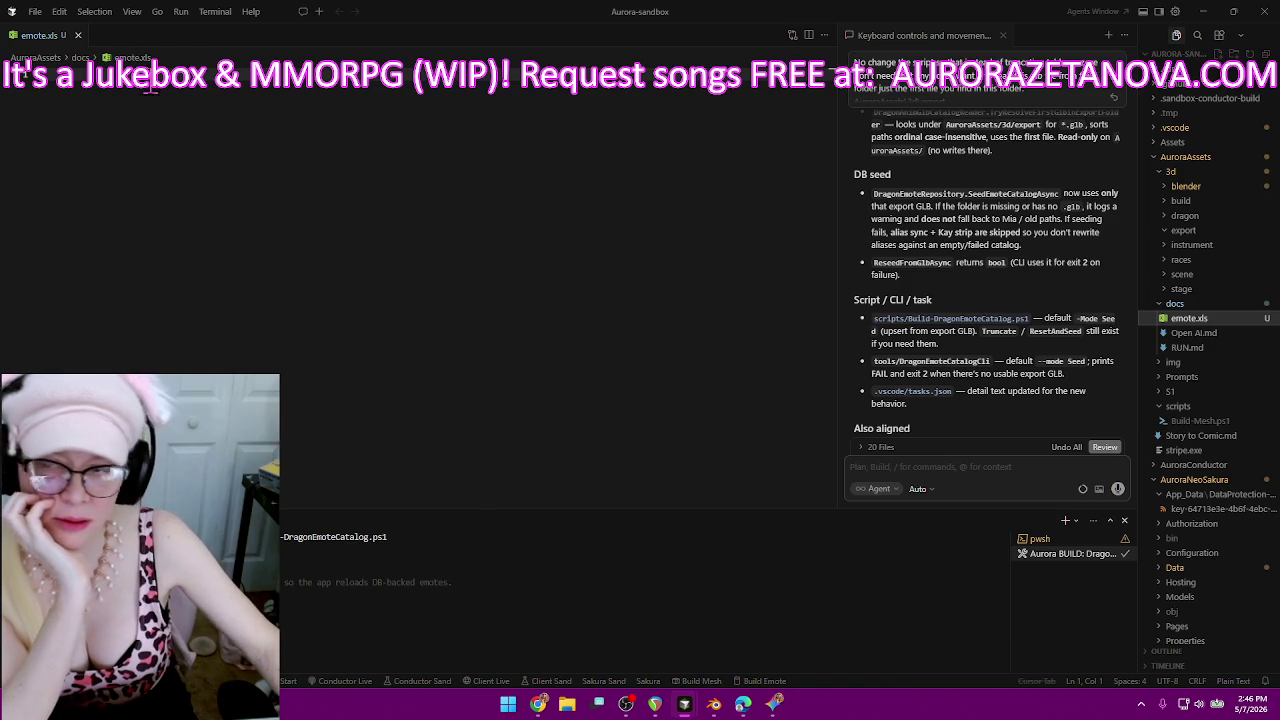
left_click(78, 35)
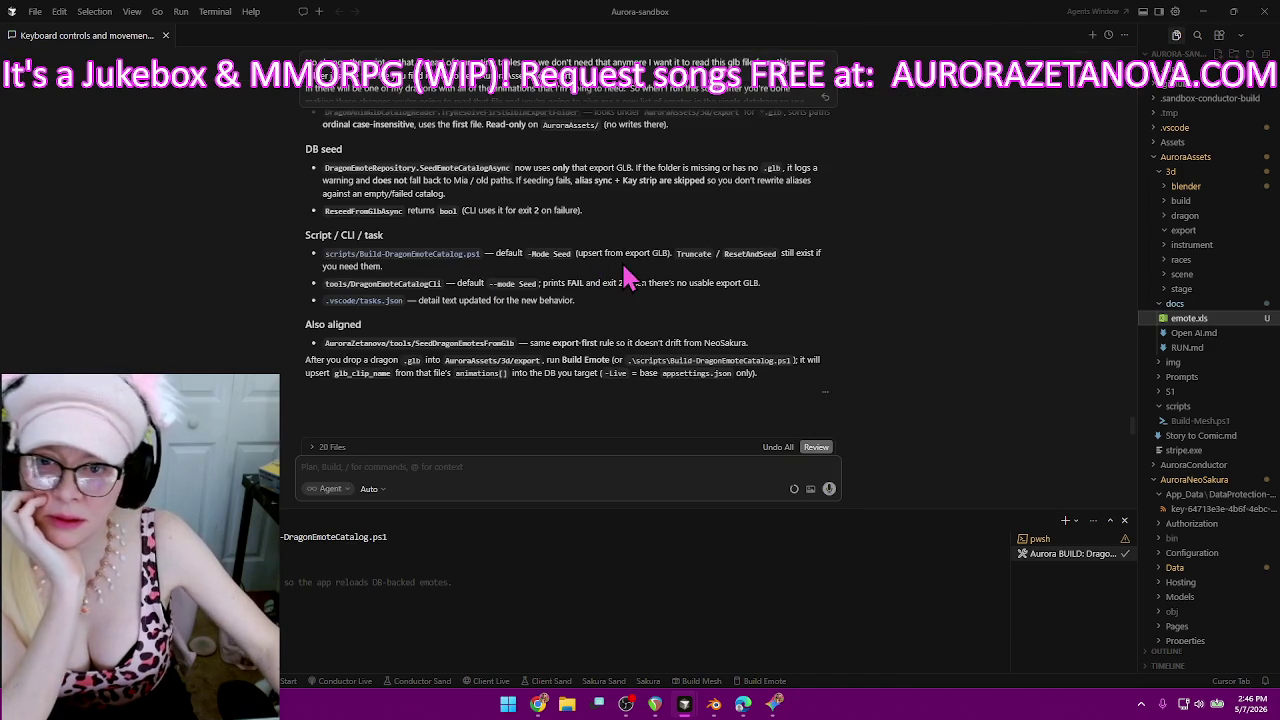
right_click(1190, 320)
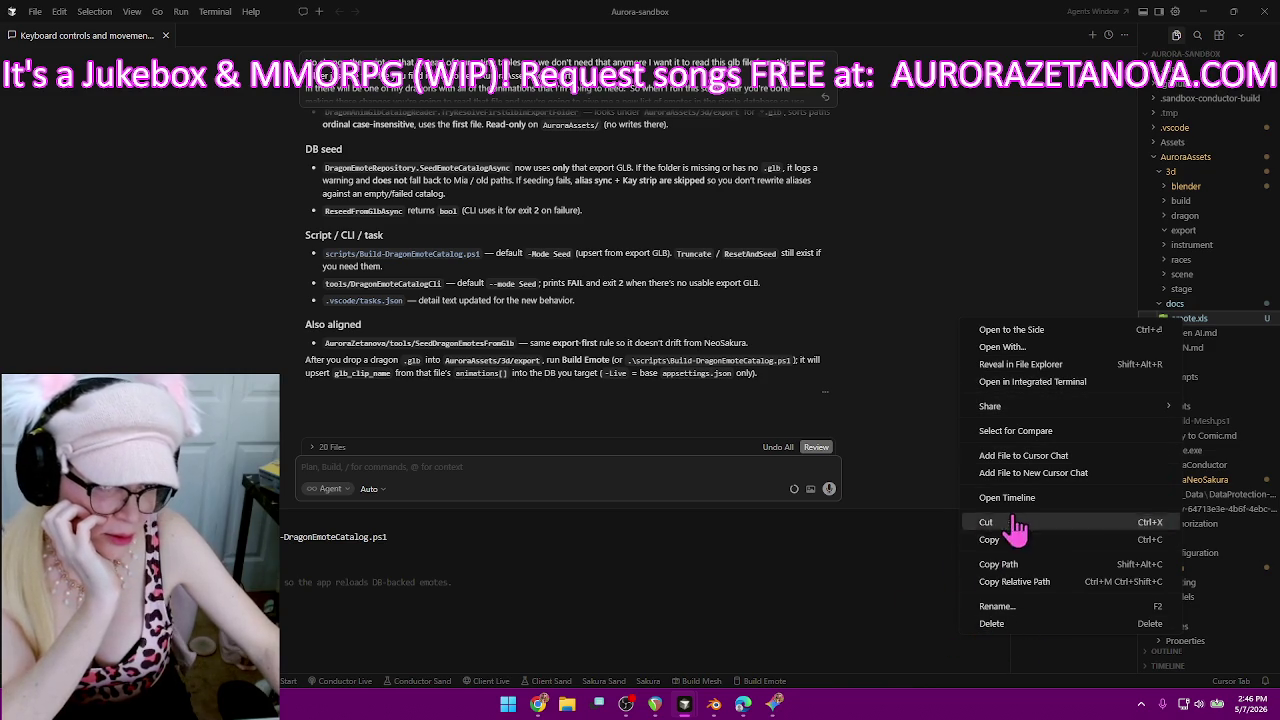
left_click(1072, 332)
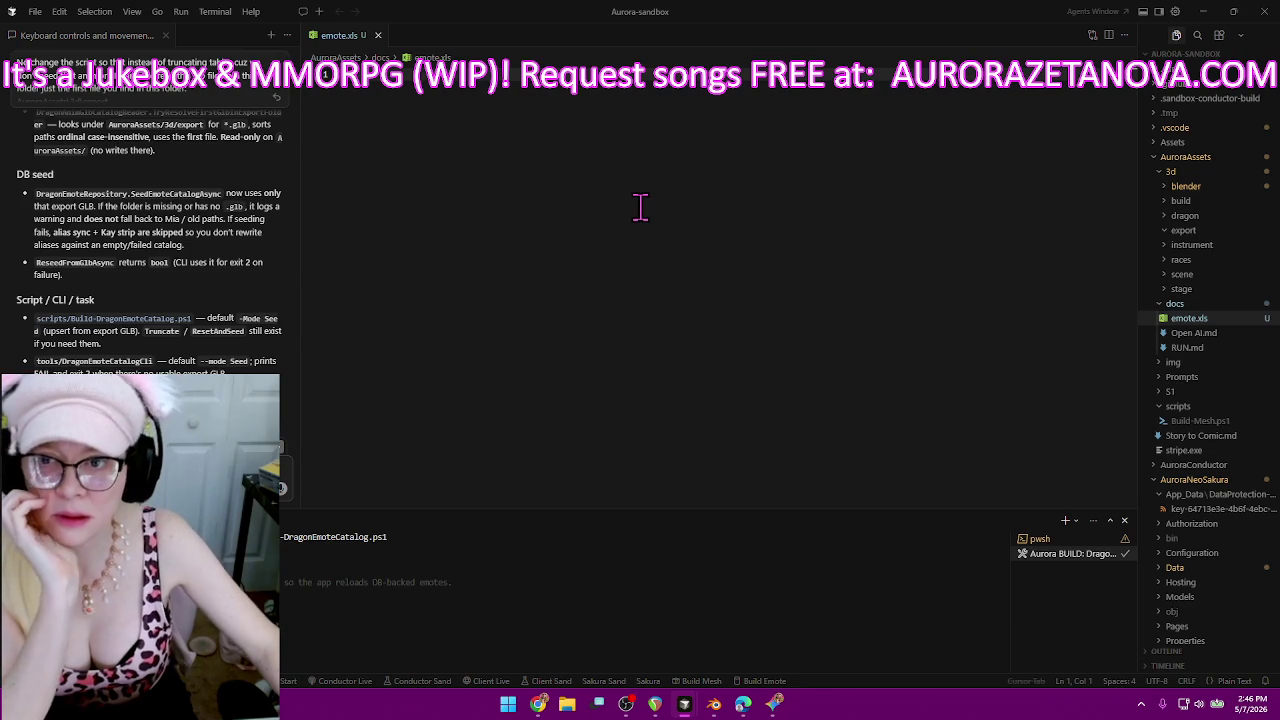
key("Return")
key("Return")
key("BackSpace")
key("BackSpace")
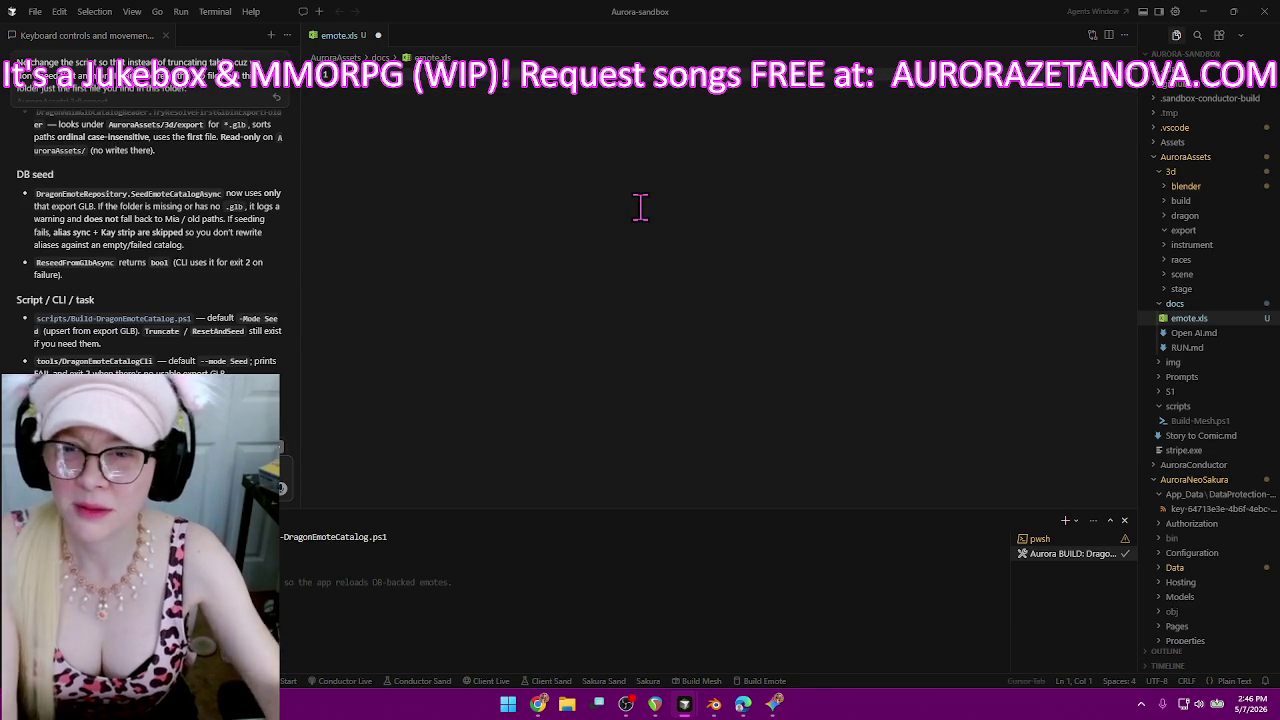
left_click(378, 36)
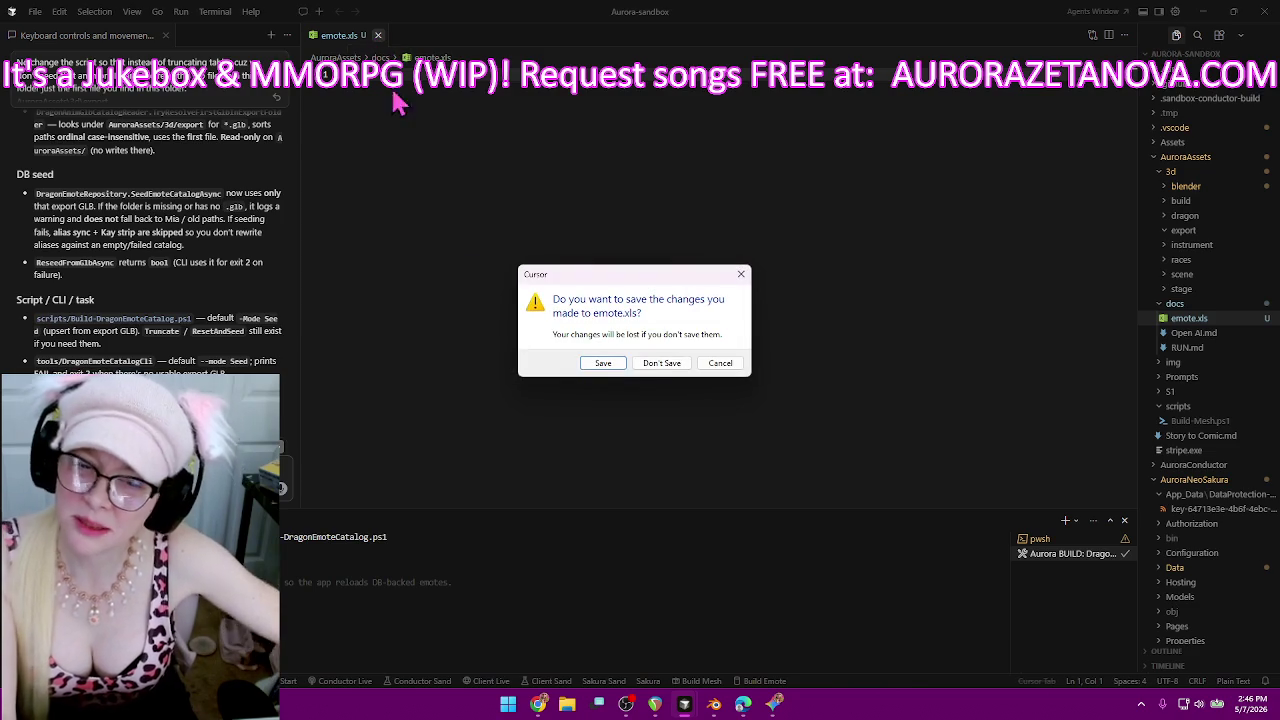
left_click(676, 364)
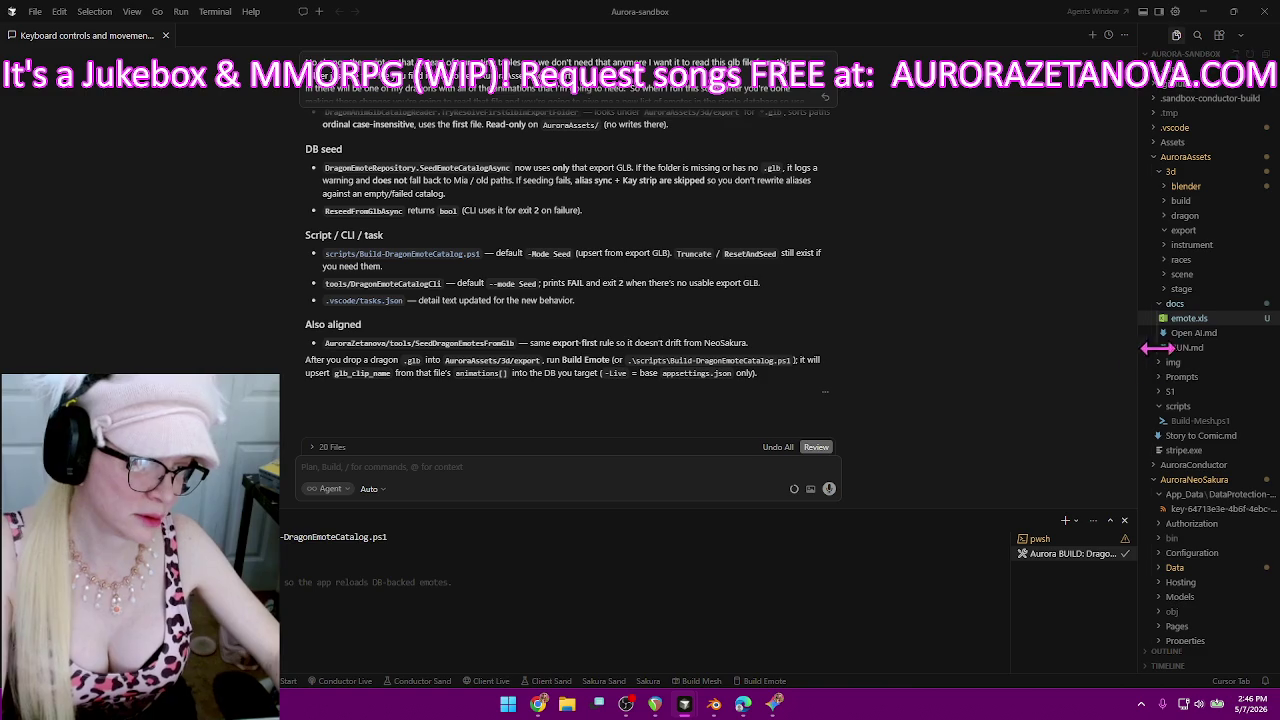
Rename emote.xls to emote.md in the docs folder and open it in the editor.
right_click(1195, 332)
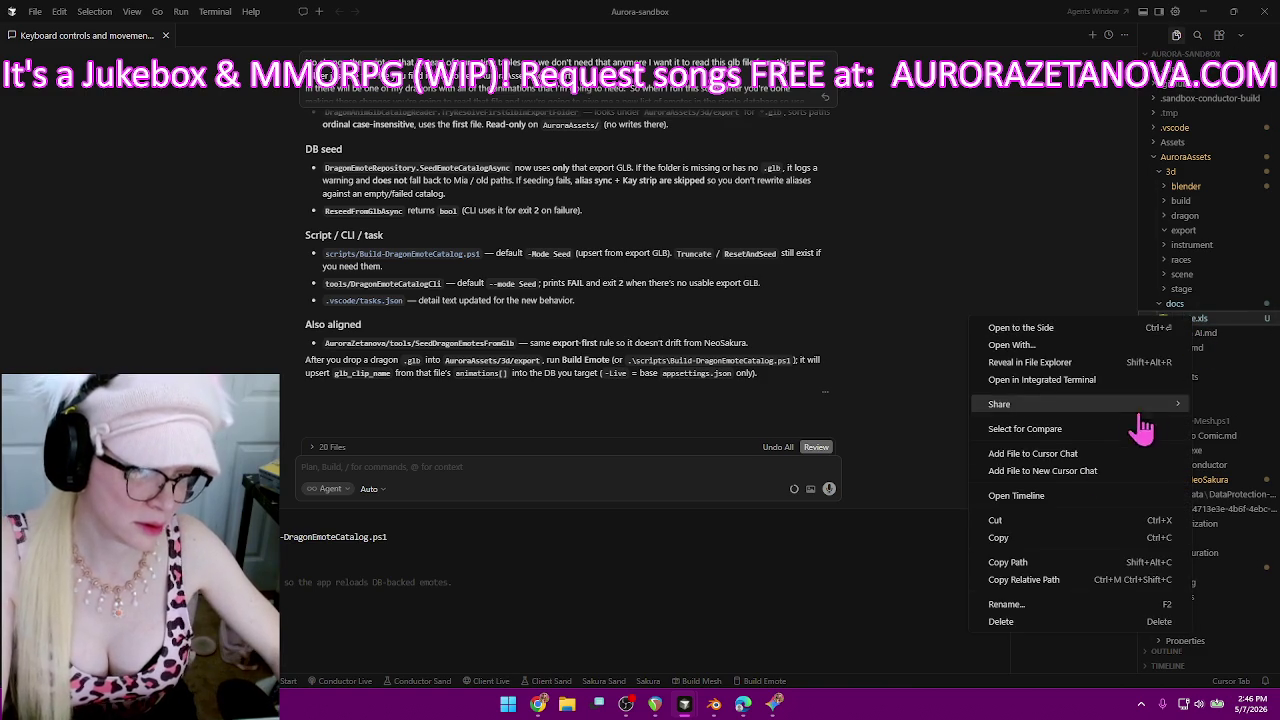
left_click(1030, 607)
left_click(1258, 303)
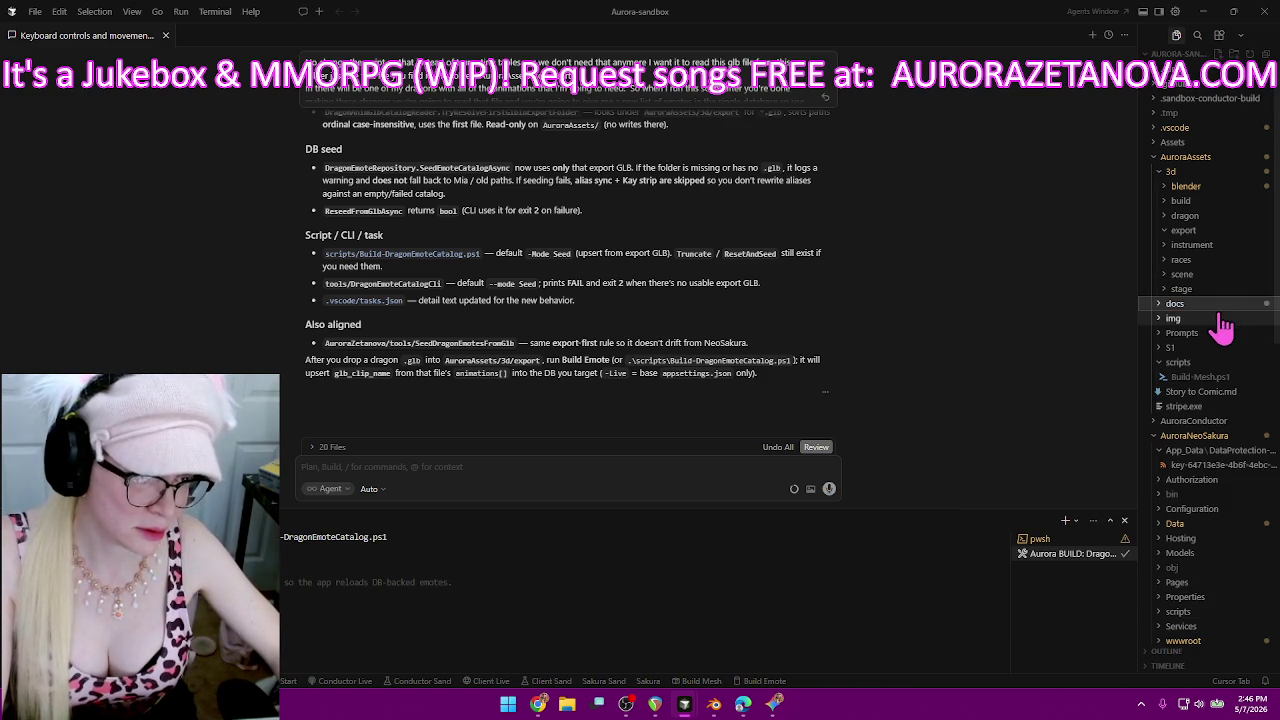
left_click(1200, 305)
right_click(1196, 326)
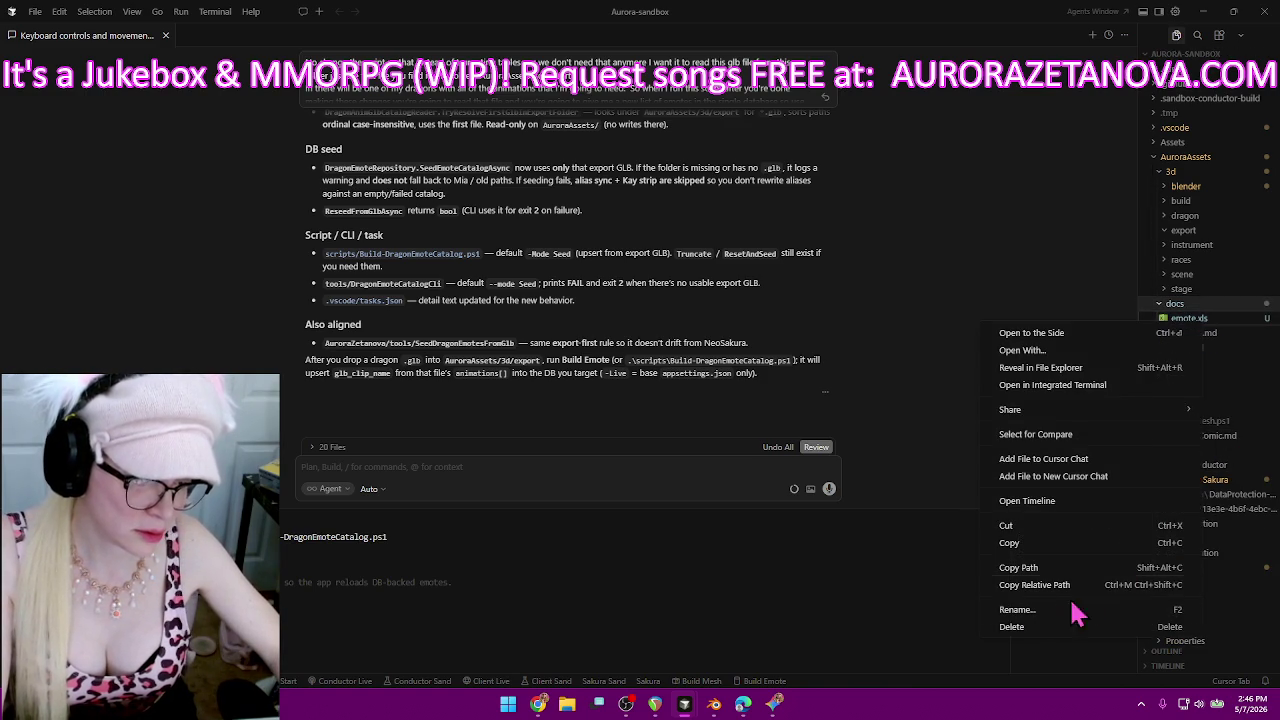
left_click(1035, 609)
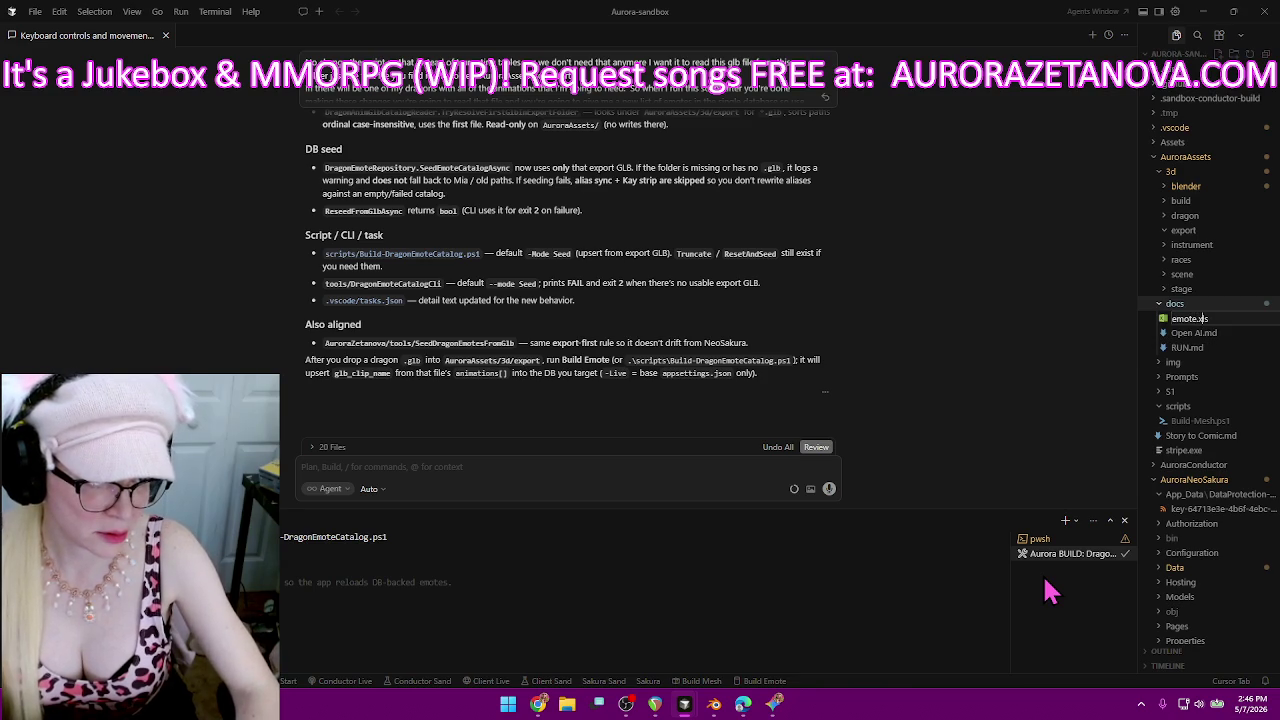
key("Return")
key("BackSpace")
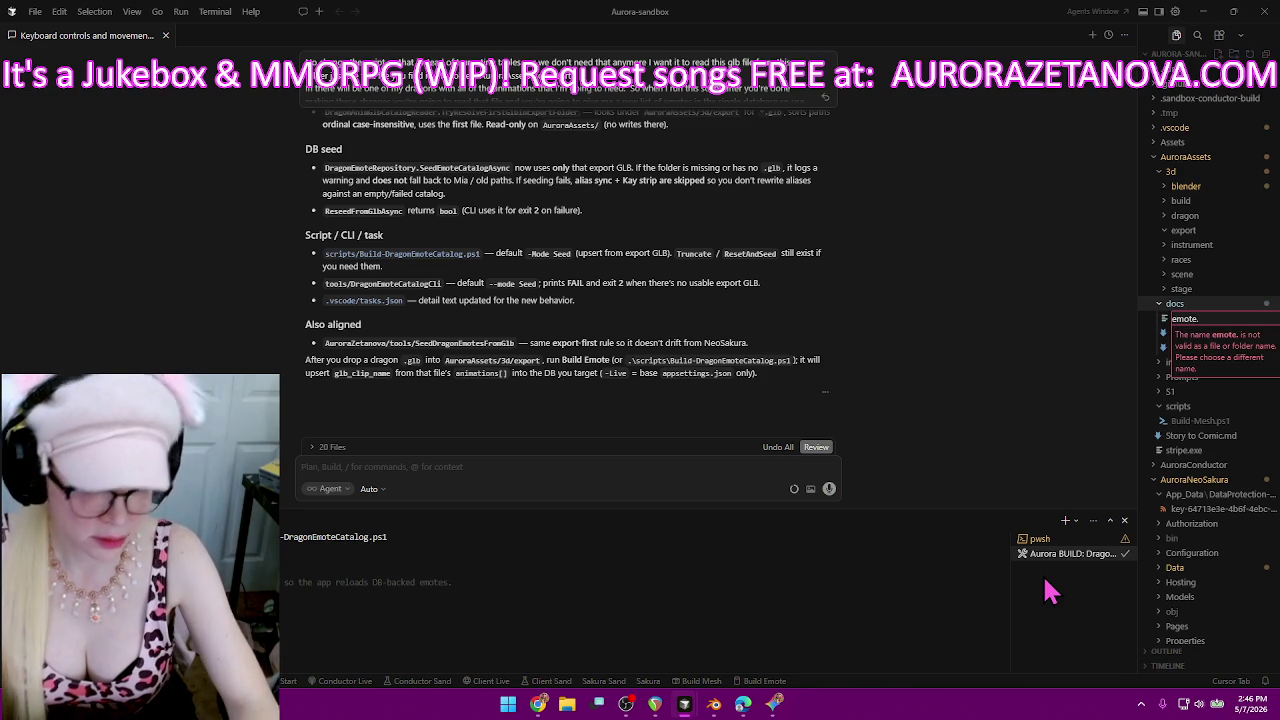
type("md")
key("Return")
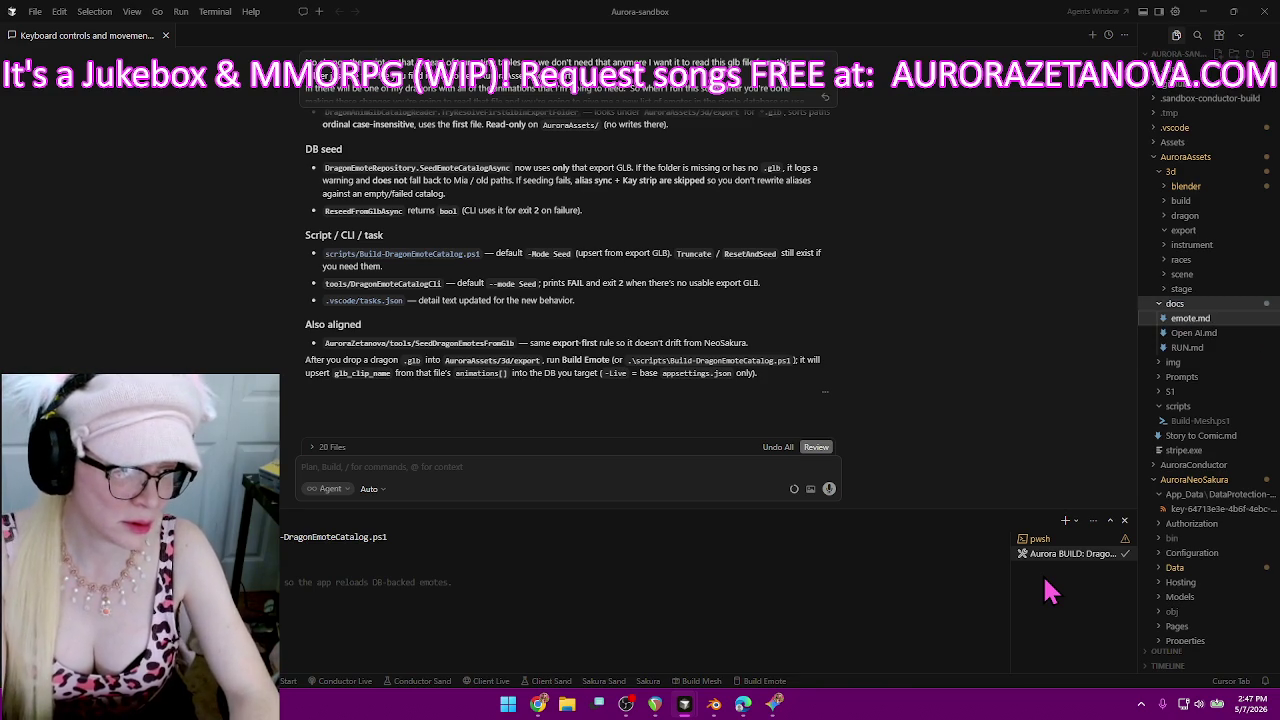
key("Return")
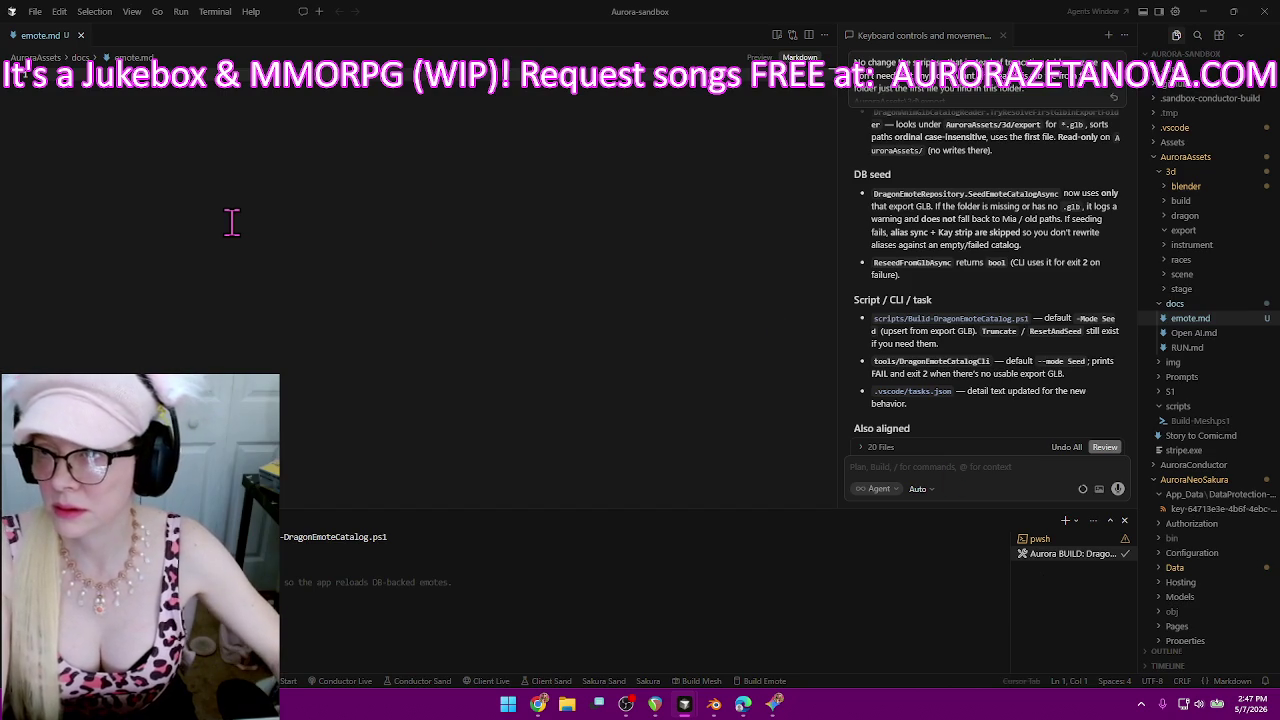
Snap the Cursor window to the left half showing emote.md, then bring the Gemini chat forward.
left_click(1236, 14)
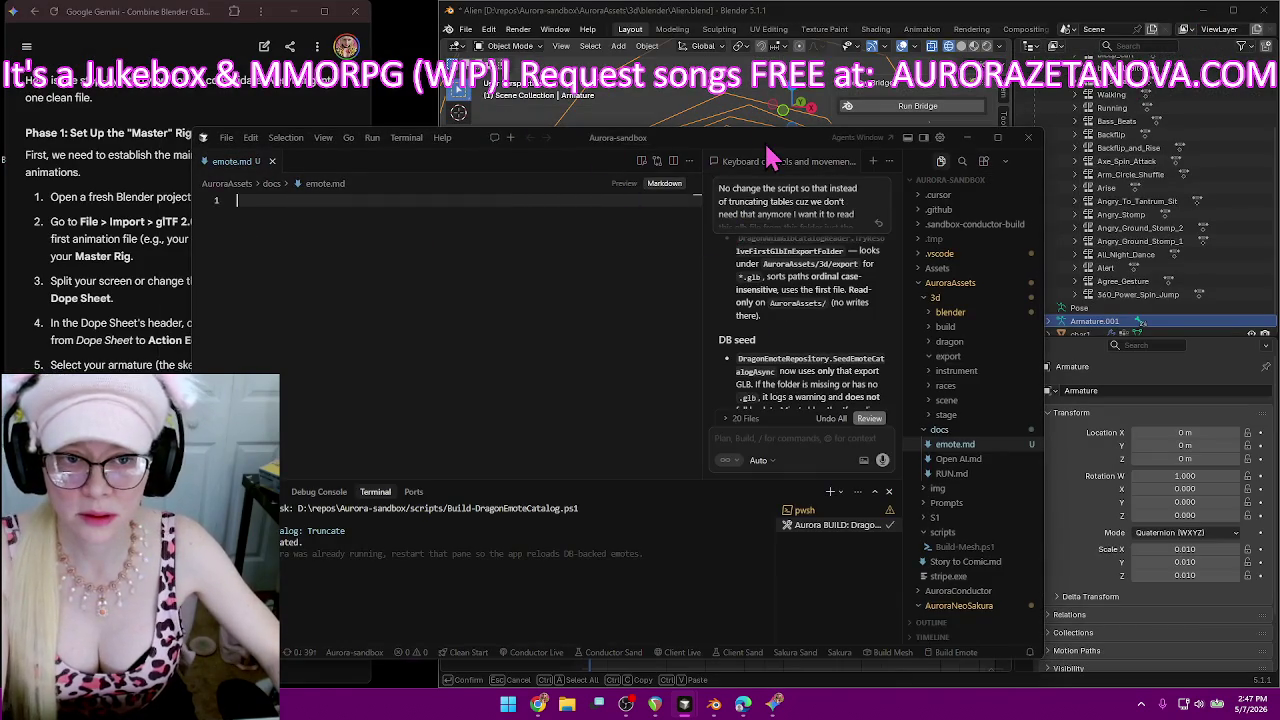
left_click_drag(620, 148, 3, 150)
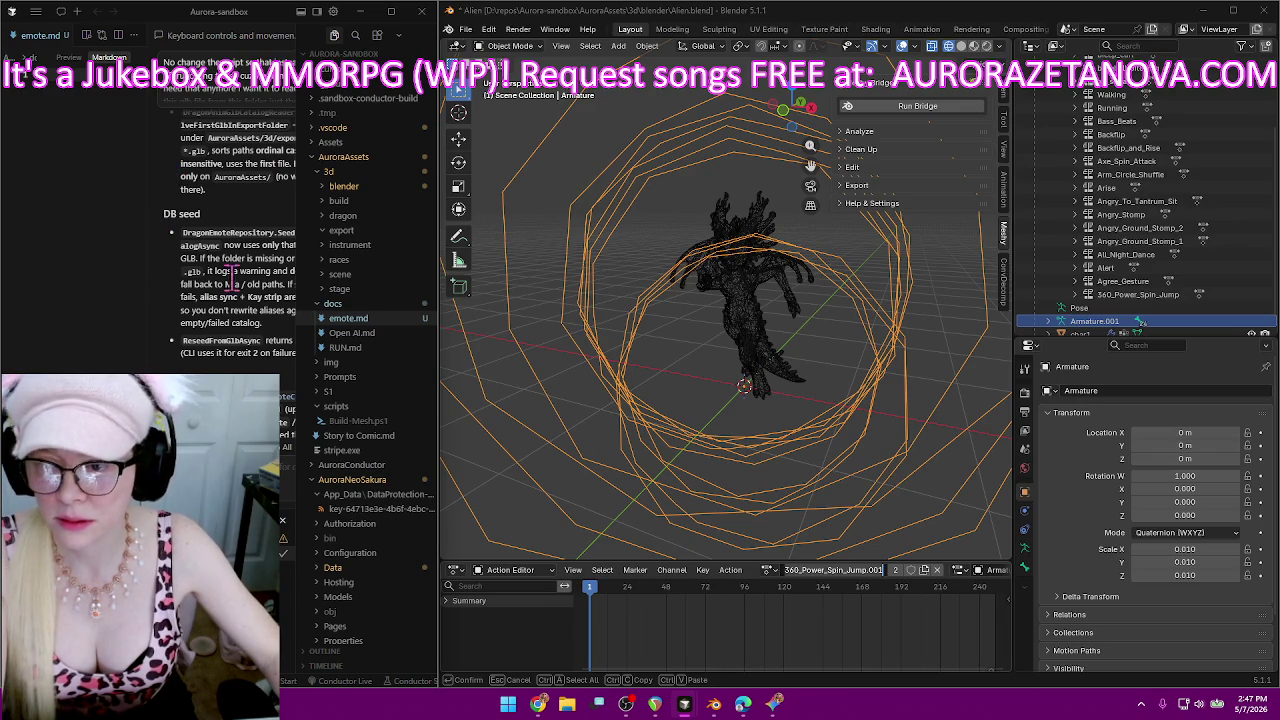
left_click_drag(222, 36, 60, 40)
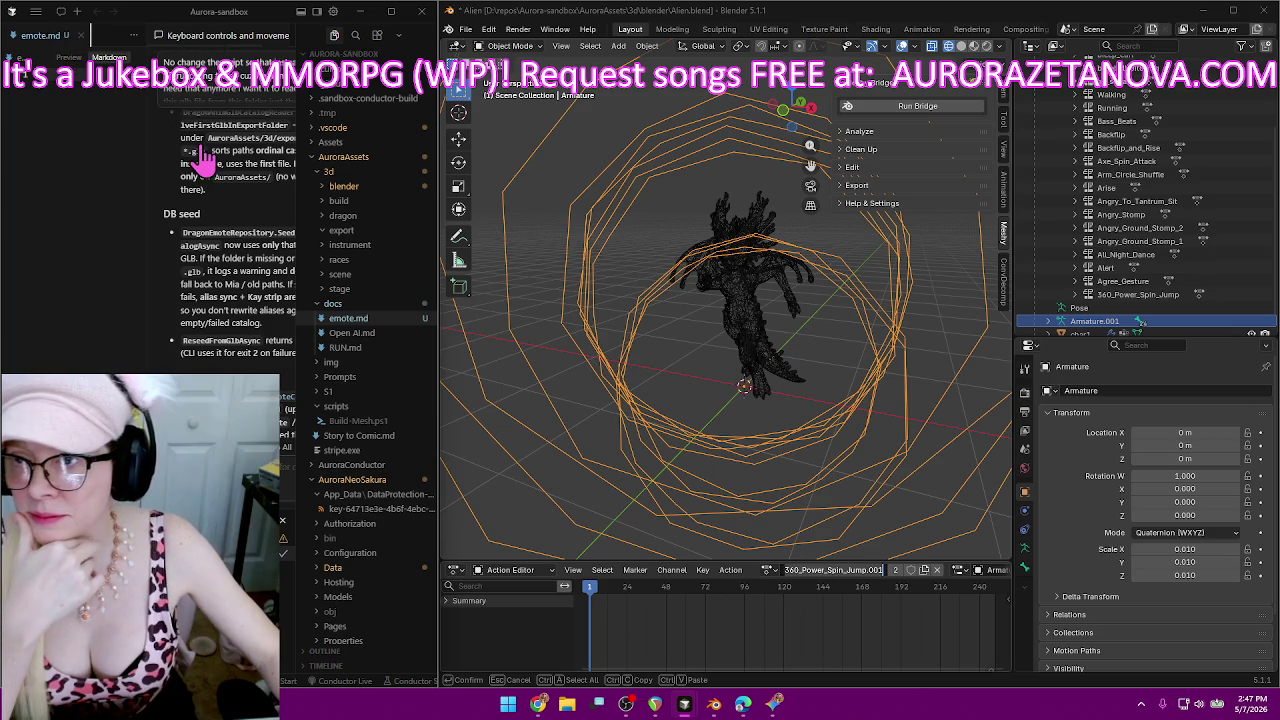
scroll(200, 298, "down", 3)
left_click(25, 35)
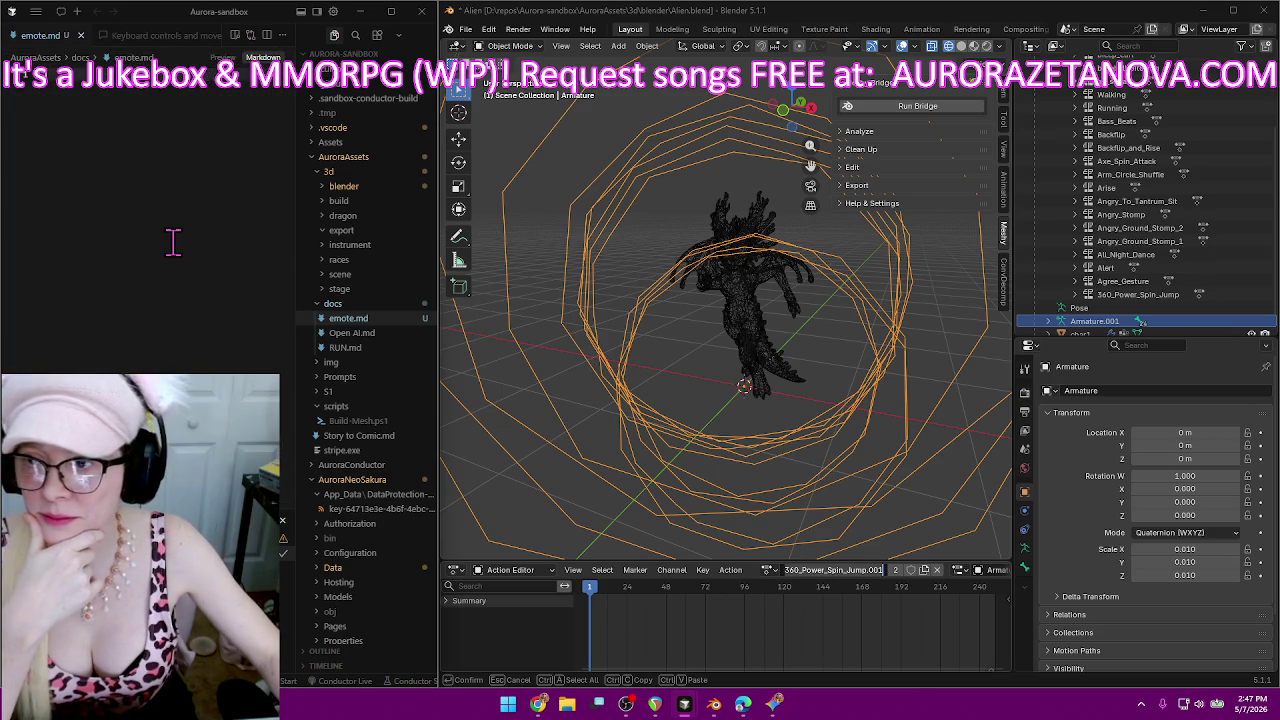
key("alt+Tab")
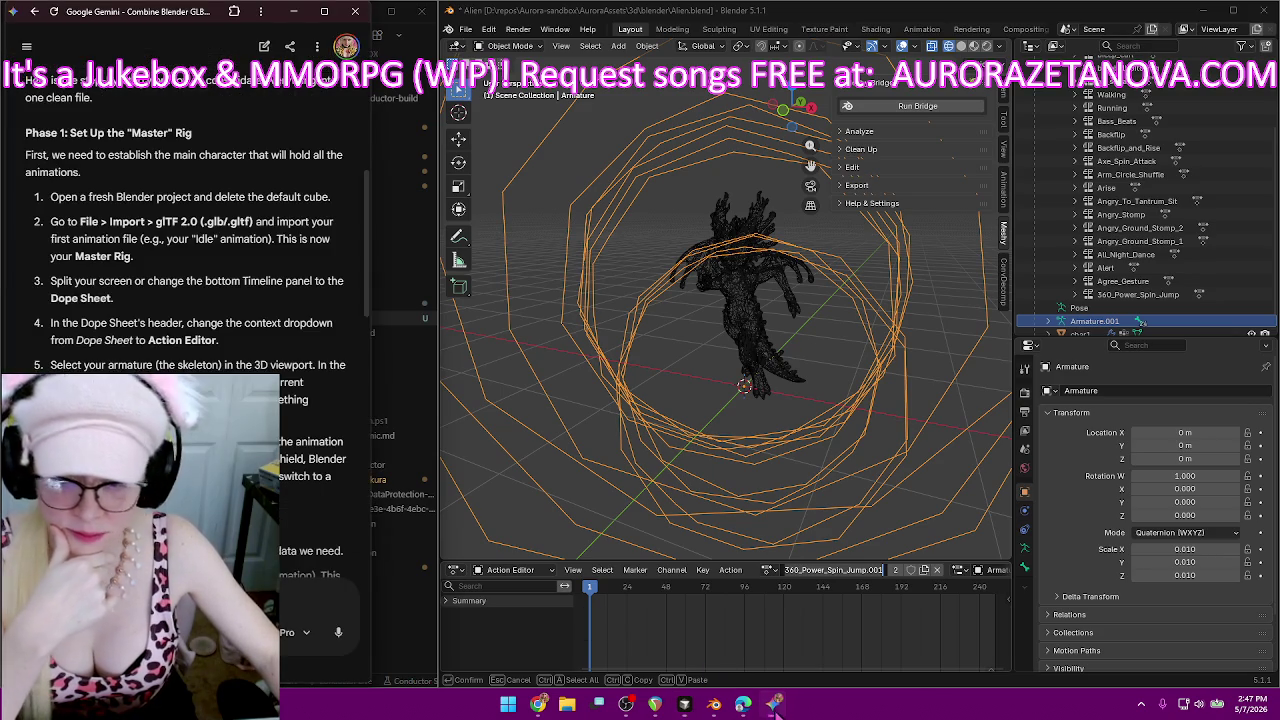
Ask Gemini in a new chat how to make a simple two-column table file in Cursor.
left_click(264, 46)
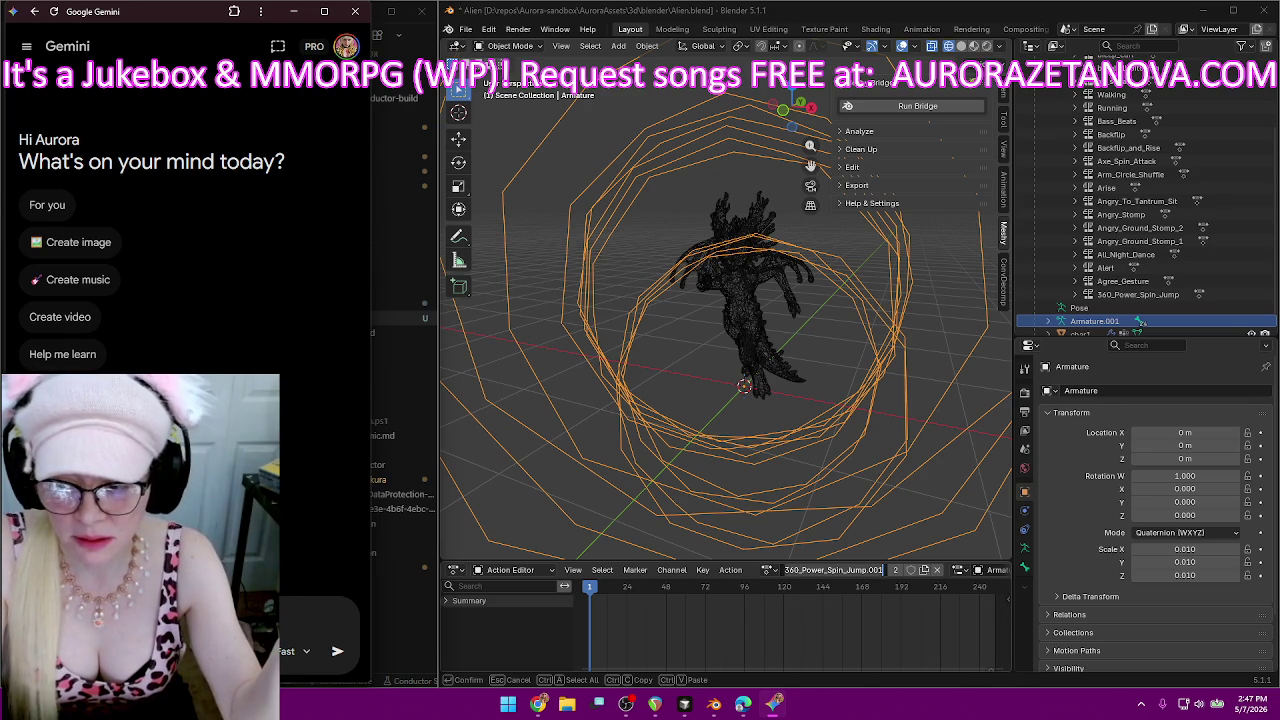
type("s just a")
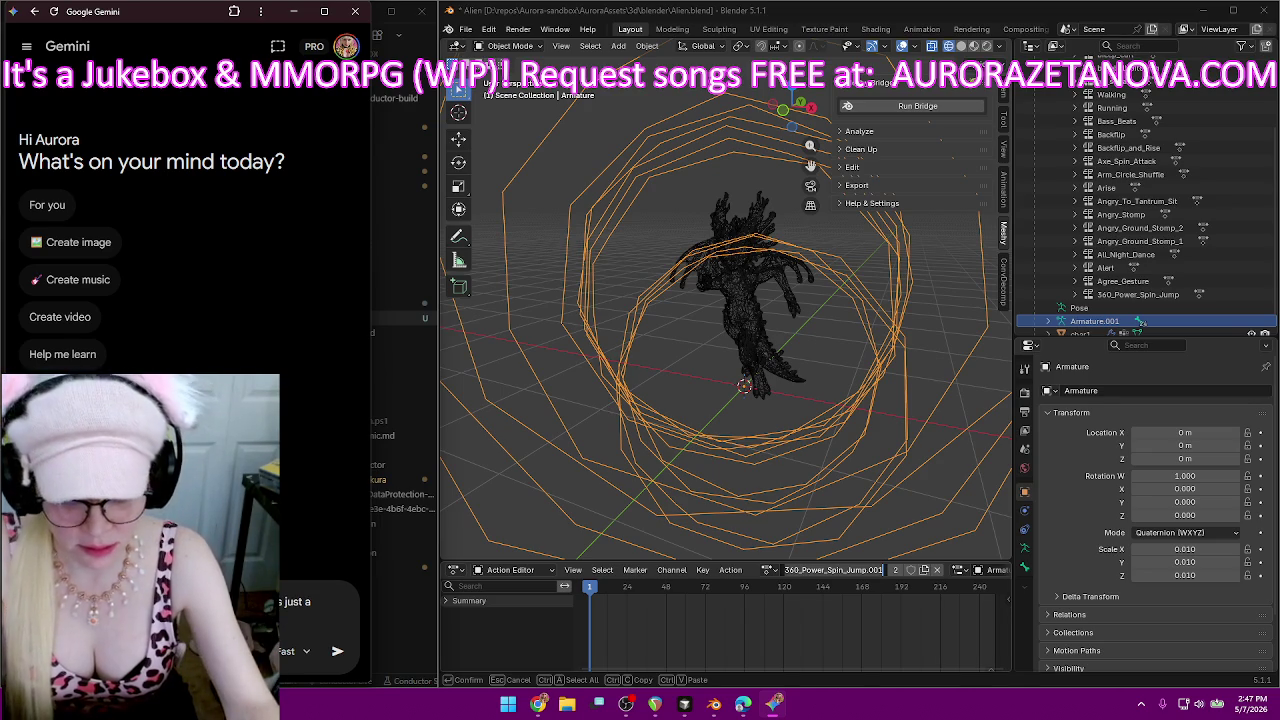
key("Return")
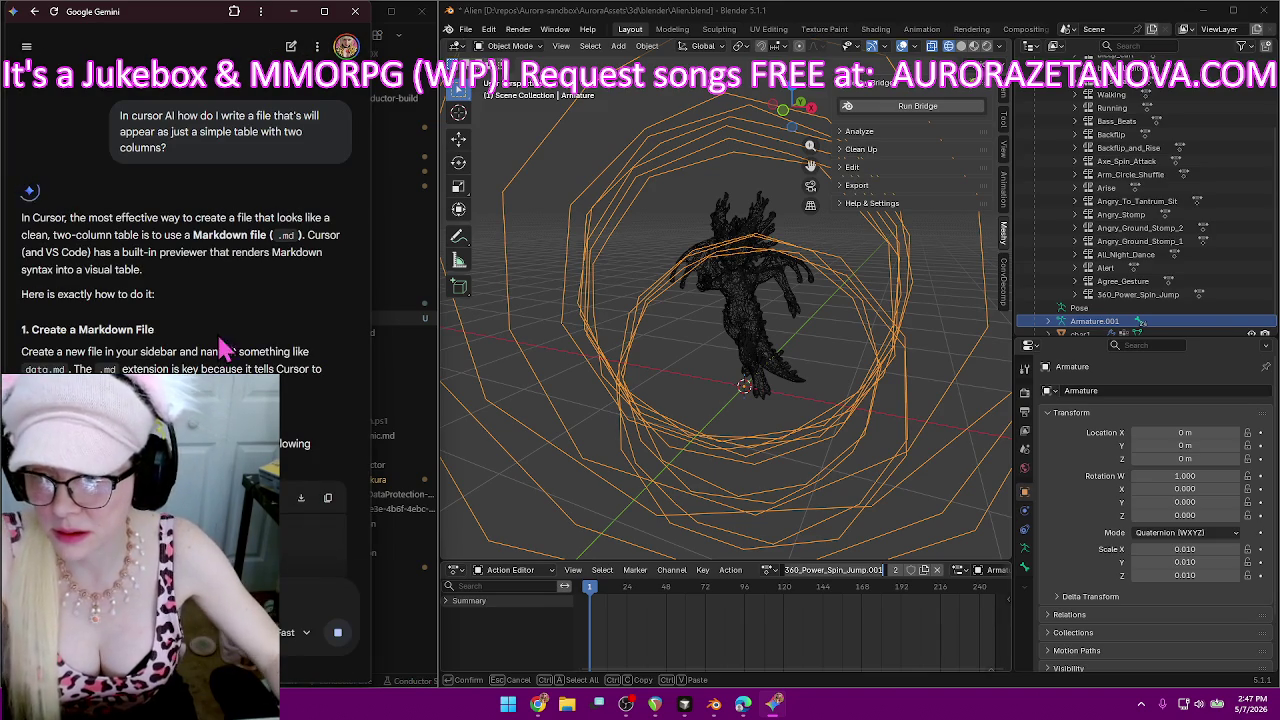
Read the answer, then reopen the earlier Blender GLB animations chat from the chat list.
scroll(219, 368, "down", 1)
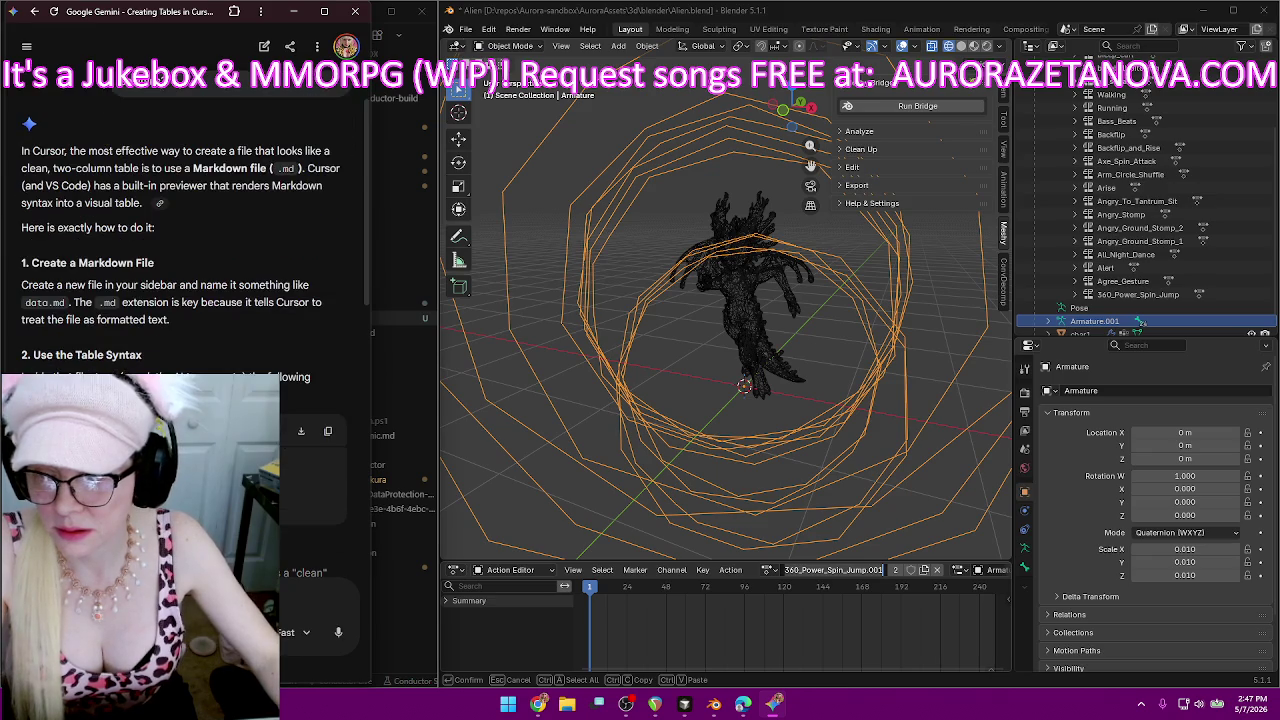
scroll(256, 371, "down", 1)
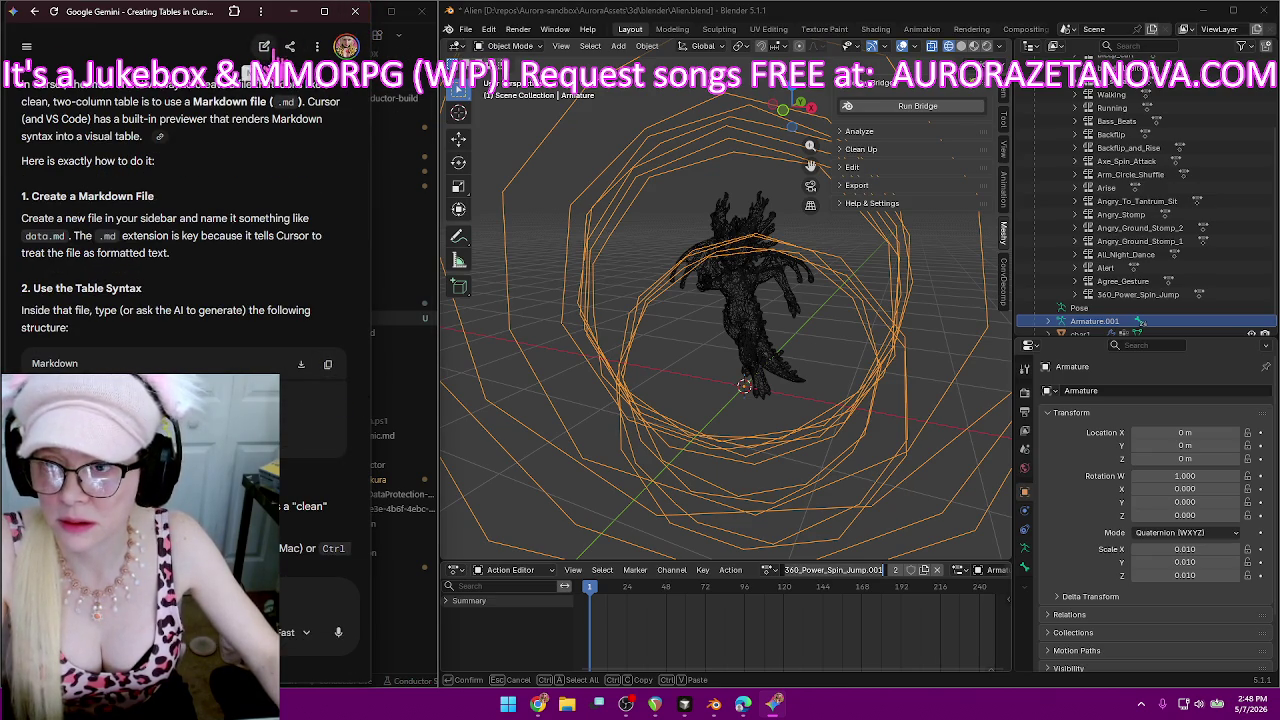
left_click(27, 47)
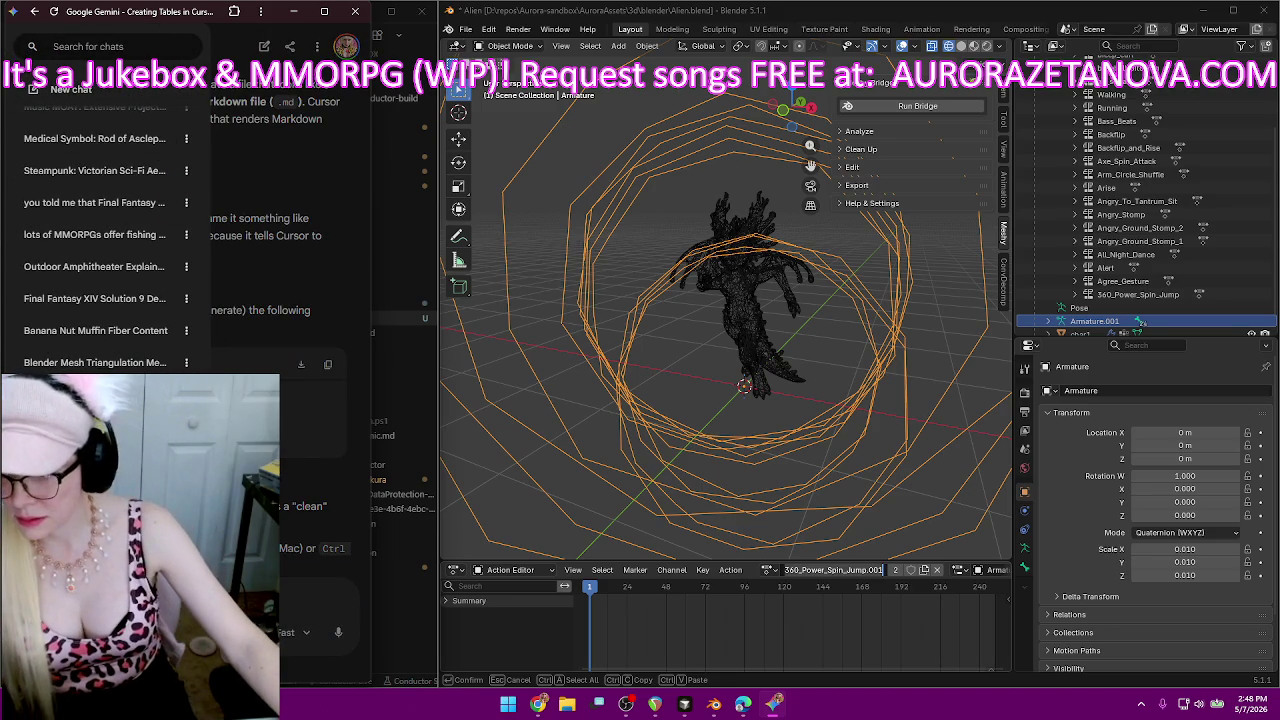
left_click(95, 106)
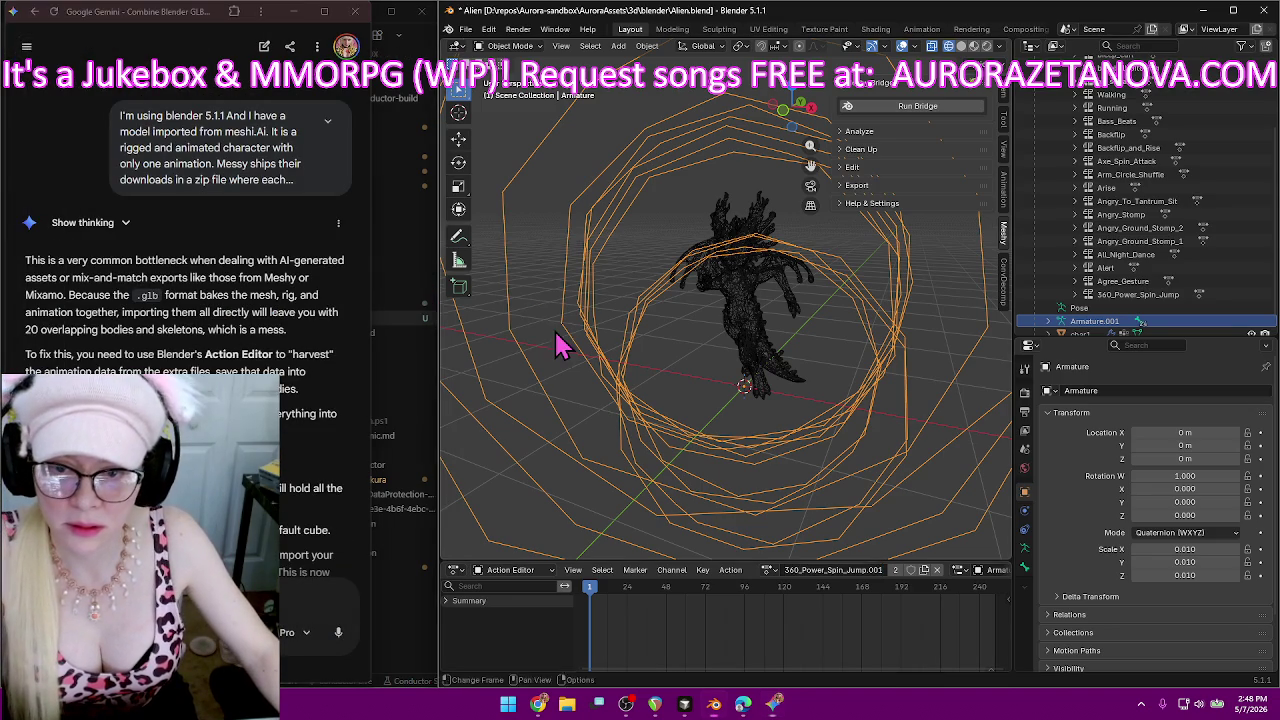
Paste a two-column Markdown table template with Row 1 and Row 2 placeholders into emote.md.
left_click(392, 392)
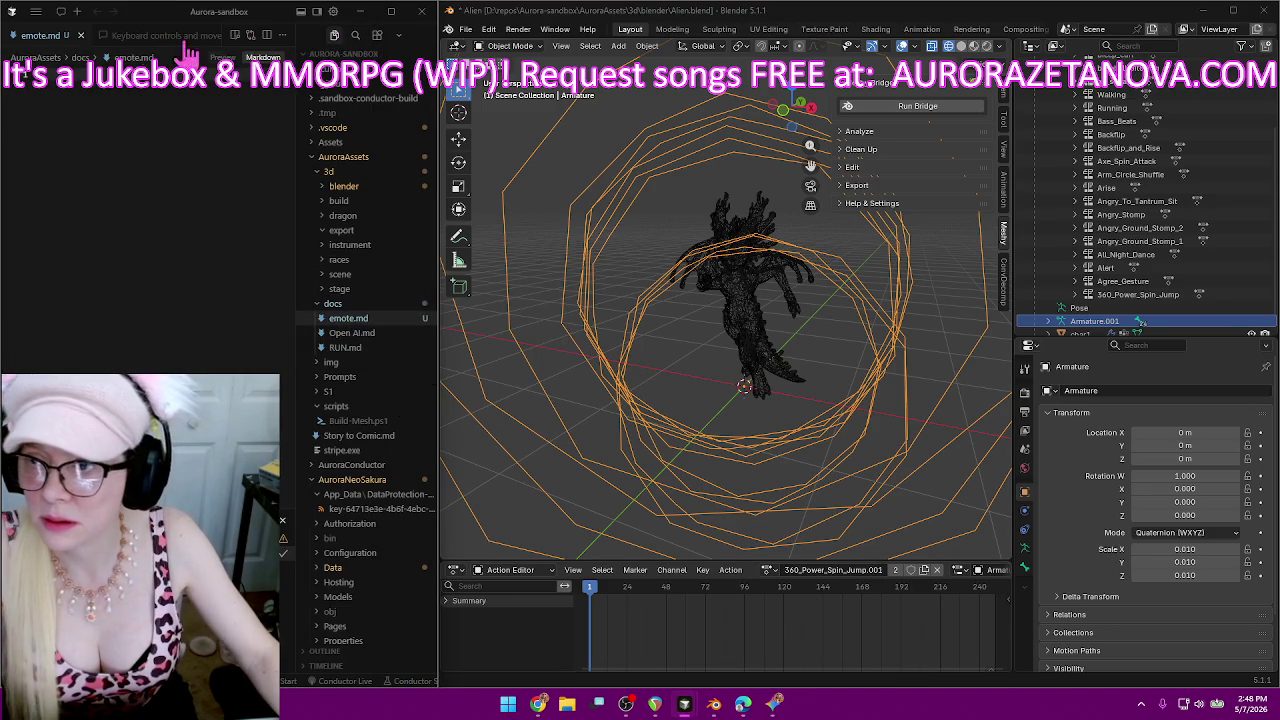
left_click(84, 204)
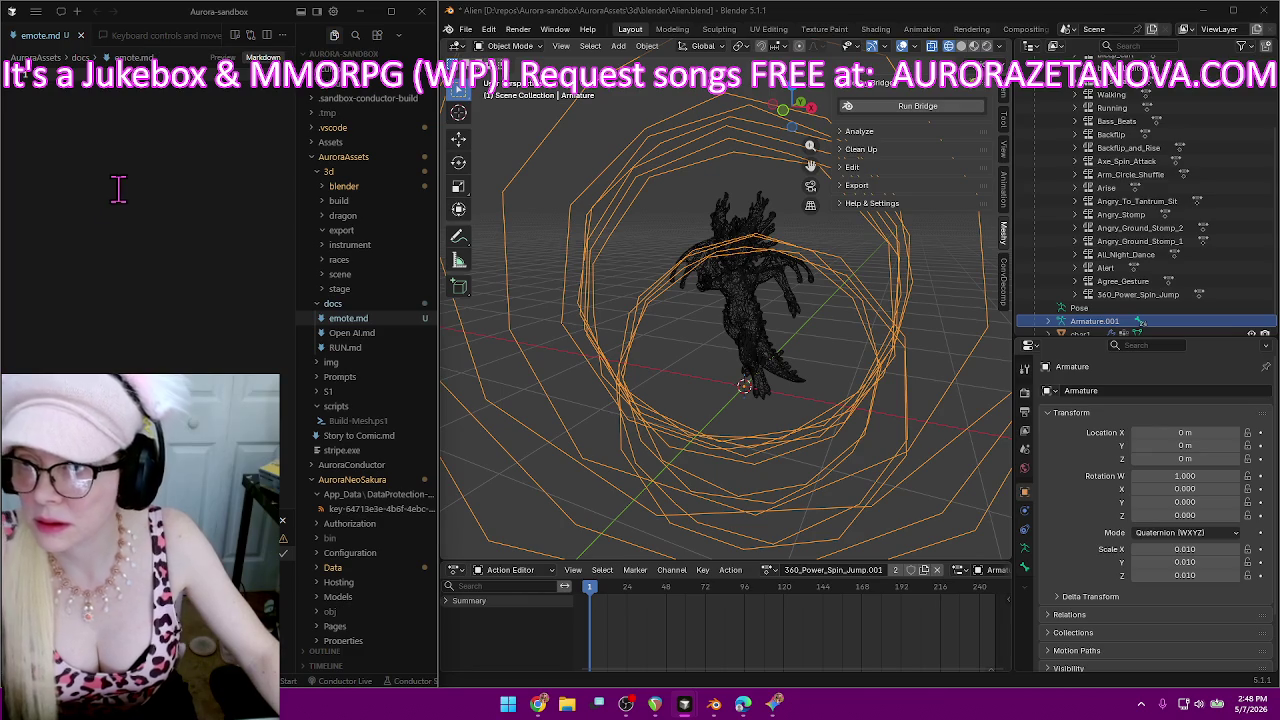
key("ctrl+v")
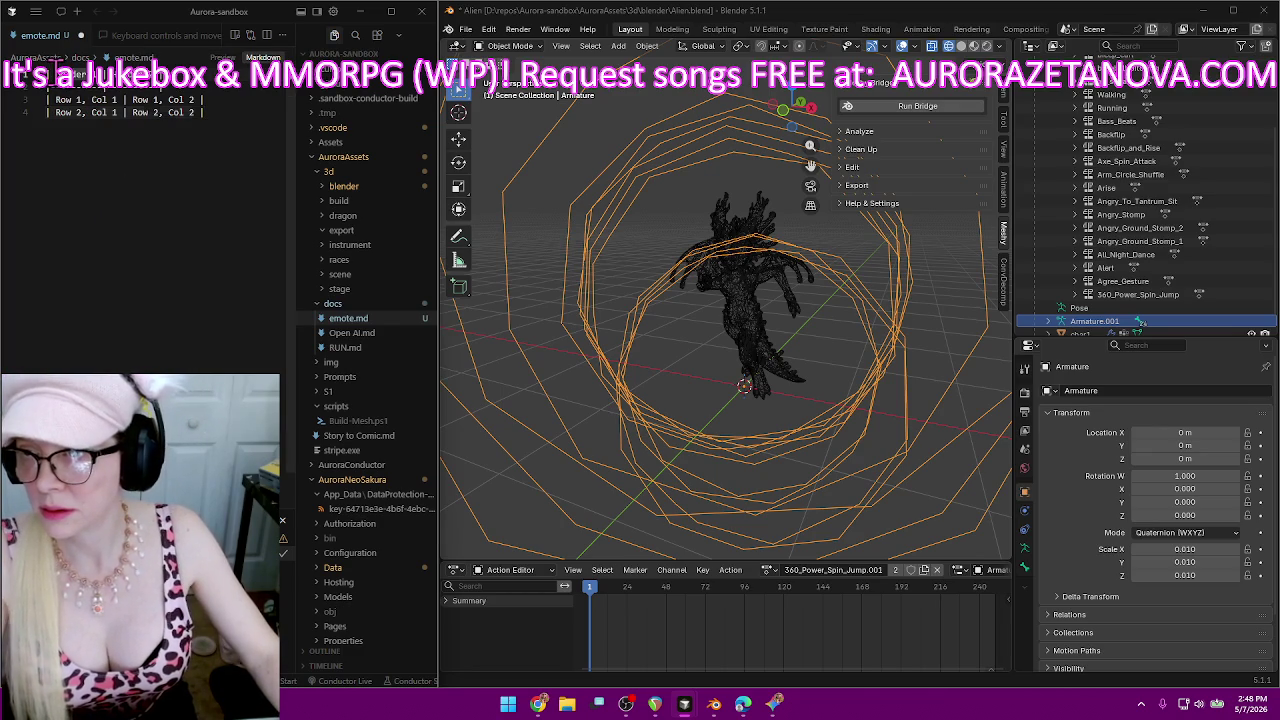
left_click_drag(45, 60, 109, 143)
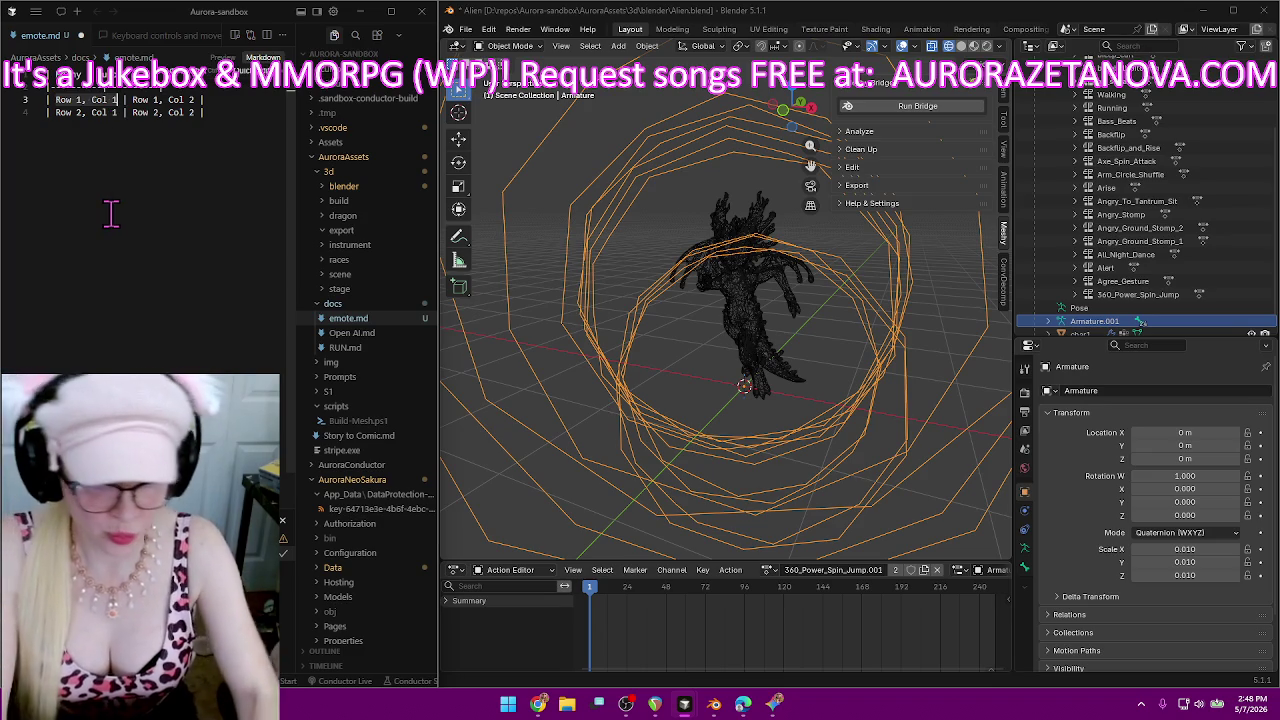
Log 360_Power_Spin_Jump.001 in table row 1, then rename the Blender action to 360 Power Spin.
left_click(850, 570)
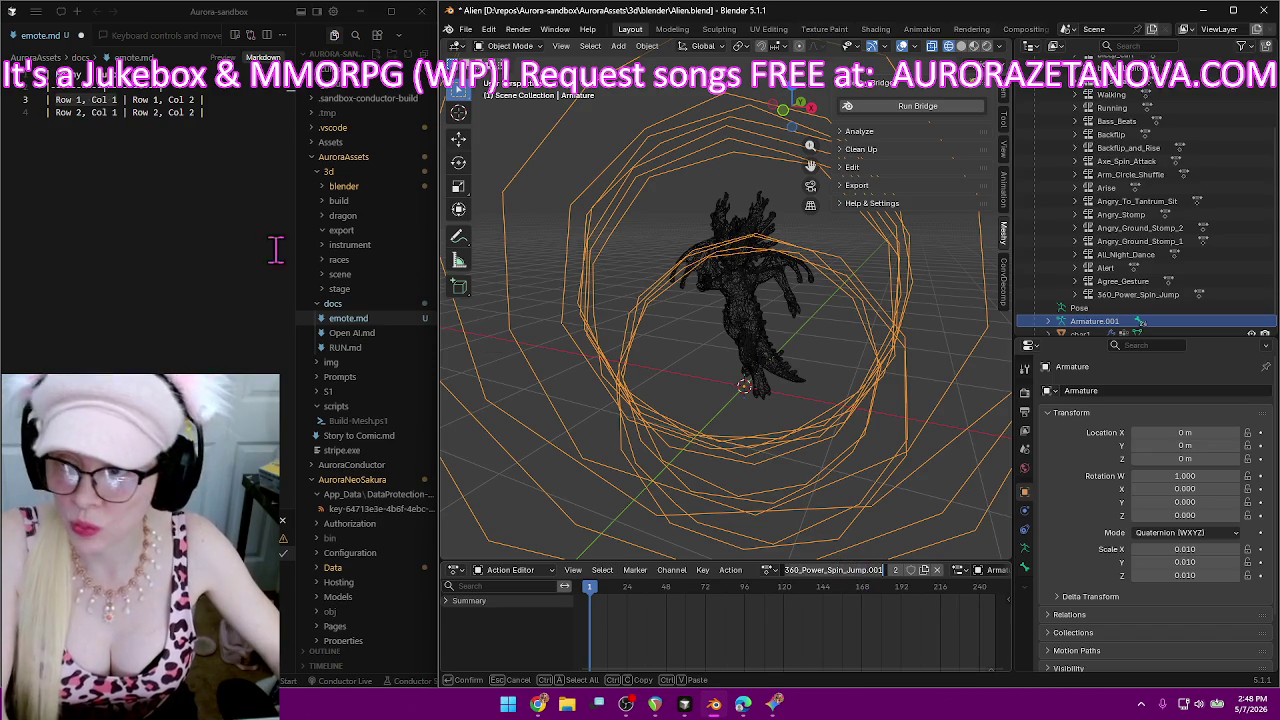
left_click(77, 104)
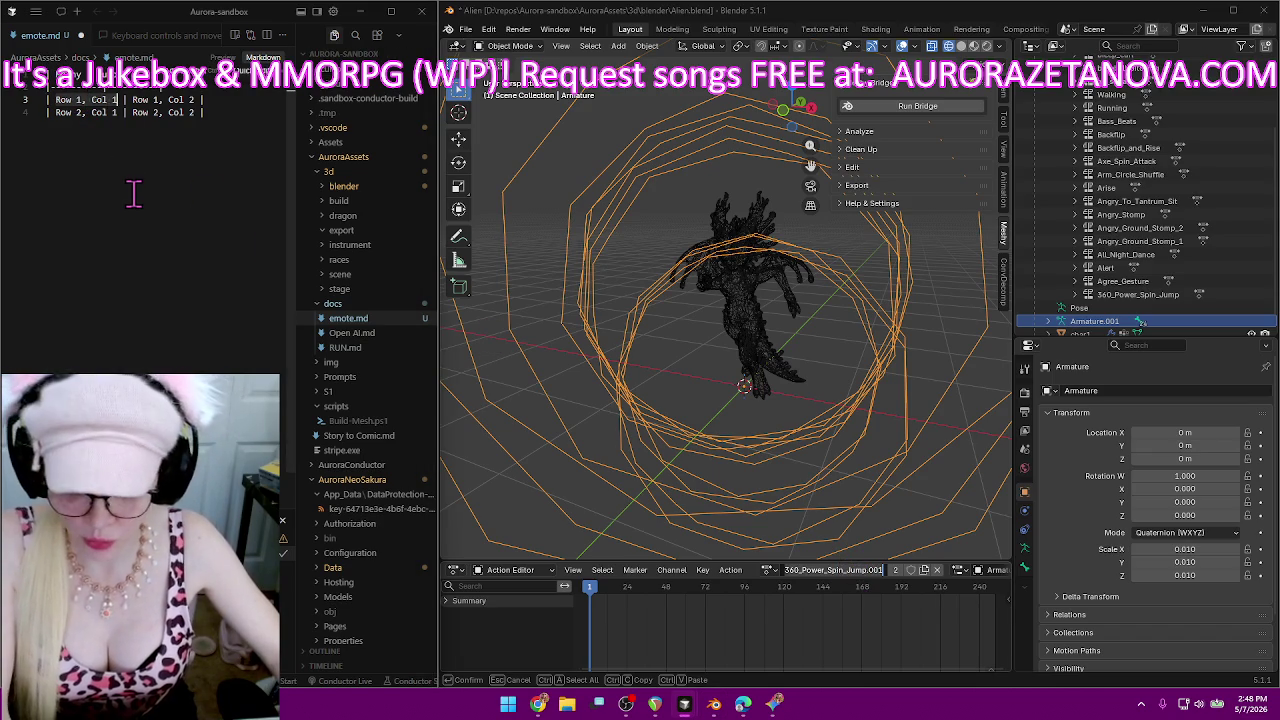
type("360_Power_Spin_Jump.001")
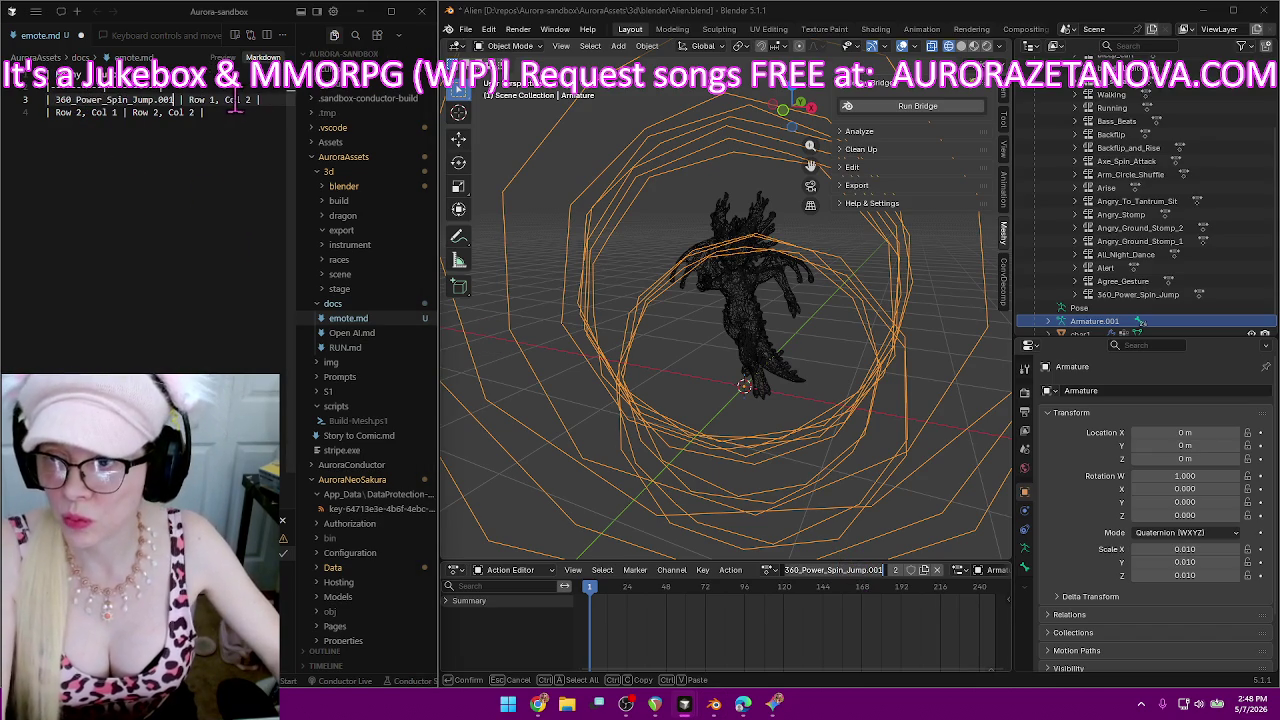
double_click(204, 100)
left_click_drag(189, 100, 221, 104)
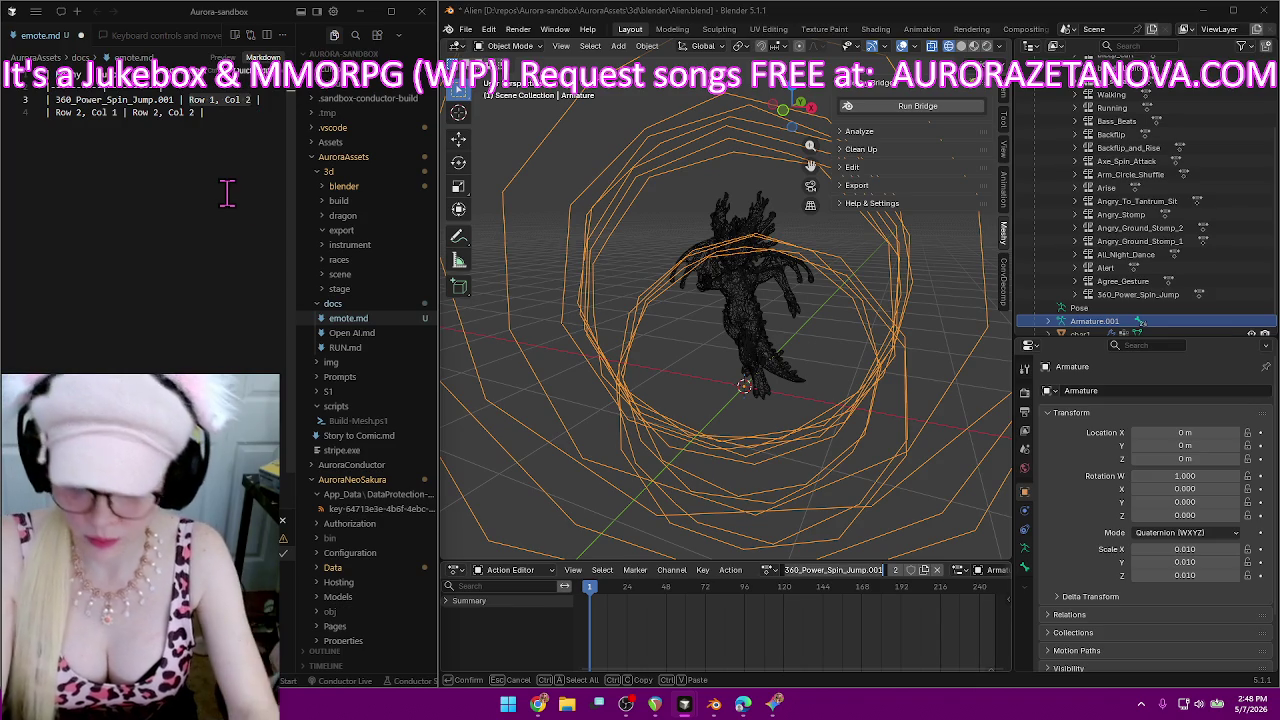
type("360")
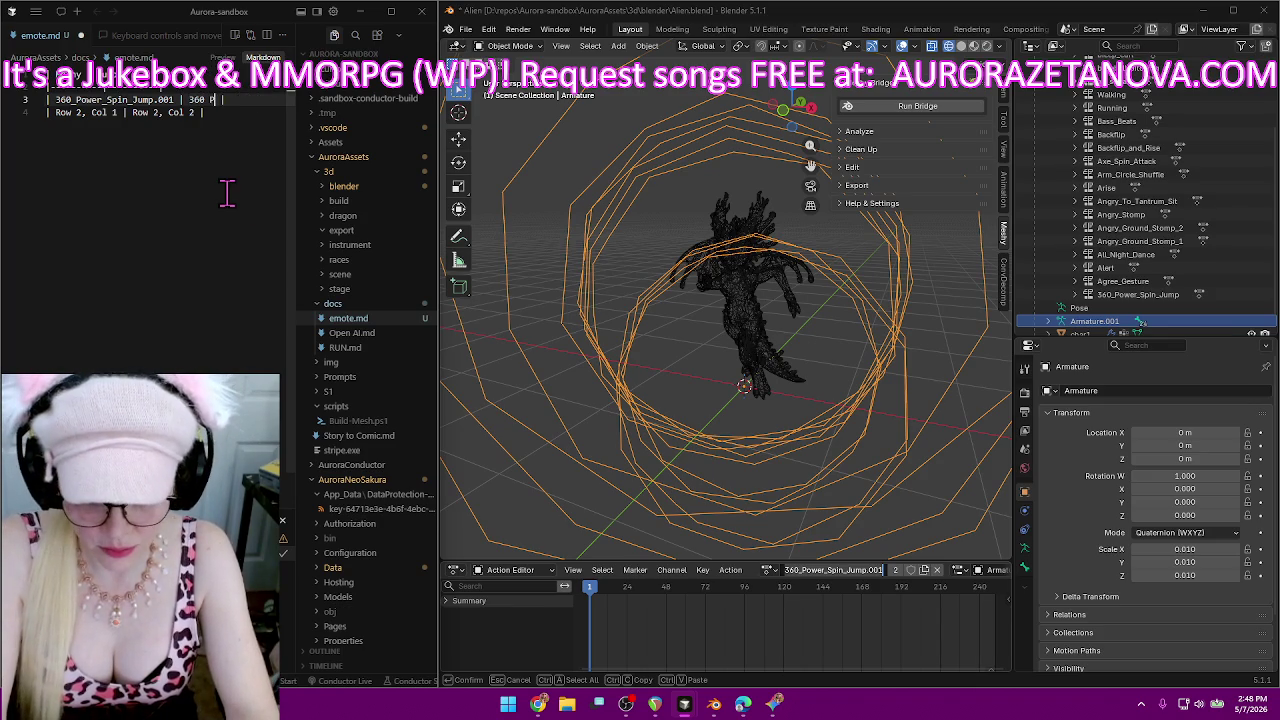
type("in")
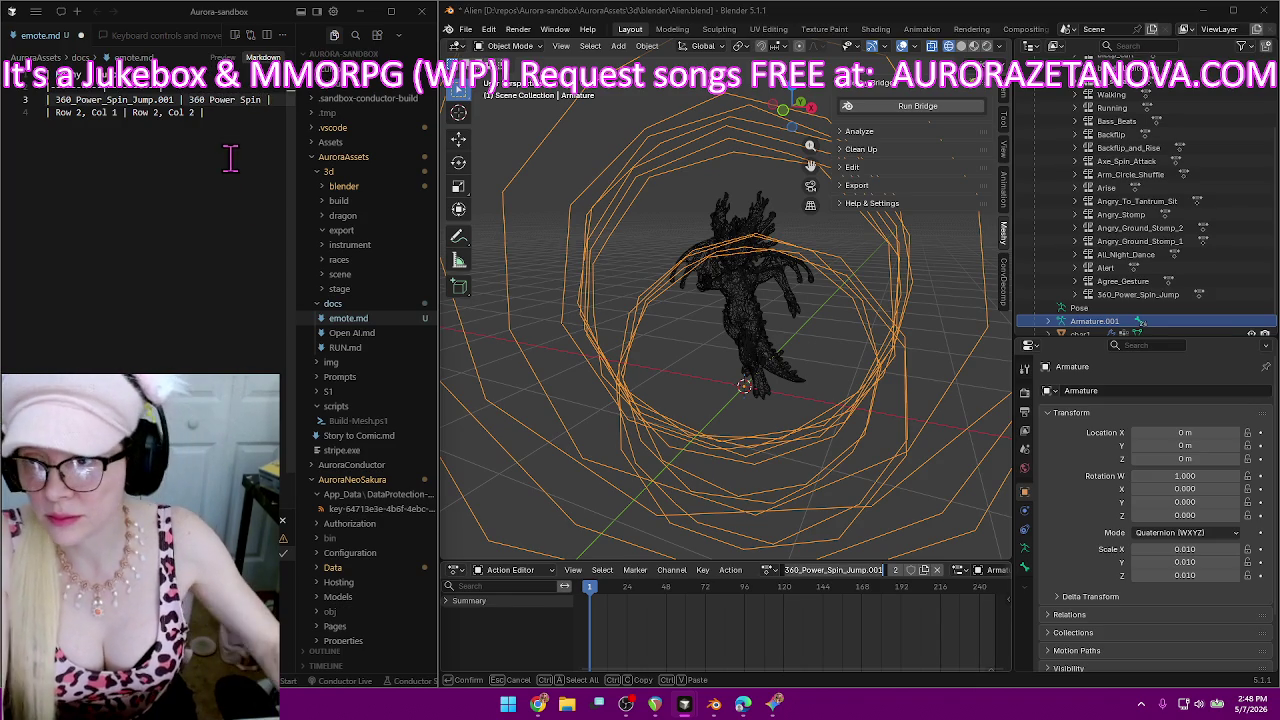
left_click(188, 100)
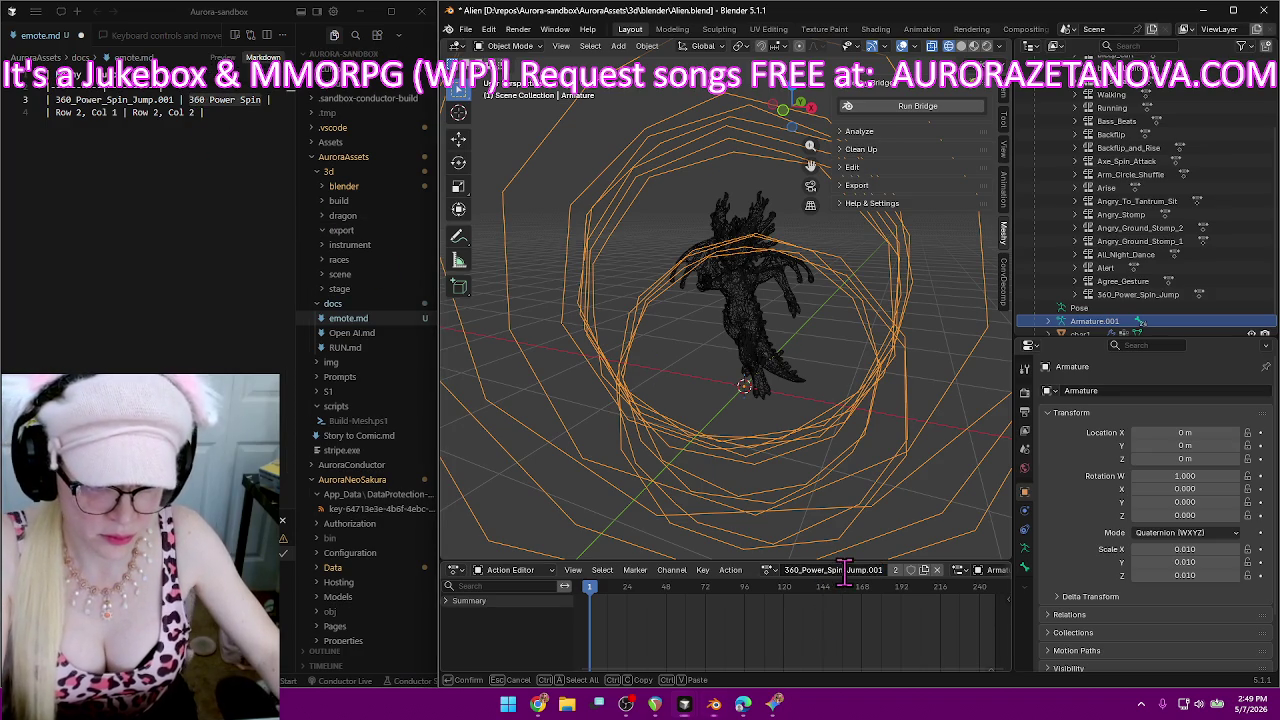
type("360 Power Spin")
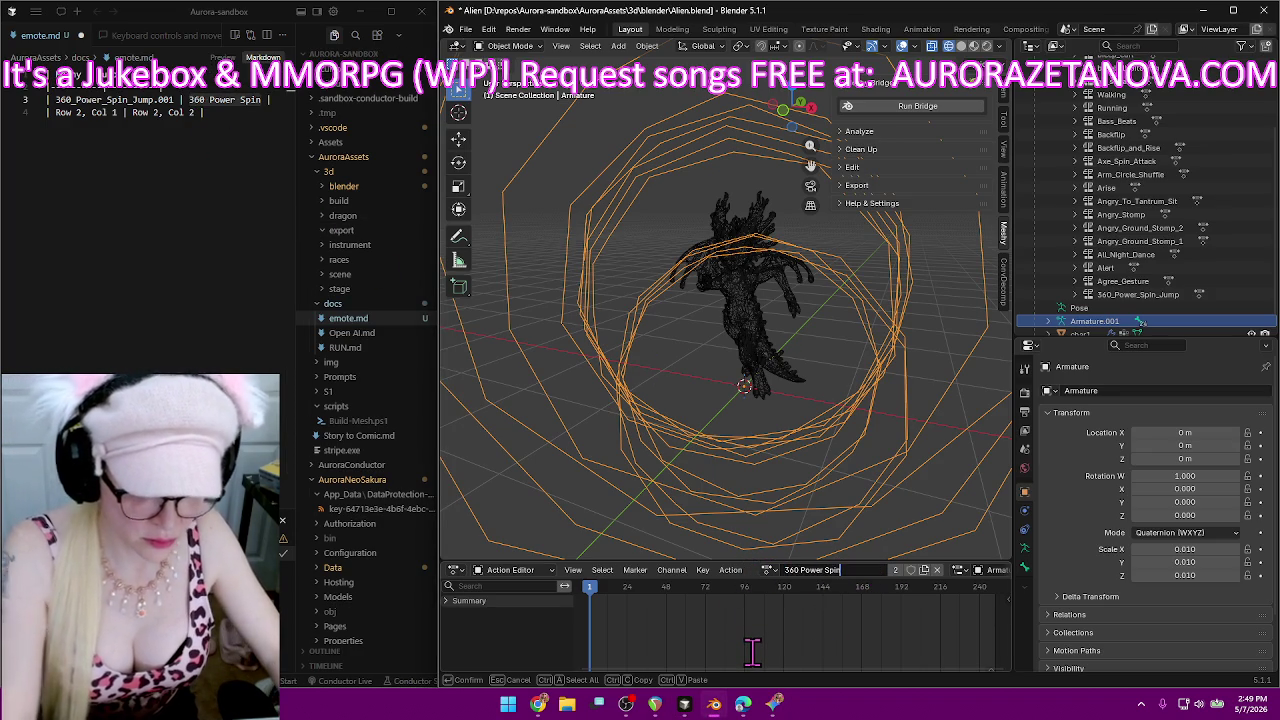
key("Return")
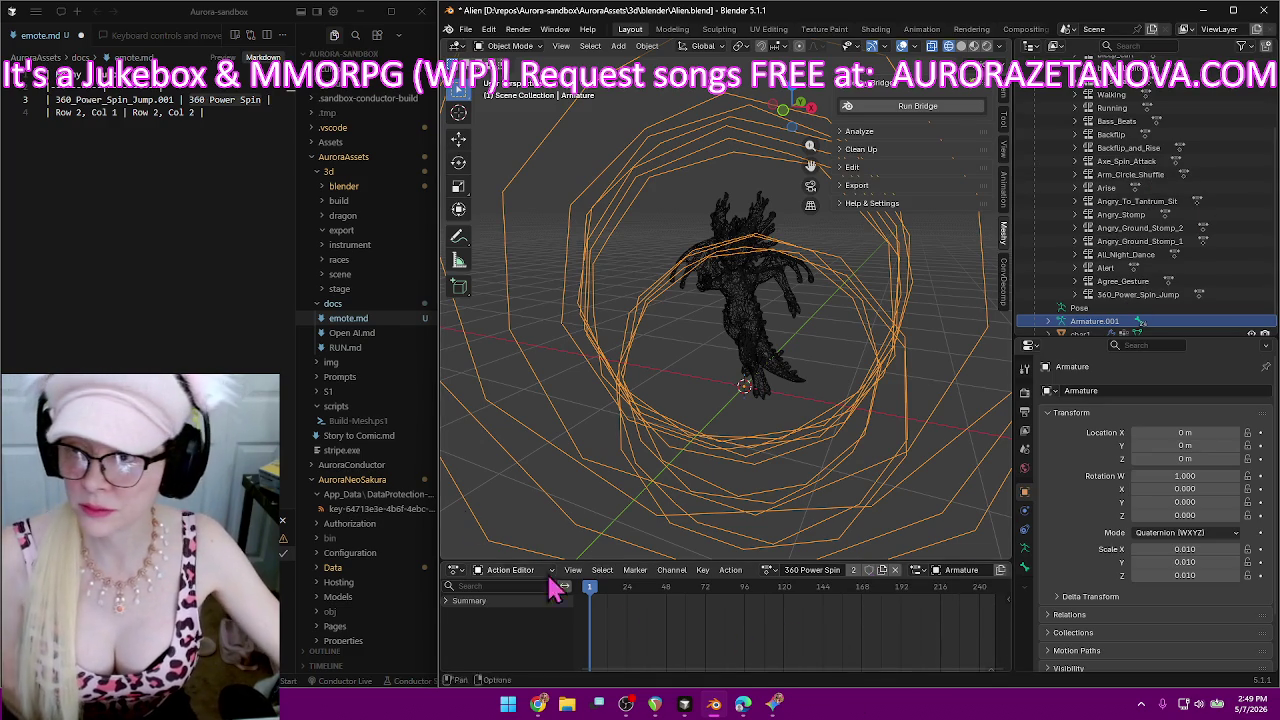
Switch Blender to Agree_Gesture.001 and log it with the friendly name Agree in table row 2.
left_click(770, 569)
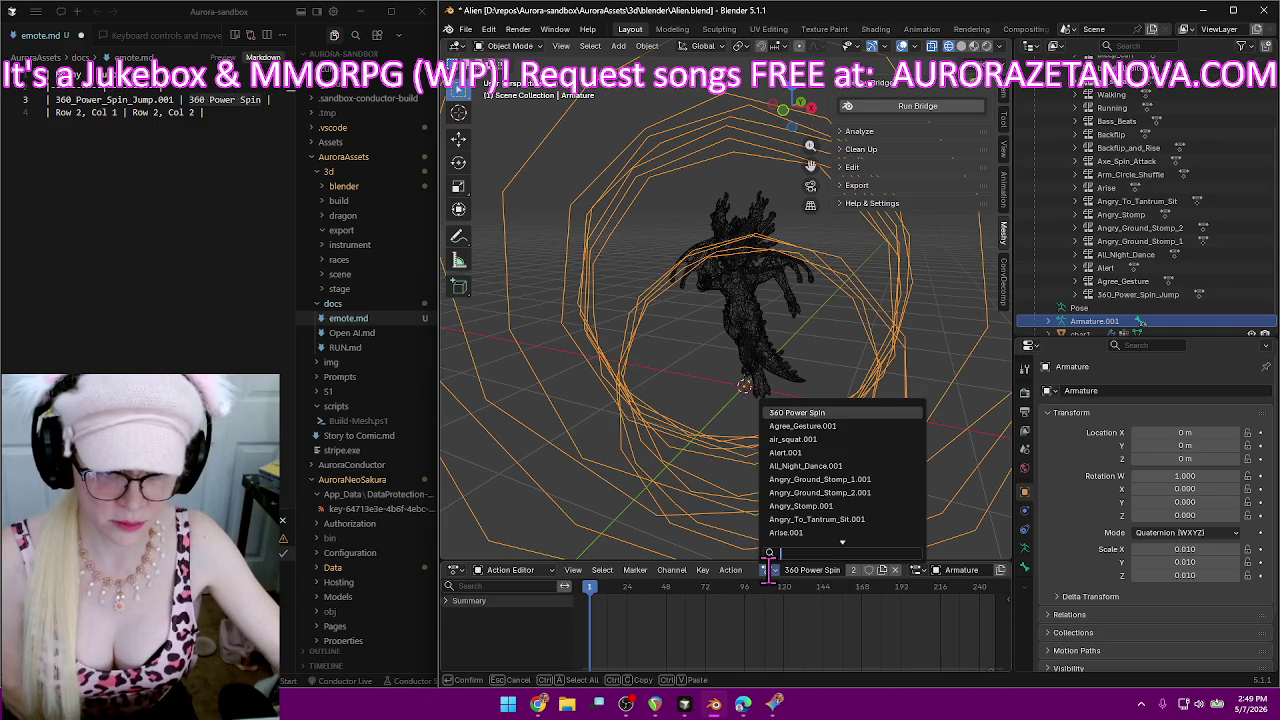
left_click(846, 433)
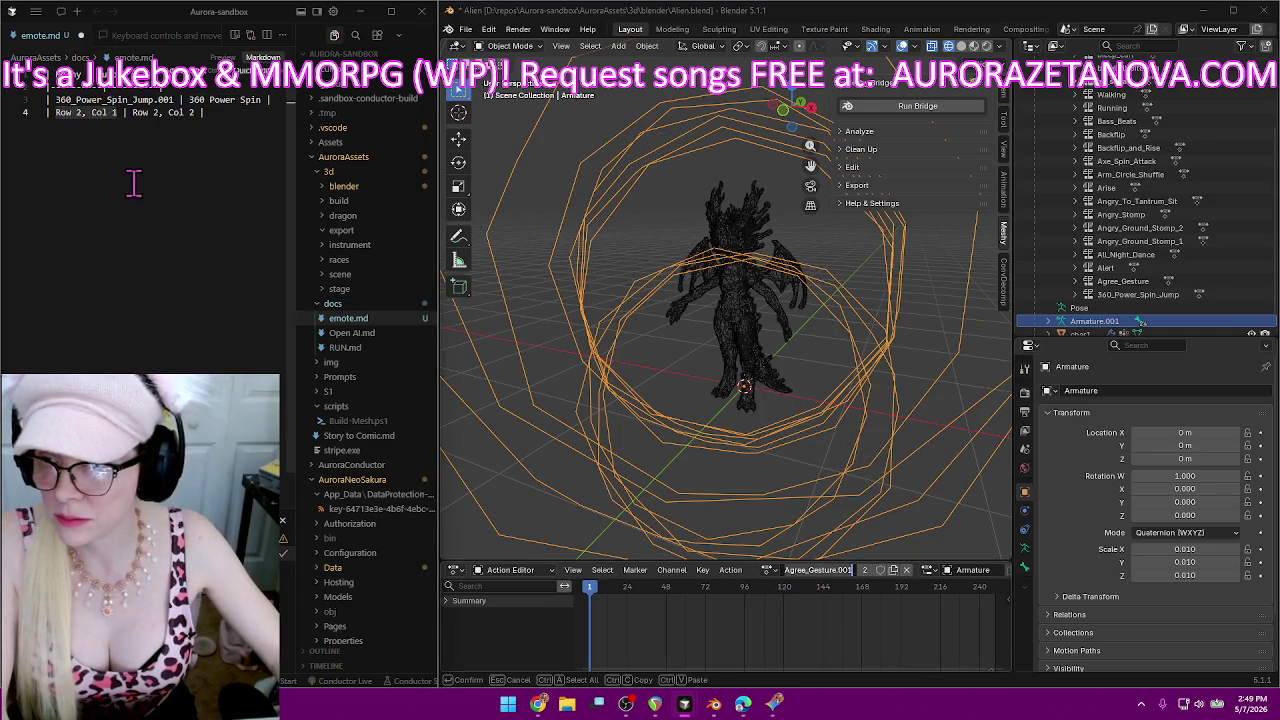
type("Agree_Gesture.001")
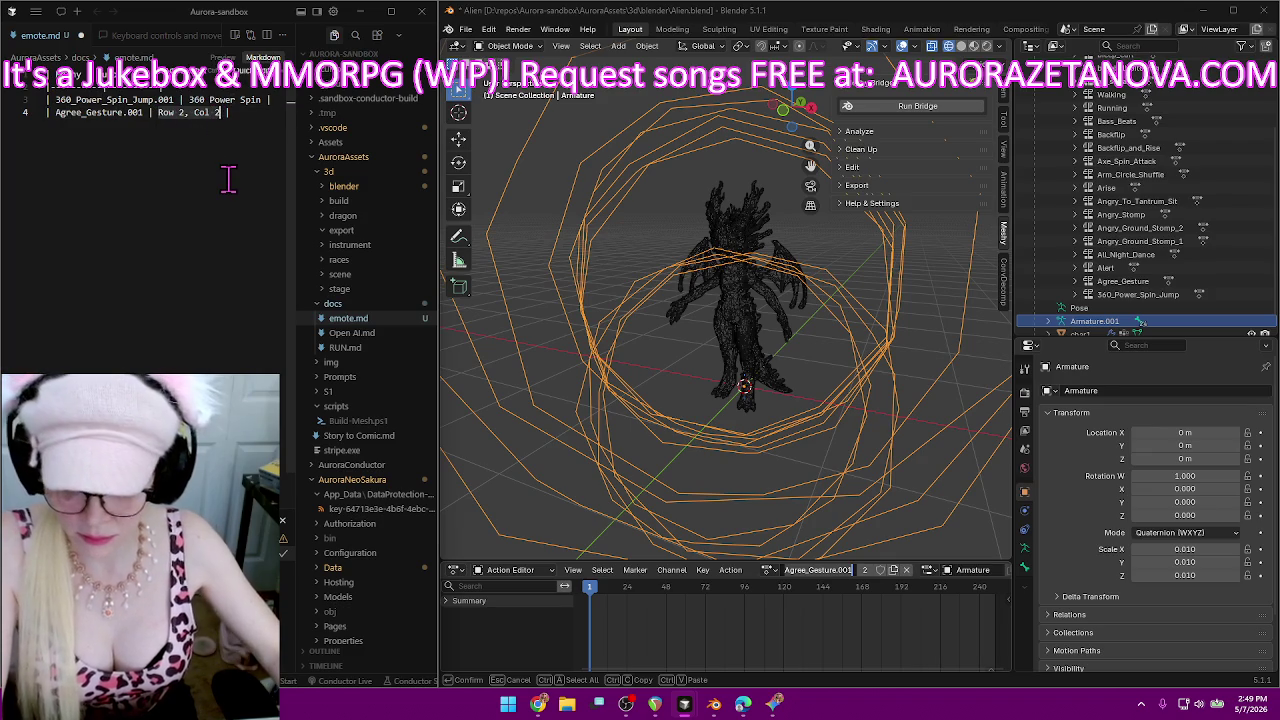
key("ctrl+BackSpace")
key("ctrl+BackSpace")
key("ctrl+BackSpace")
type("Agree |")
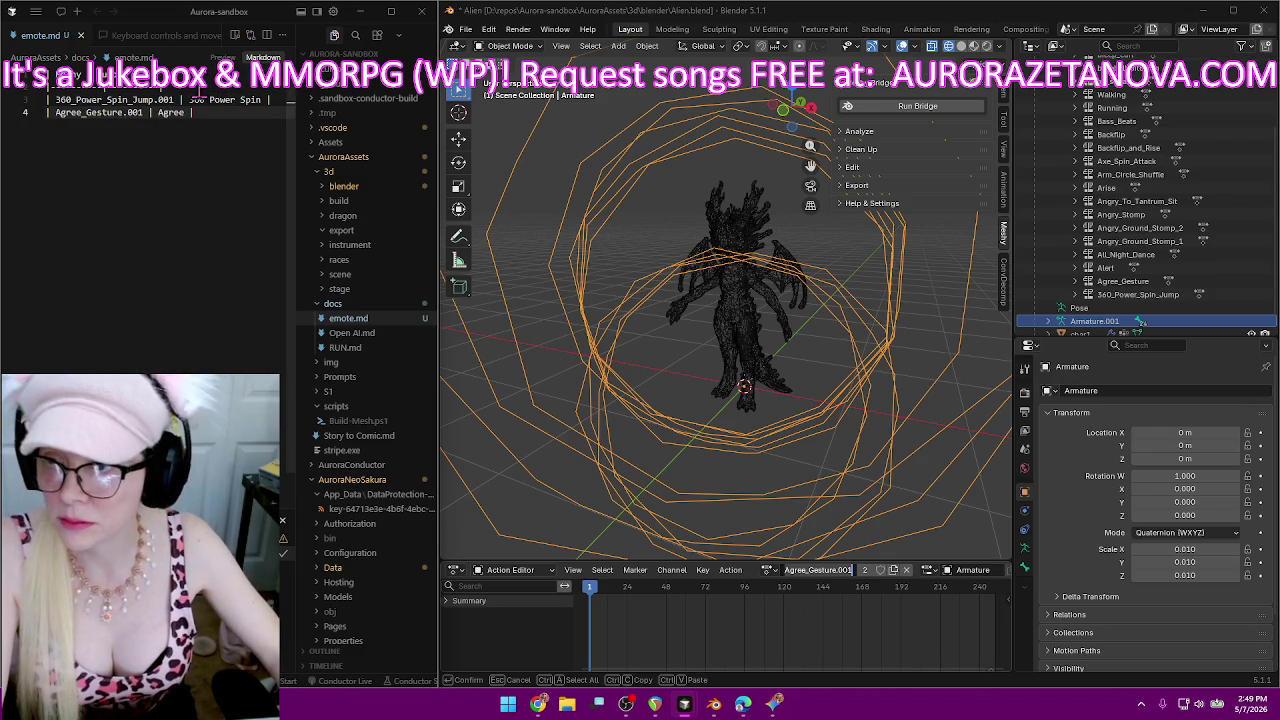
right_click(40, 37)
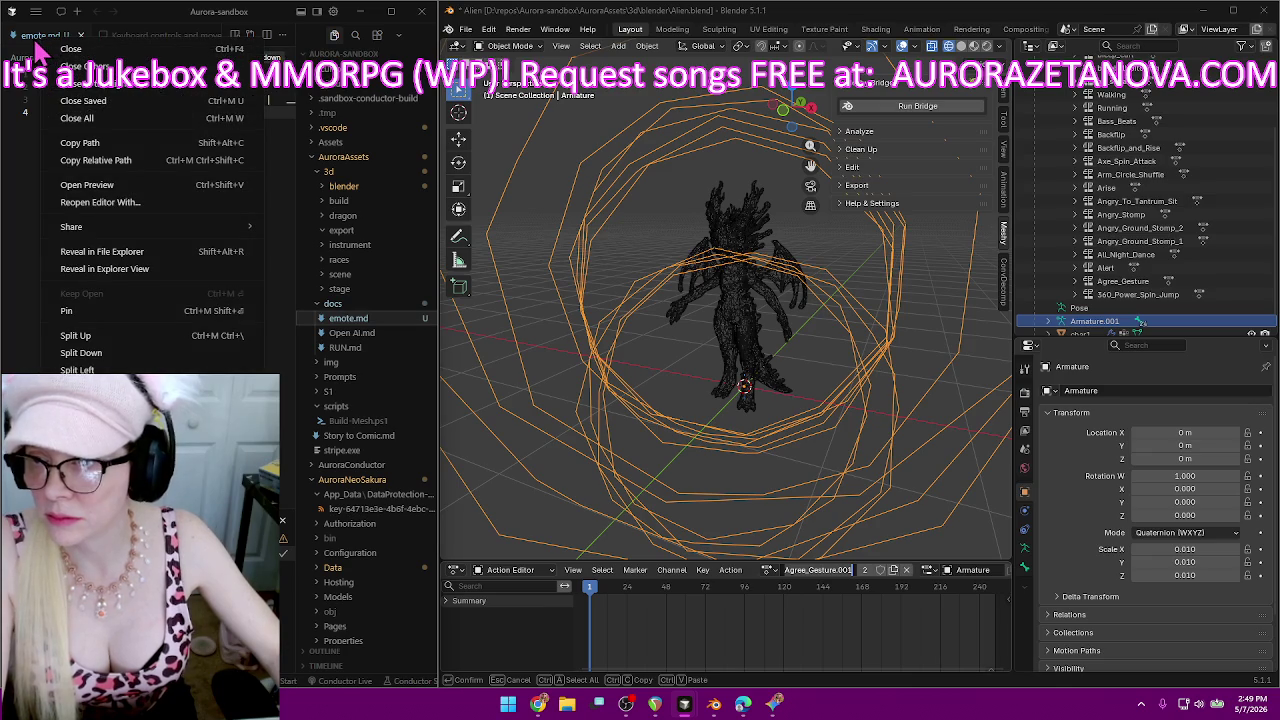
left_click(95, 185)
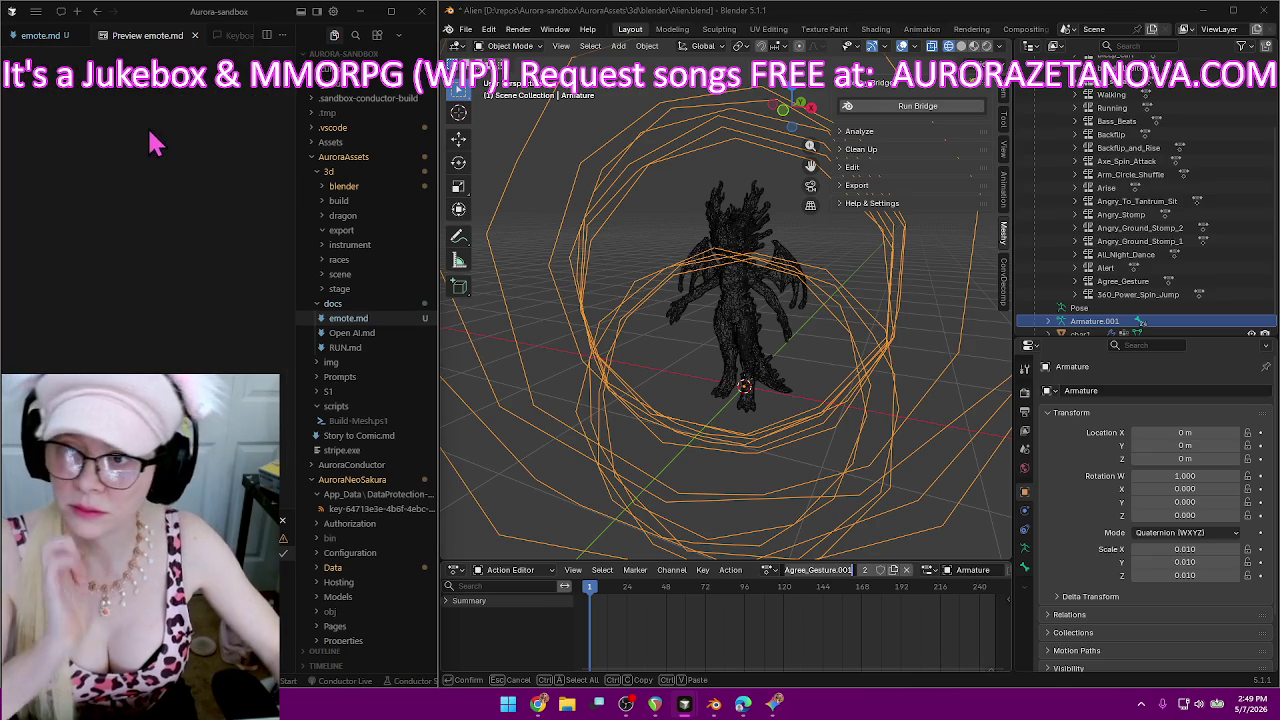
scroll(193, 119, "up", 1)
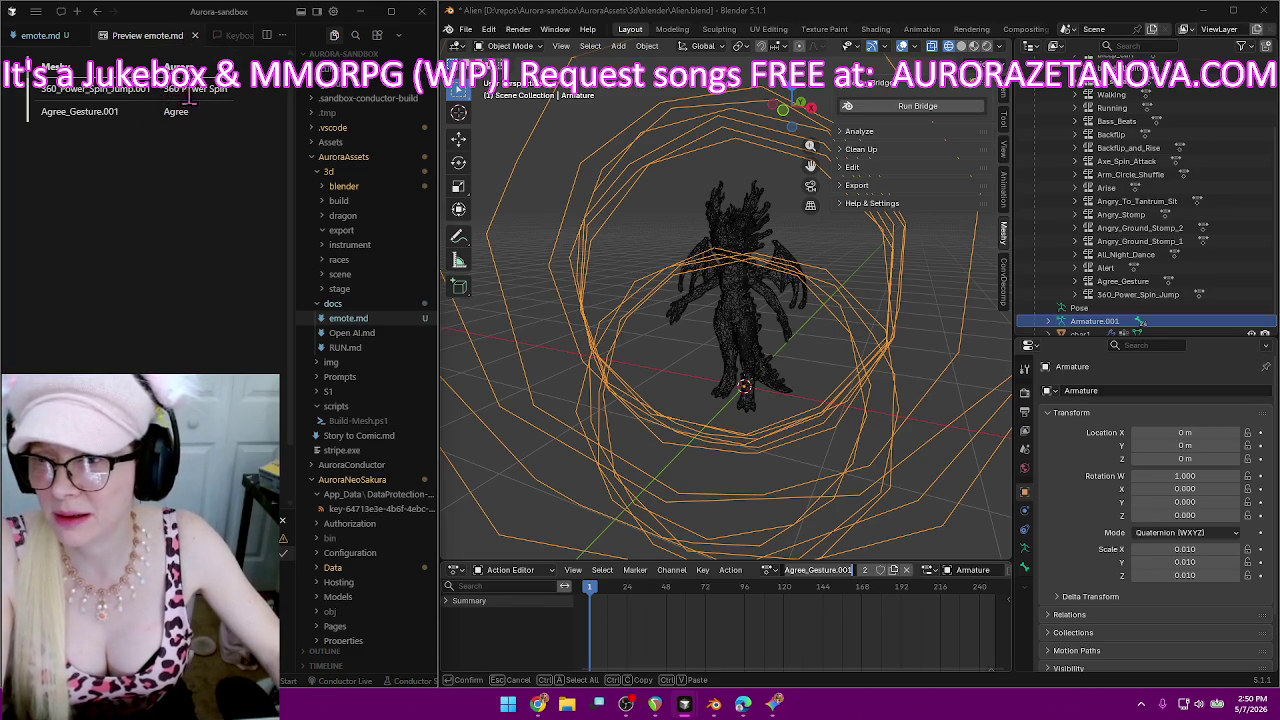
left_click(194, 35)
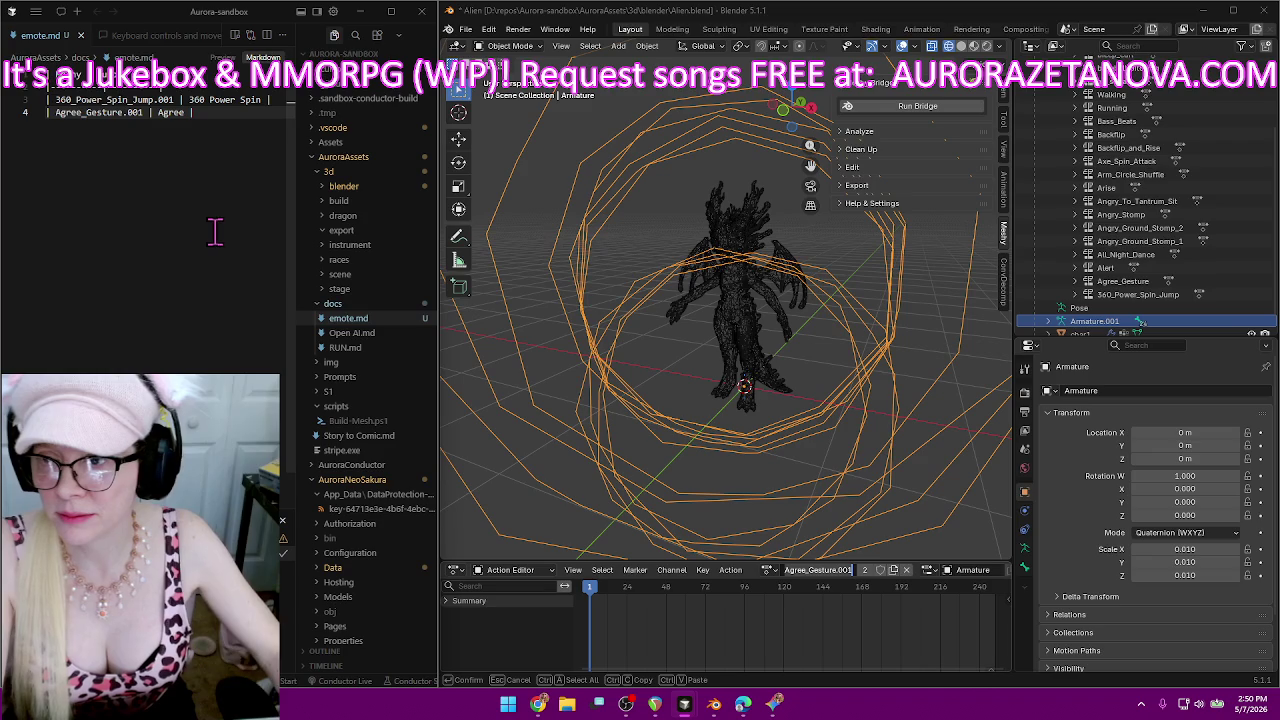
Rename the Agree_Gesture.001 action to Agree, using the name logged on line 4.
key("Return")
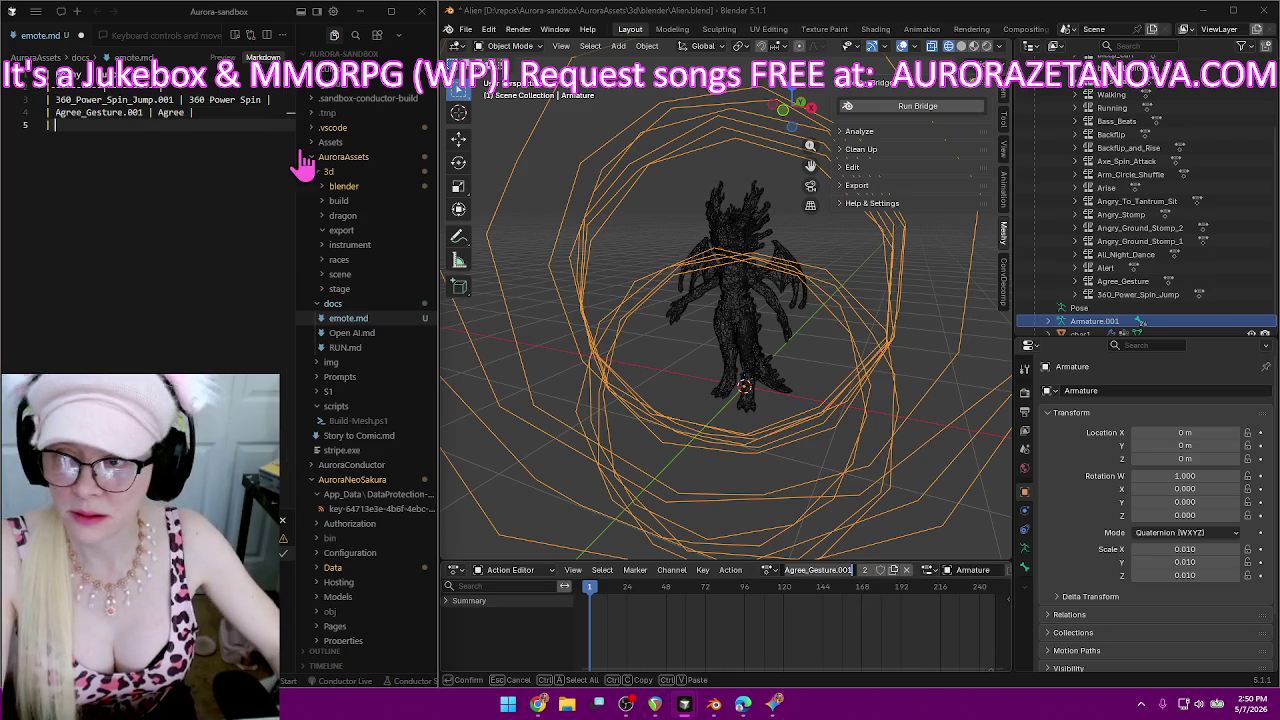
double_click(172, 112)
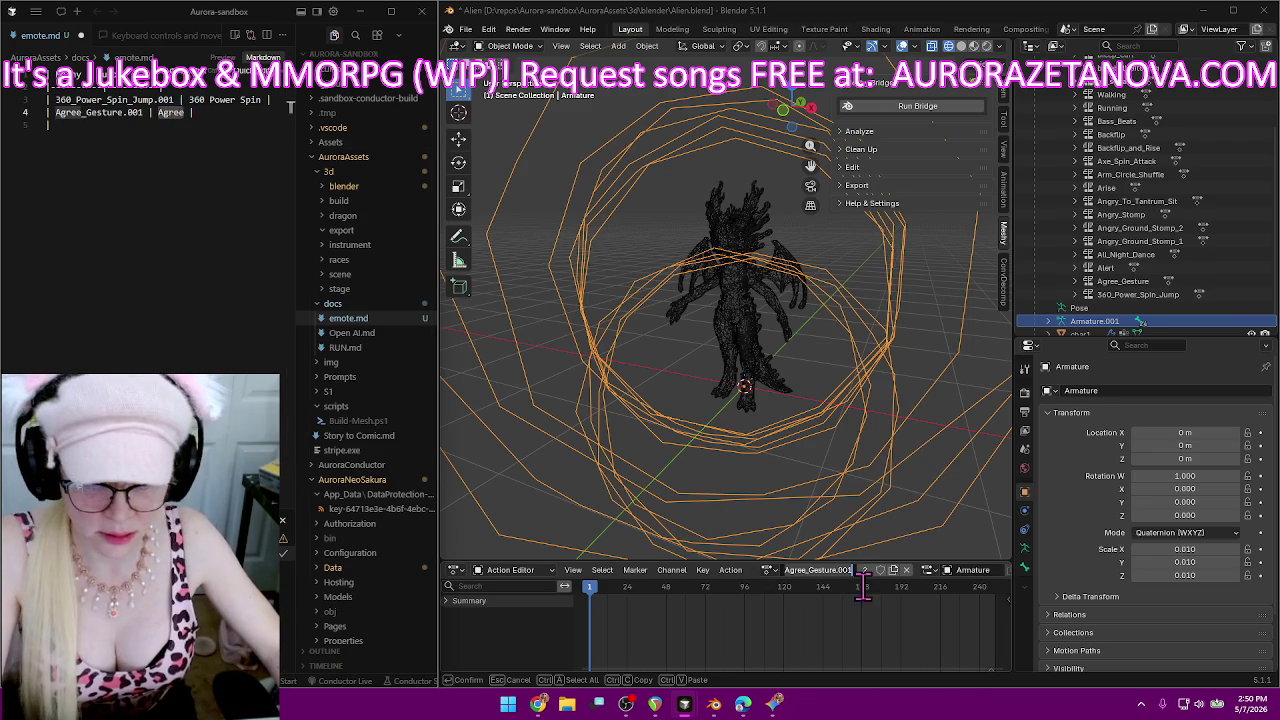
key("Return")
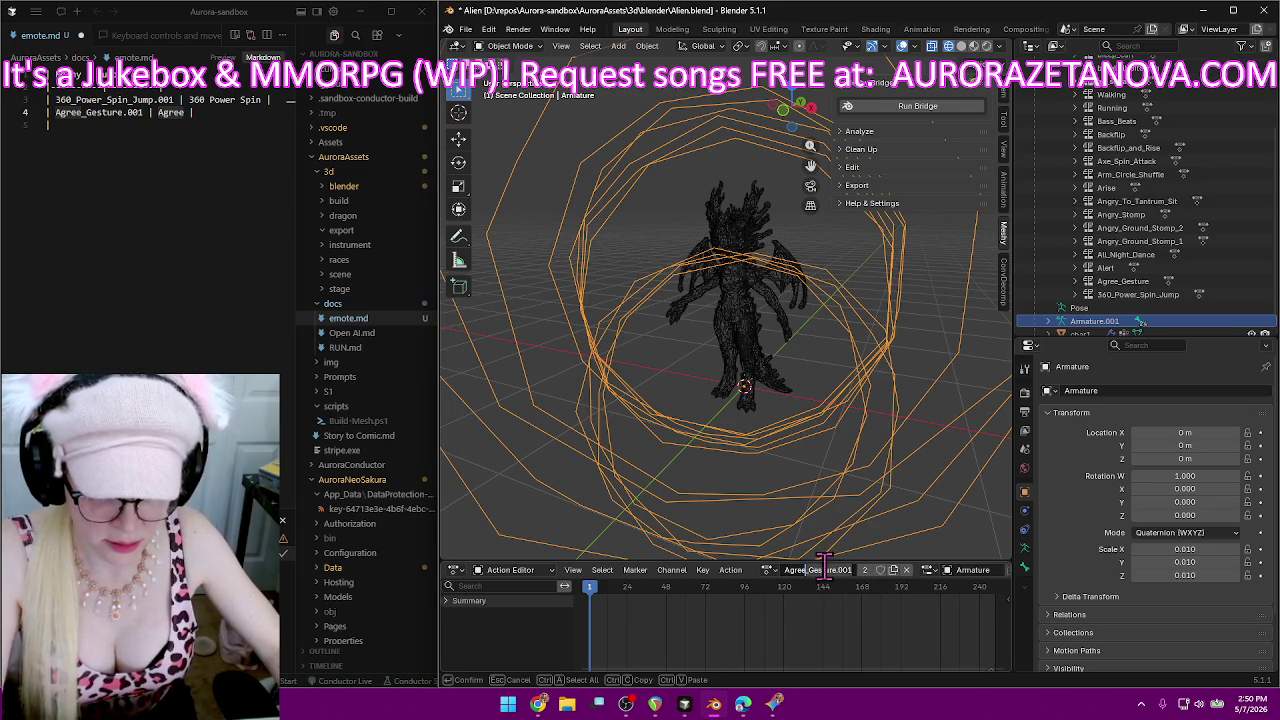
key("Delete")
key("Return")
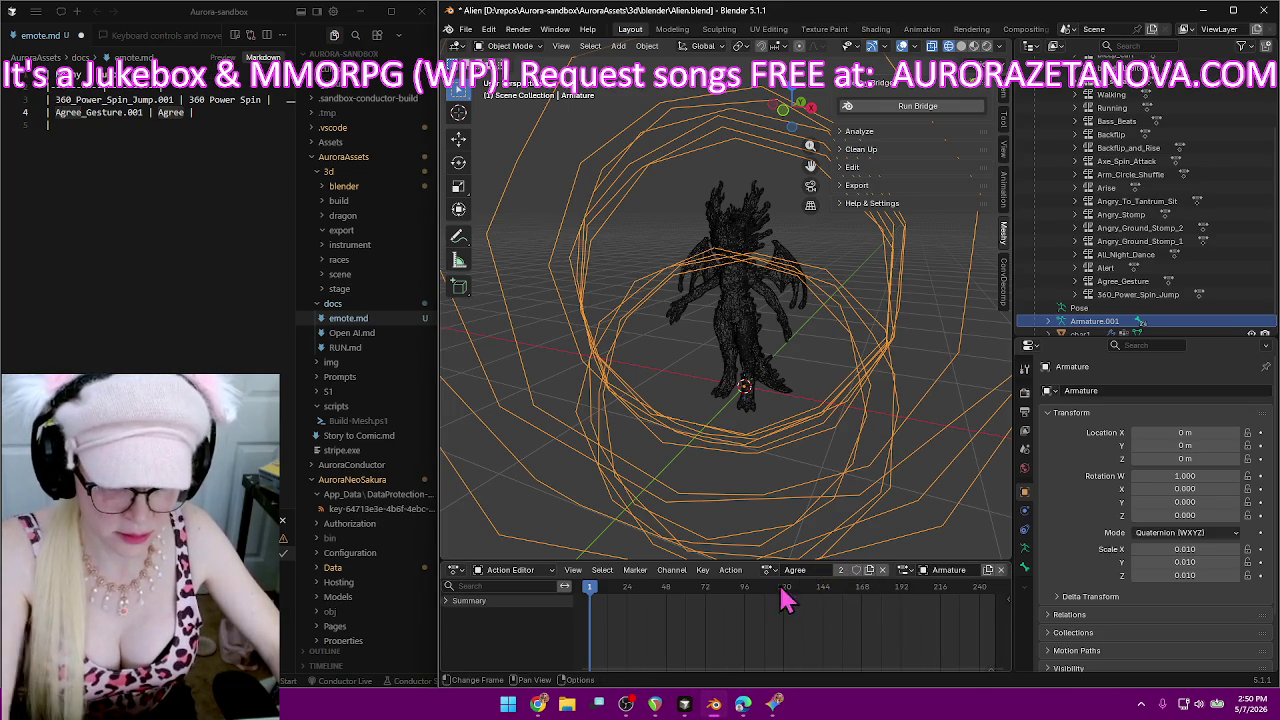
Switch to air_squat.001, log it in table row 3, and rename the action to Squats.
left_click(770, 569)
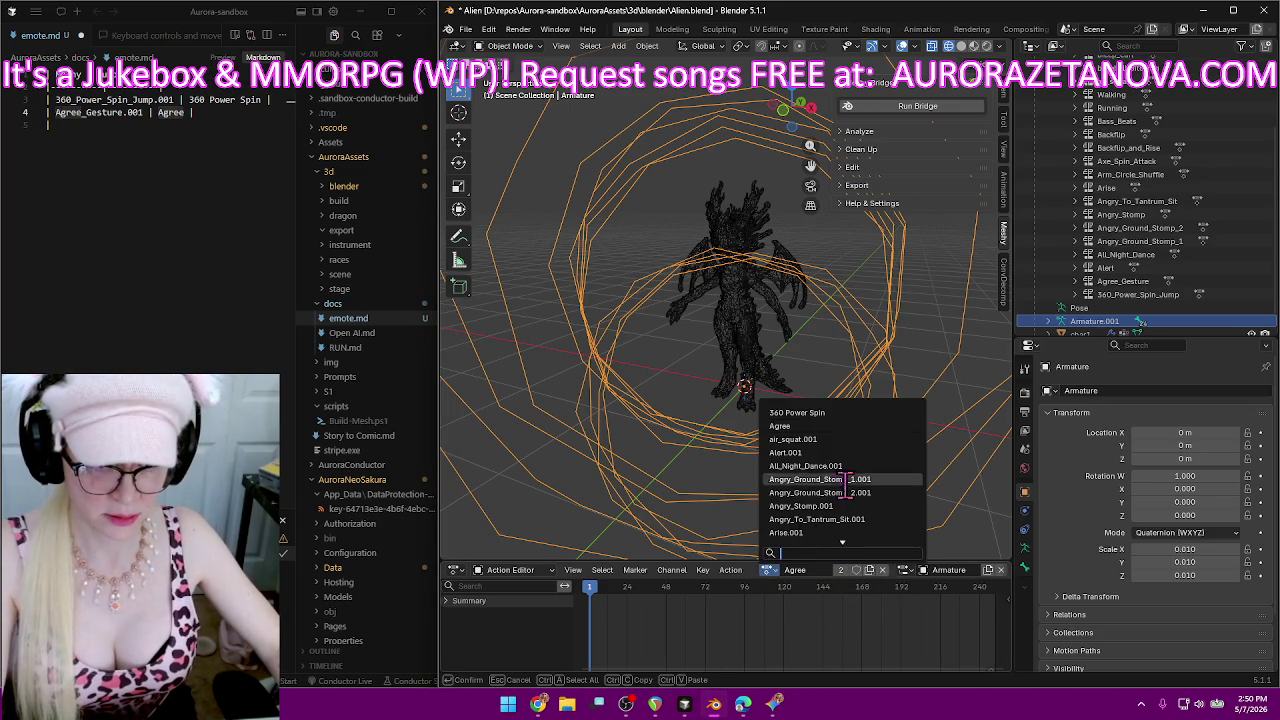
left_click(838, 439)
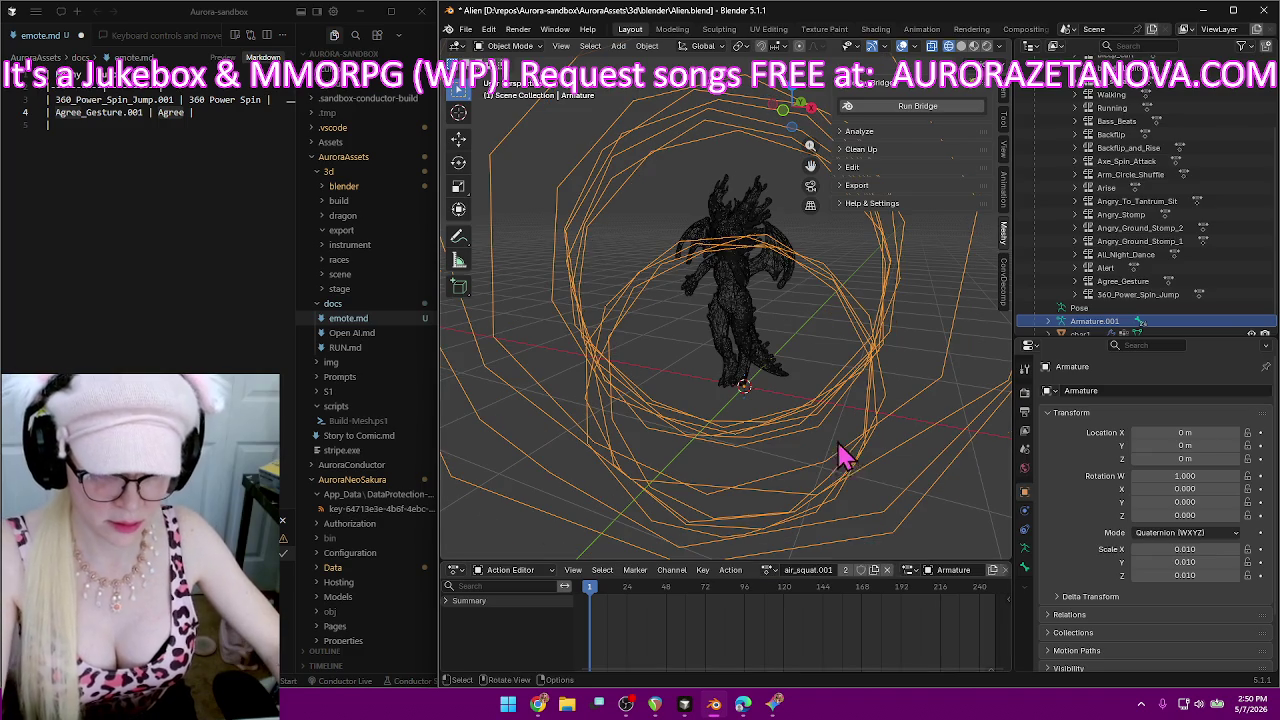
left_click(830, 569)
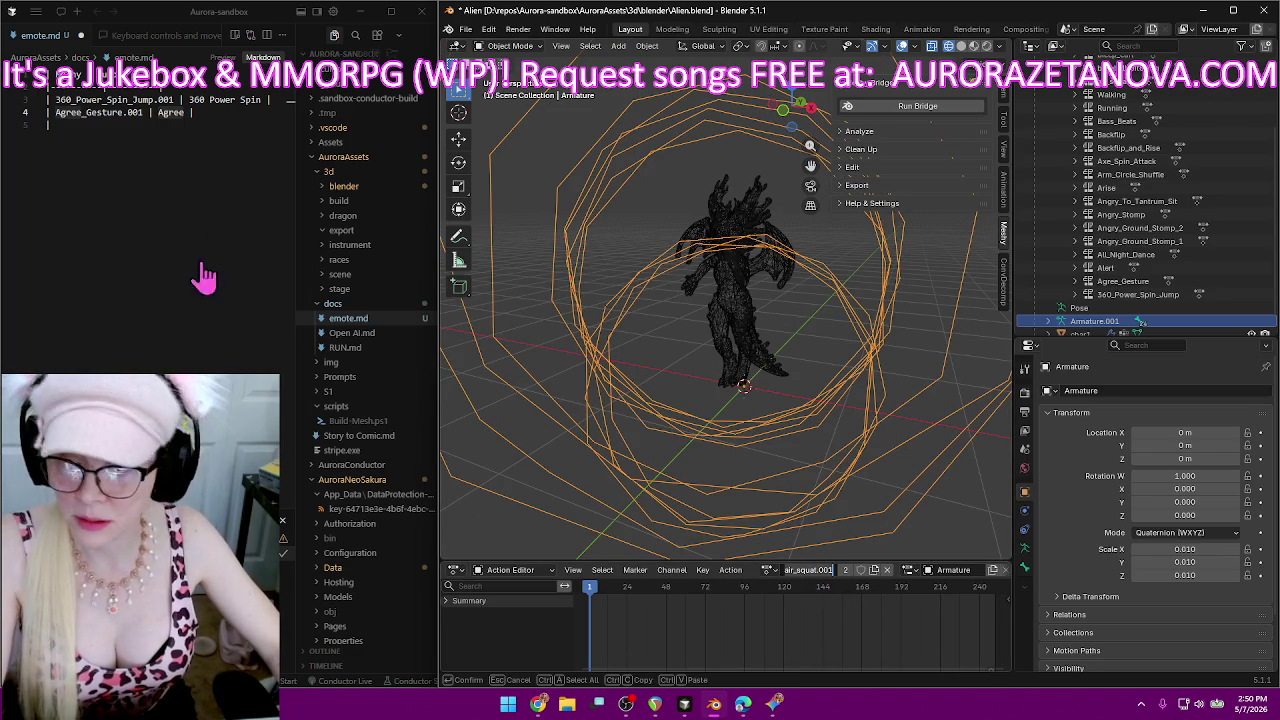
left_click(76, 130)
type("air_squat.001")
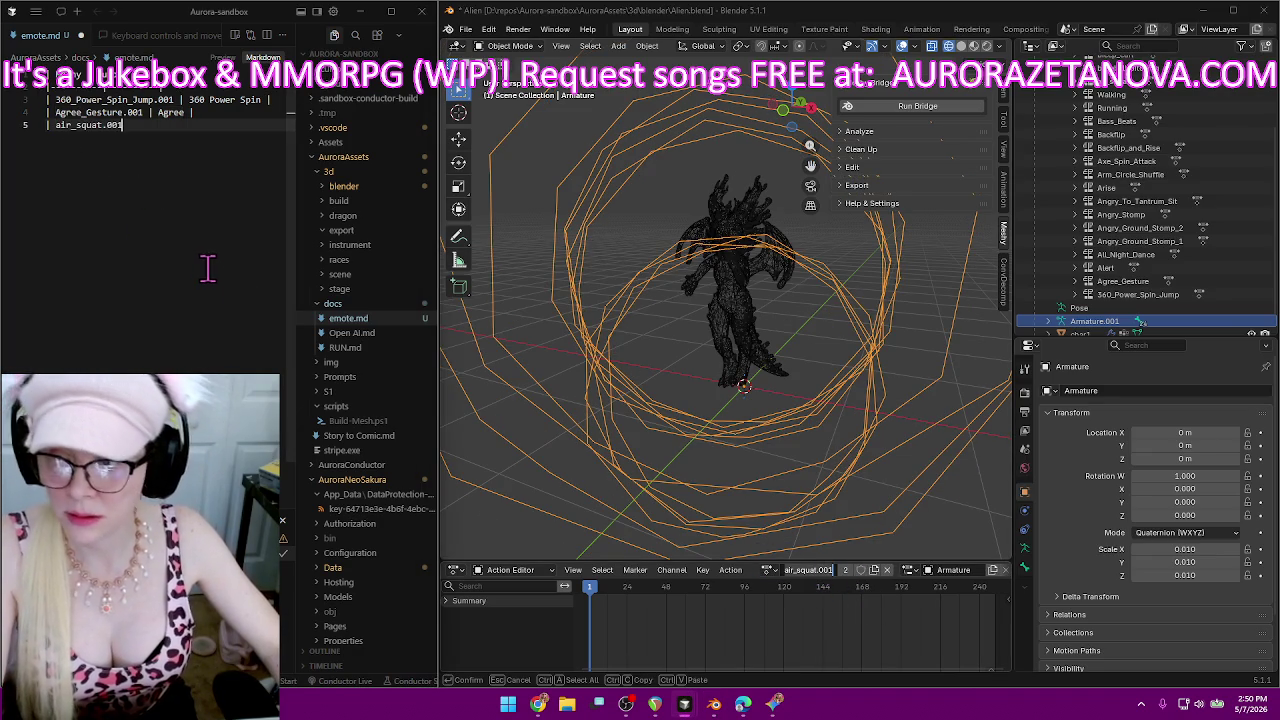
type(" |")
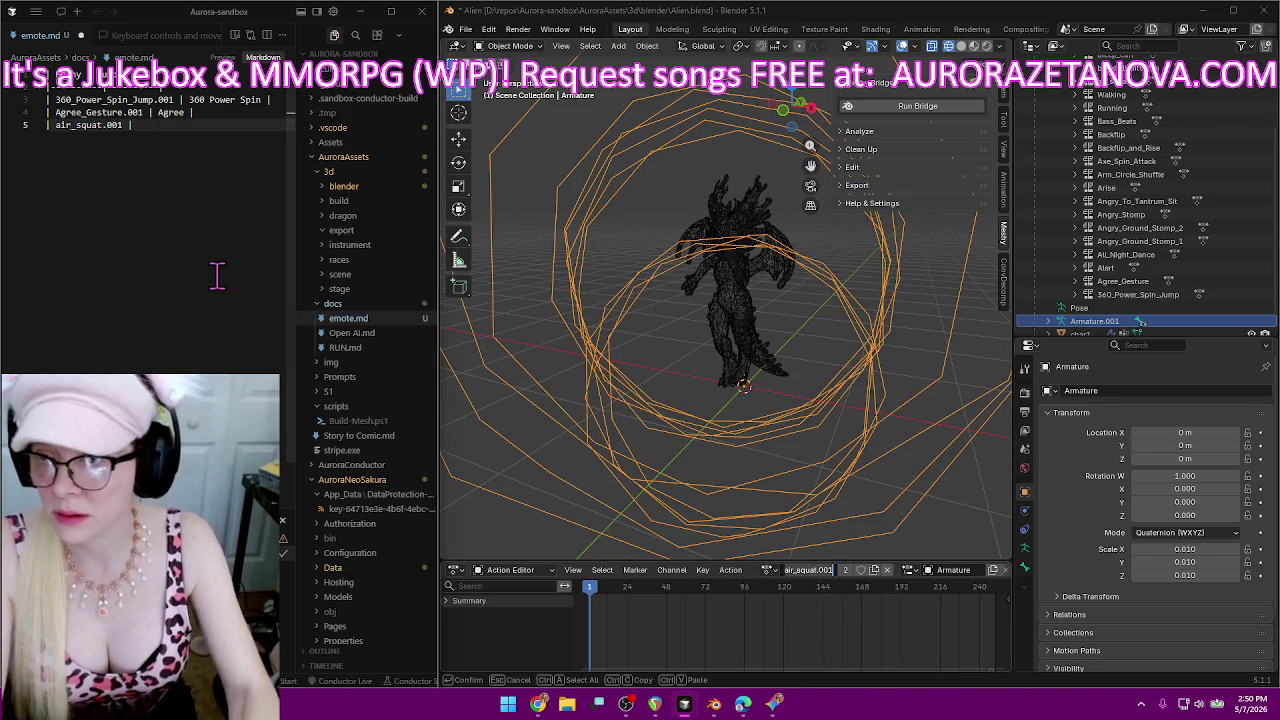
type(" s")
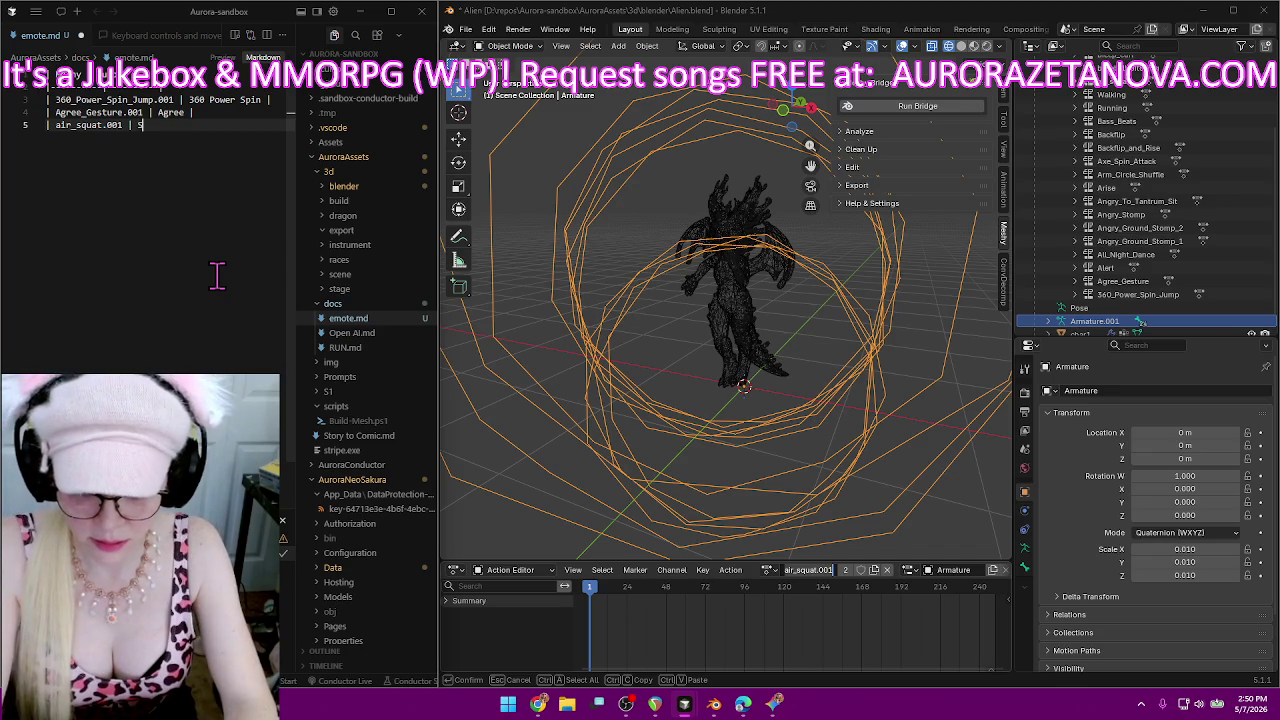
type("s |")
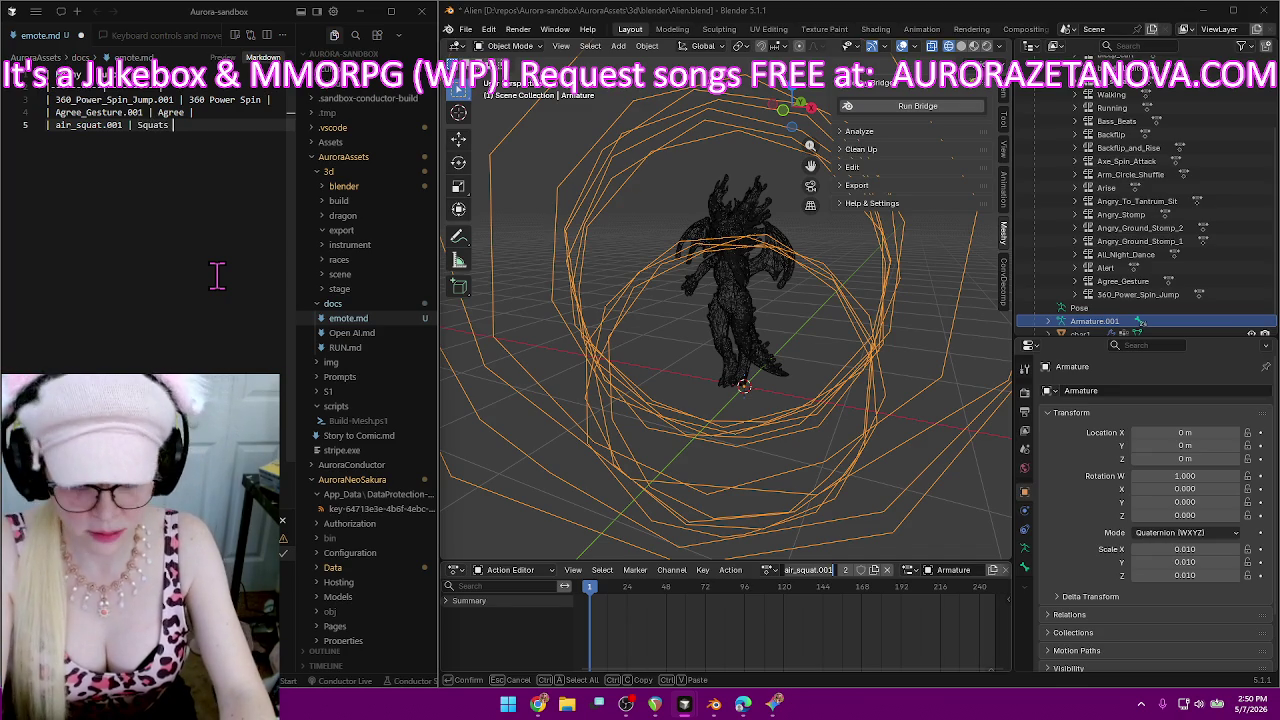
left_click(826, 572)
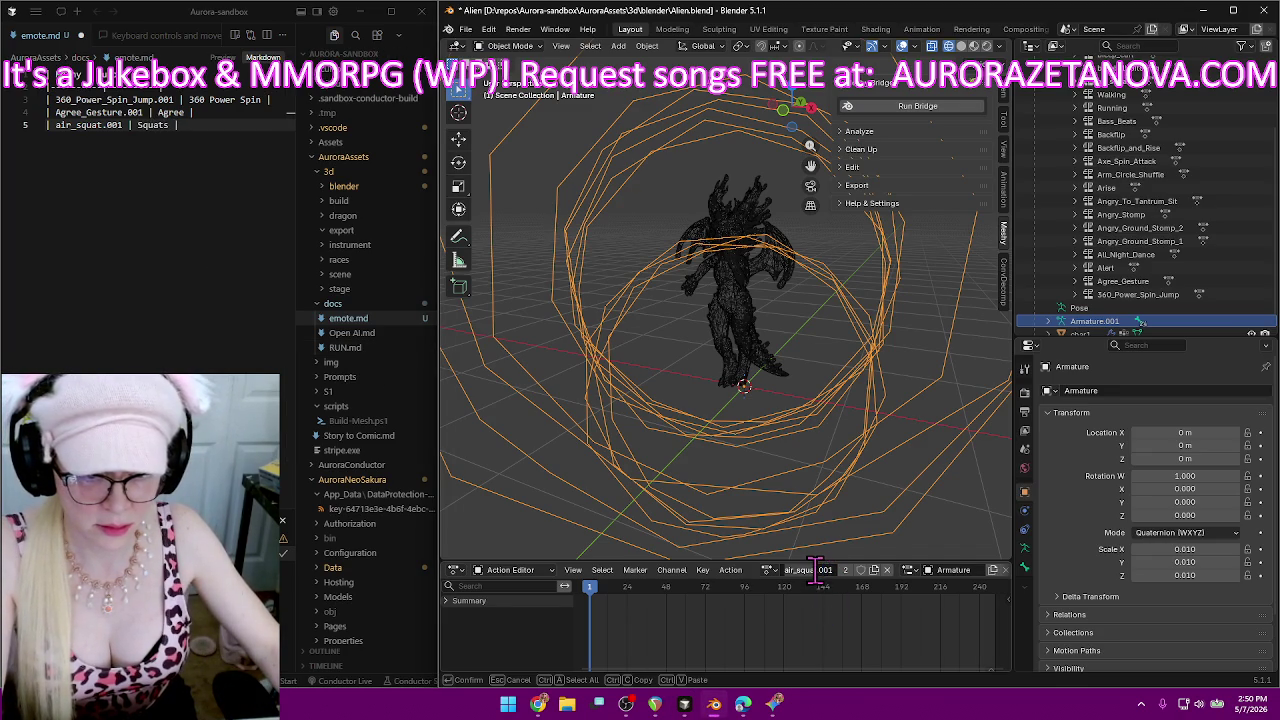
left_click_drag(838, 568, 747, 558)
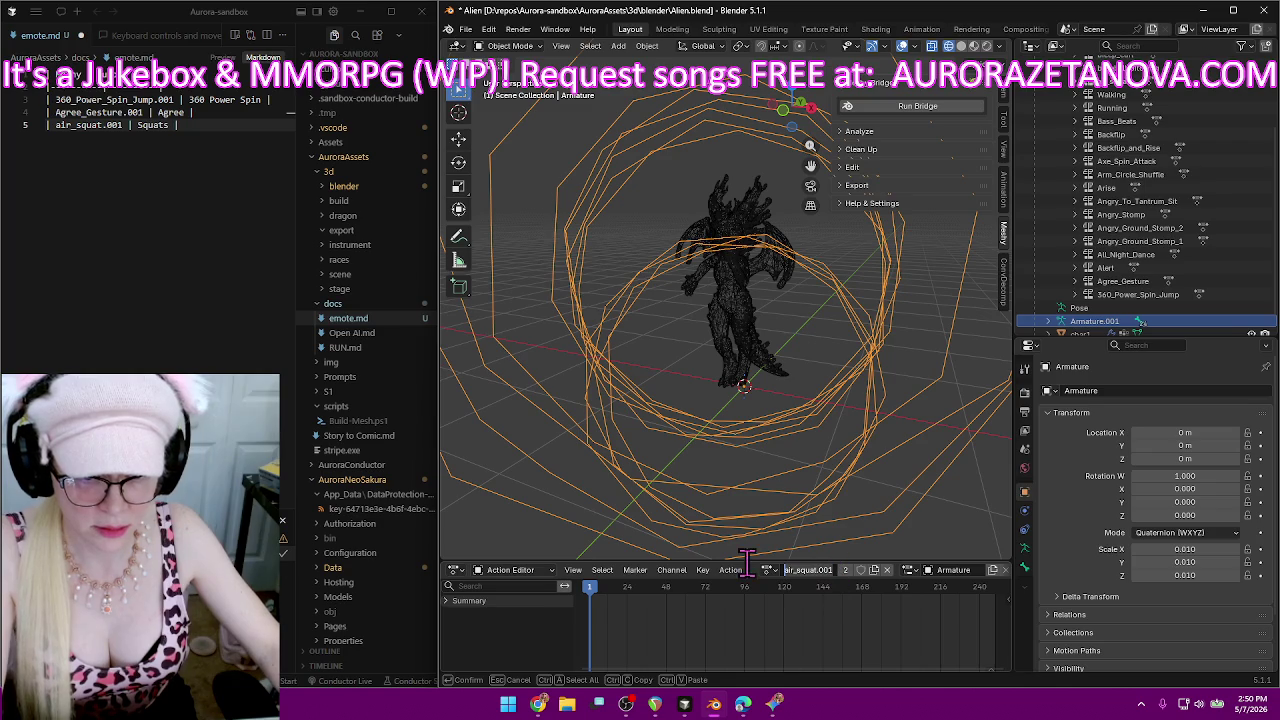
type("Squats")
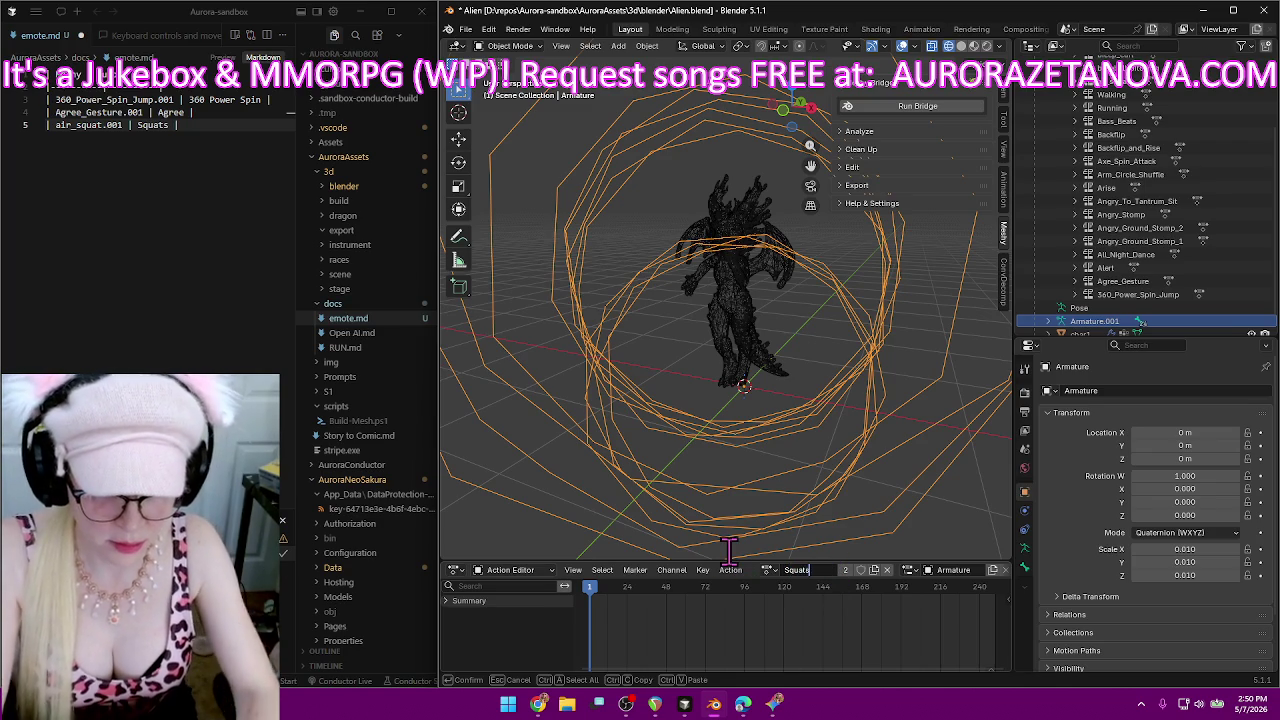
key("Return")
Switch Blender to the Alert.001 action and rename it Alert.
left_click(766, 569)
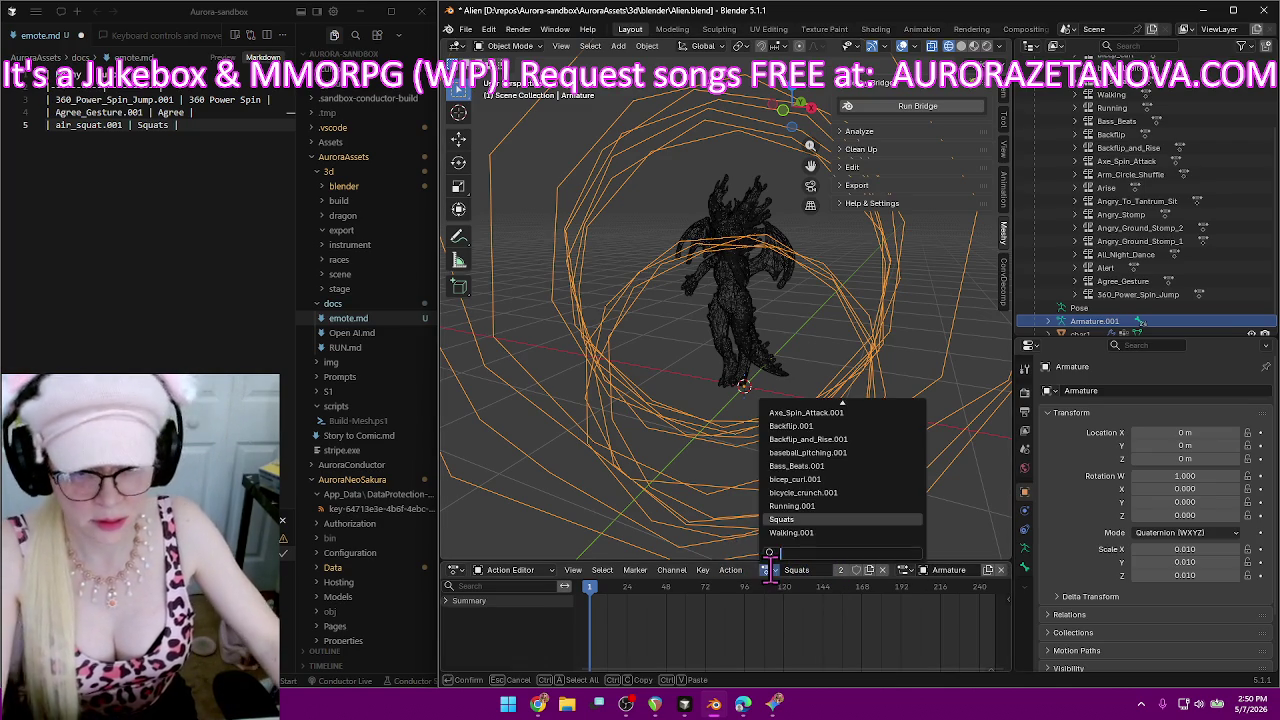
scroll(850, 430, "up", 3)
scroll(860, 415, "up", 2)
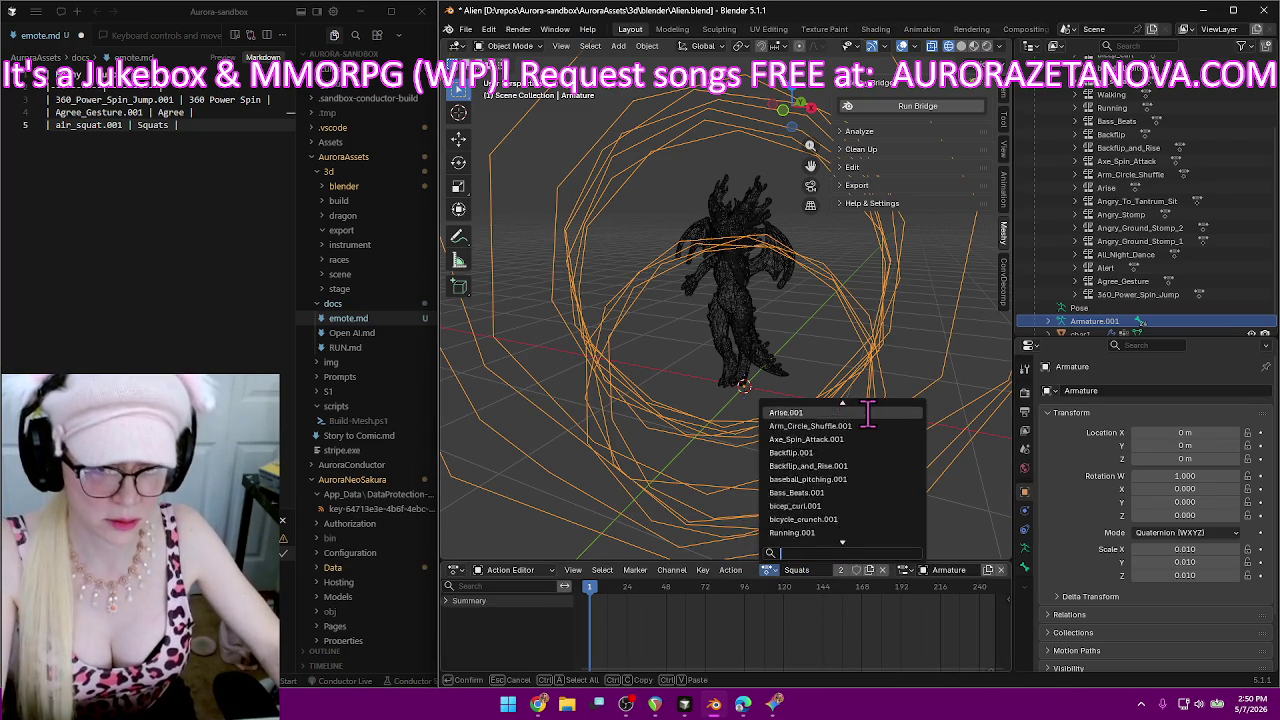
scroll(869, 413, "up", 3)
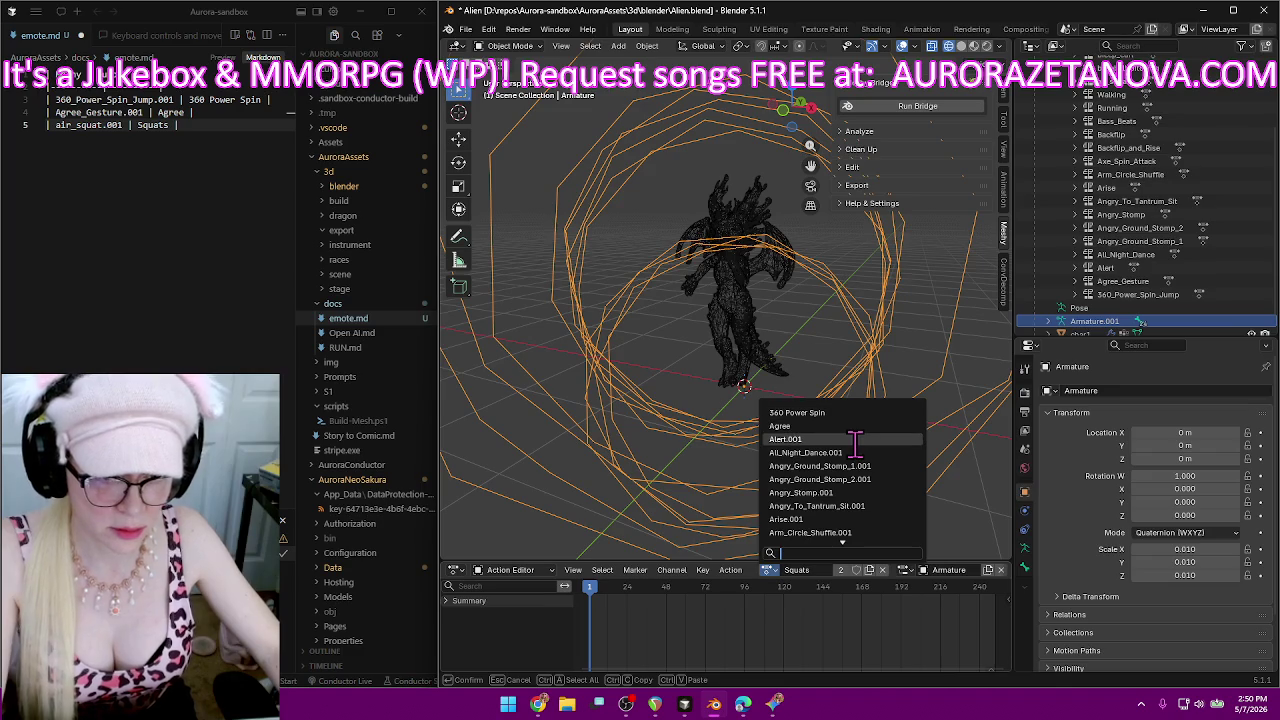
left_click(851, 438)
double_click(818, 569)
key("ctrl+c")
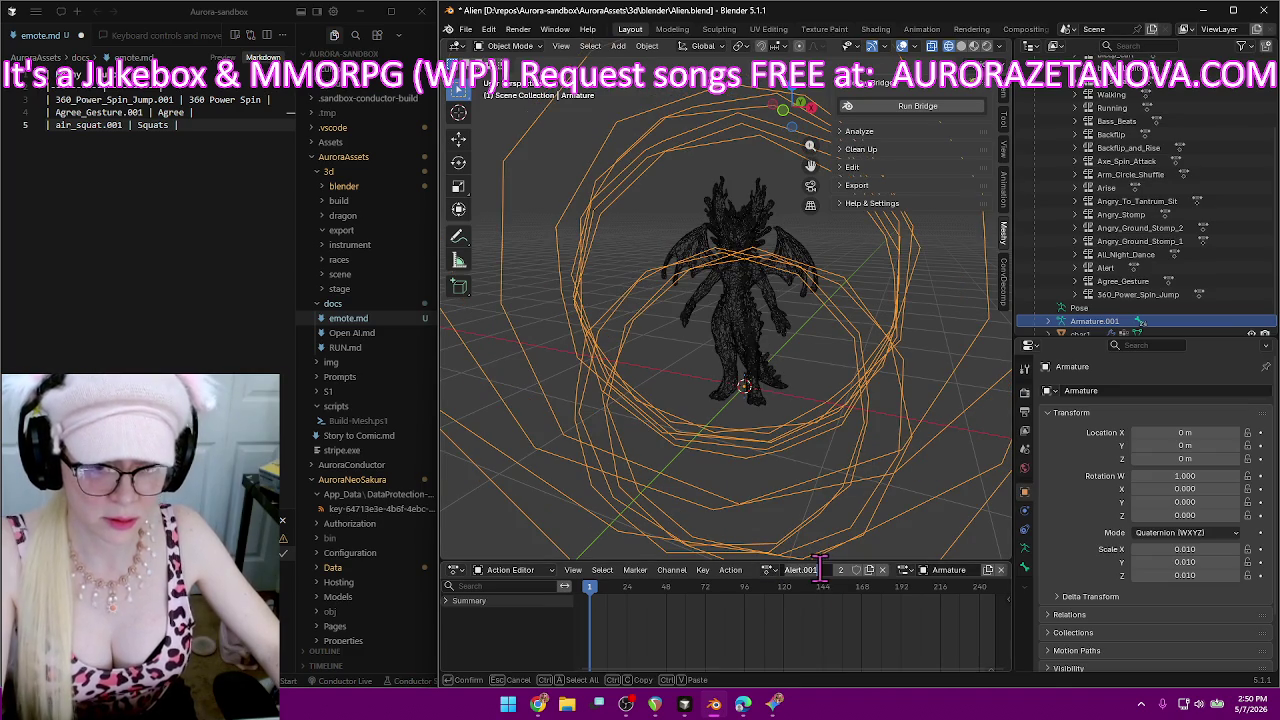
key("BackSpace")
key("BackSpace")
key("BackSpace")
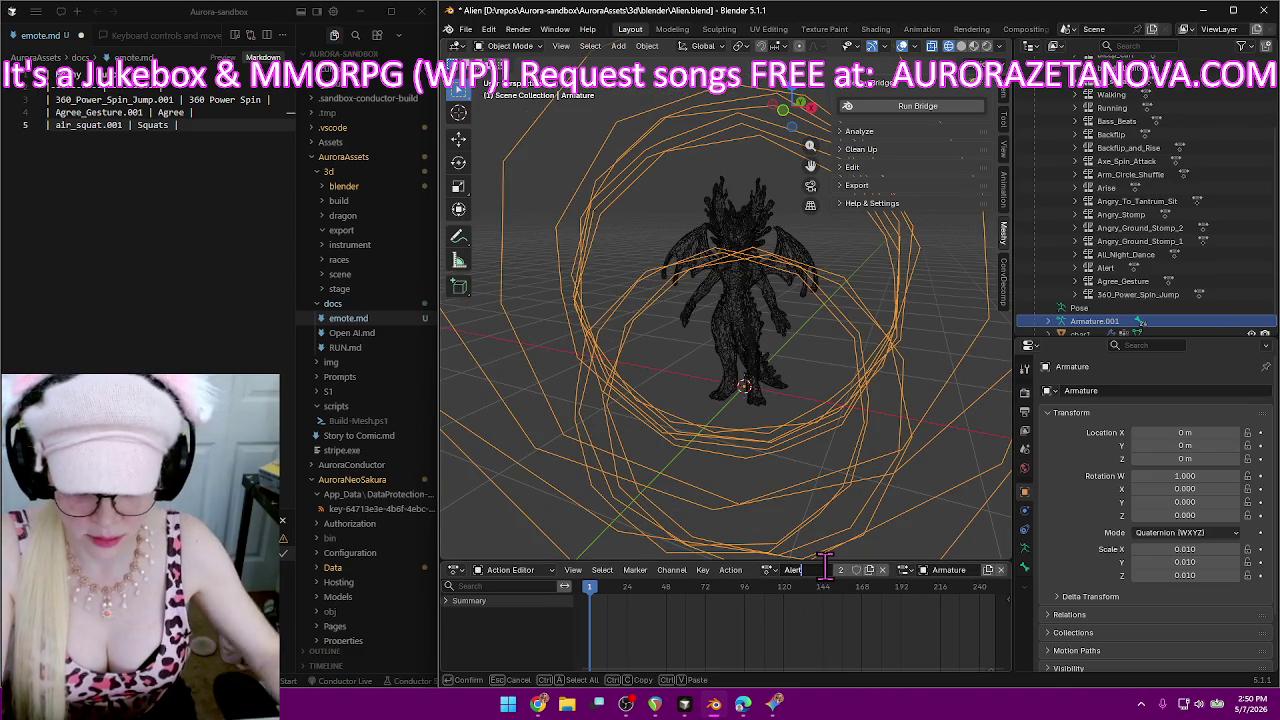
key("Return")
double_click(822, 568)
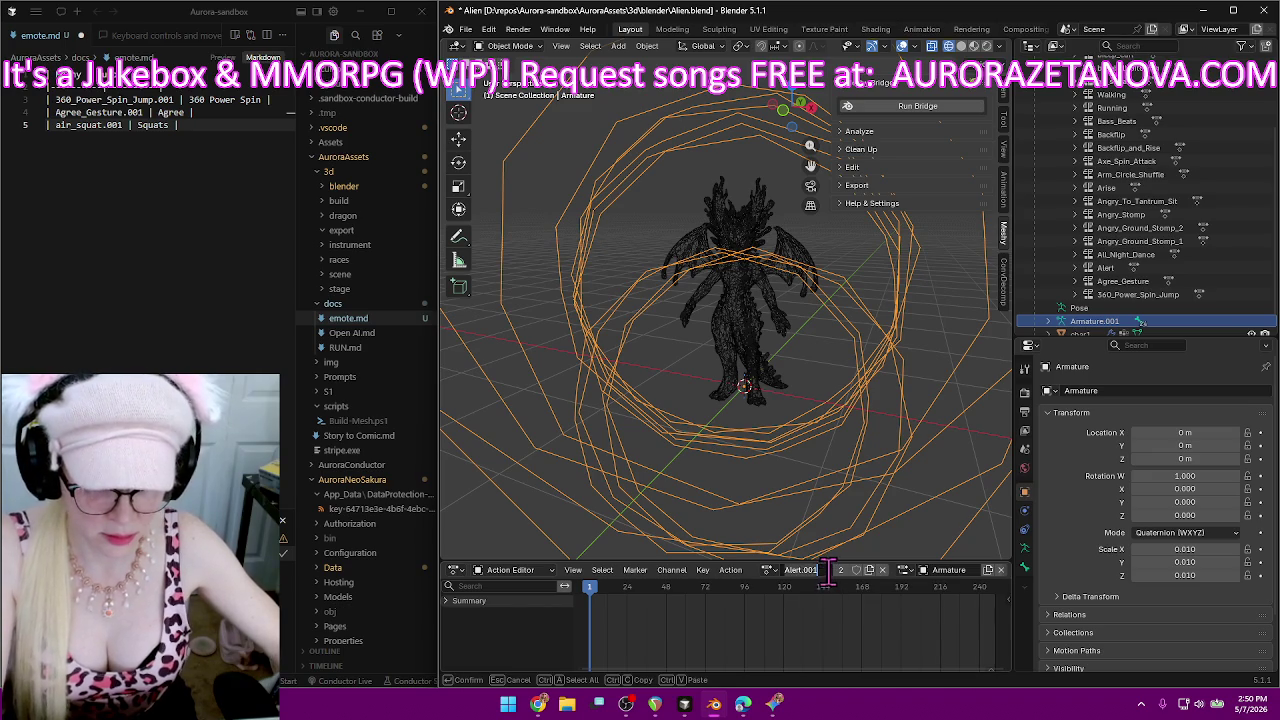
key("BackSpace")
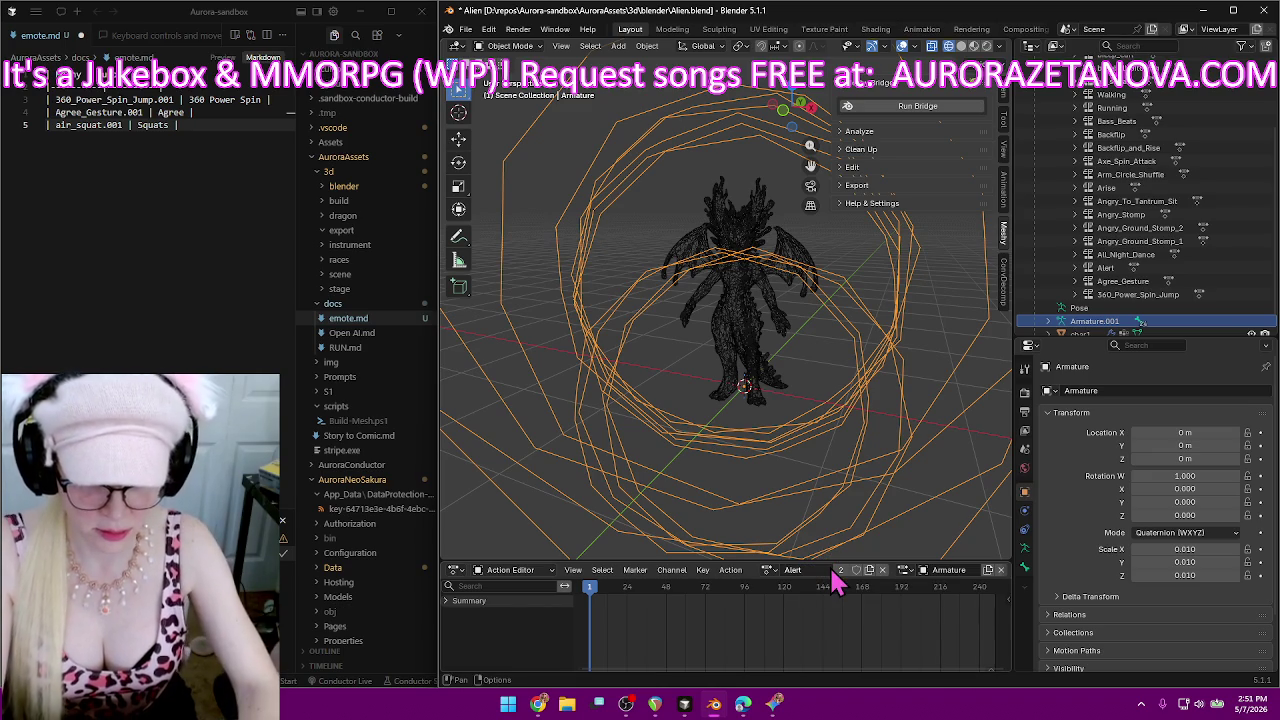
key("Return")
Log Alert on line 6 of emote.md, add a blank line, and reopen the action list.
left_click(204, 143)
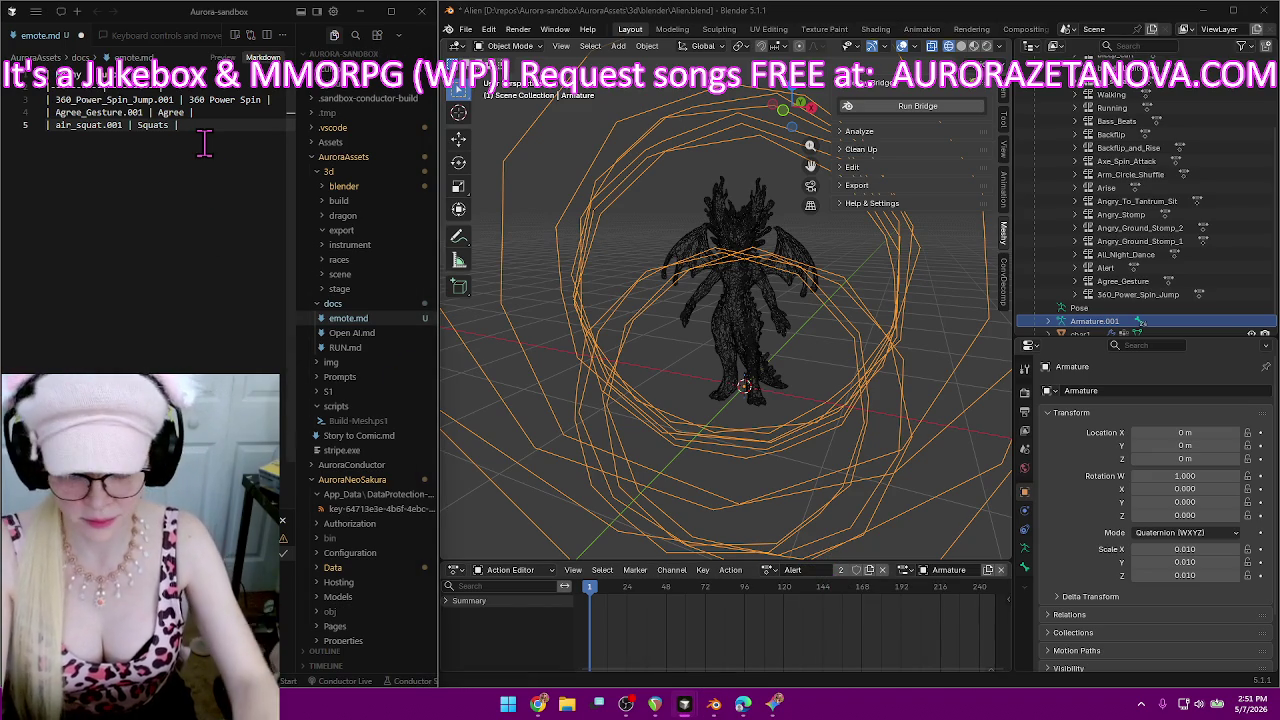
key("Return")
type("| Alert.001 |")
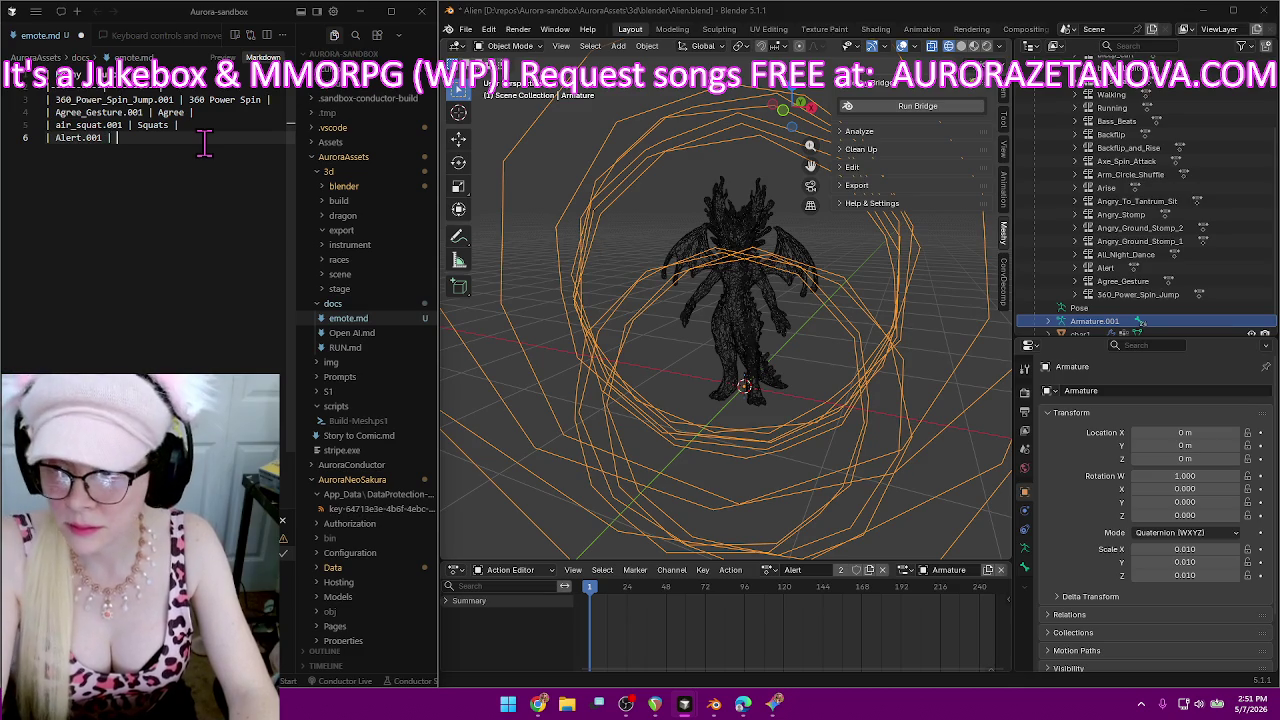
key("ctrl+v")
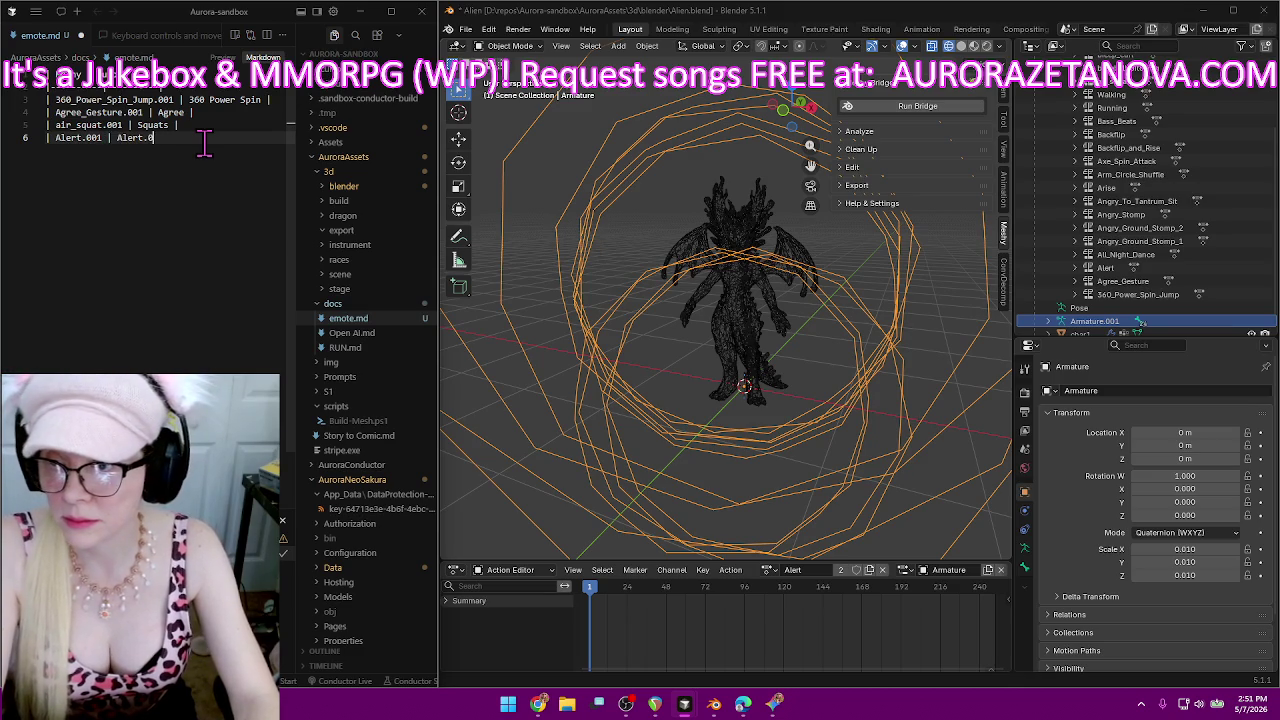
type("|")
key("Return")
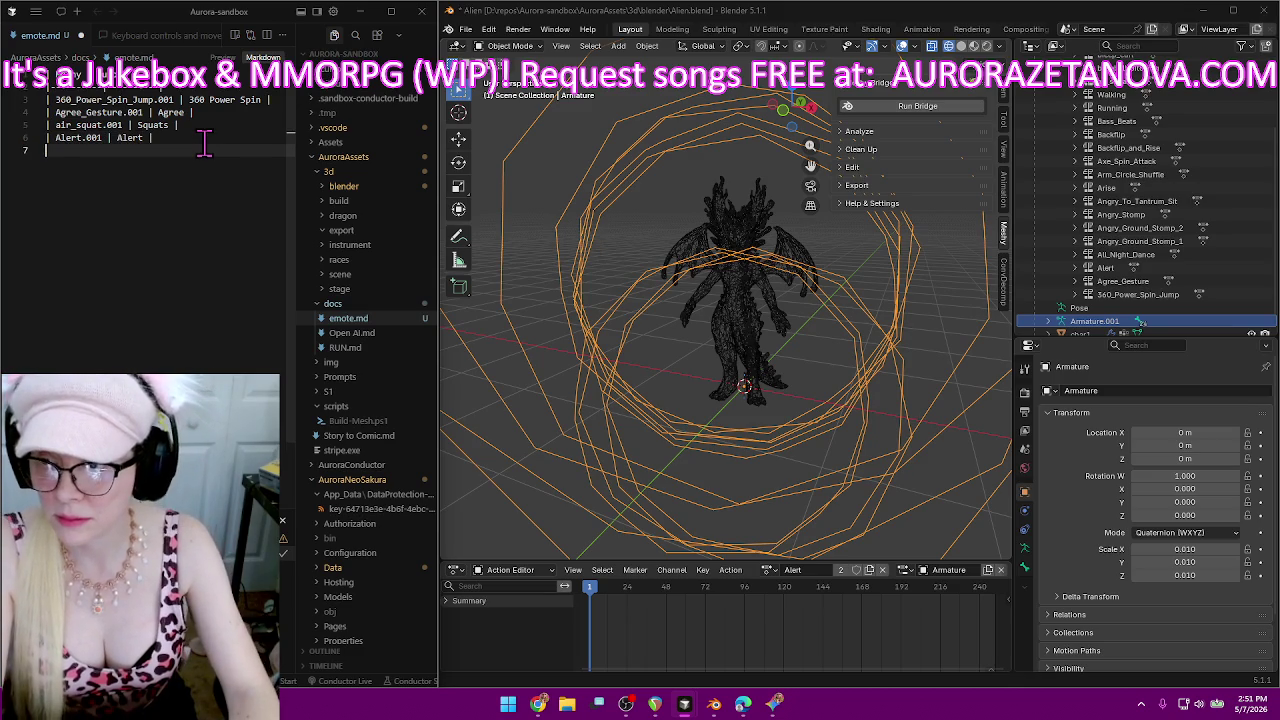
left_click(771, 569)
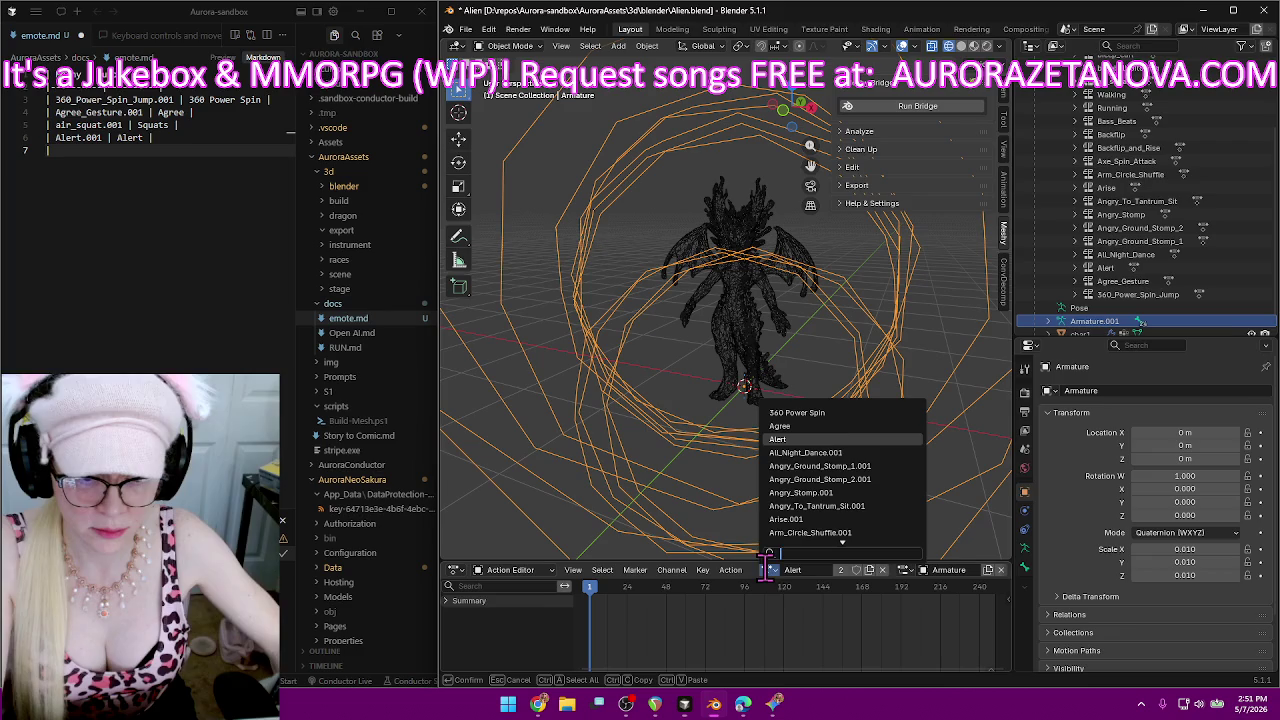
Load All_Night_Dance.001 onto the rig, rename it DanceAllNight, and start its emote.md row.
left_click(880, 453)
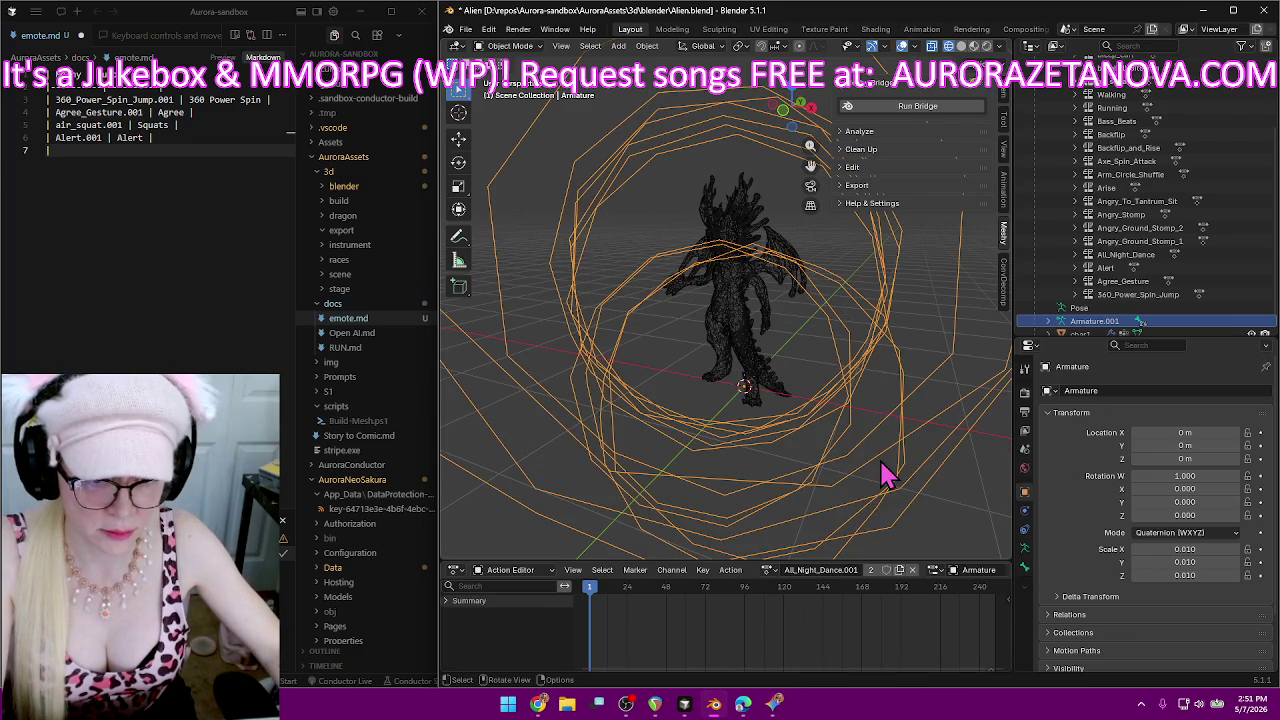
left_click(840, 572)
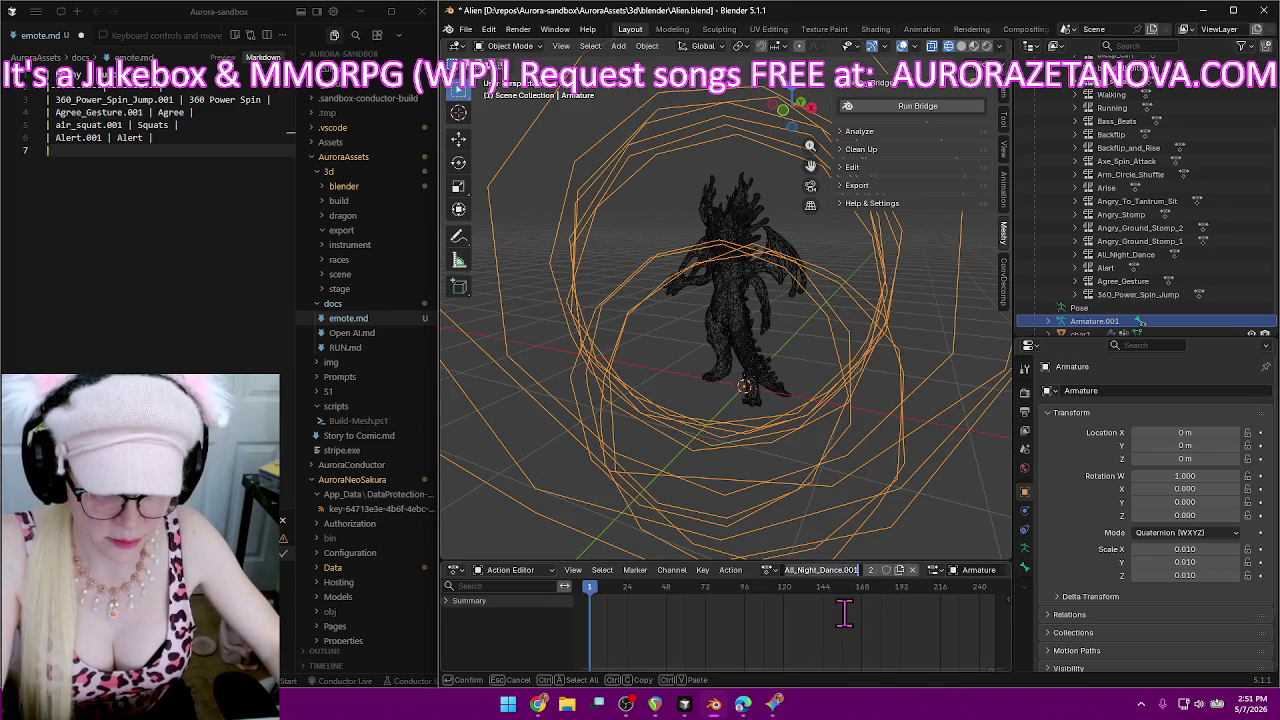
type("Dance")
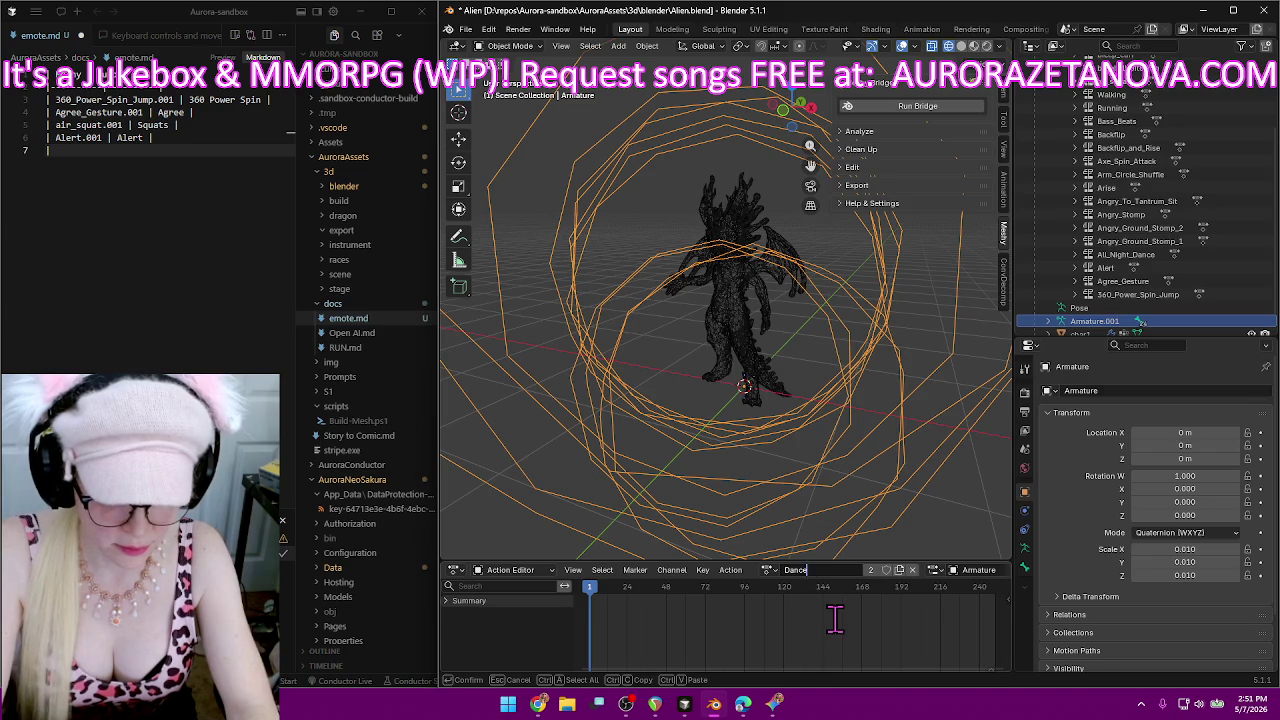
type("AllNight")
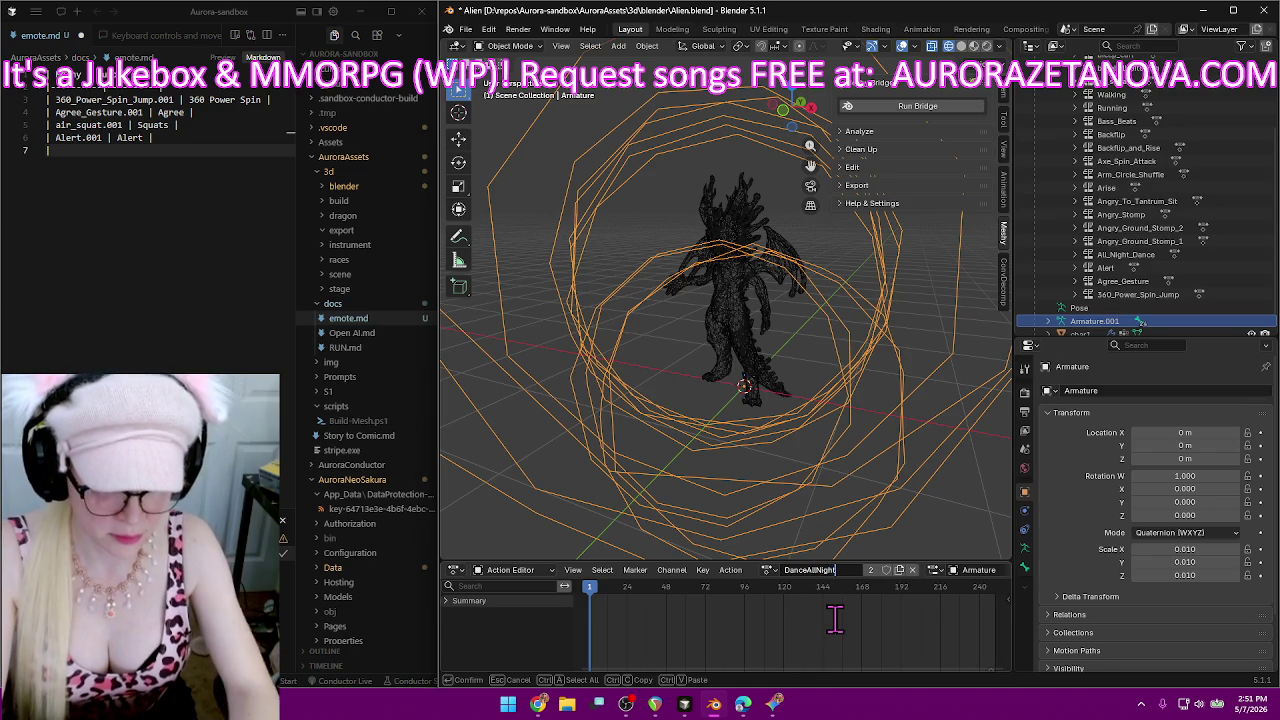
key("Return")
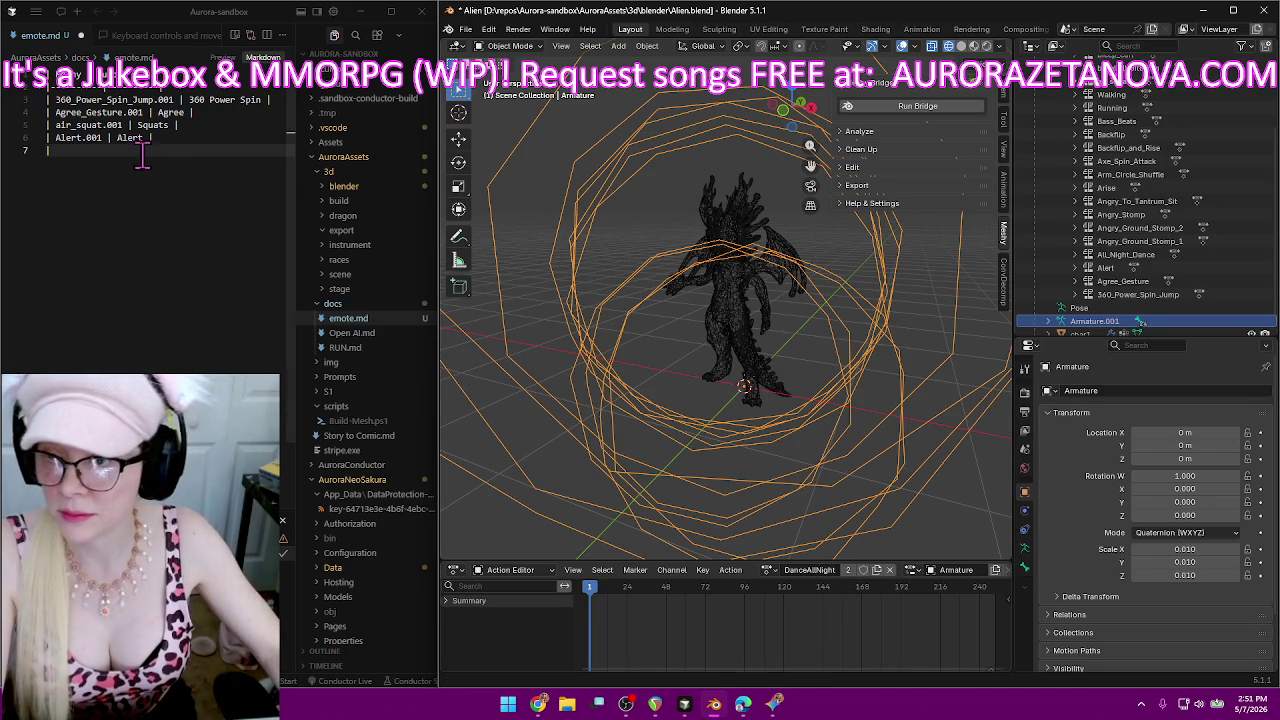
type("| All_Nig")
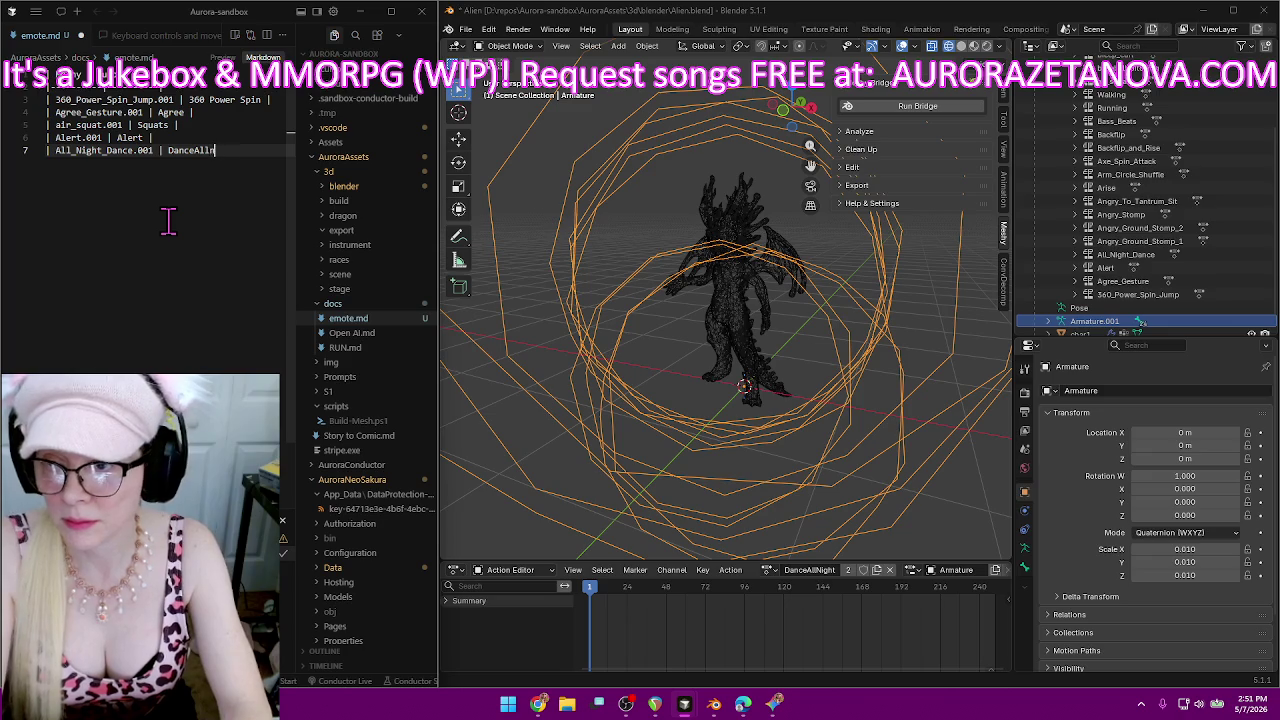
Complete the emote.md row as 'Dance All Night' and respace the Blender action name to Dance All Night.
type("ht")
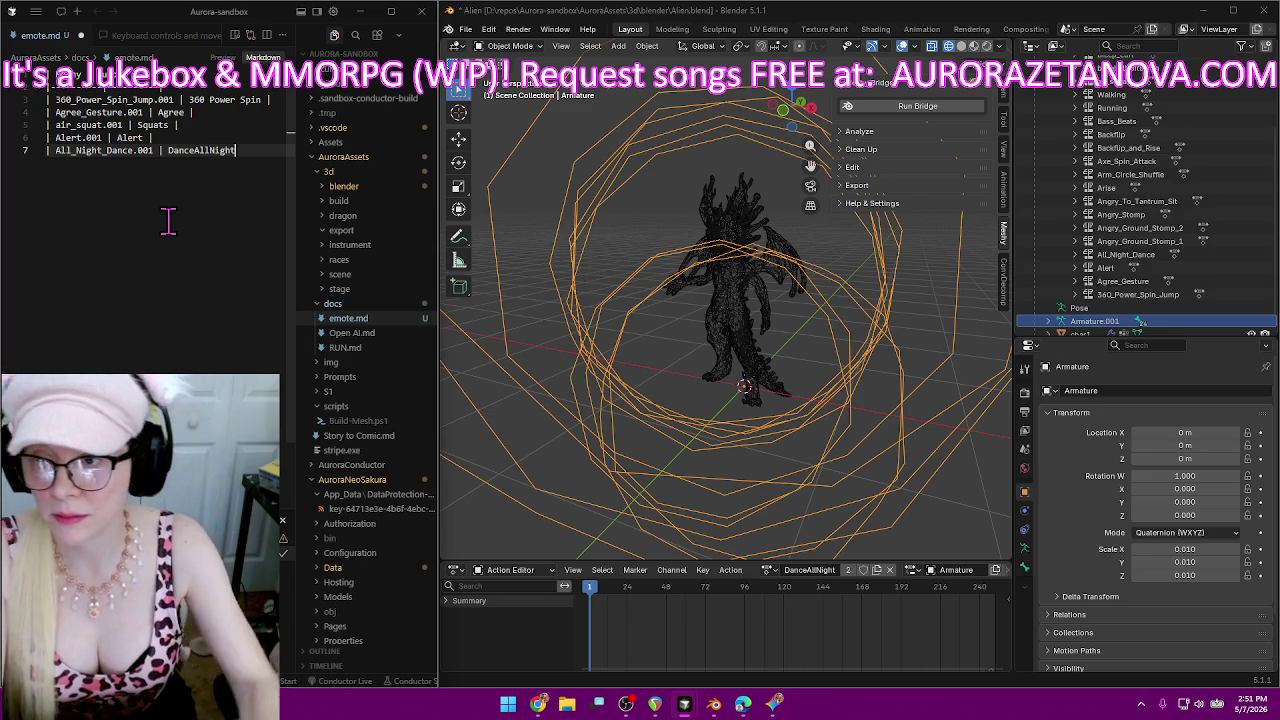
left_click(207, 102)
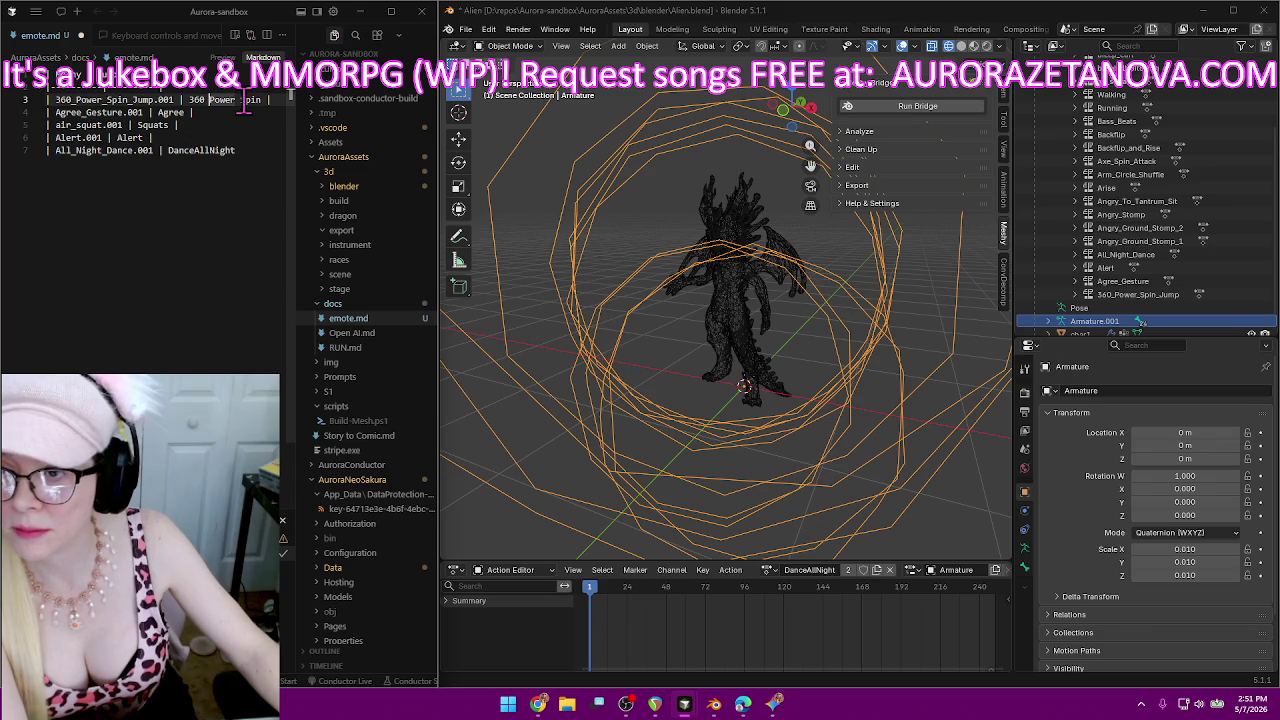
left_click(202, 150)
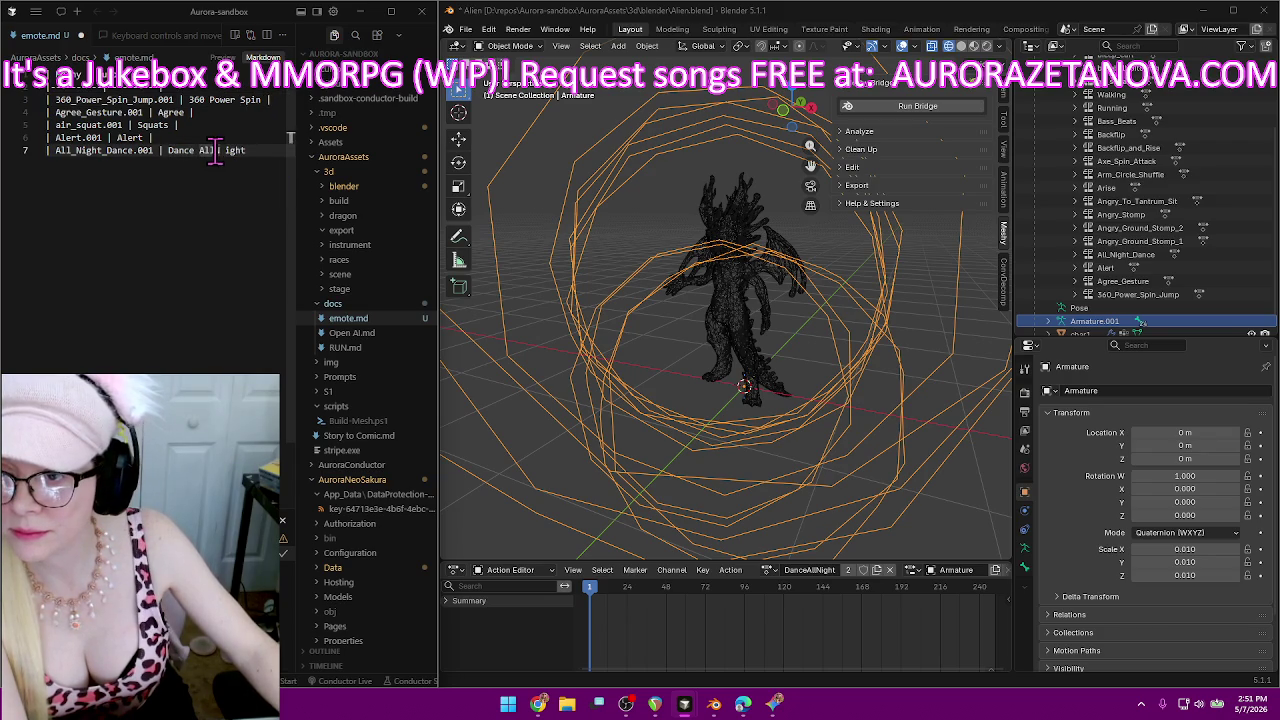
left_click(262, 150)
type("|")
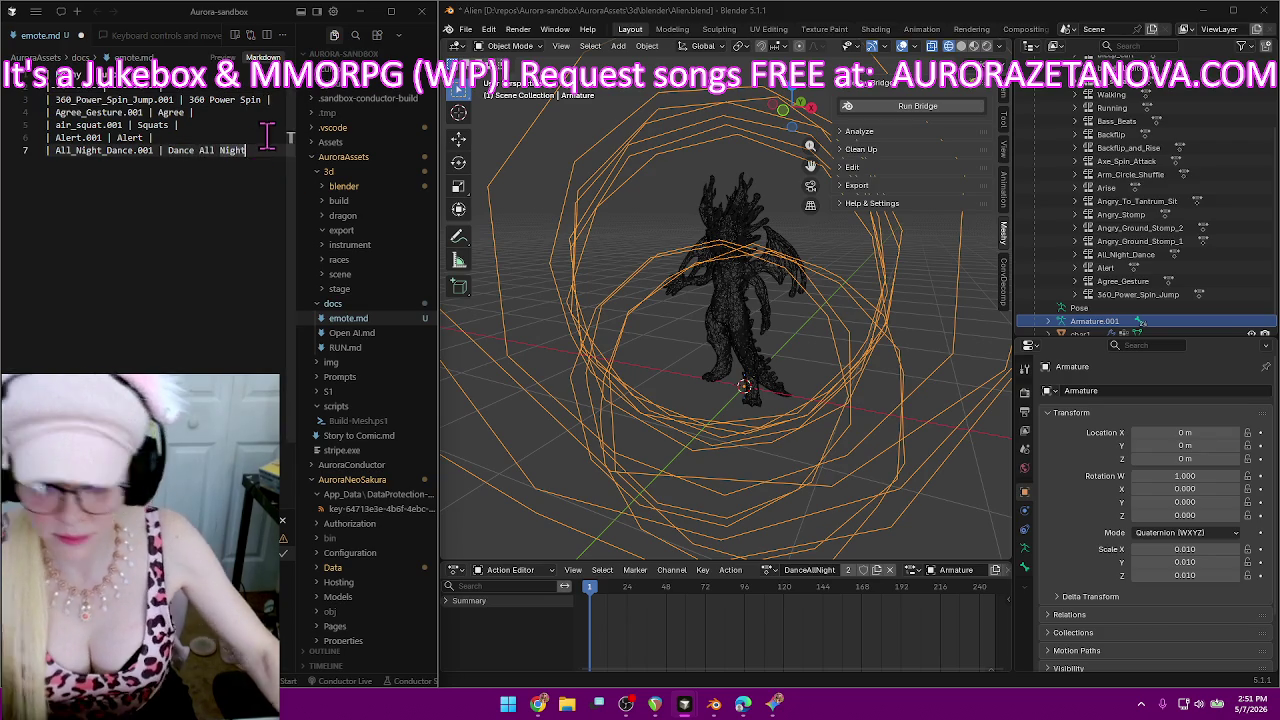
key("Return")
type("|")
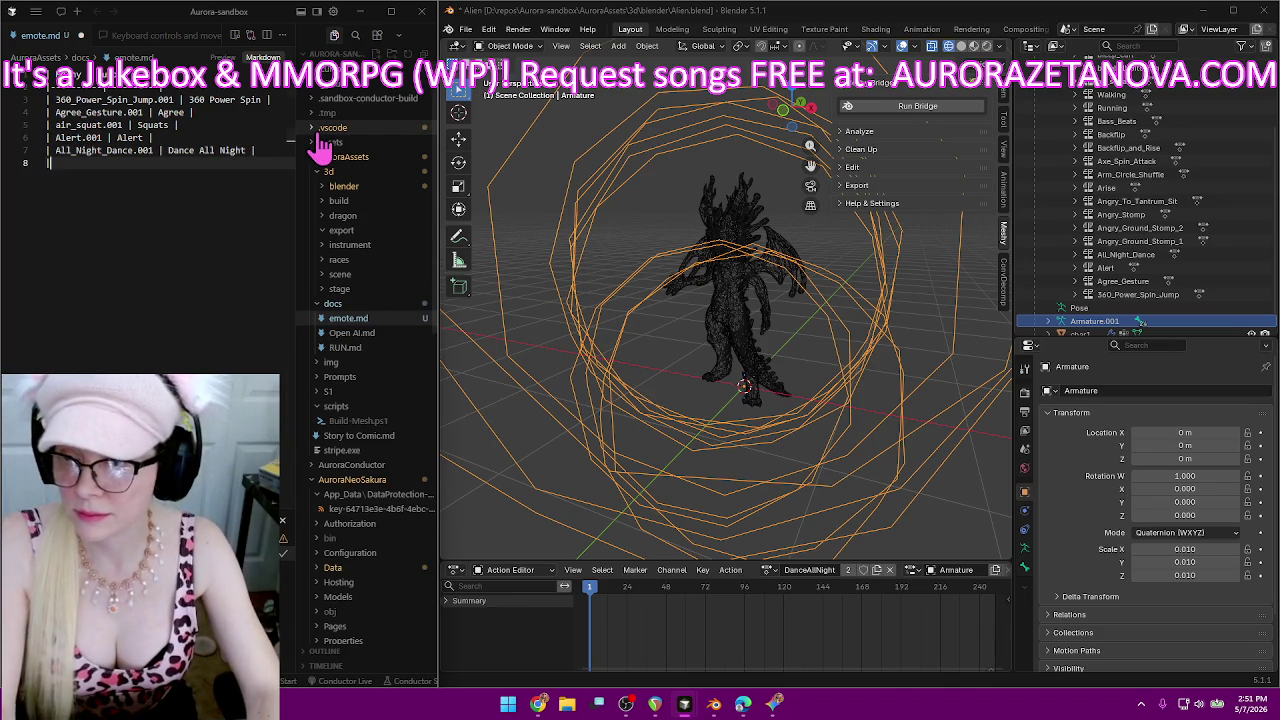
double_click(810, 569)
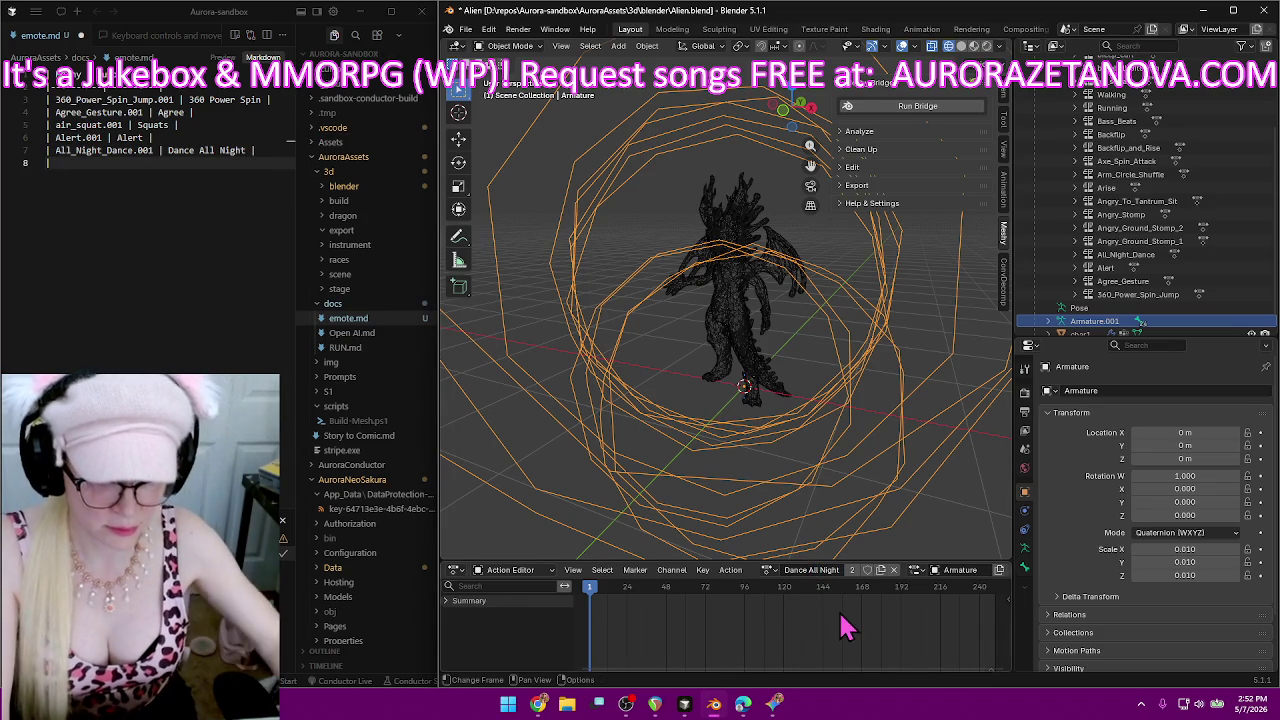
key("Return")
Load Angry_Ground_Stomp_1.001 onto the rig and log it in emote.md as Angry Stomp.
left_click(767, 569)
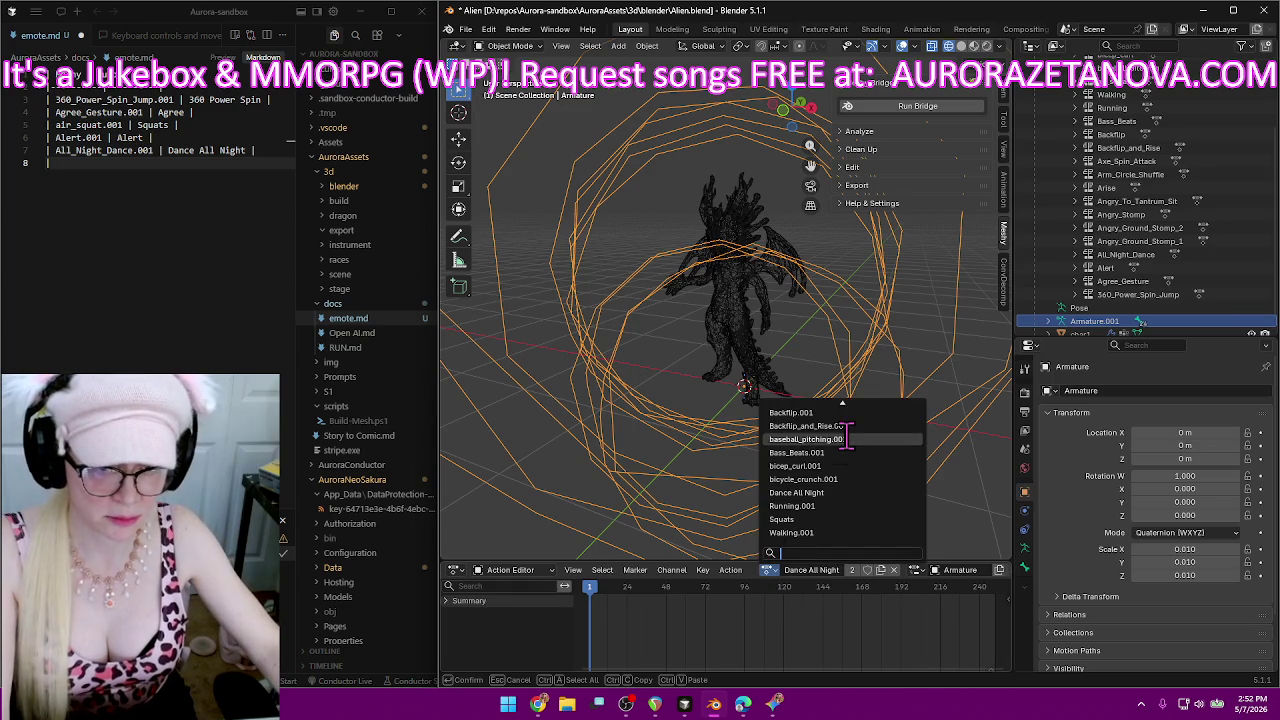
scroll(850, 430, "up", 4)
scroll(865, 428, "up", 3)
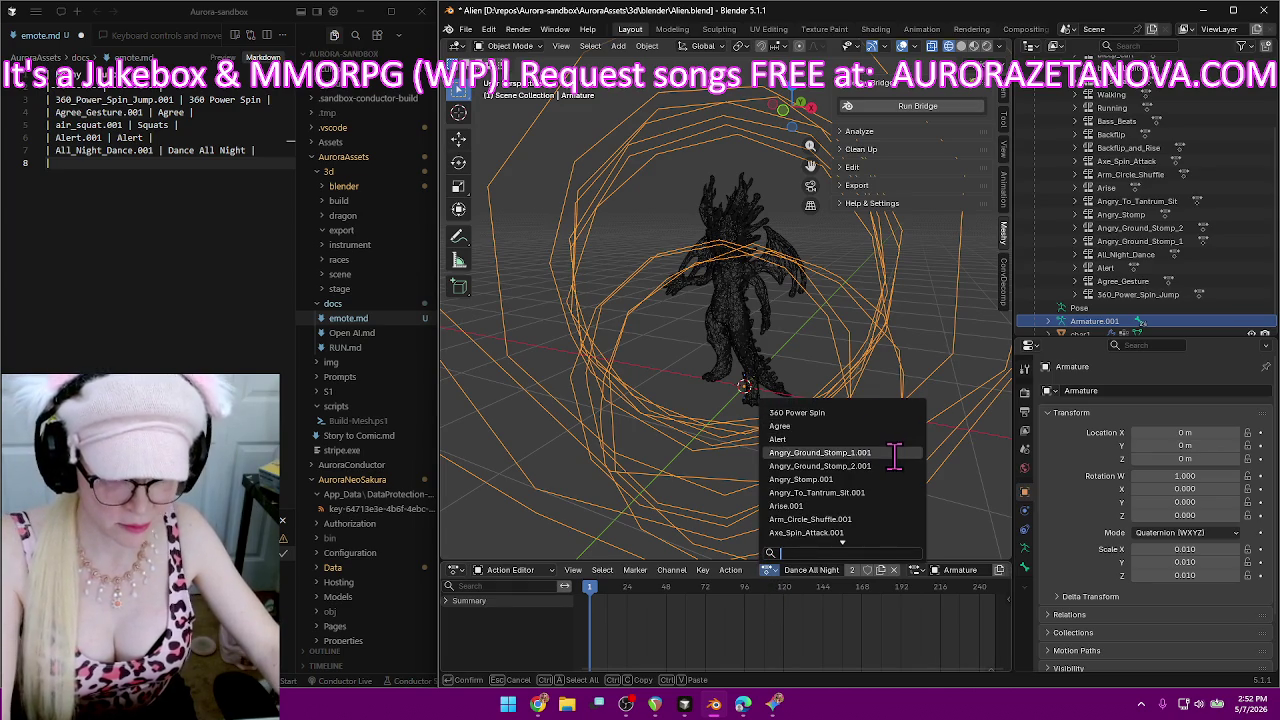
left_click(894, 453)
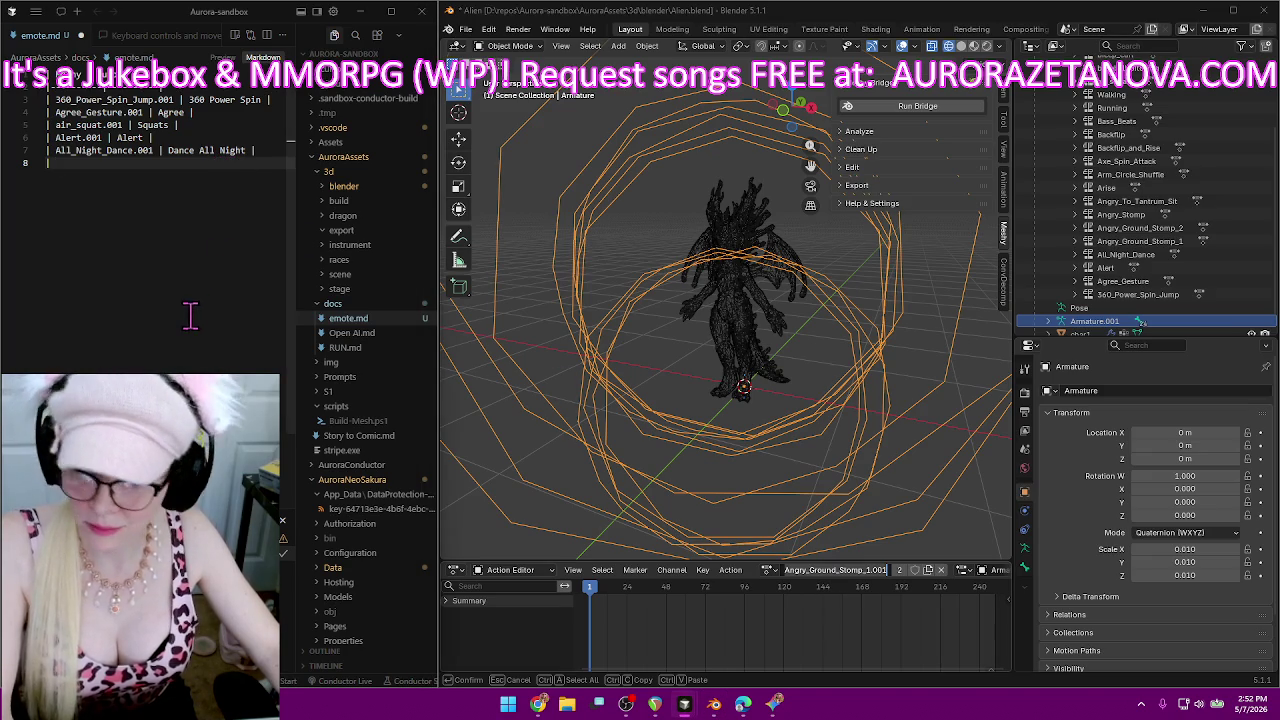
type("| Angry_Ground_Stomp_1.001 | S")
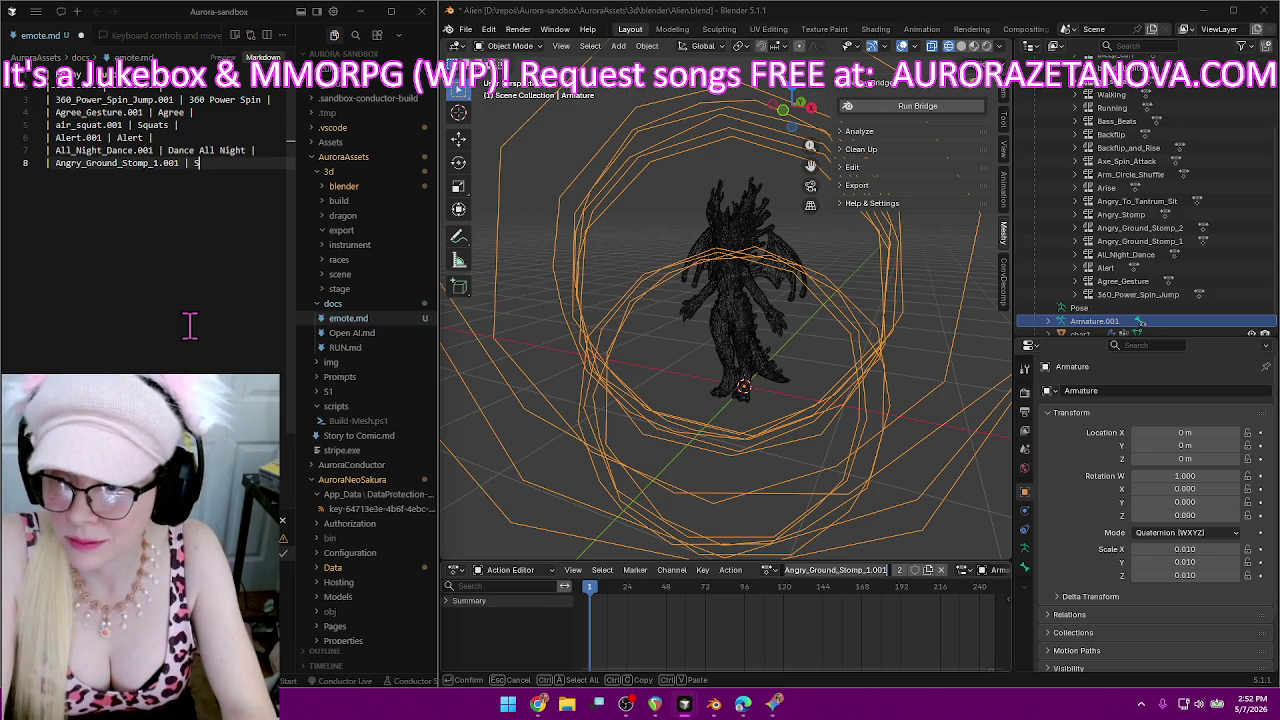
key("BackSpace")
type("Angry Stomp |")
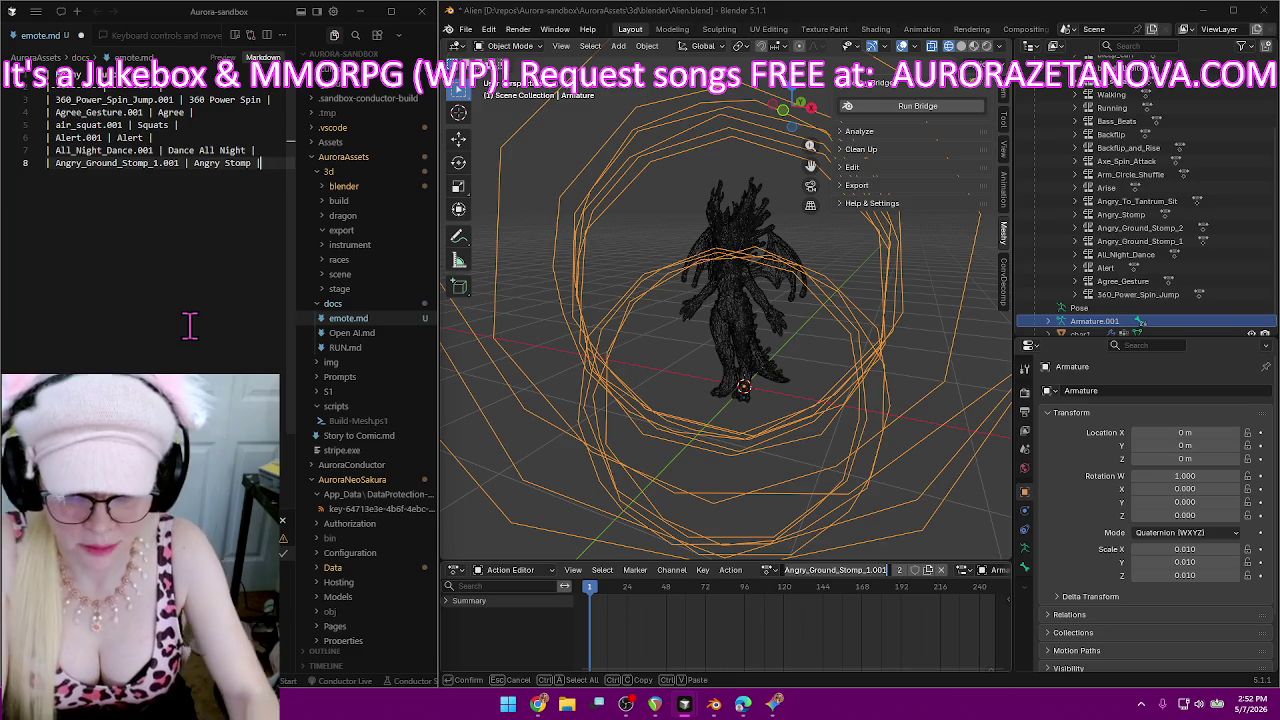
Snap the Meshy browser right, scroll its animation library to the top, then minimize it.
left_click(540, 705)
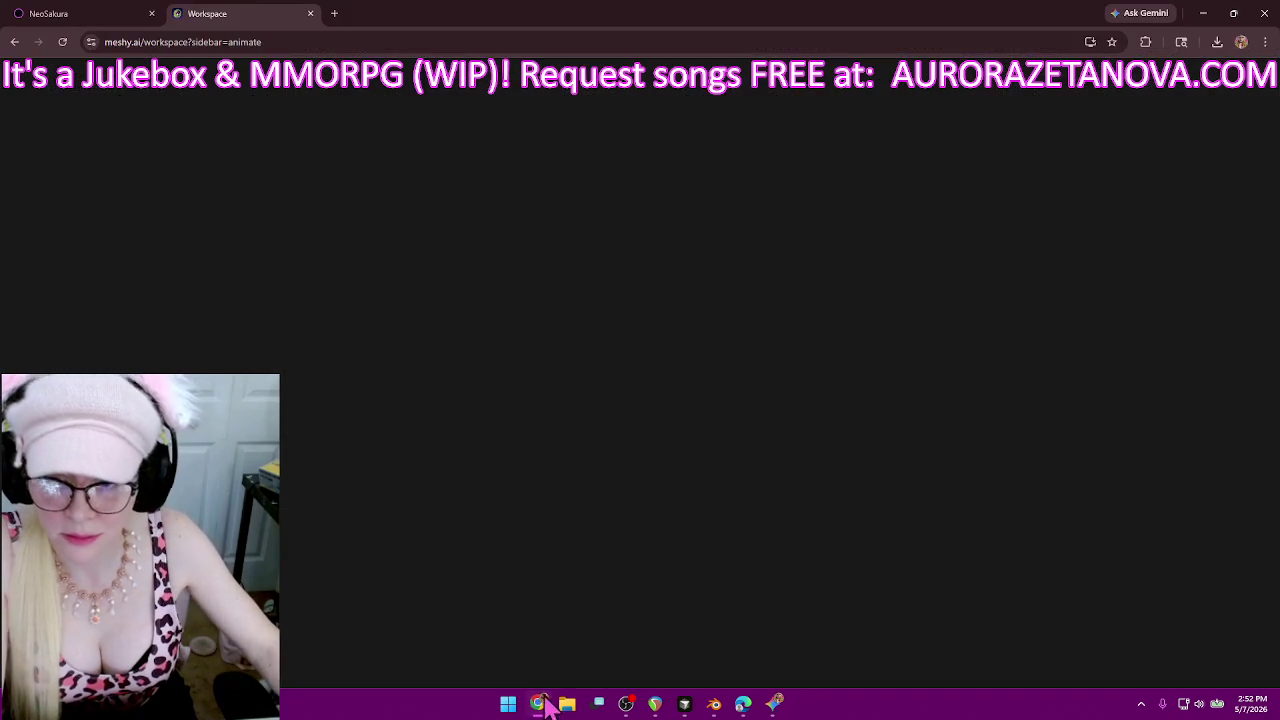
left_click_drag(243, 14, 880, 35)
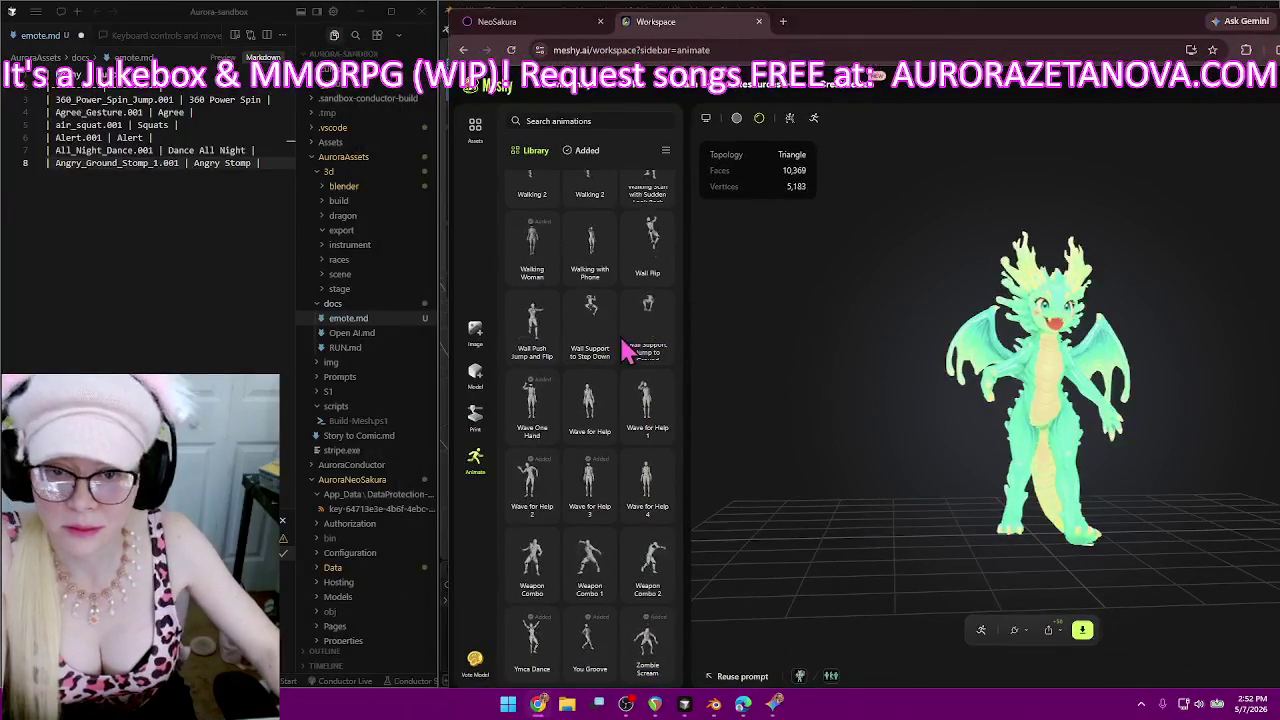
scroll(640, 450, "up", 3)
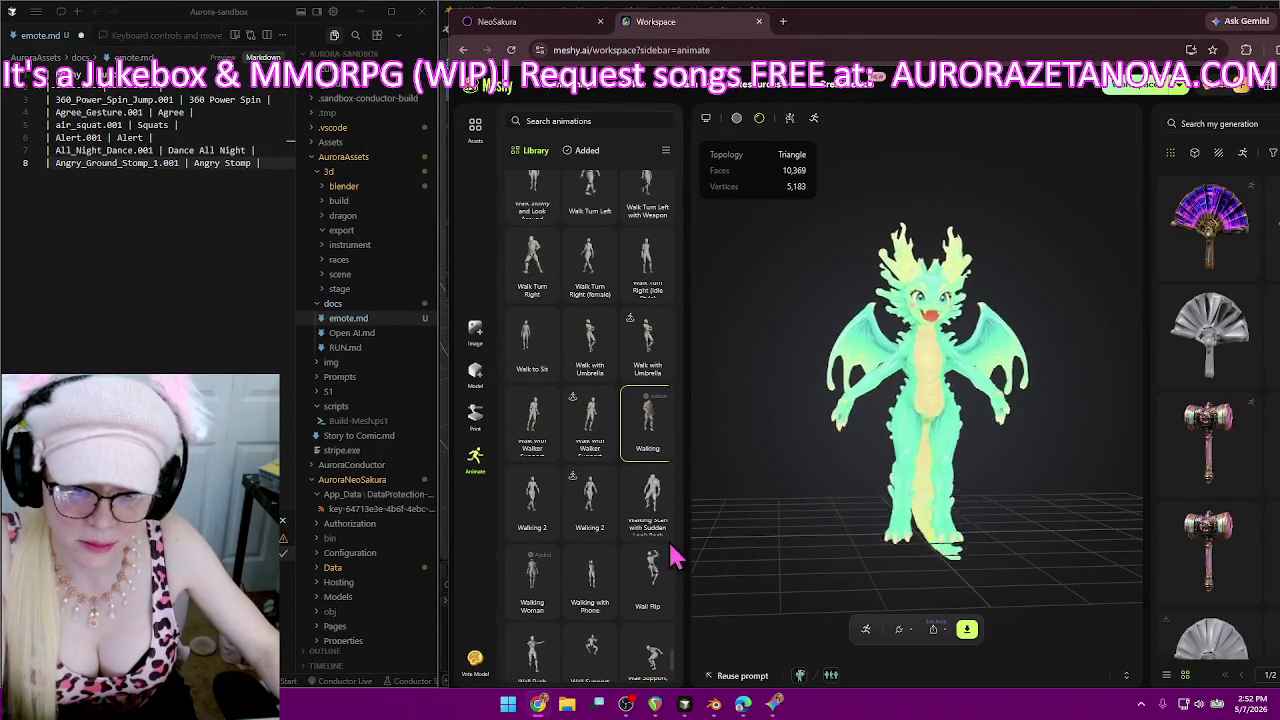
left_click_drag(674, 665, 678, 135)
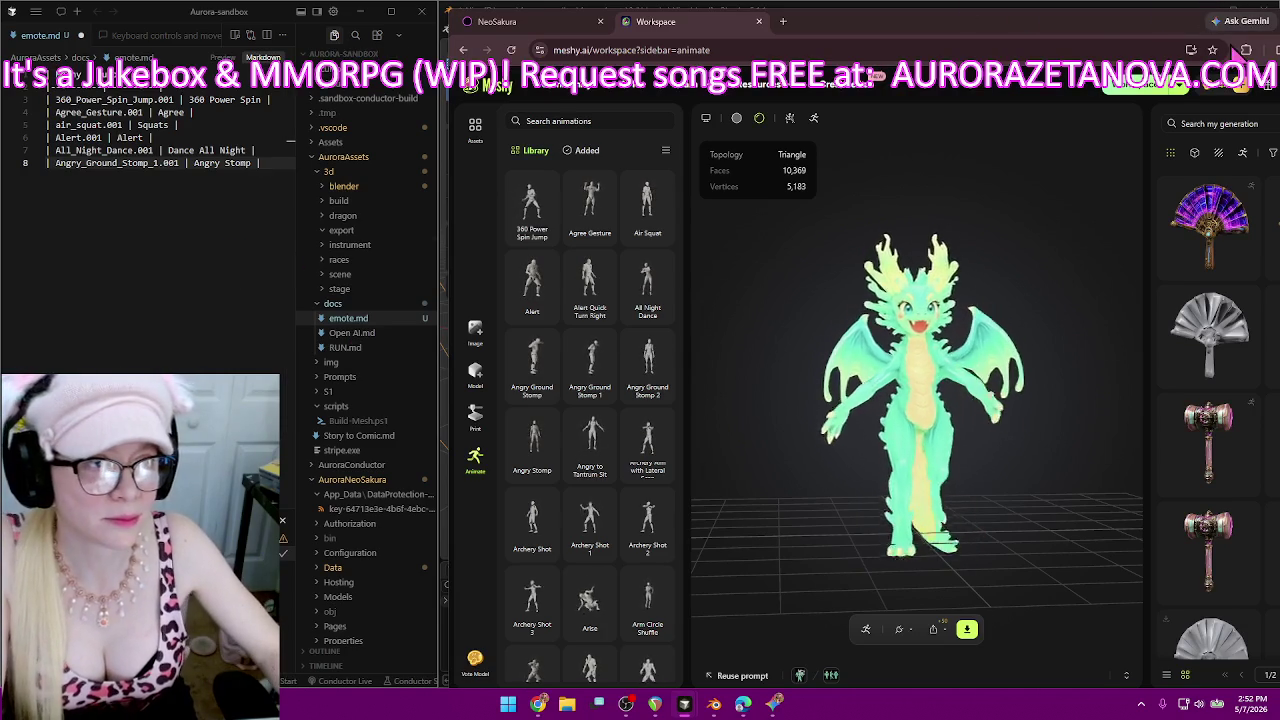
left_click_drag(1127, 30, 1170, 110)
left_click(1166, 103)
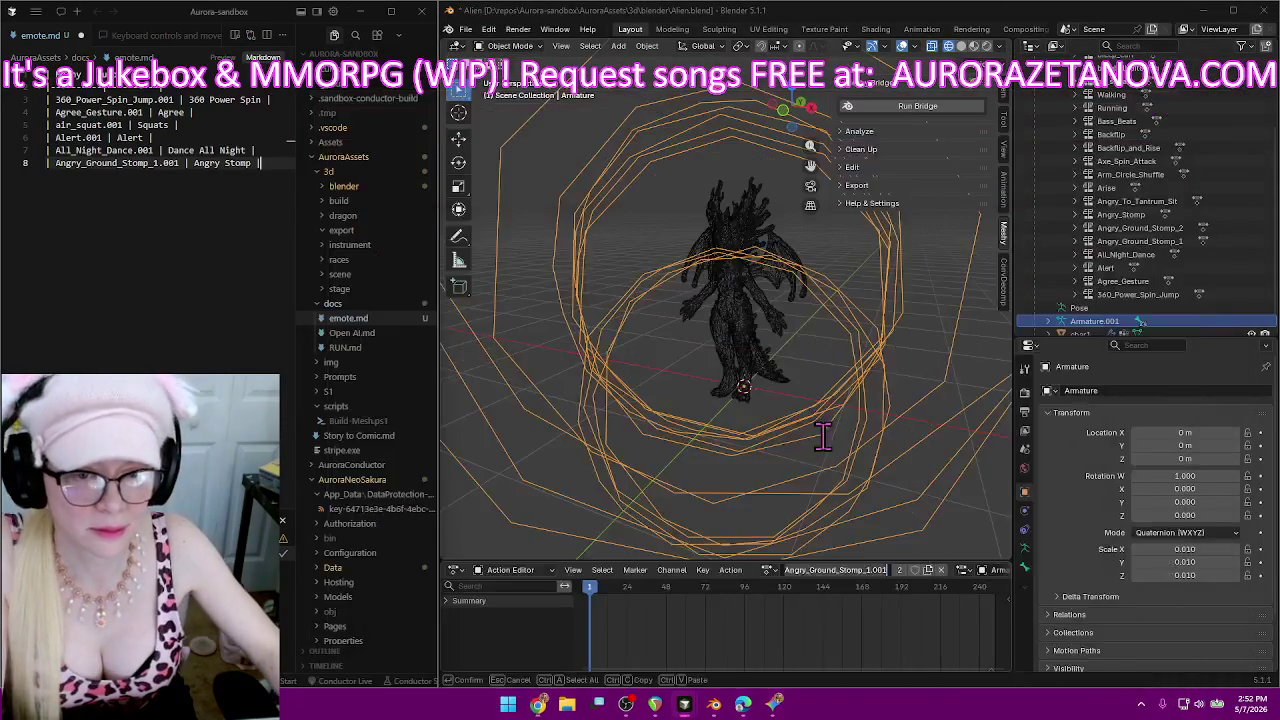
Rename the Angry_Ground_Stomp_1.001 action to 'Angry Stomp', correcting the 'Atomp' typo.
left_click(888, 570)
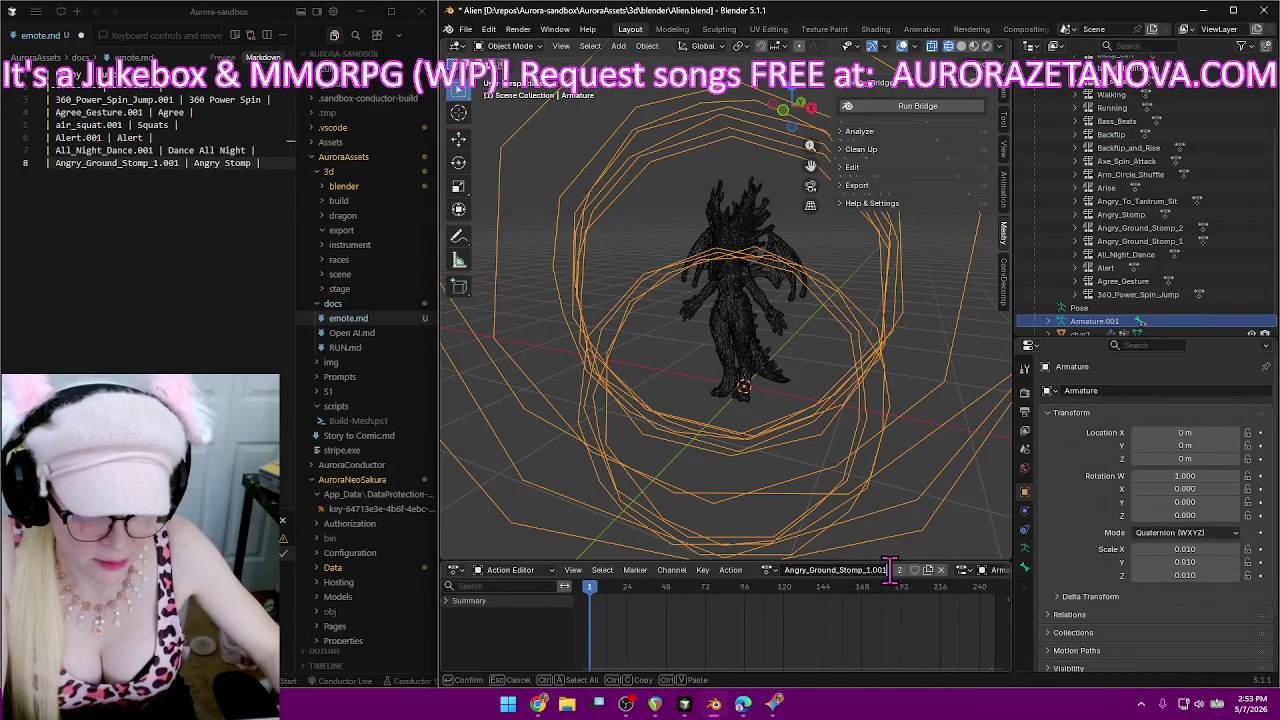
left_click(888, 570)
type("Angr")
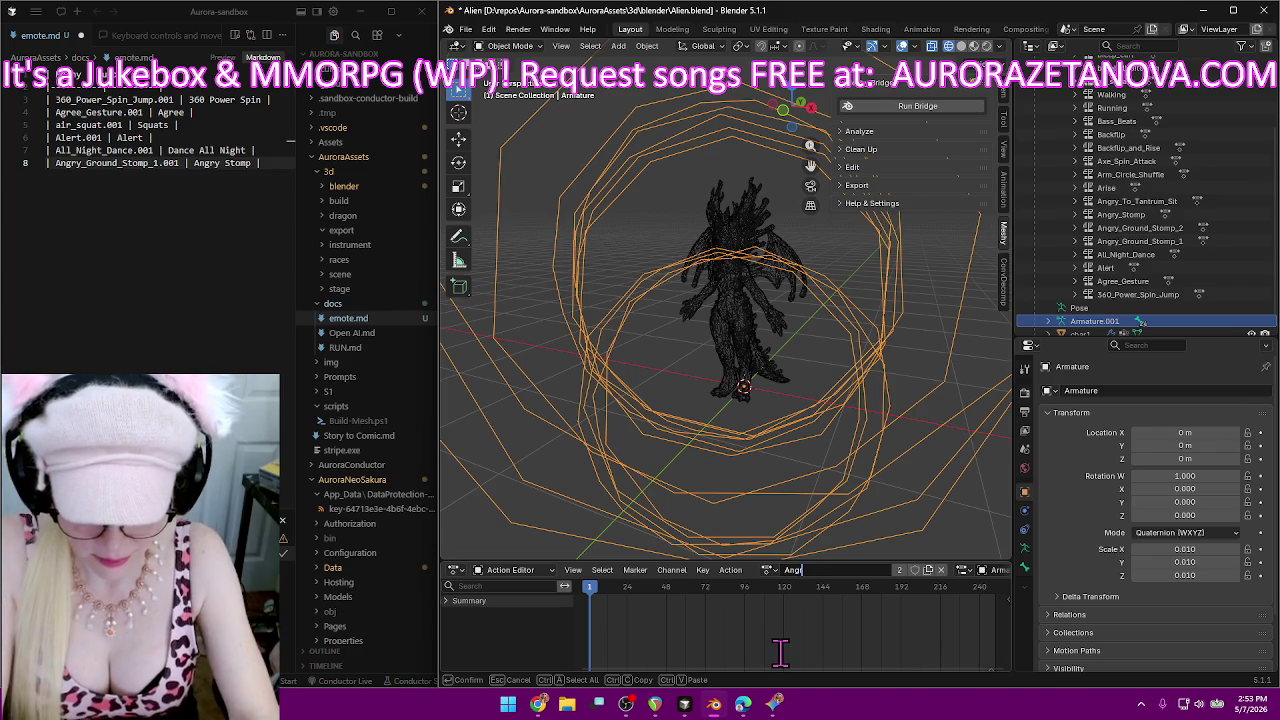
type("y Atomp")
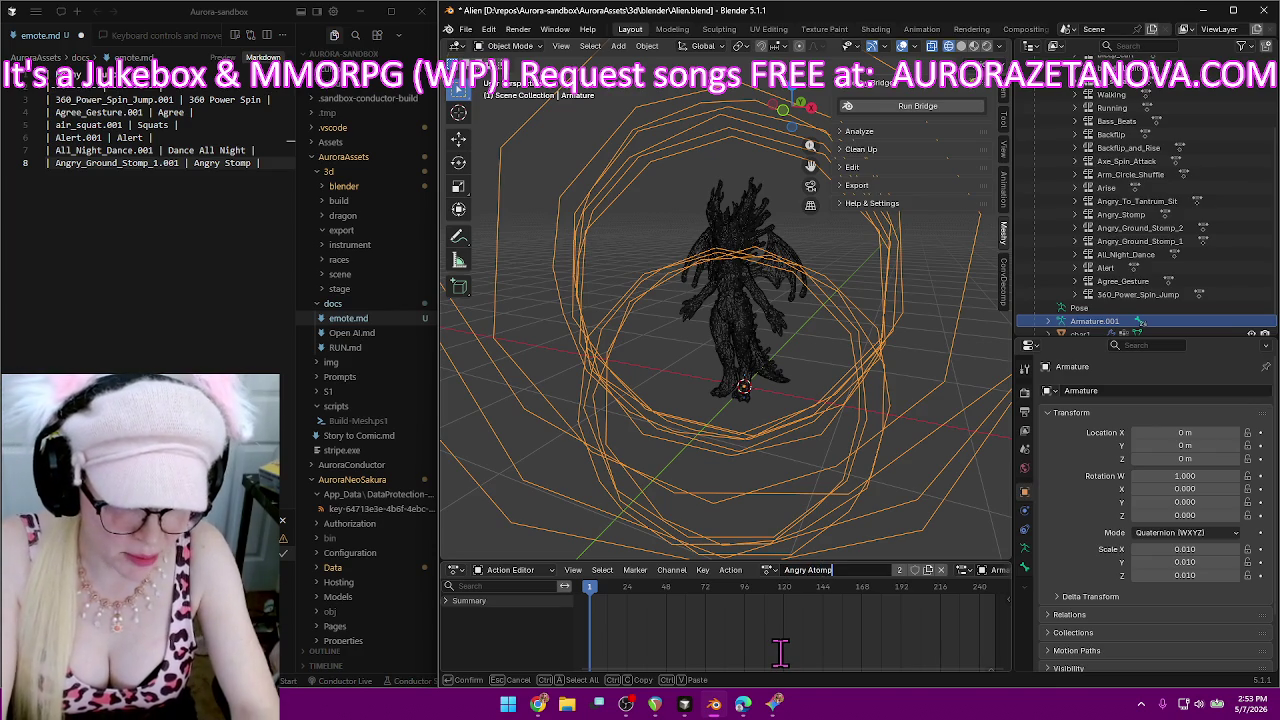
key("Left")
key("Left")
key("Left")
key("BackSpace")
type("S")
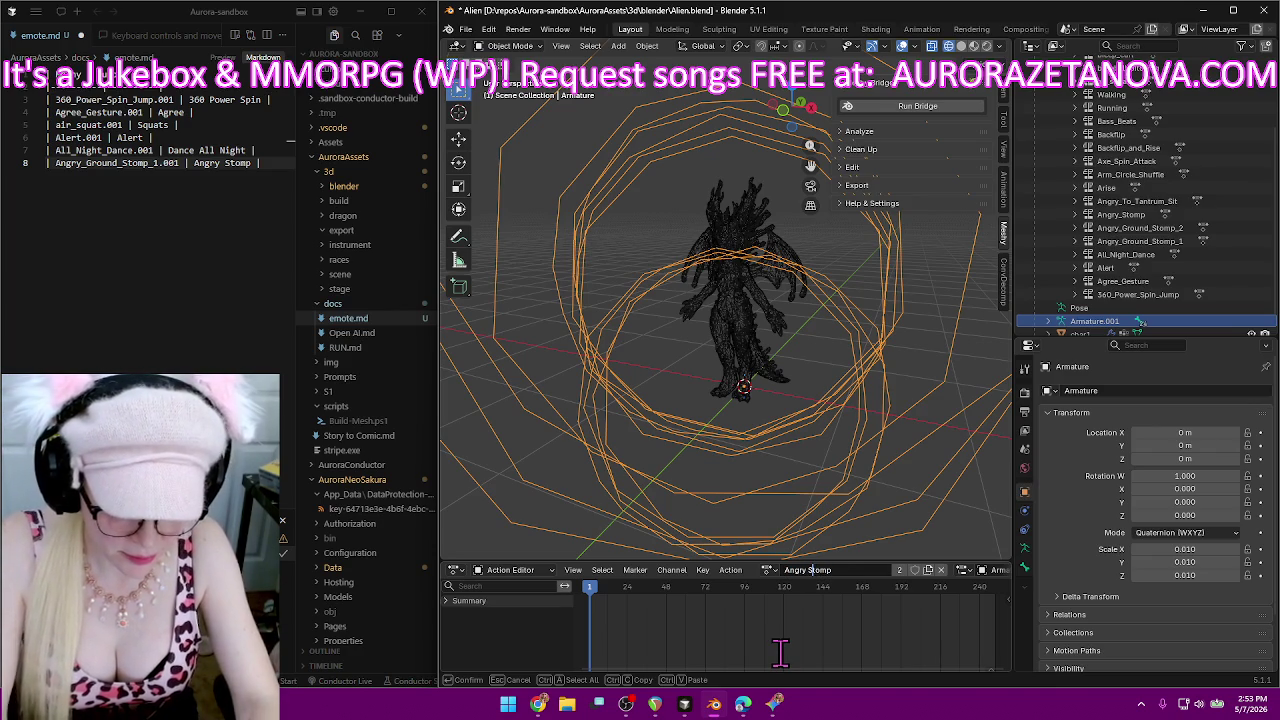
key("Return")
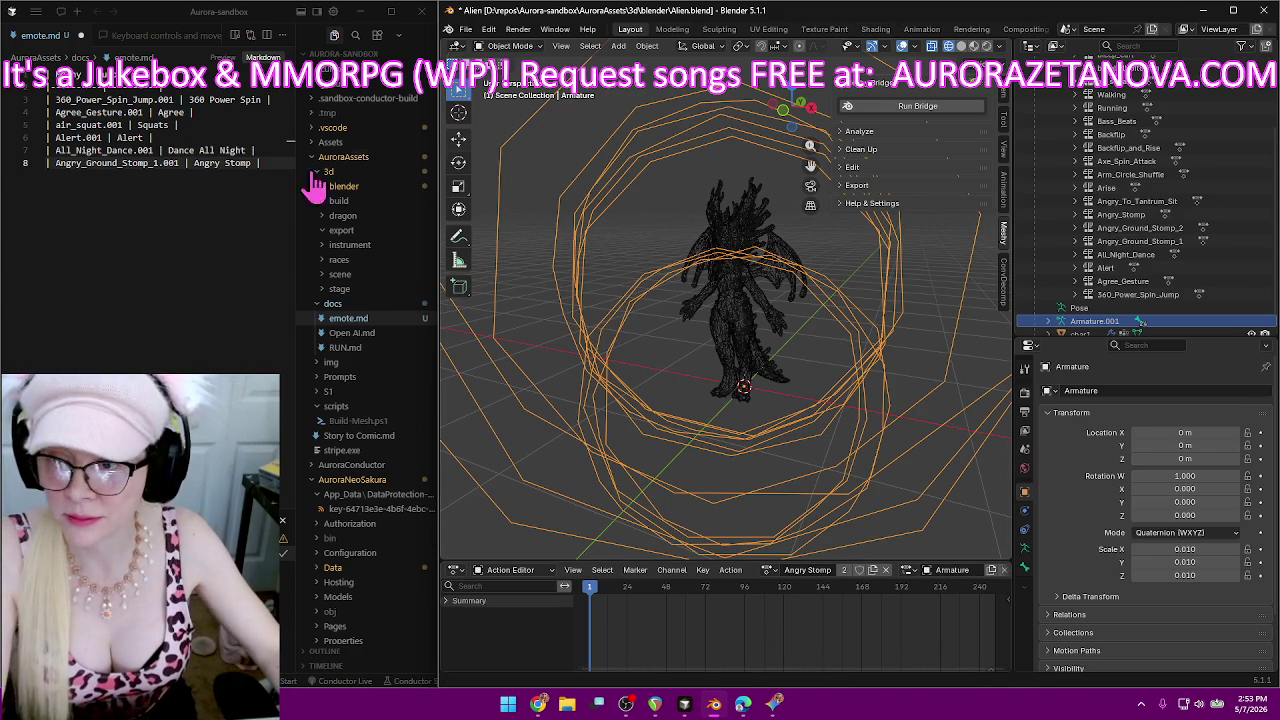
left_click(768, 571)
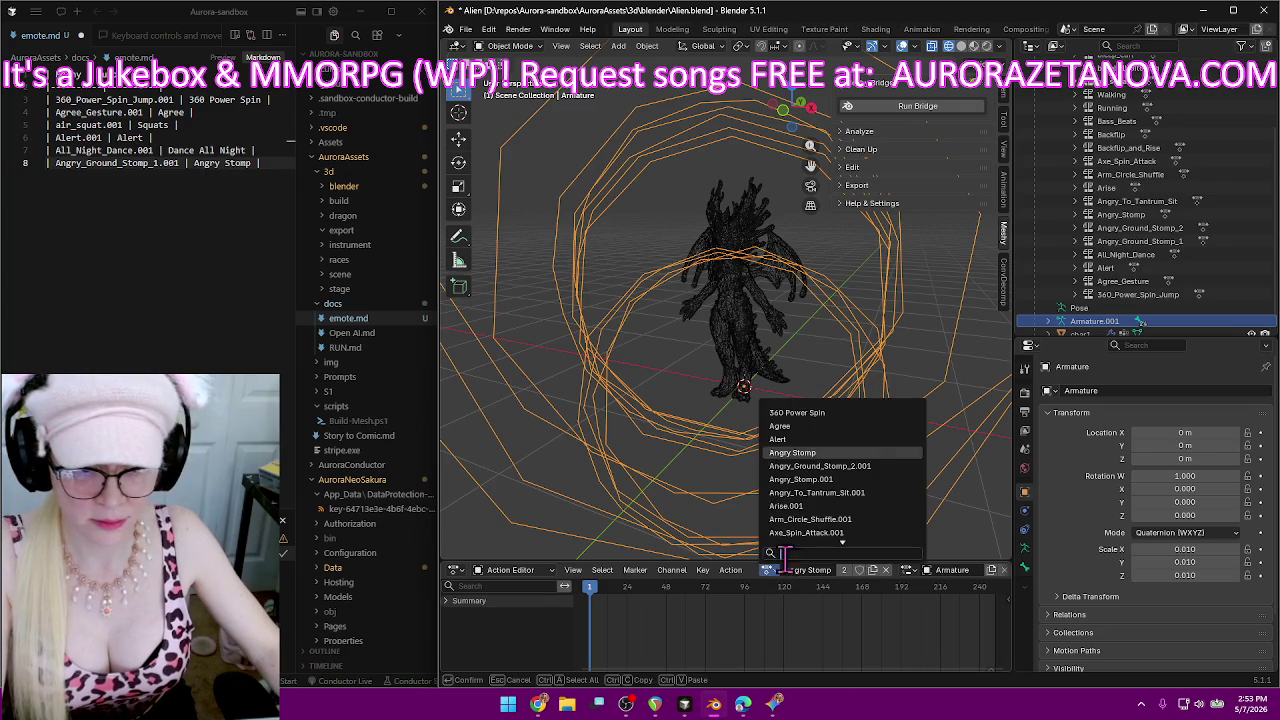
Assign Angry_Ground_Stomp_2.001 to the rig and paste its name onto emote.md line 9 as Stomp.
left_click(893, 466)
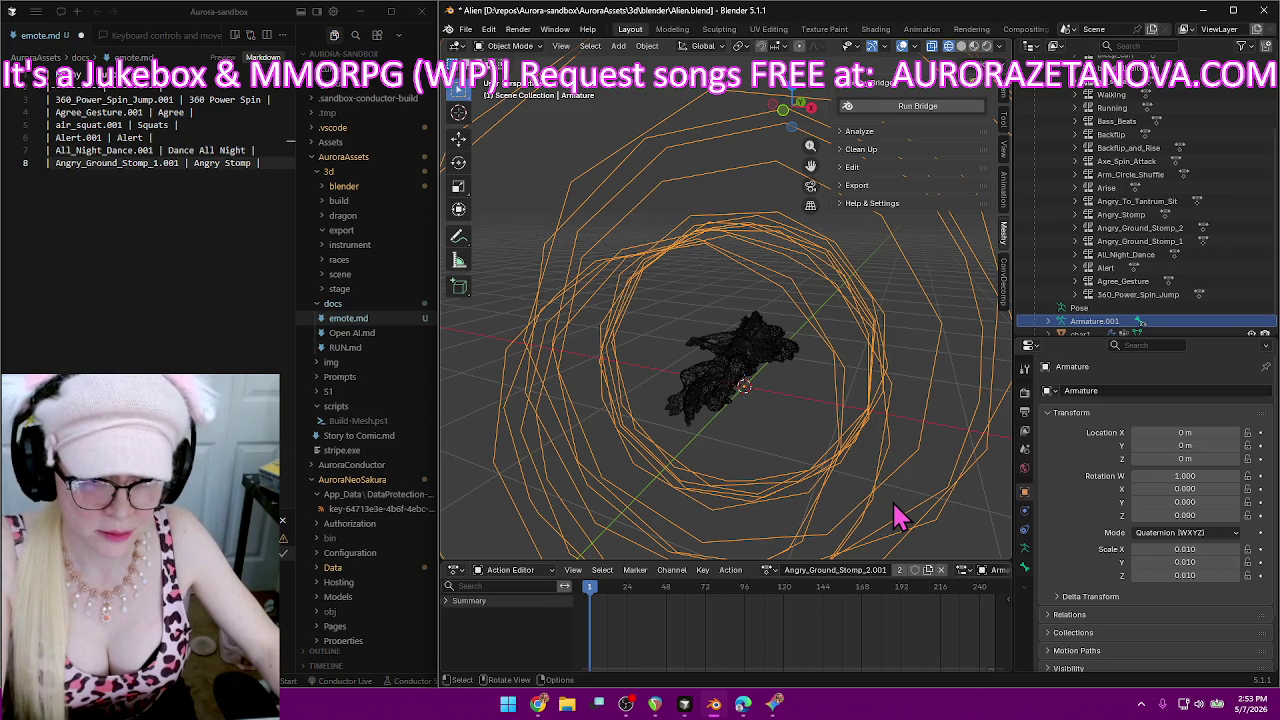
double_click(849, 570)
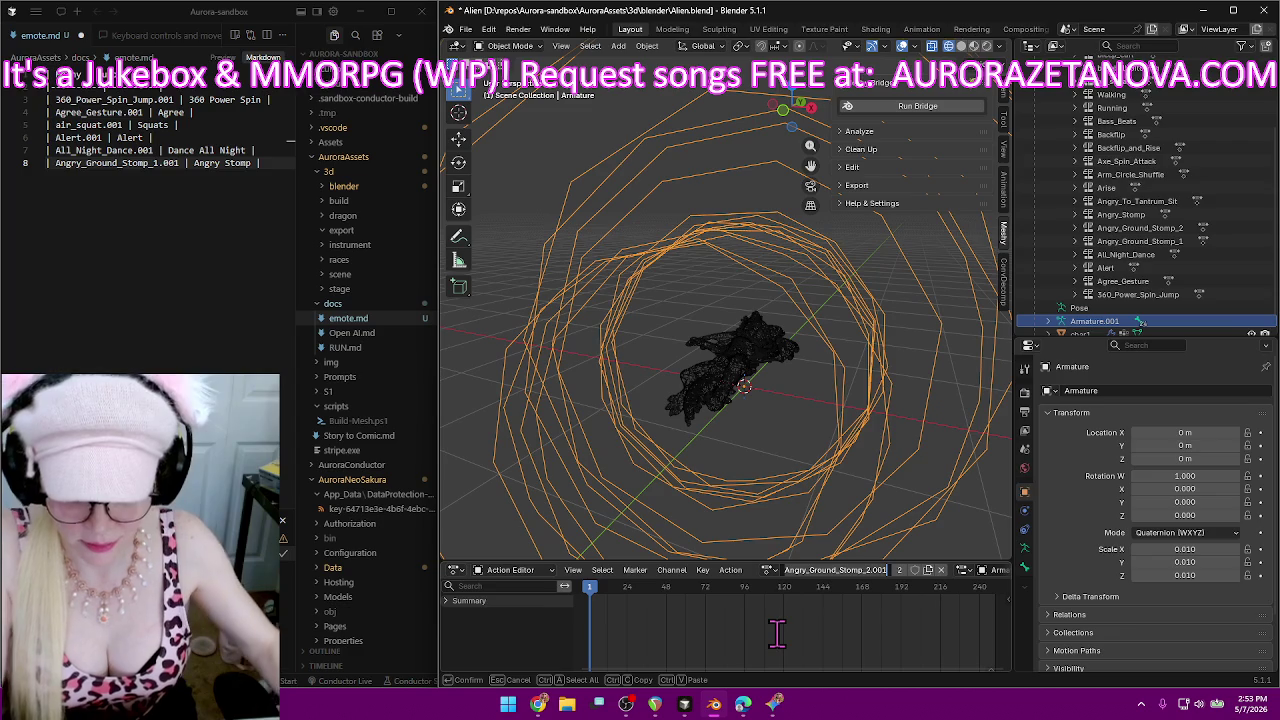
left_click(276, 166)
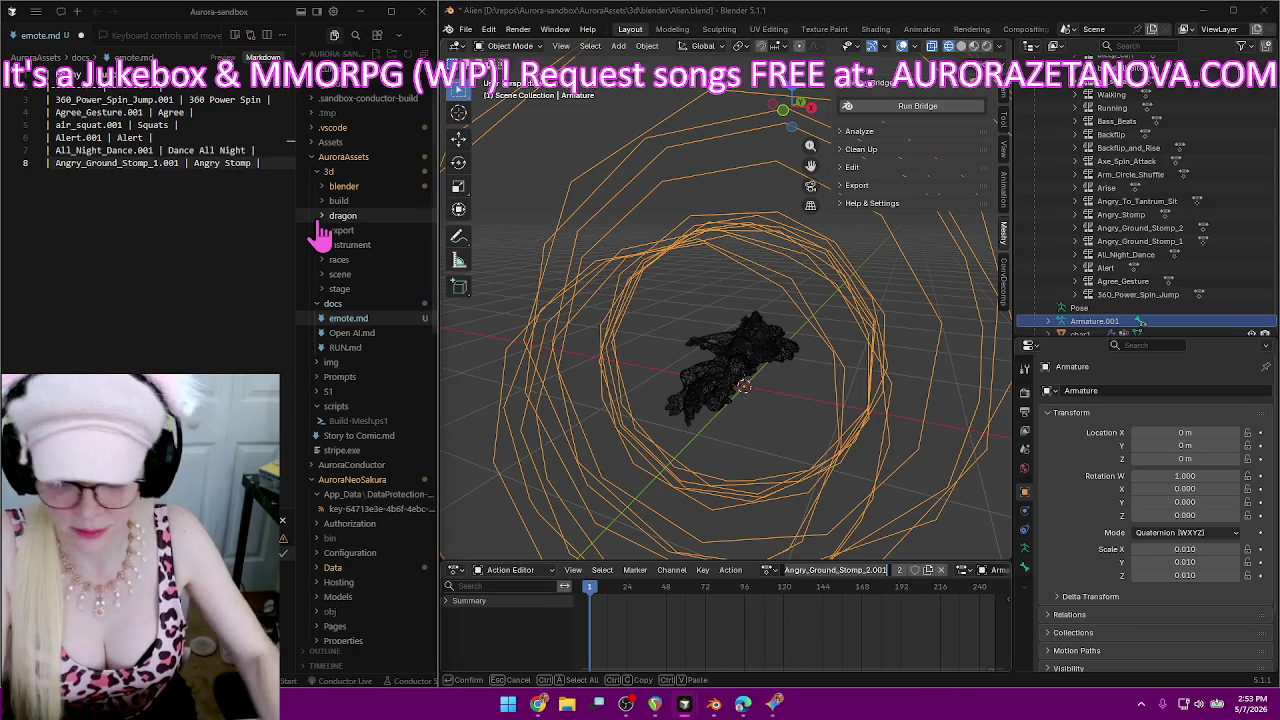
key("Return")
type("|")
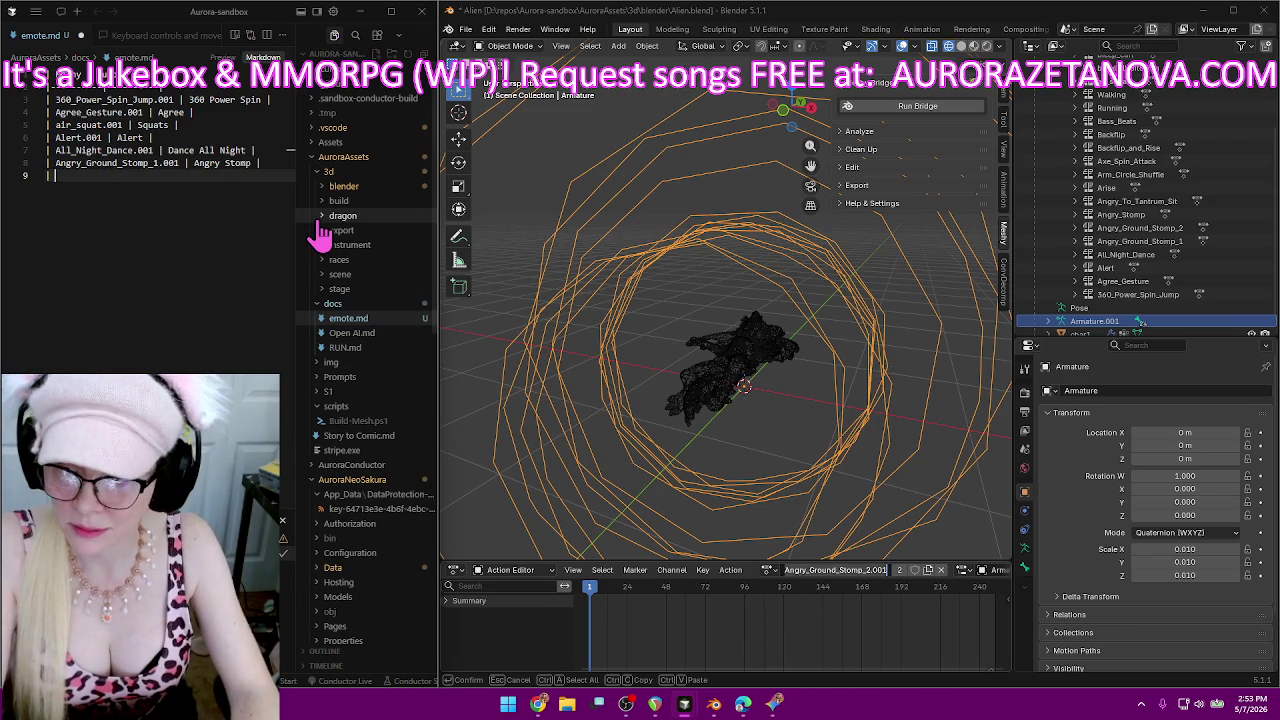
type("Angry_Ground_Stomp_2.001")
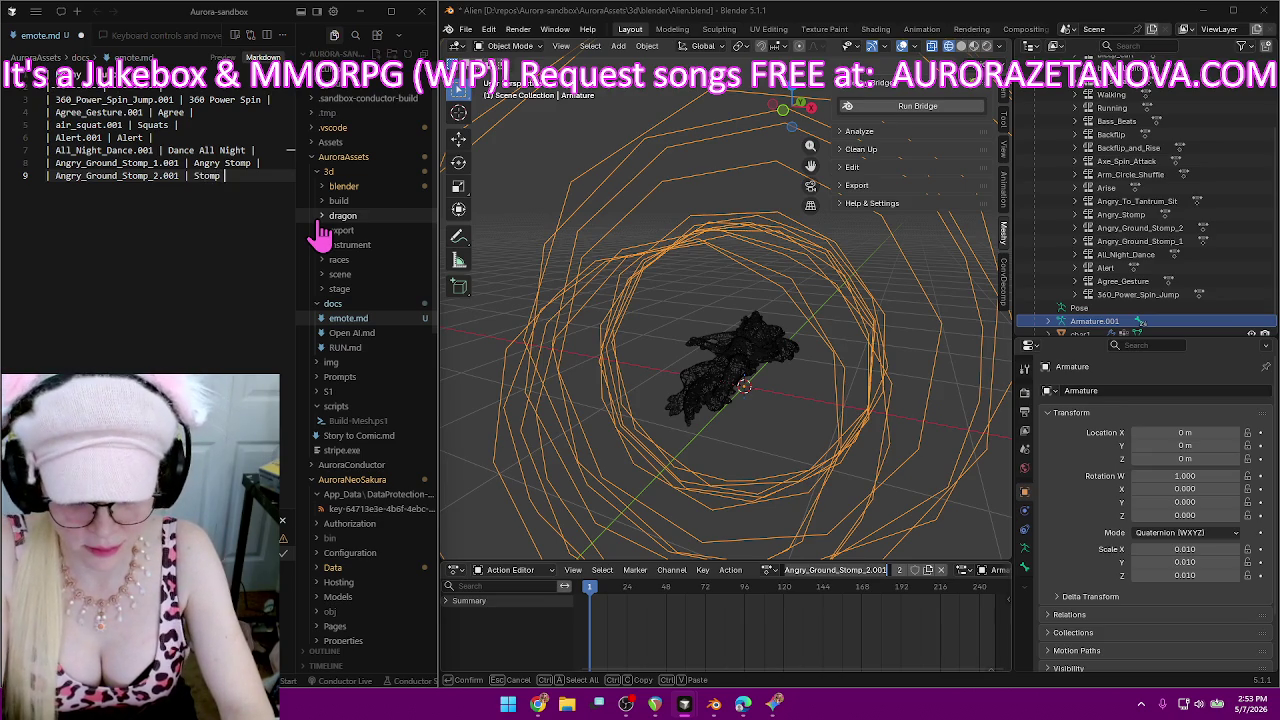
key("Return")
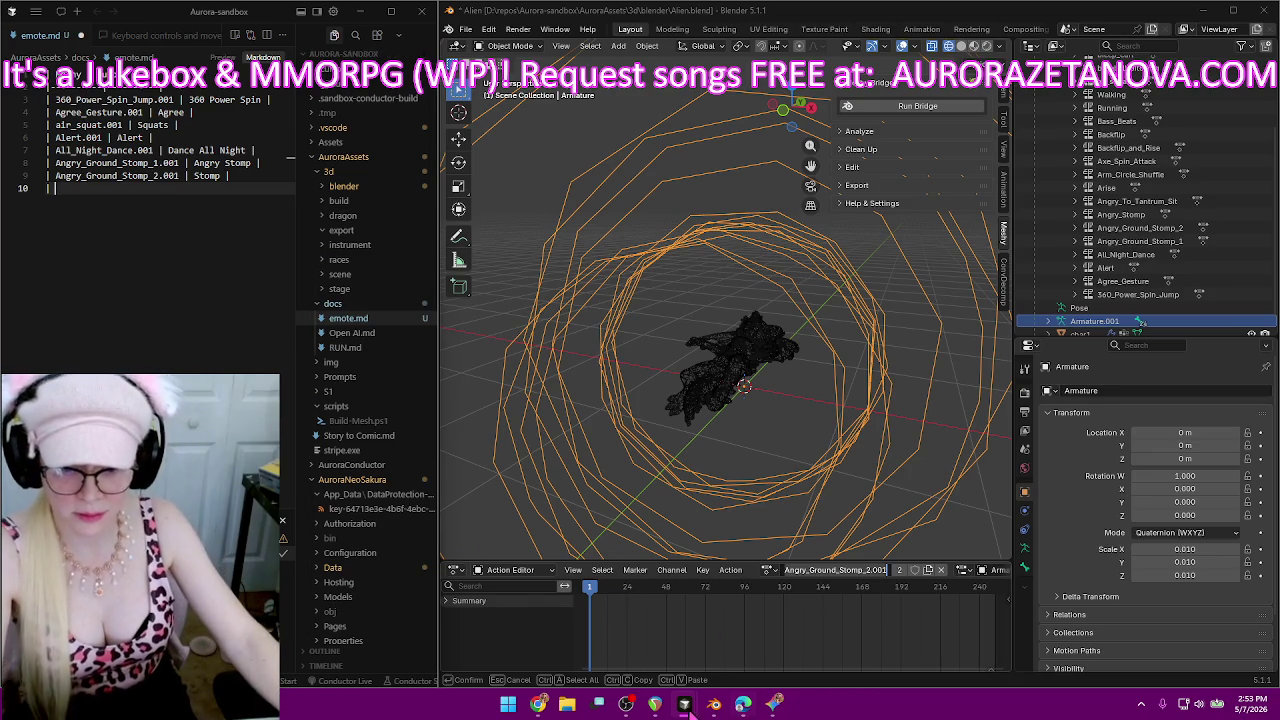
Check Meshy's animation library showing the dragon's stomp animations, then resume the emote.md row.
left_click(541, 705)
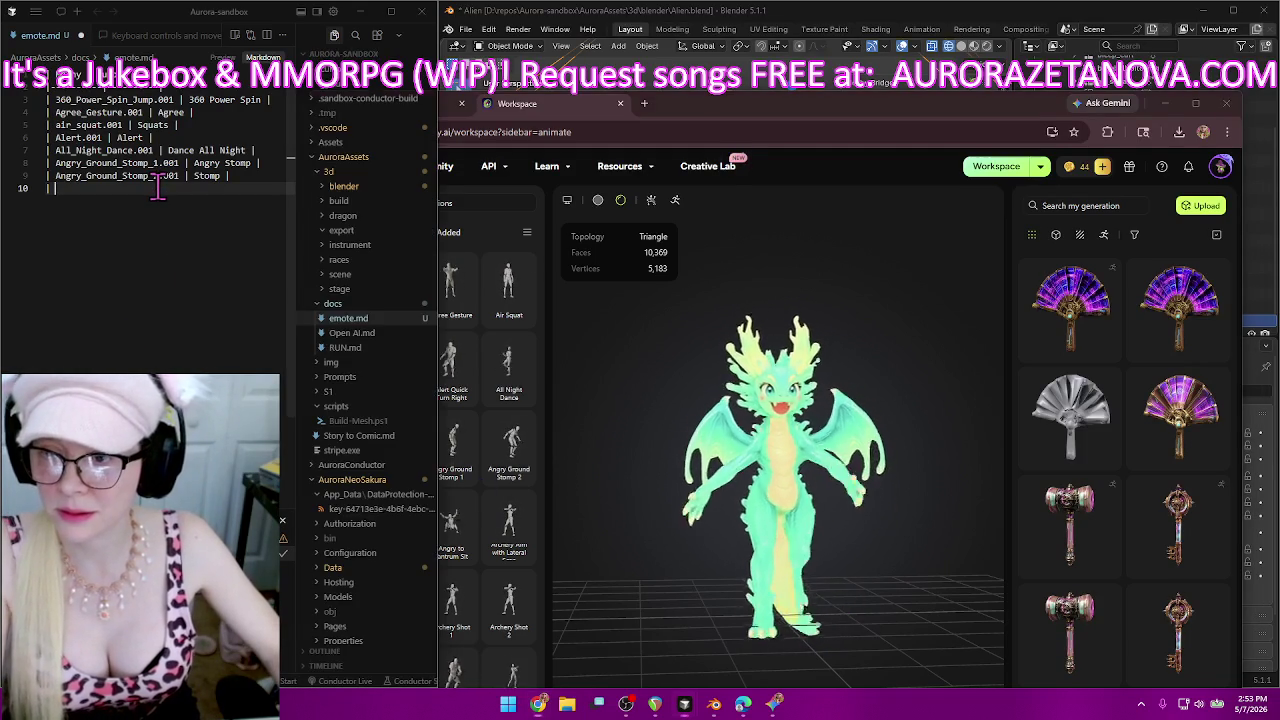
left_click(140, 350)
type("|")
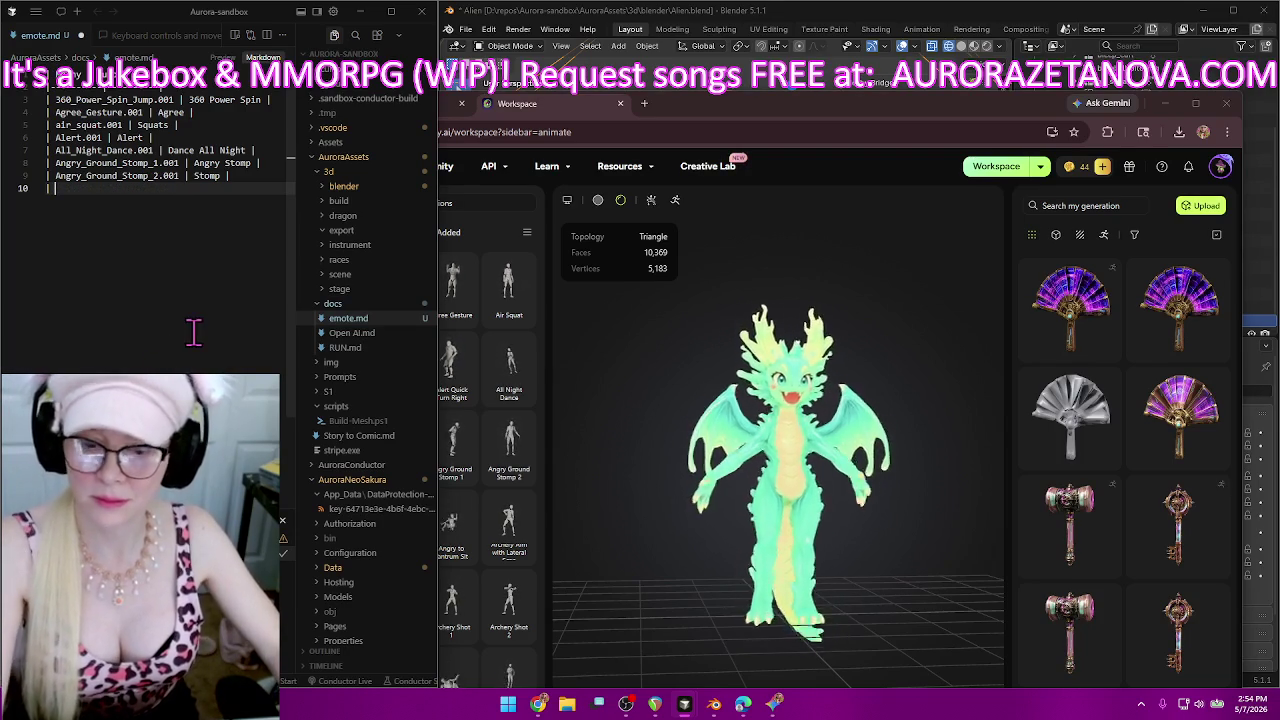
Rename the Angry_Ground_Stomp_2.001 action to Stomp in the Action Editor.
left_click(1166, 103)
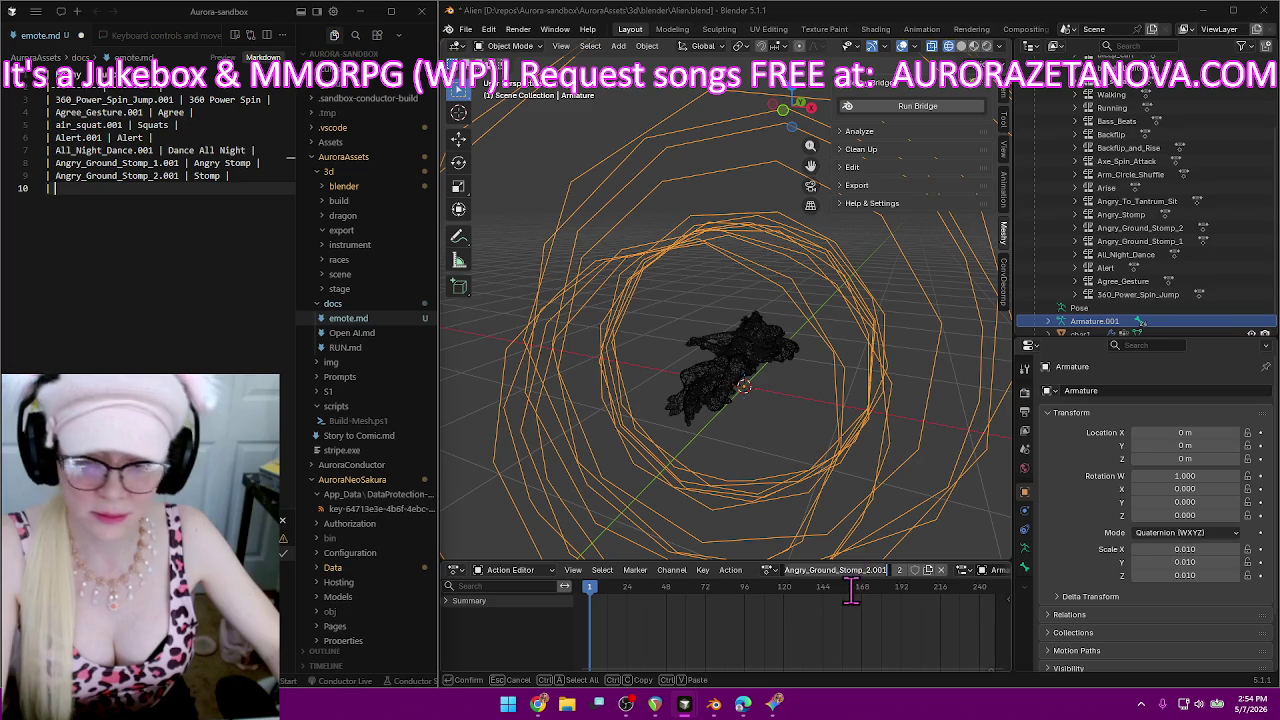
type("S")
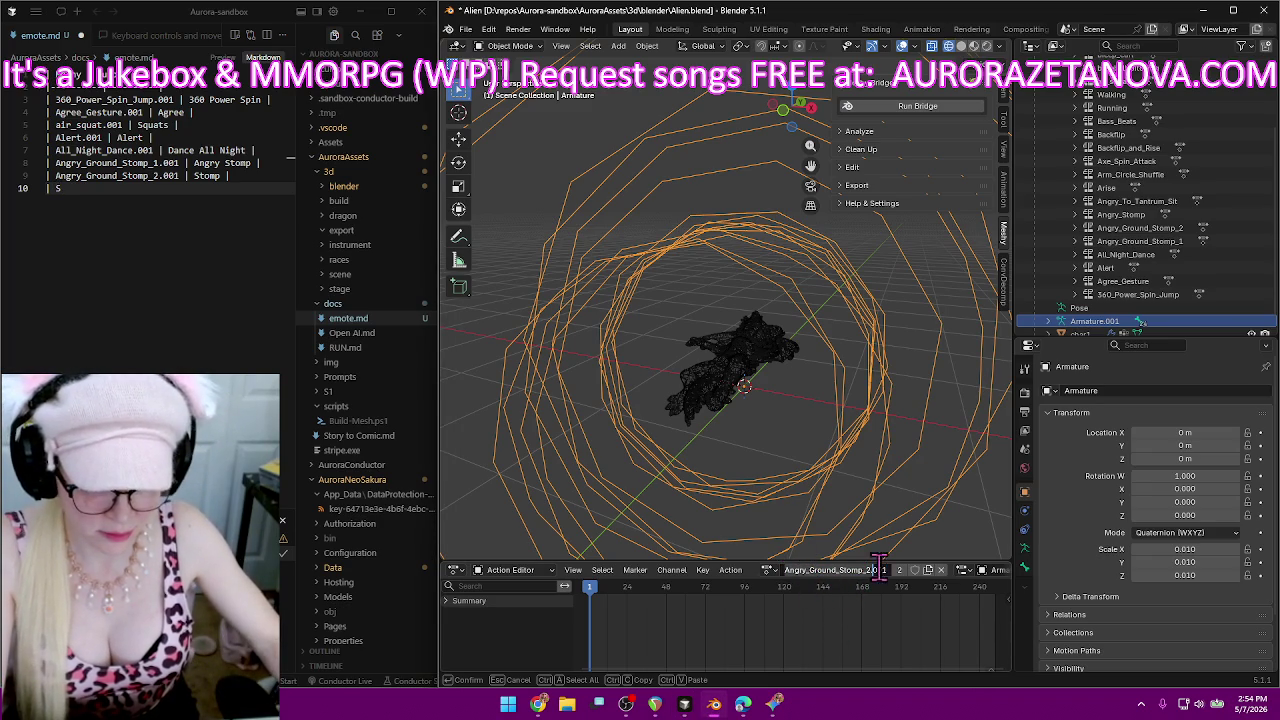
type("Stomp")
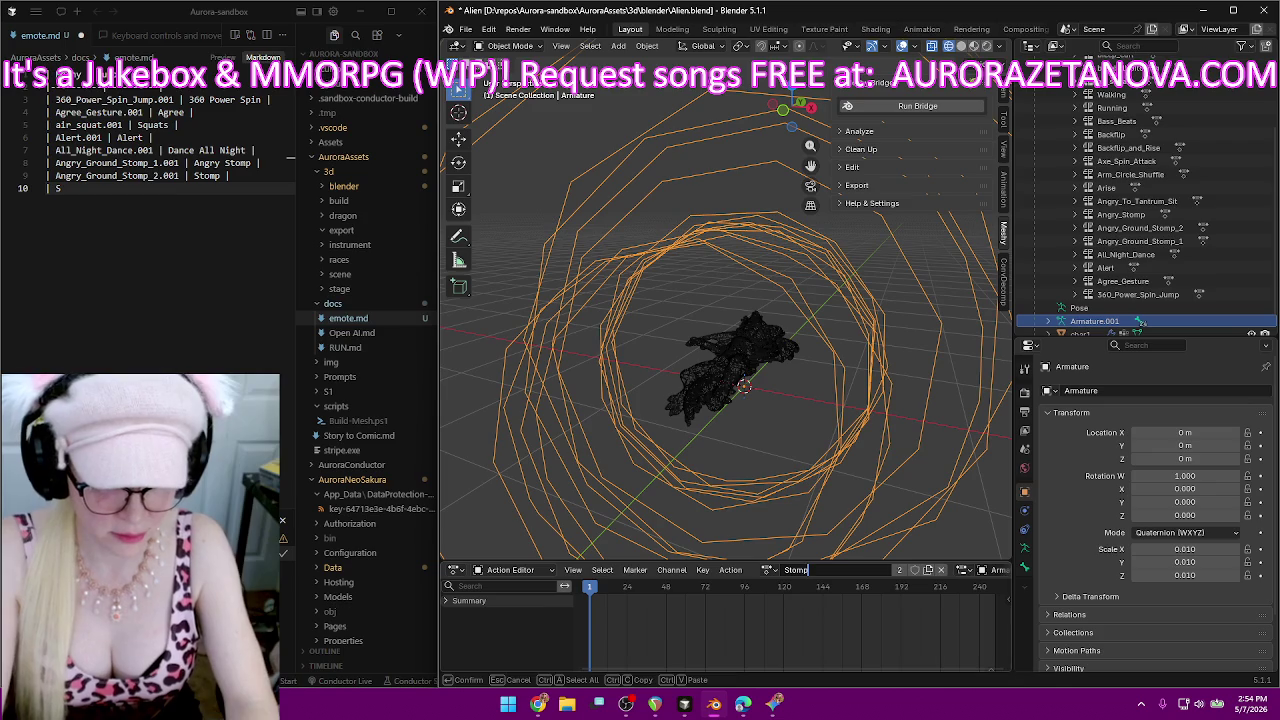
key("Return")
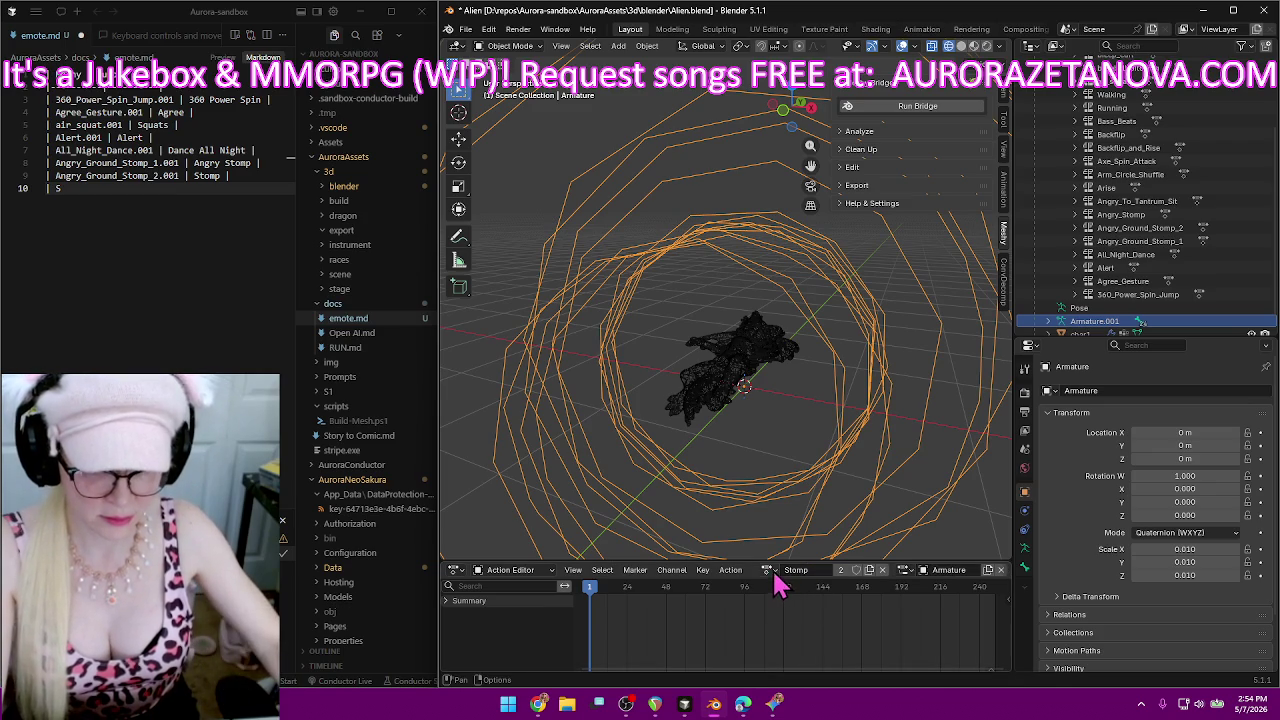
left_click(768, 570)
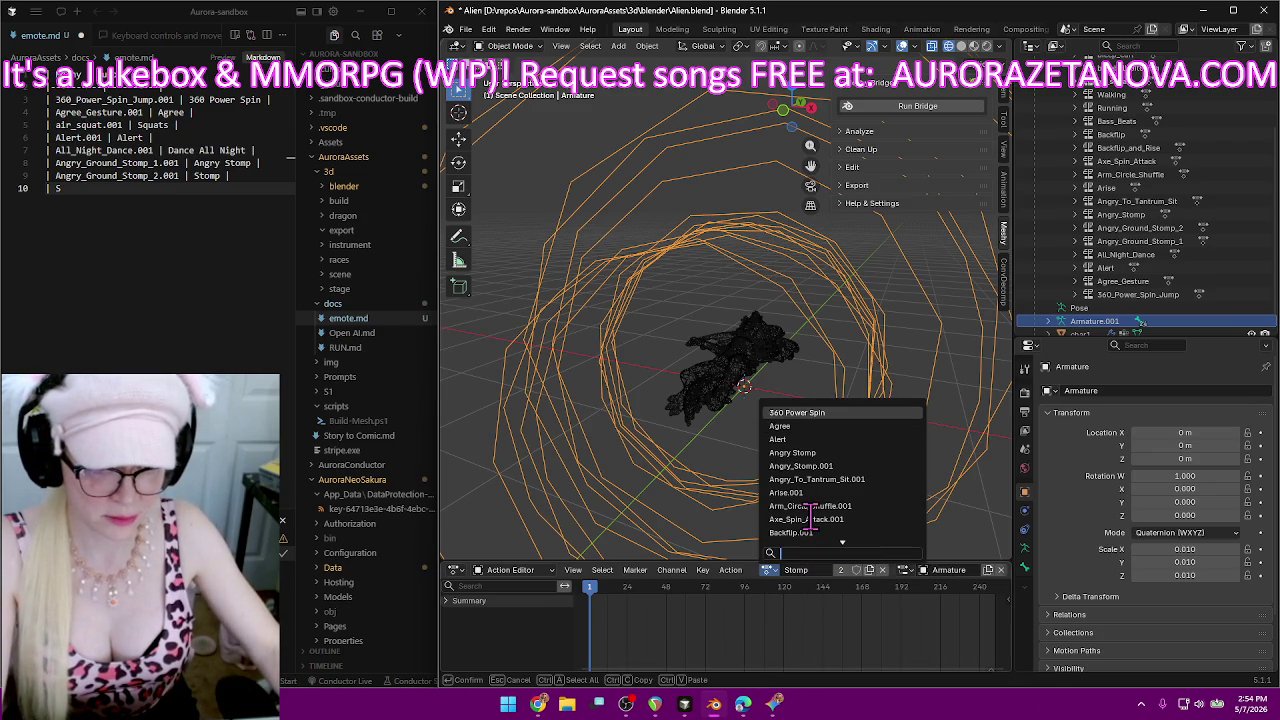
Assign Angry_Stomp.001 to the rig and select its action name for copying.
left_click(858, 466)
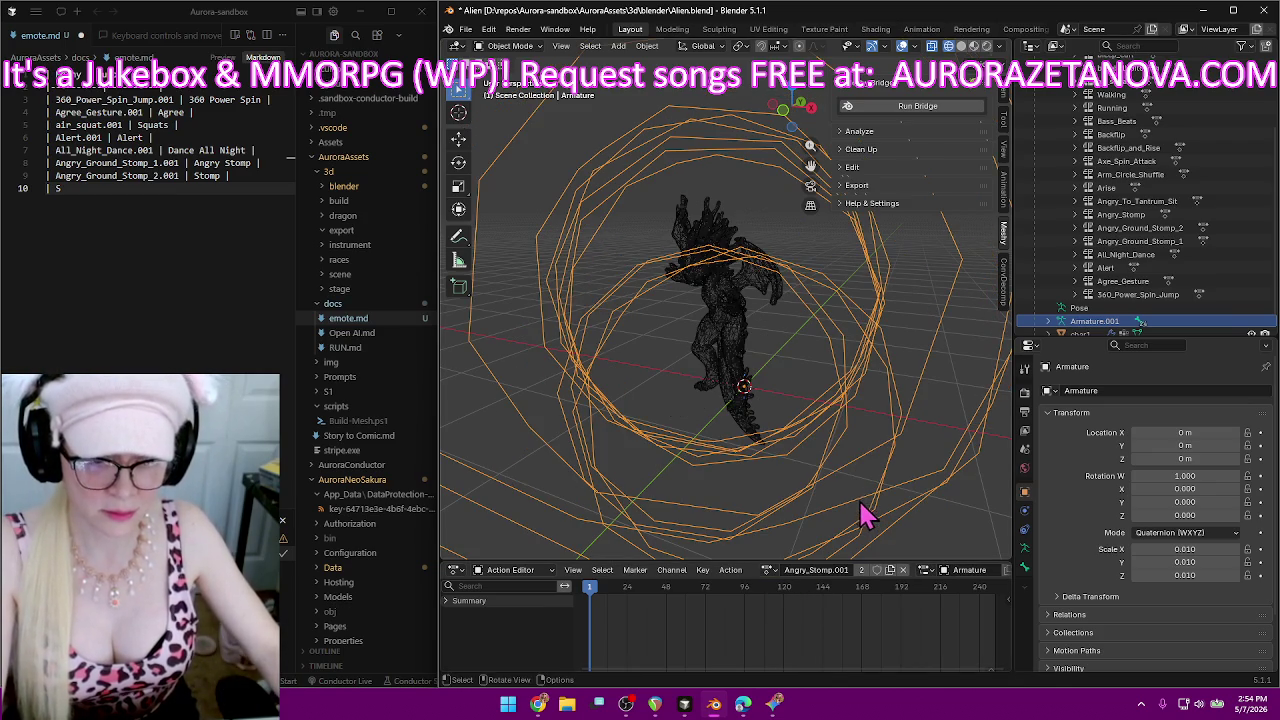
left_click(540, 705)
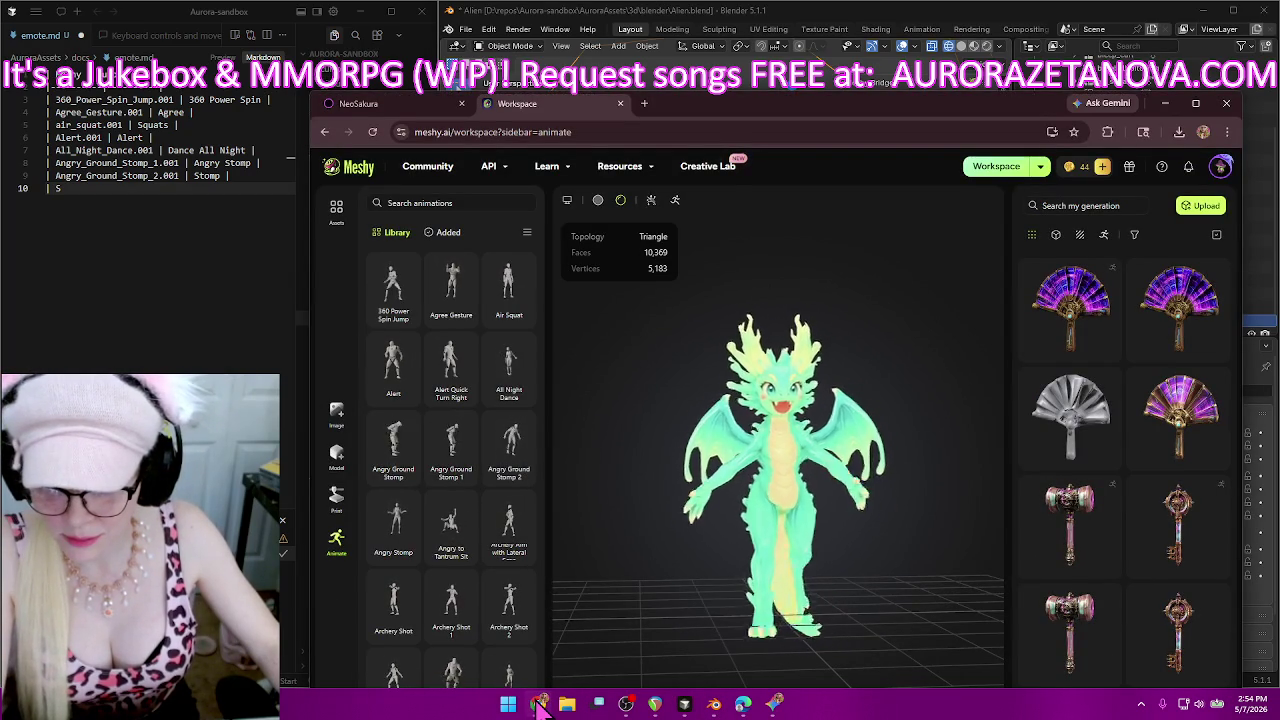
left_click(540, 705)
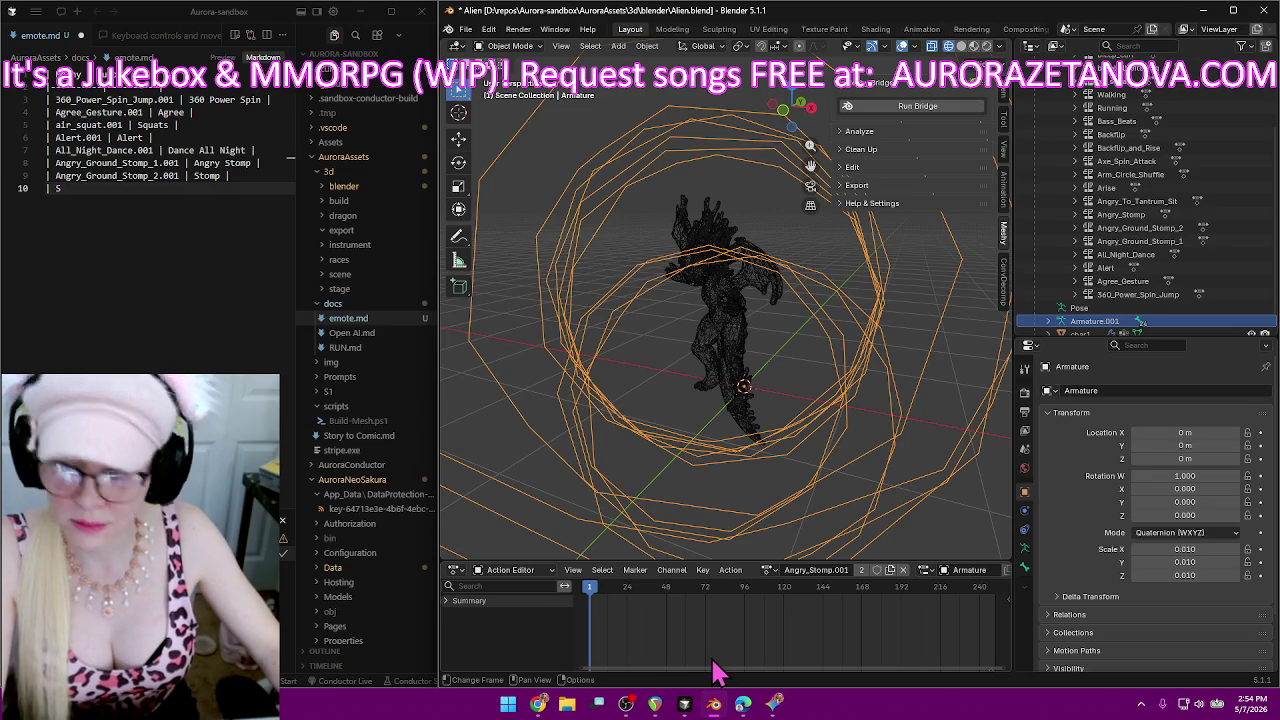
left_click(815, 570)
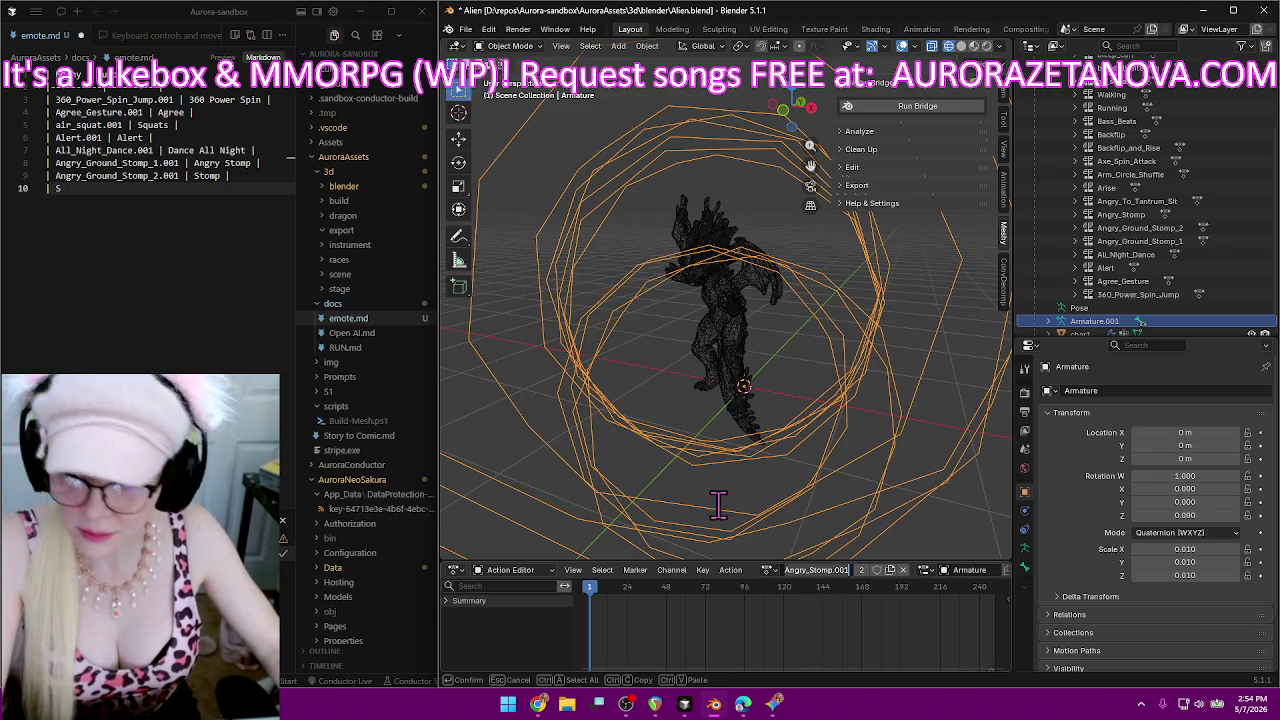
Add the emote.md line 10 row 'Angry_Stomp.001 | Fluster' and rename the action Fluster.
left_click(106, 240)
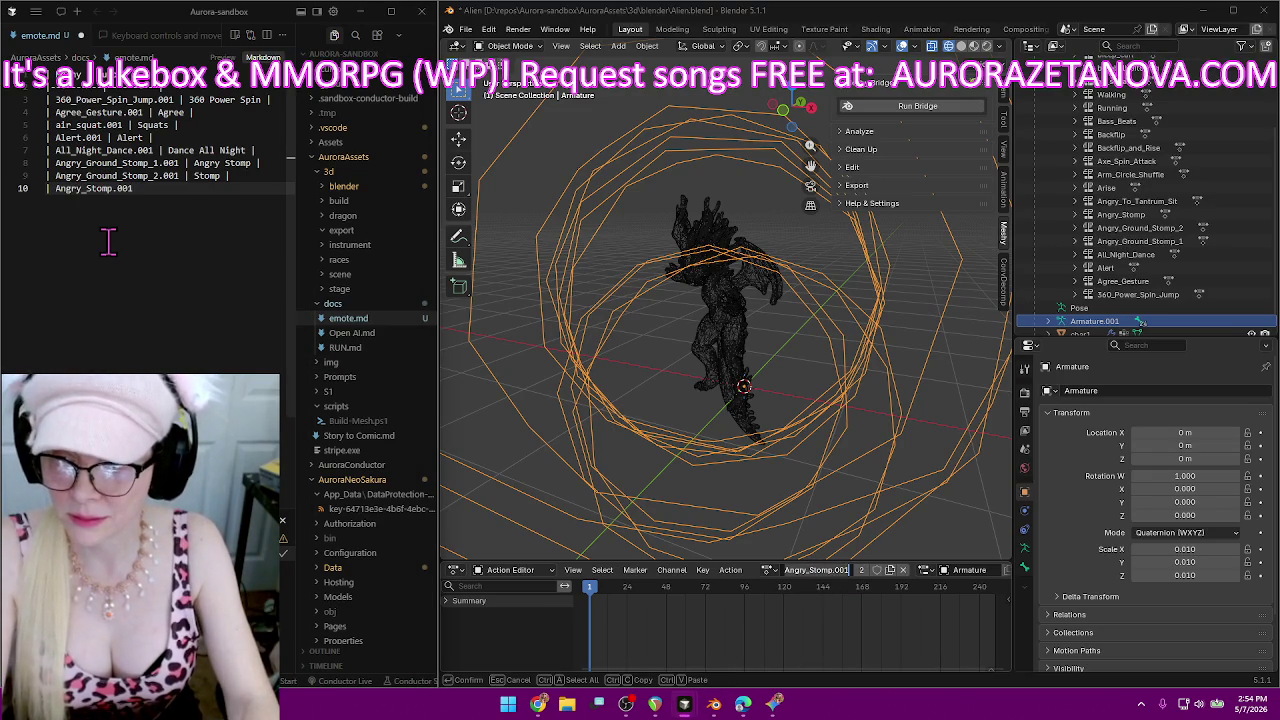
type("| A")
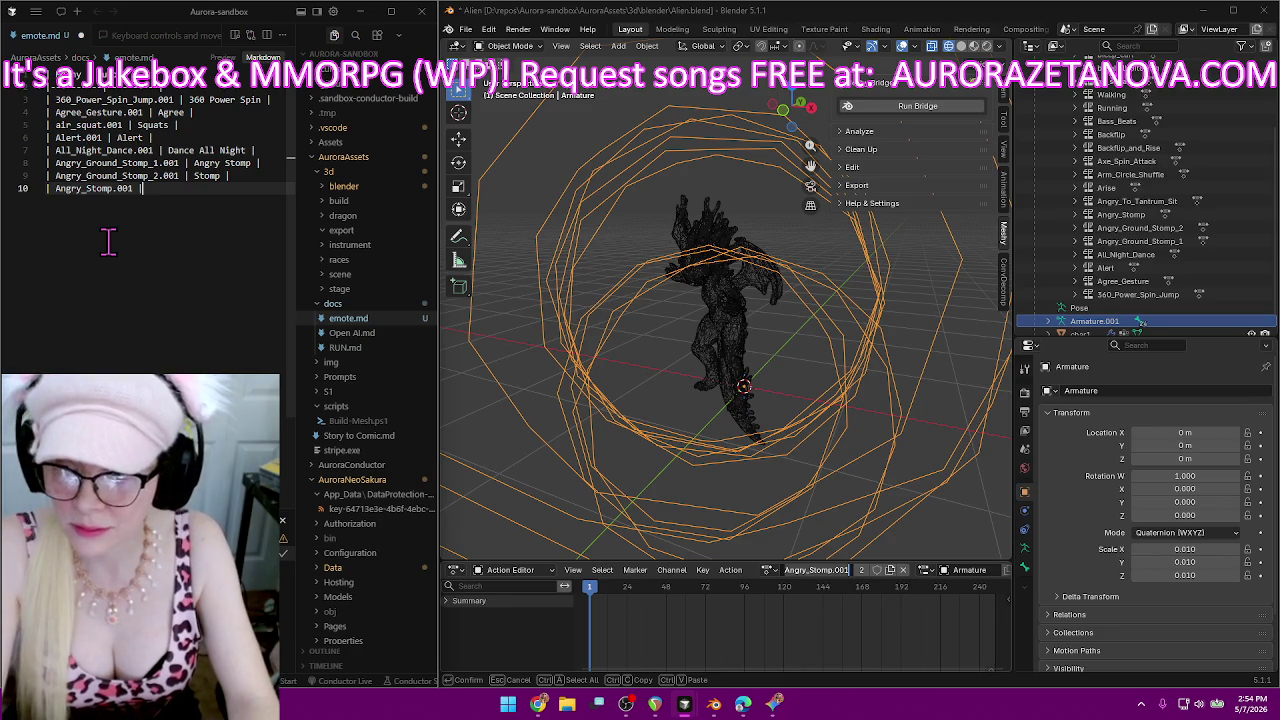
type("ng")
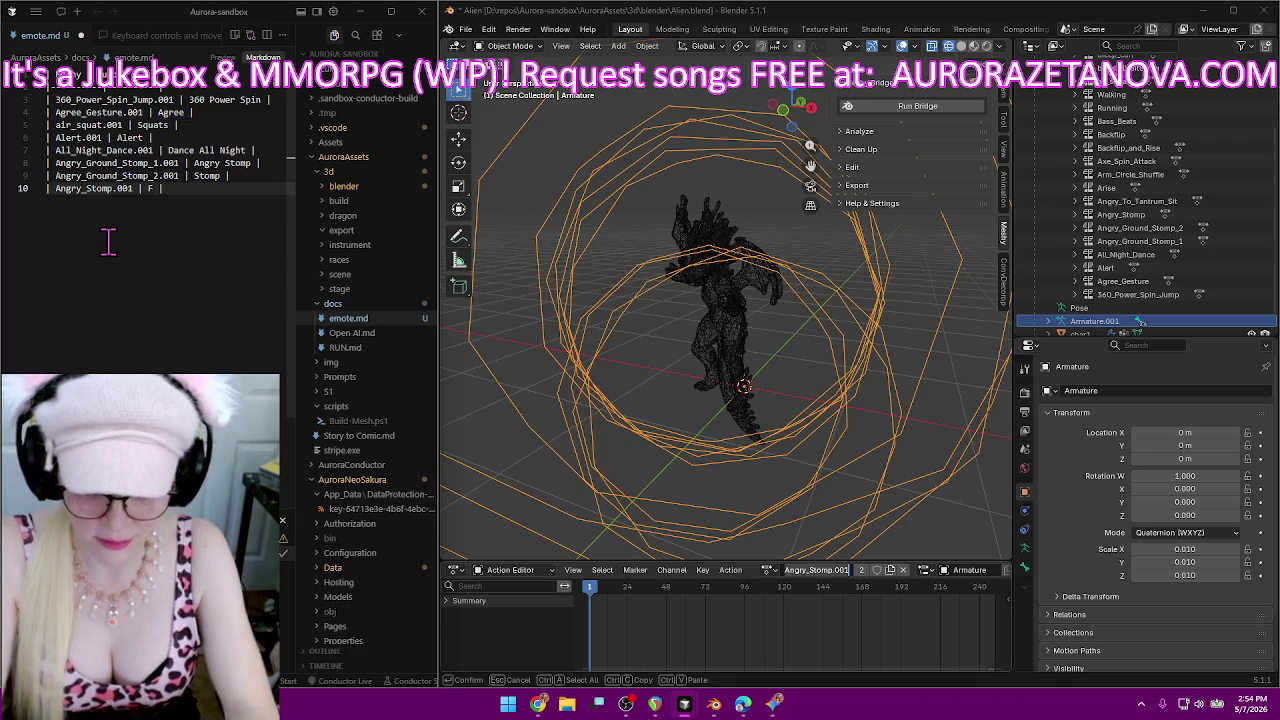
type("ster")
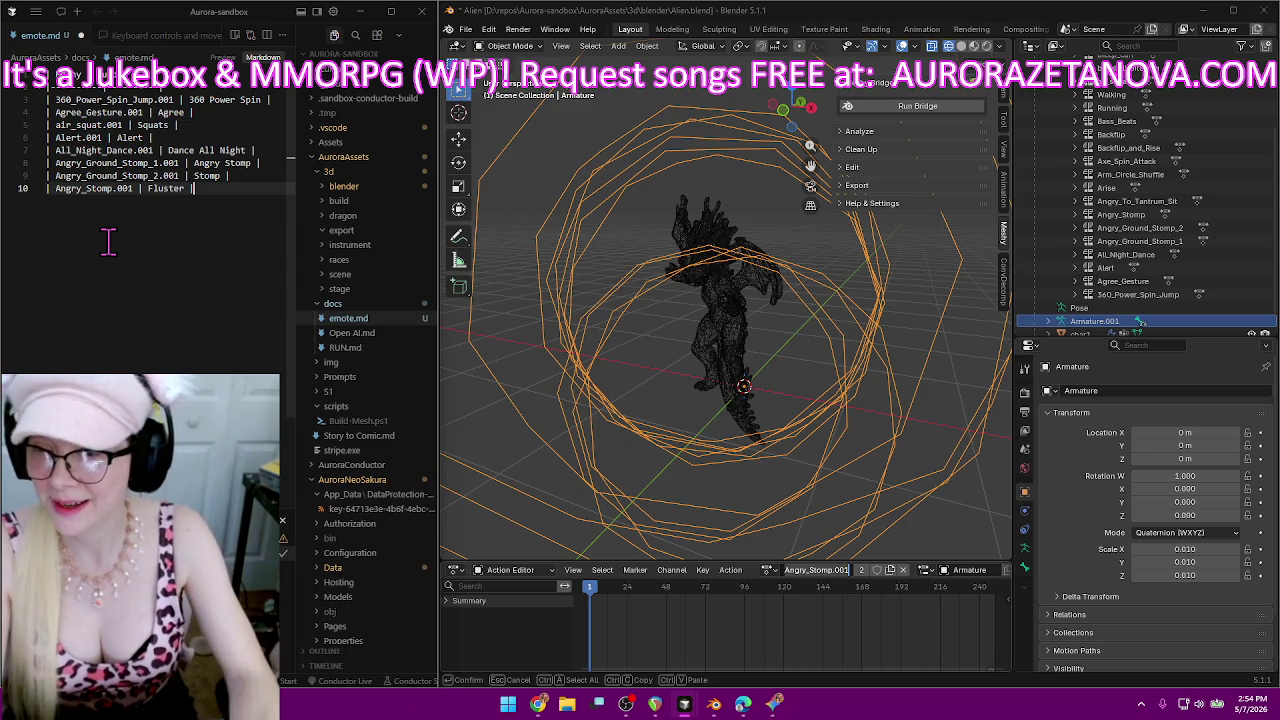
key("Return")
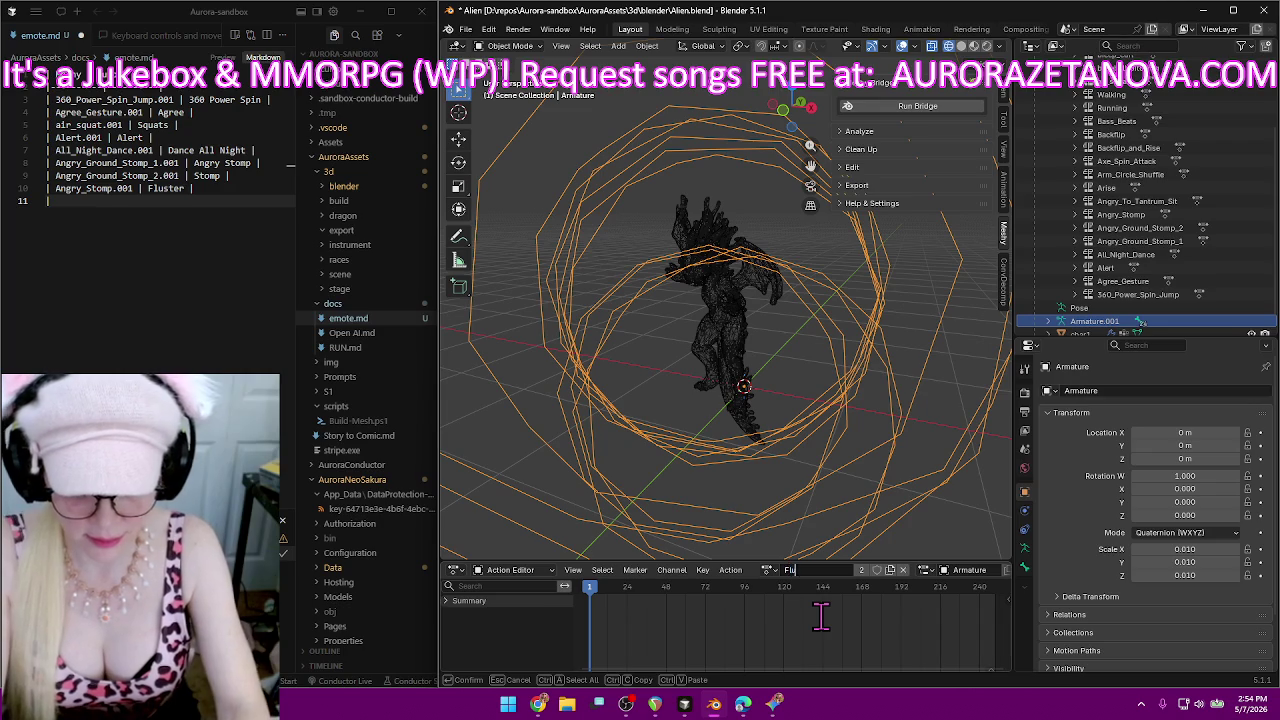
type("luster")
key("Return")
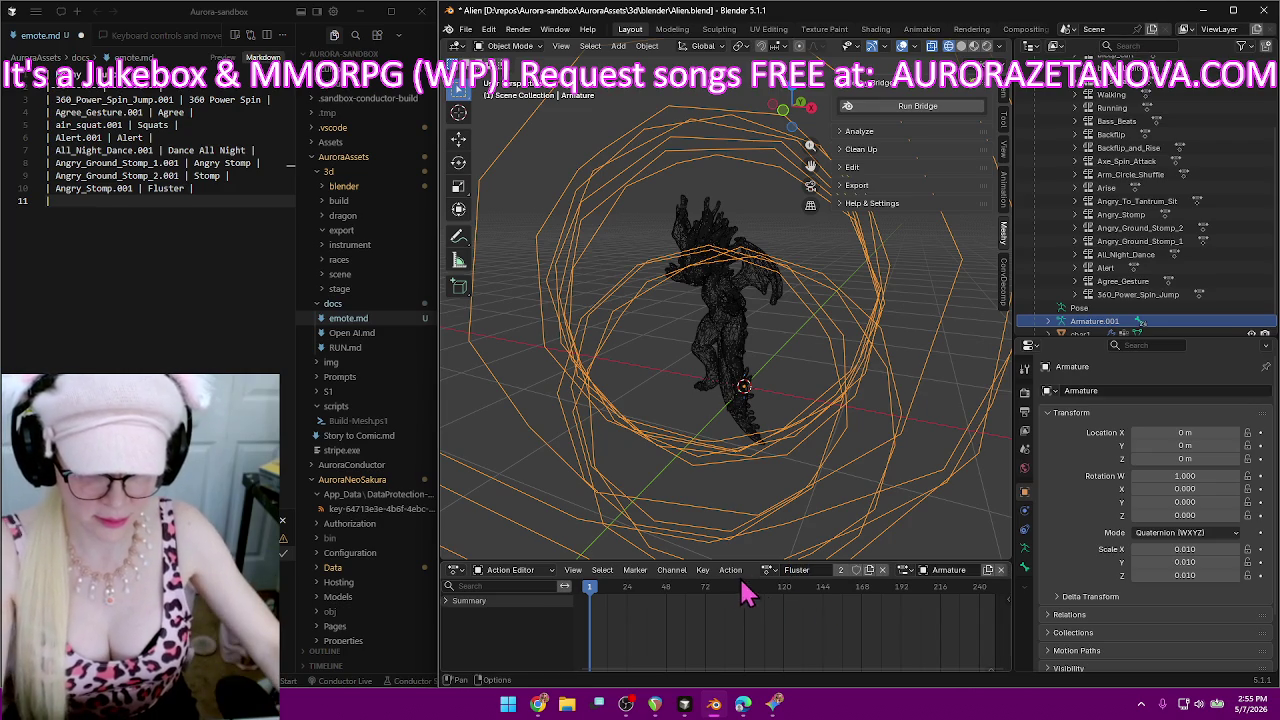
Assign Angry_To_Tantrum_Sit.001 to the rig and select its name for copying.
left_click(767, 570)
scroll(784, 530, "up", 2)
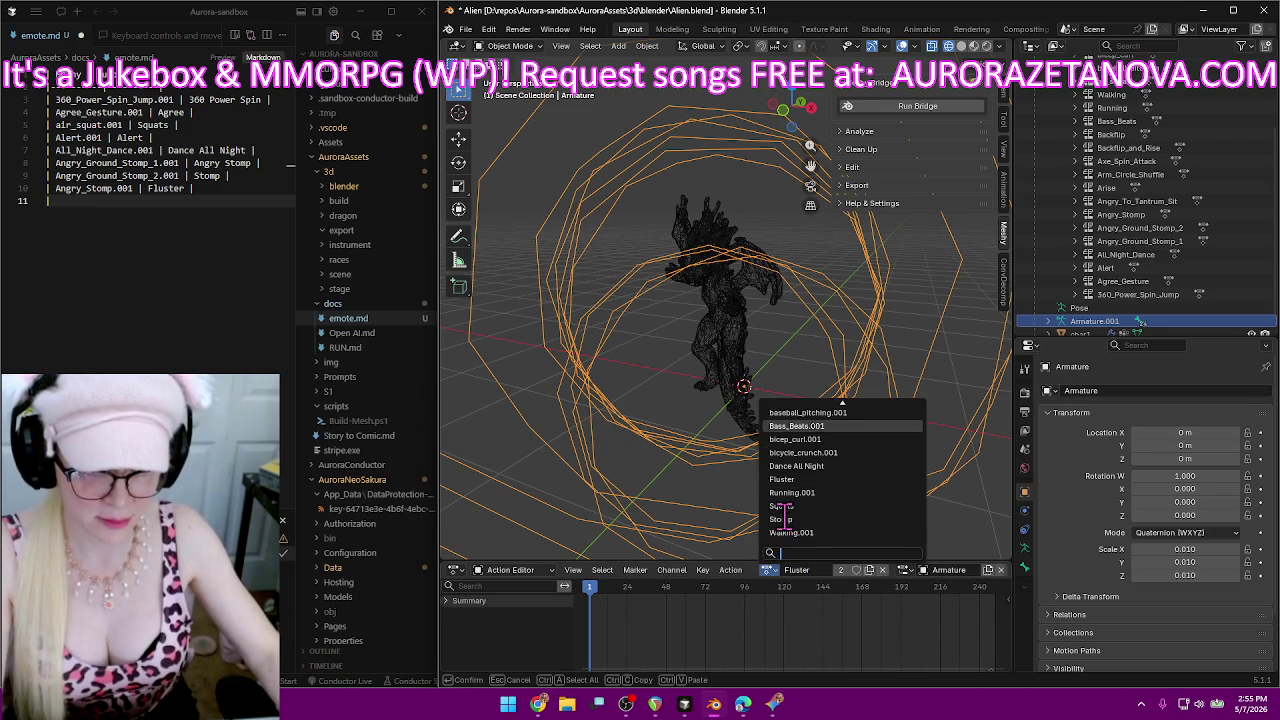
scroll(800, 510, "up", 3)
scroll(815, 500, "up", 2)
scroll(830, 488, "up", 3)
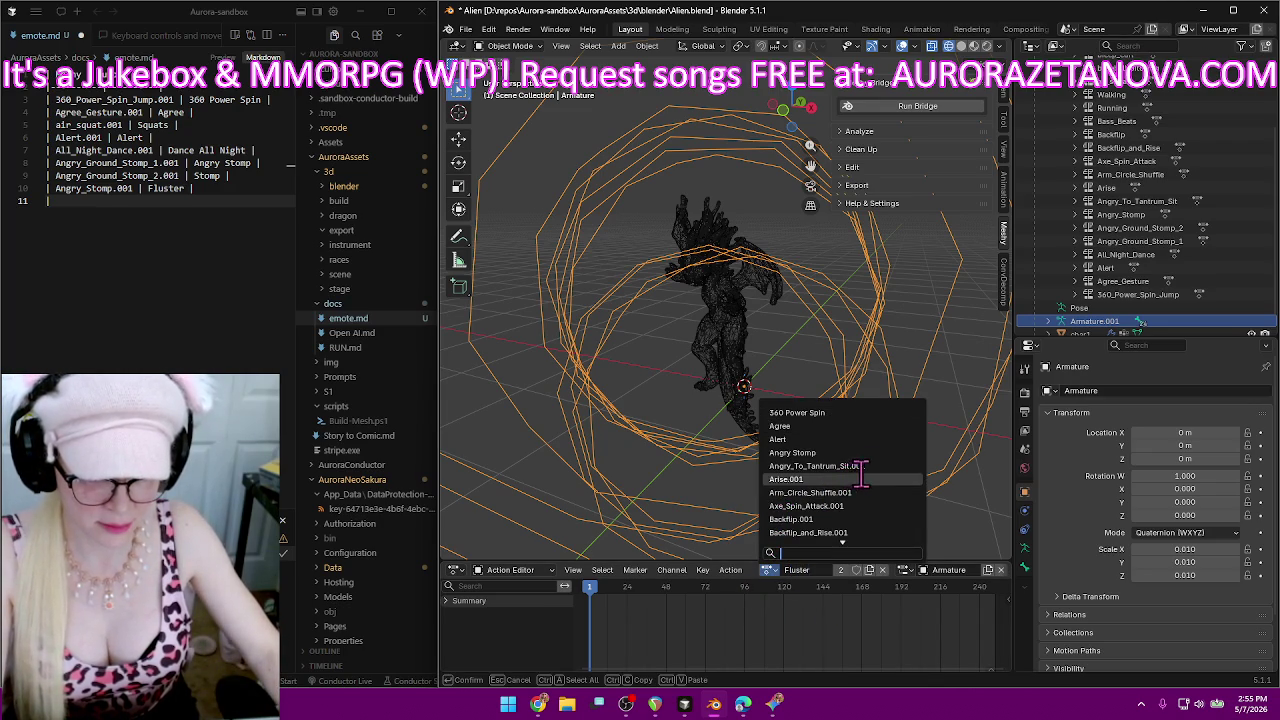
left_click(866, 466)
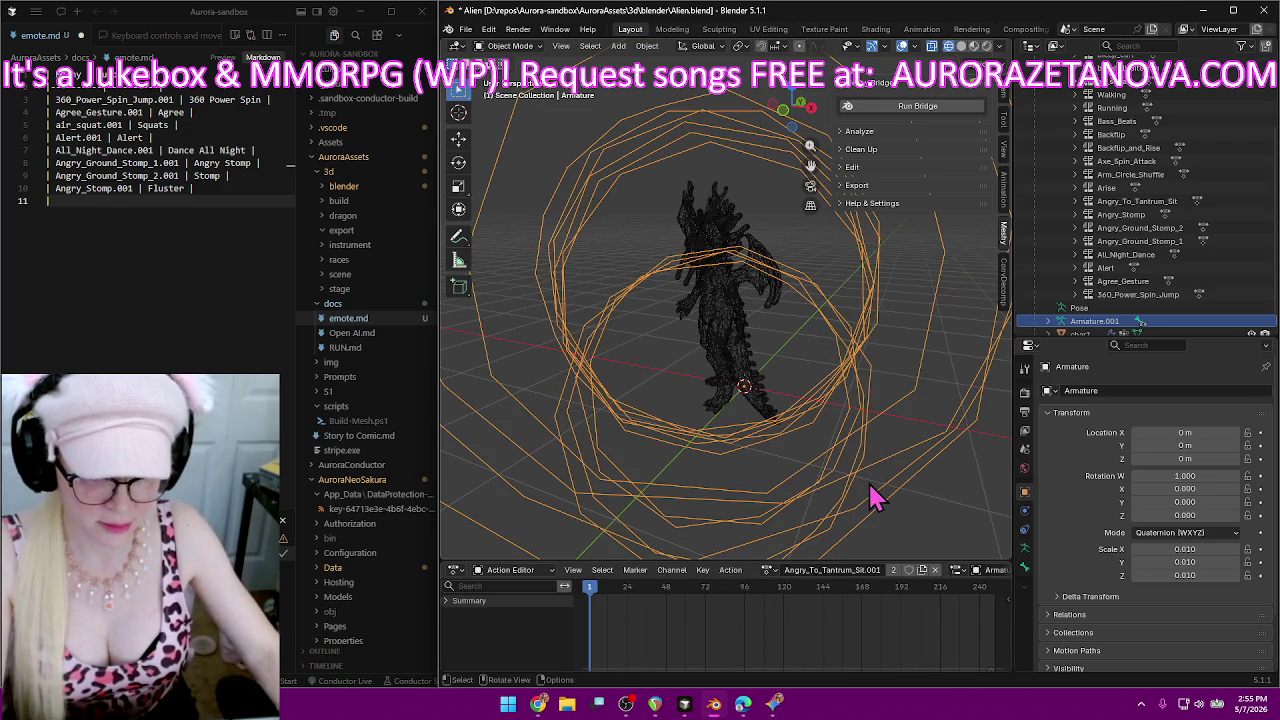
left_click(866, 570)
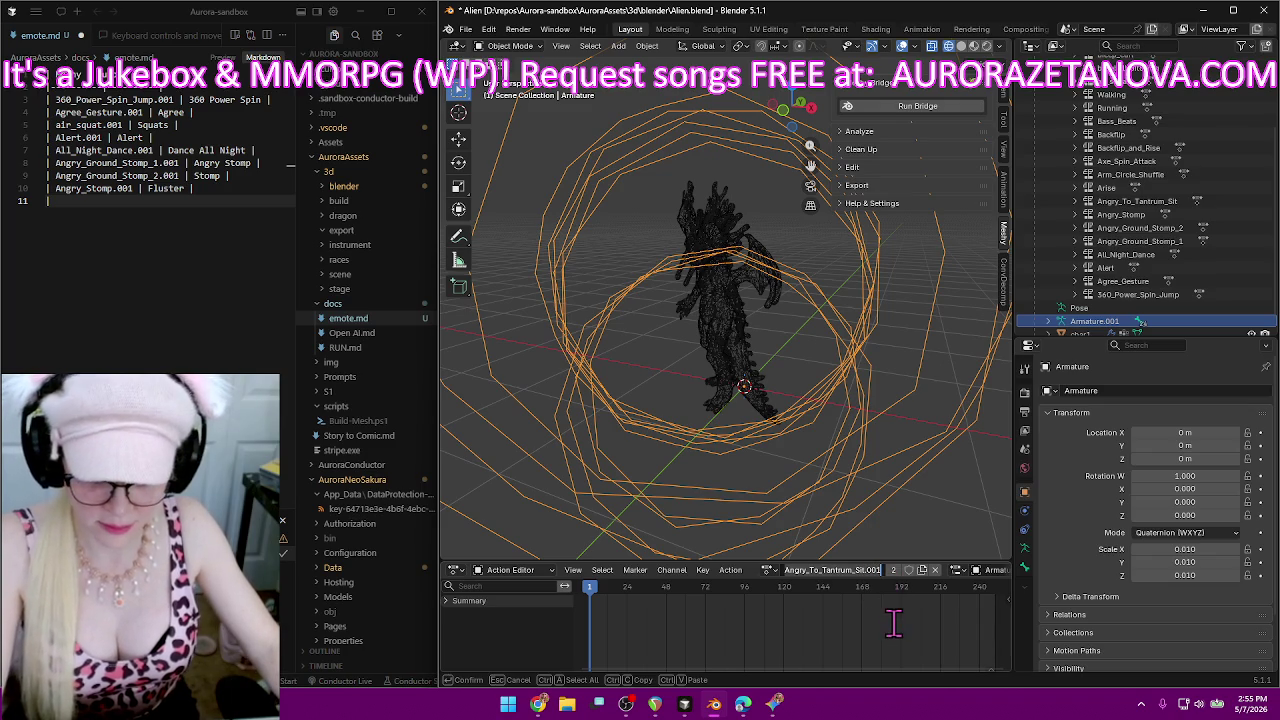
Add the emote.md line 11 row 'Angry_To_Tantrum_Sit.001 | Tantrum'.
left_click(112, 212)
type("Angry_To_Tantrum_Sit.001")
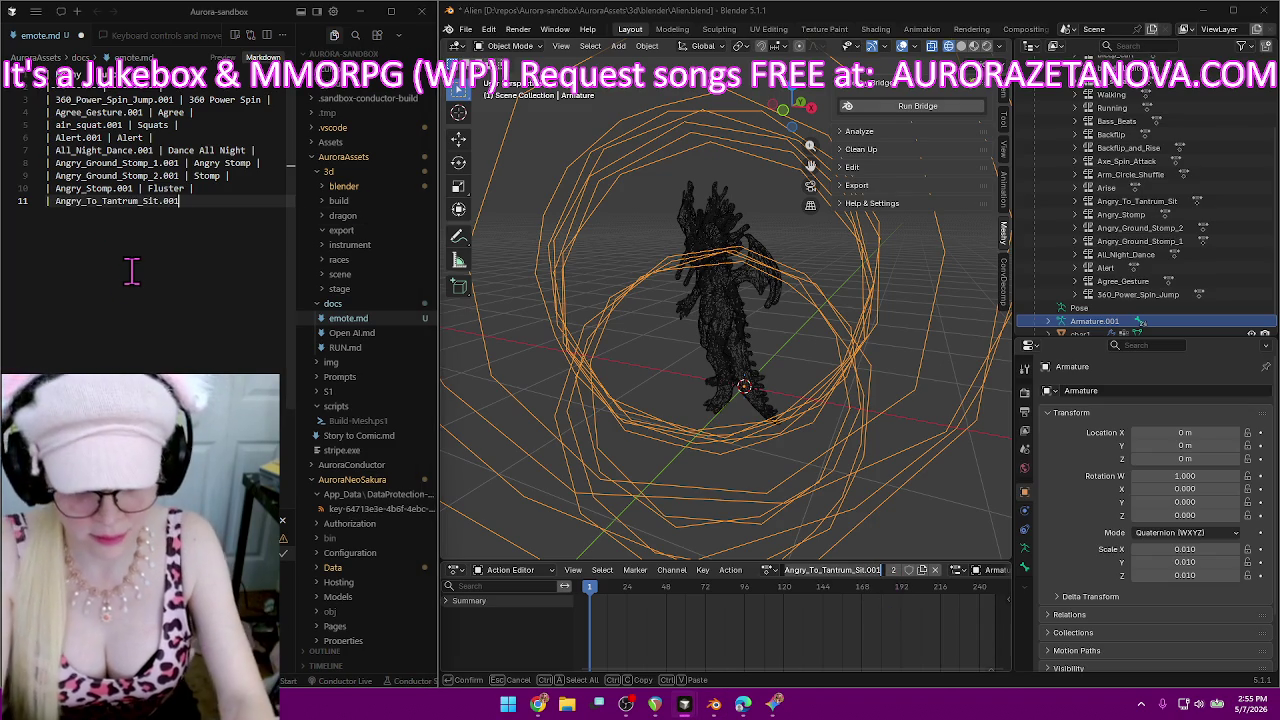
type(" | ")
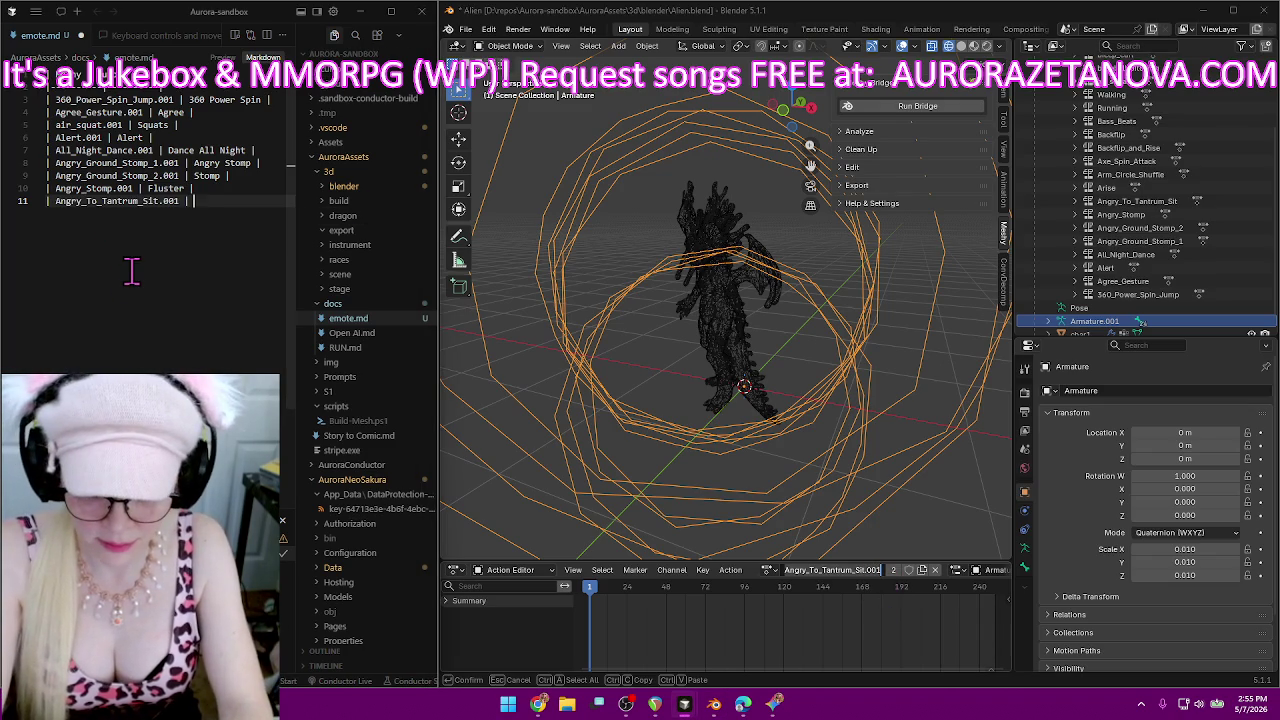
type("Tantru")
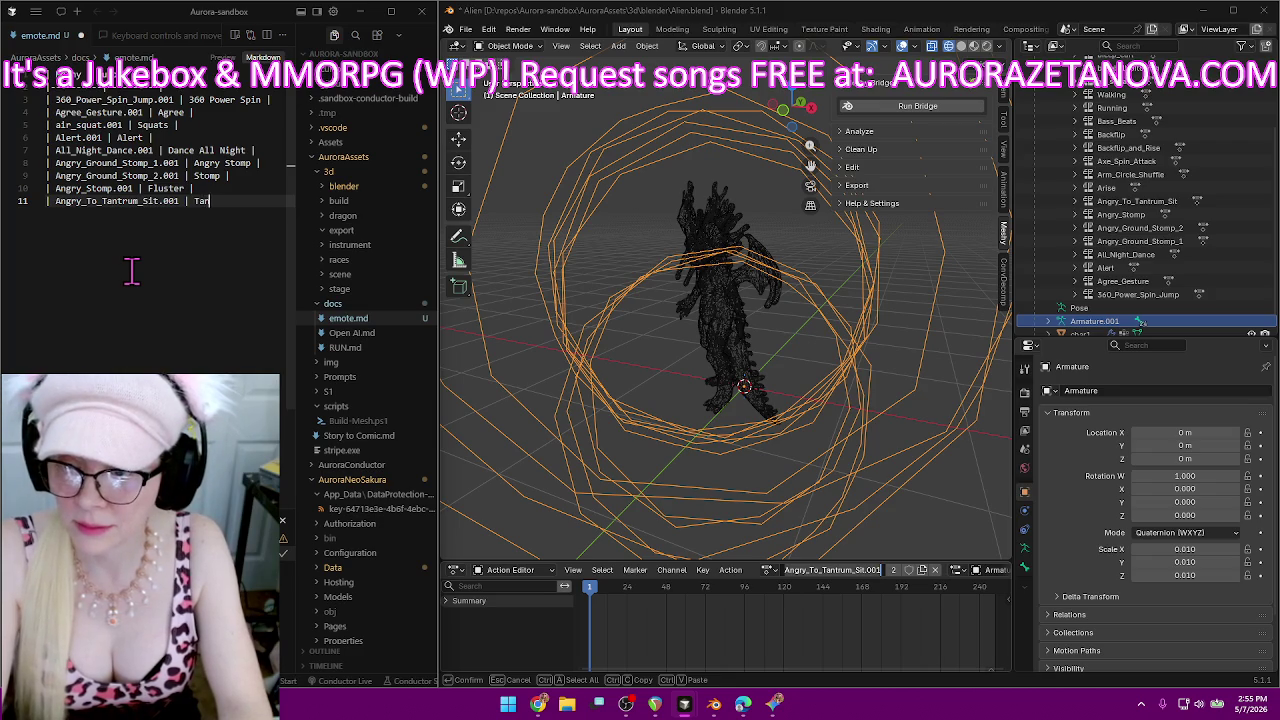
type("m |")
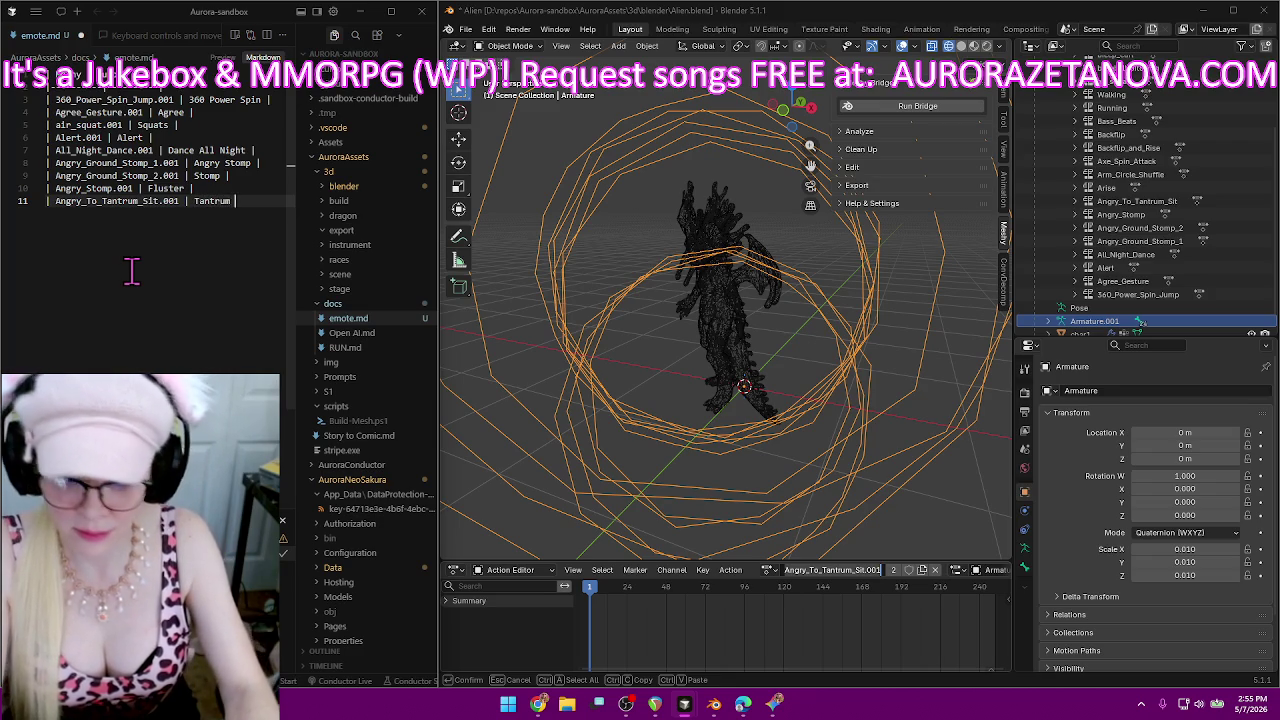
key("Return")
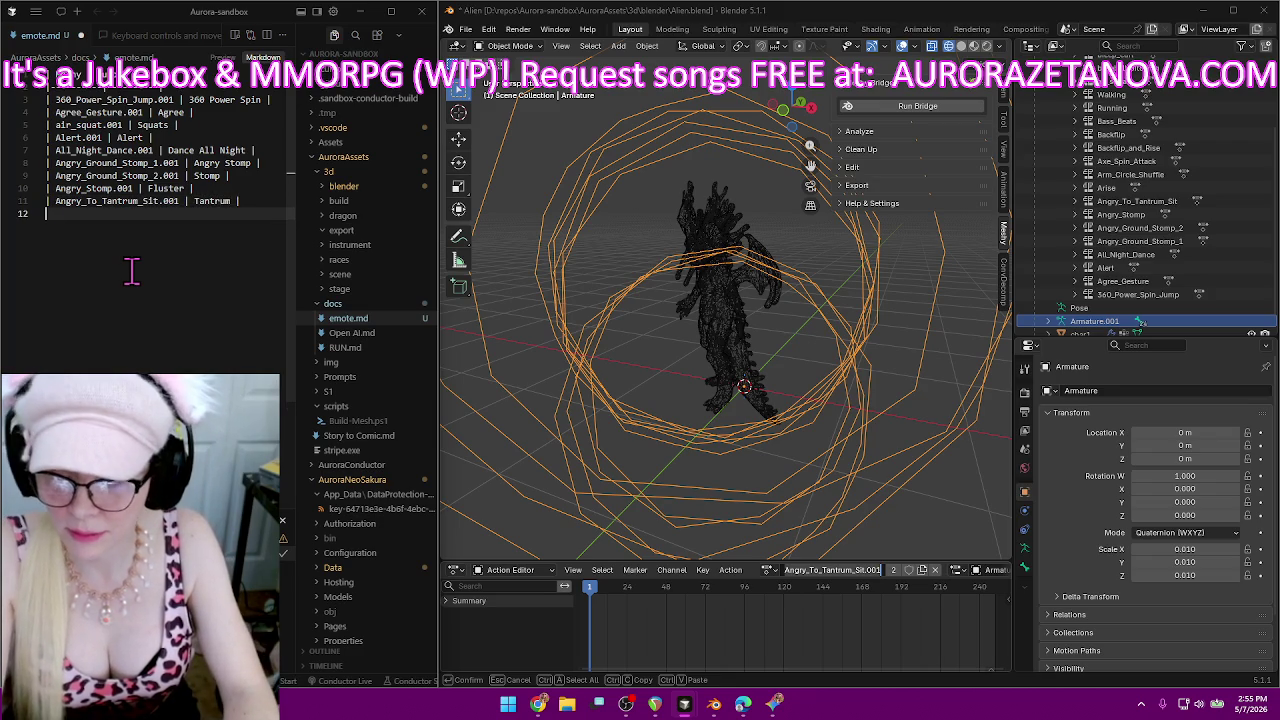
Rename the Blender action to Tantrum.
left_click(866, 570)
double_click(880, 570)
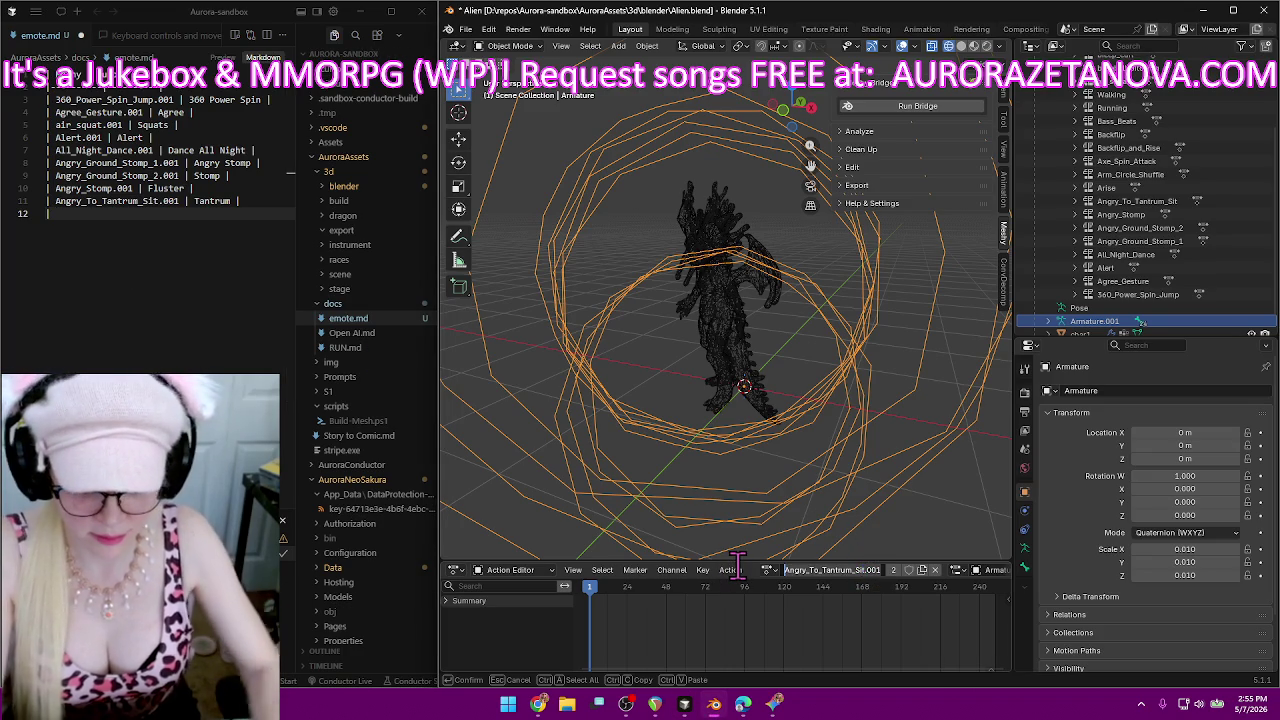
type("Tantrum")
key("Return")
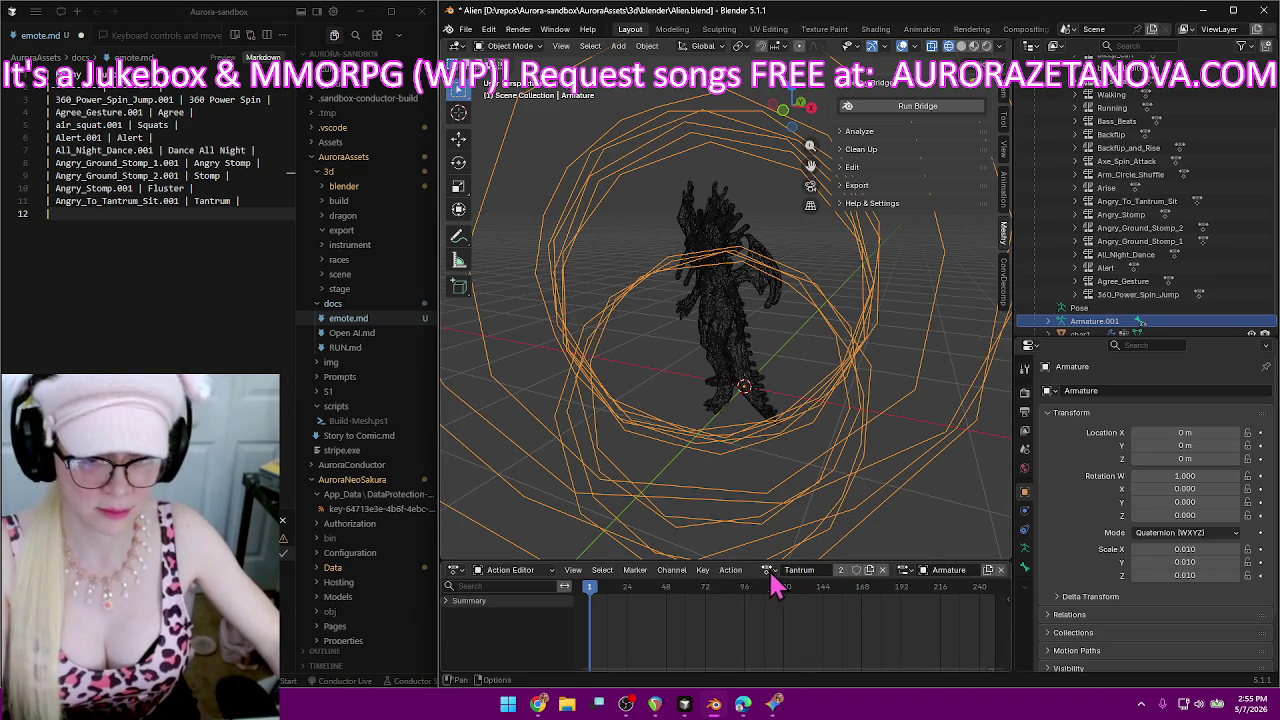
Load the Arise.001 action onto the rig and rename it Arise.
left_click(771, 577)
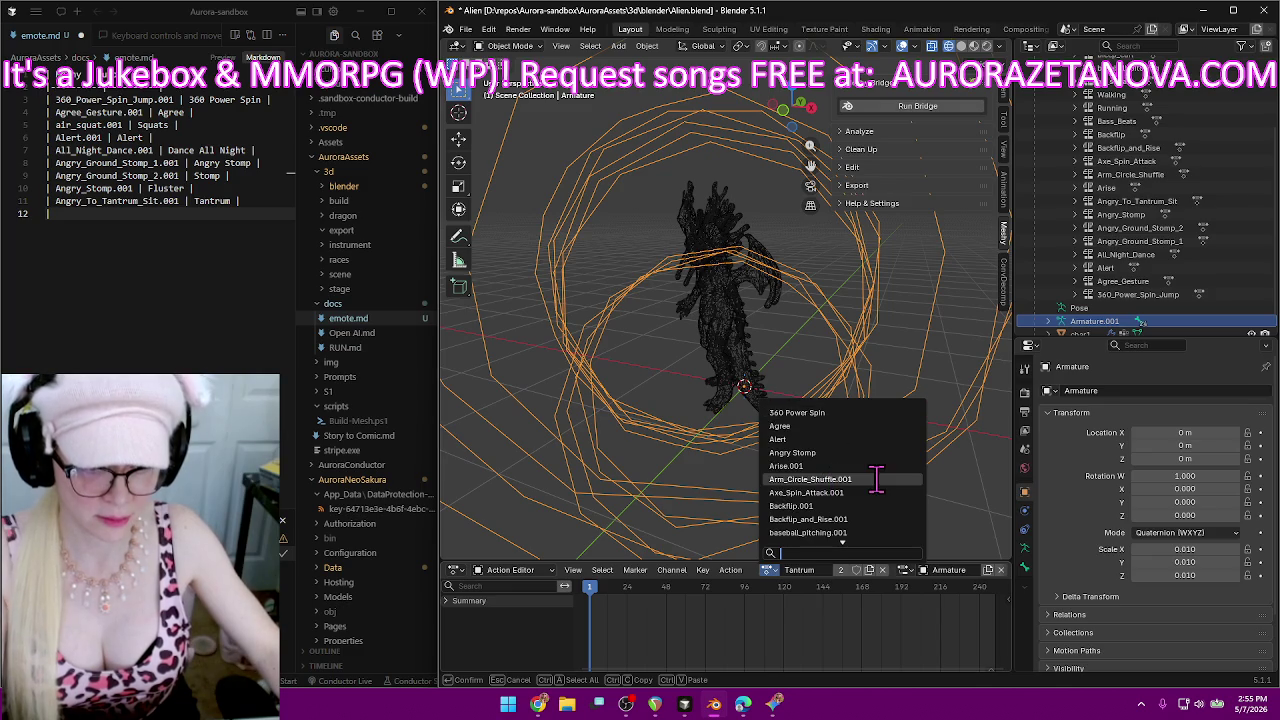
left_click(872, 466)
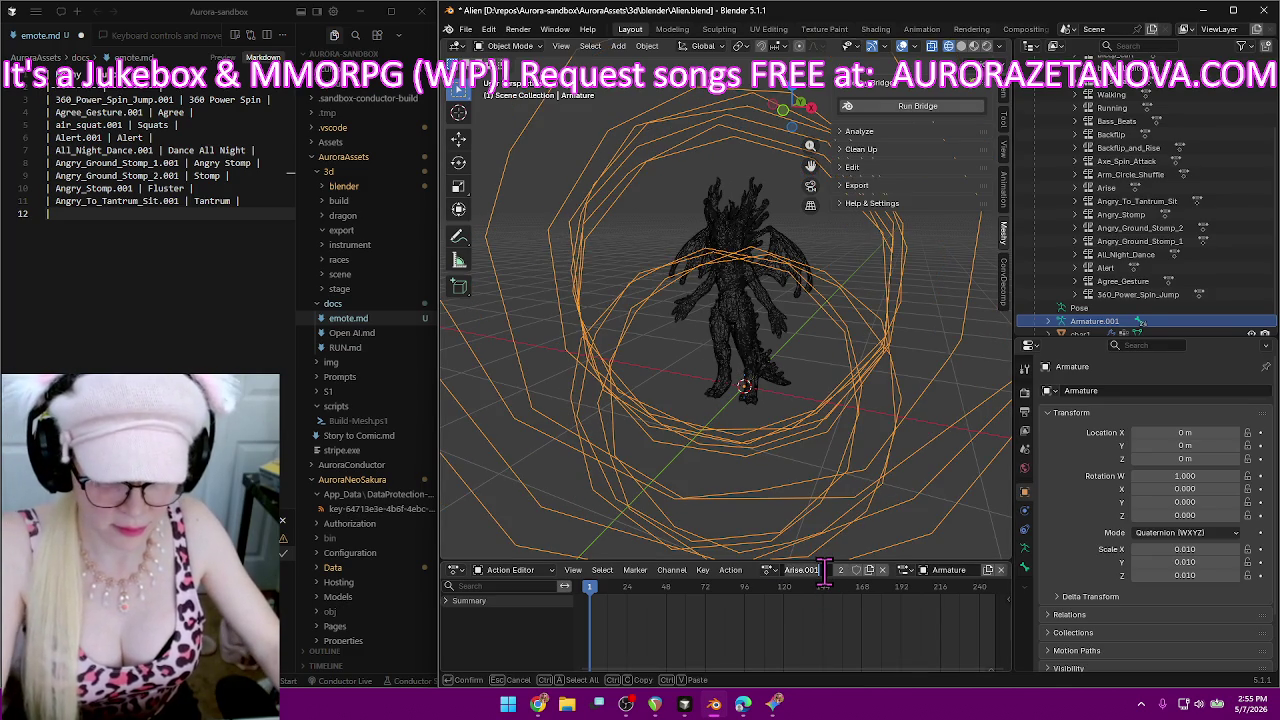
key("BackSpace")
key("BackSpace")
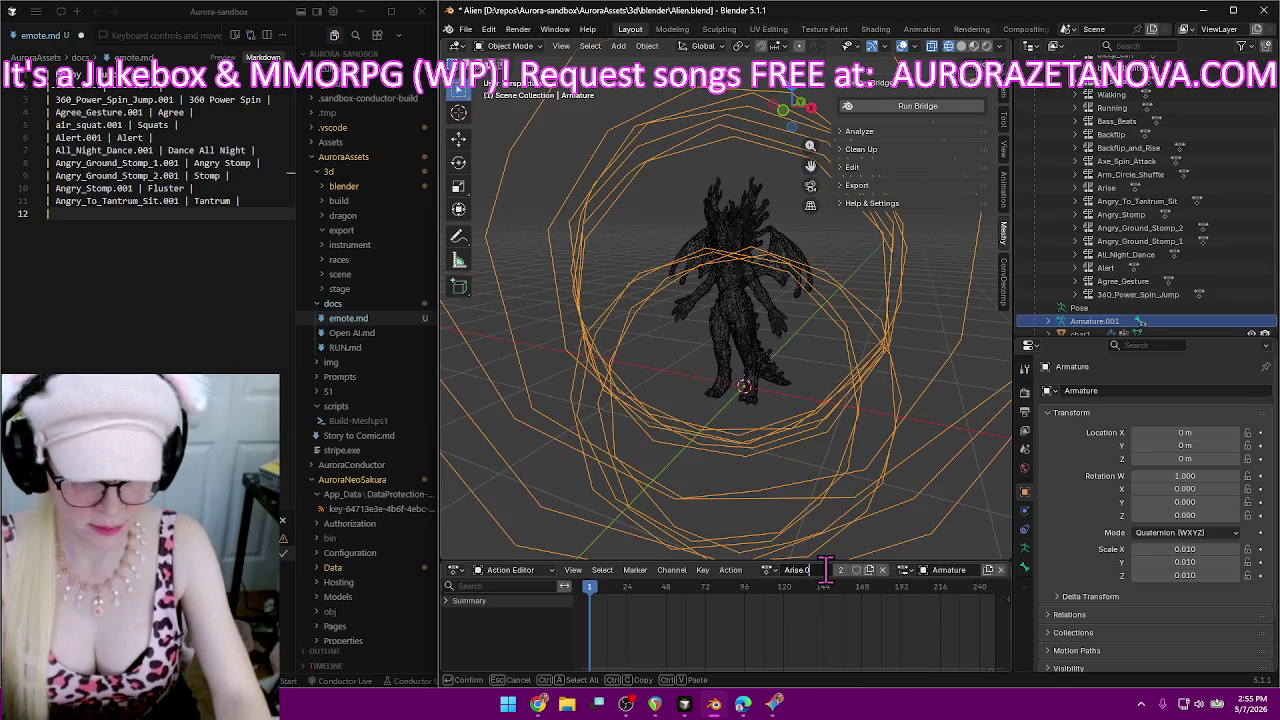
key("BackSpace")
key("BackSpace")
key("Return")
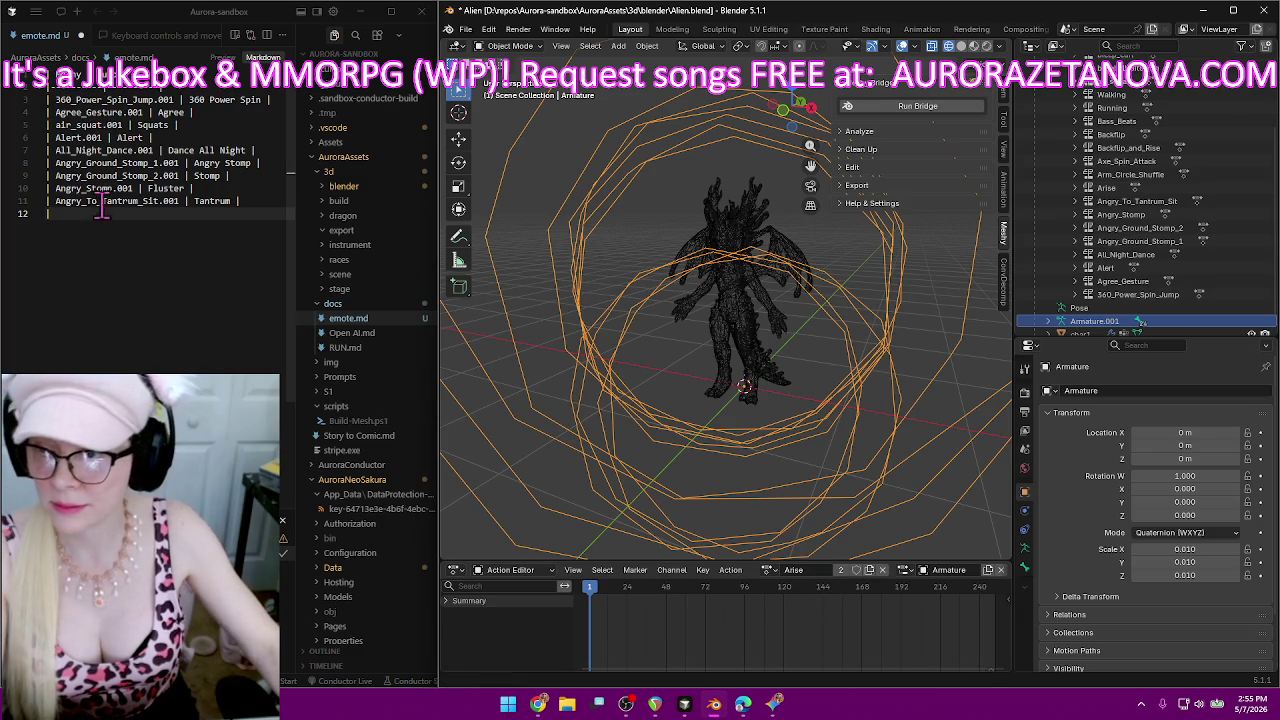
Add an 'Arise.001 | Arise' row to emote.md and start the next row.
left_click(102, 215)
type("Arise.001")
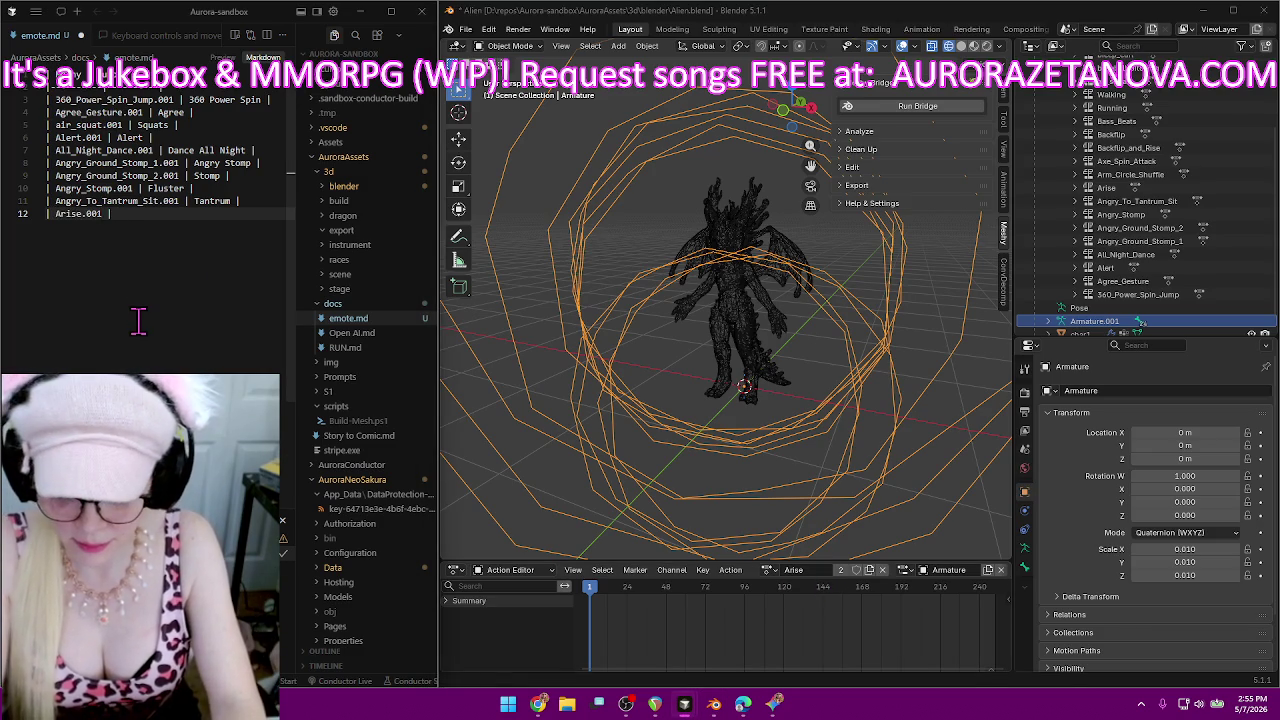
type("ise |")
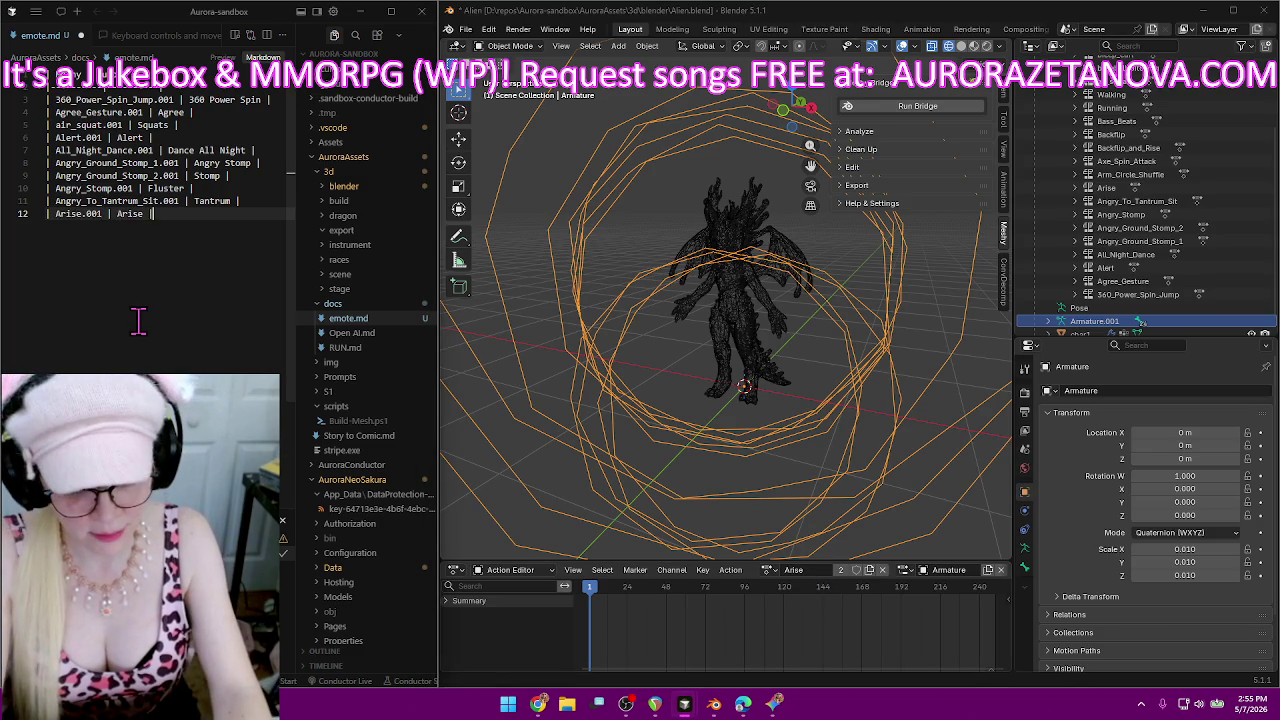
key("Return")
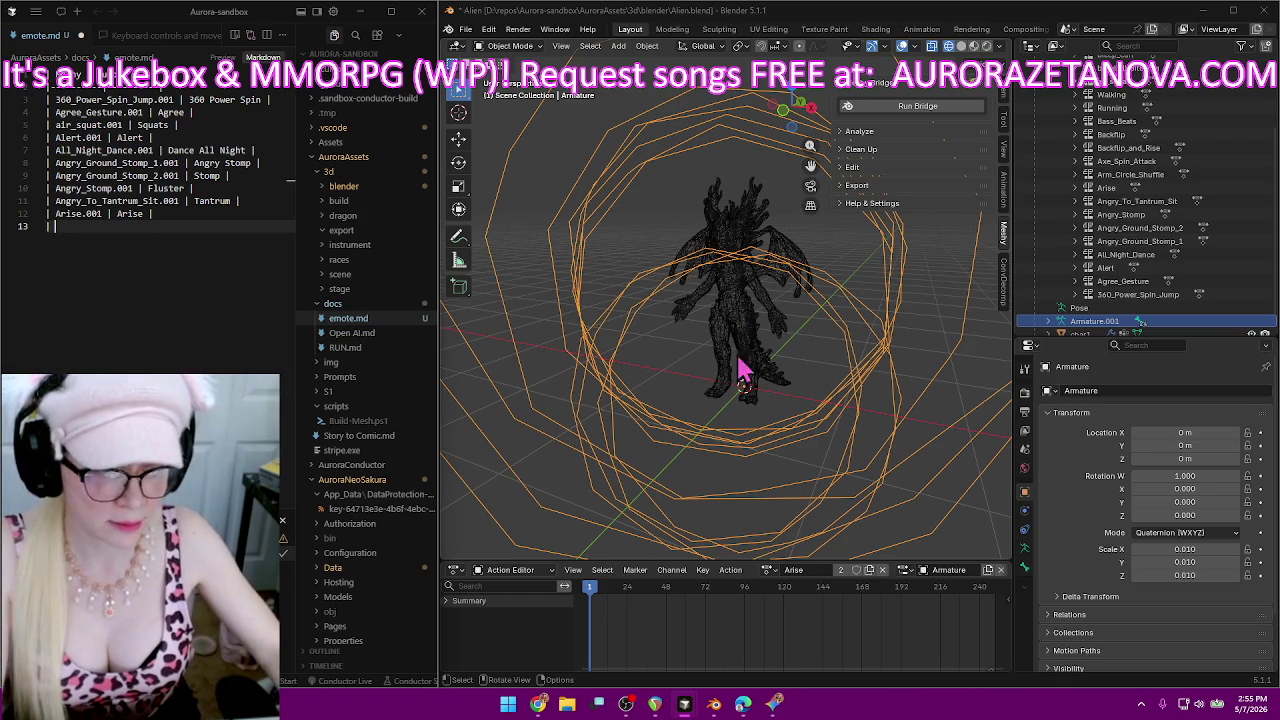
type("|")
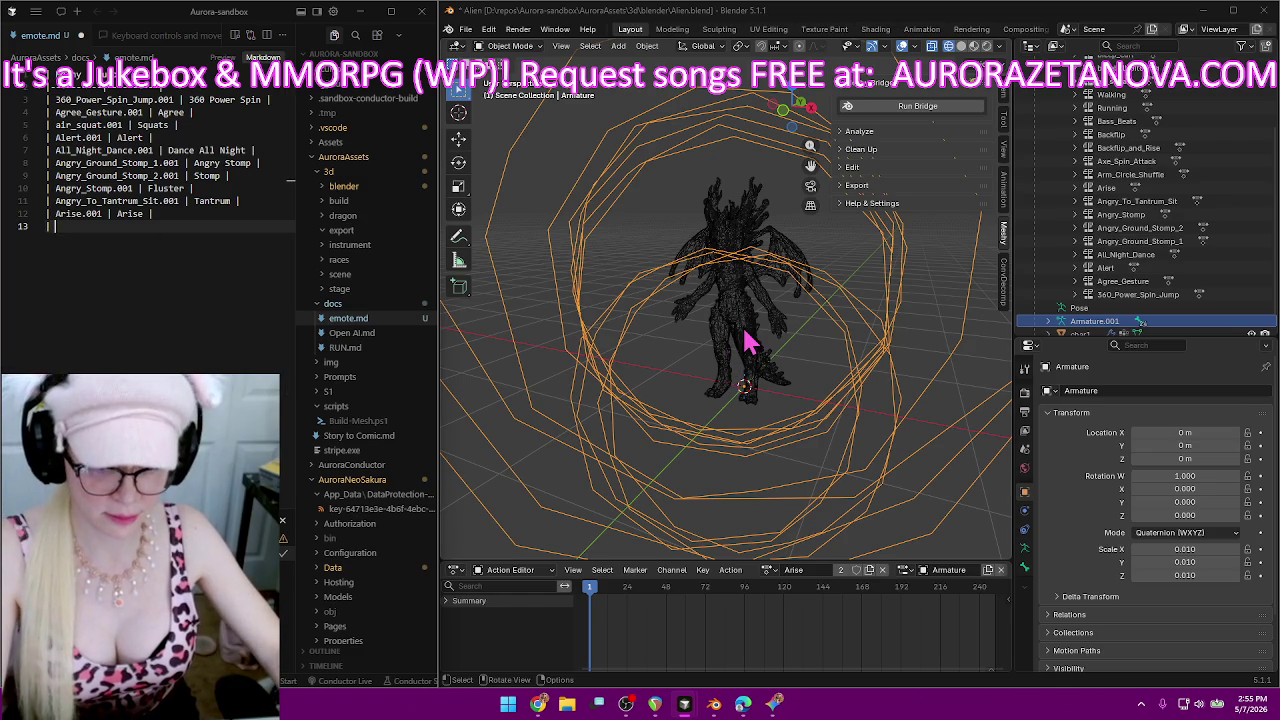
Load Arm_Circle_Shuffle.001 and log it in emote.md as 'Dance Arm Shuffle'.
left_click(768, 569)
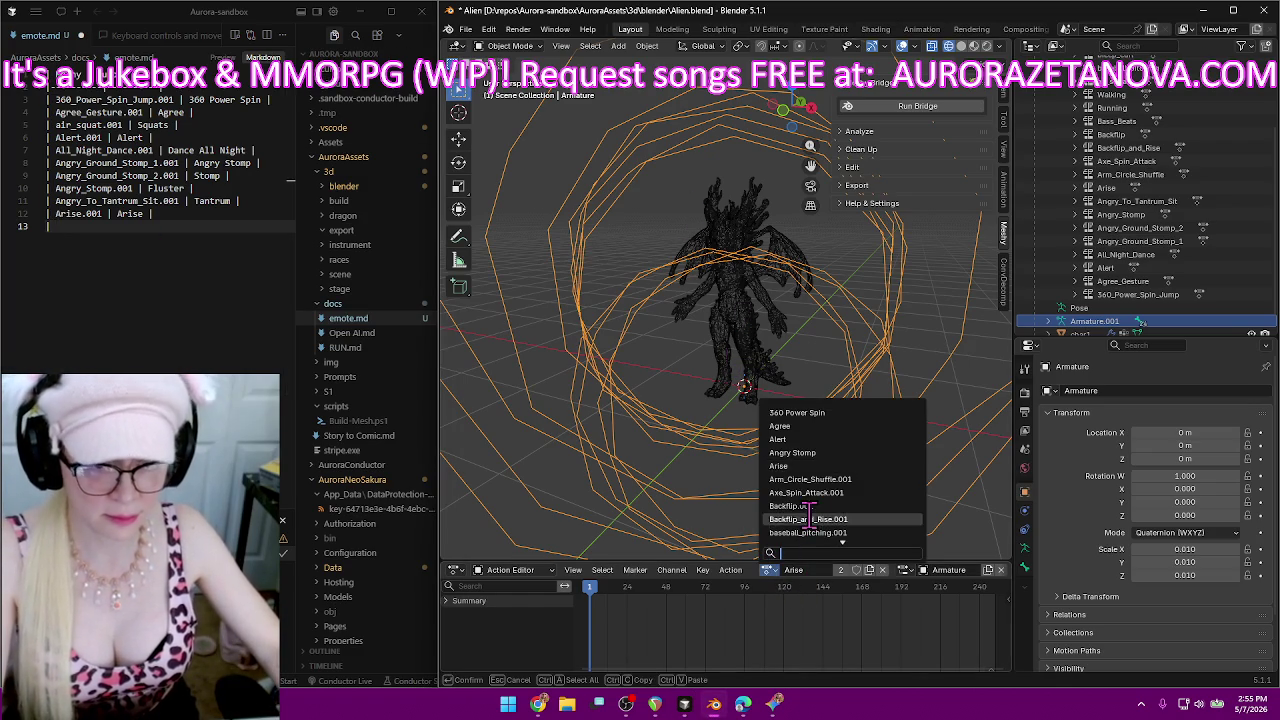
left_click(875, 480)
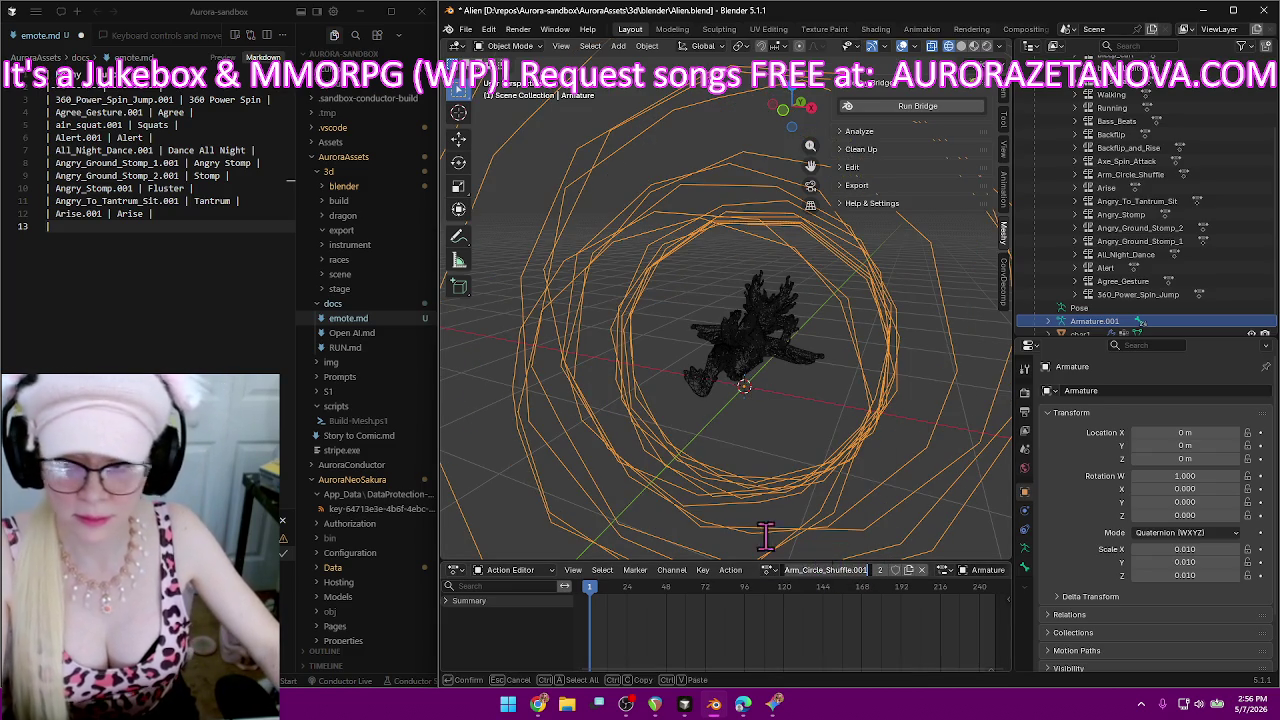
left_click(207, 230)
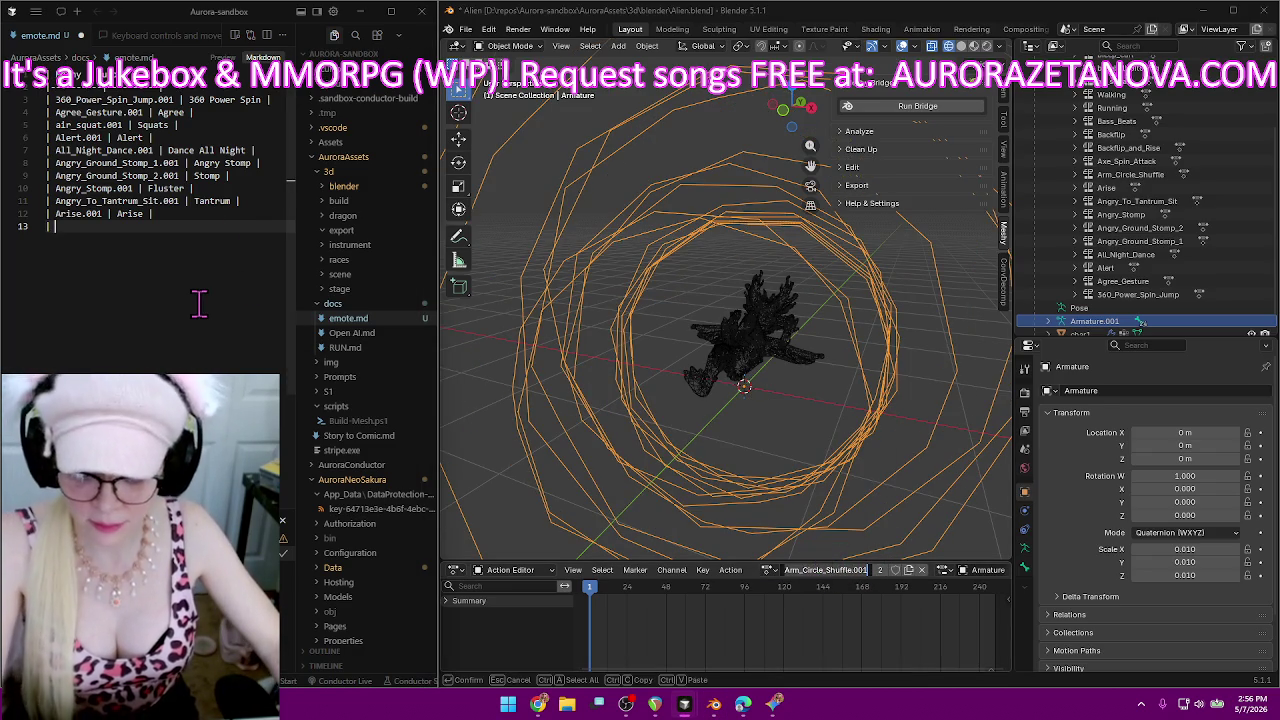
type("Arm_Circle_Shuffle.001")
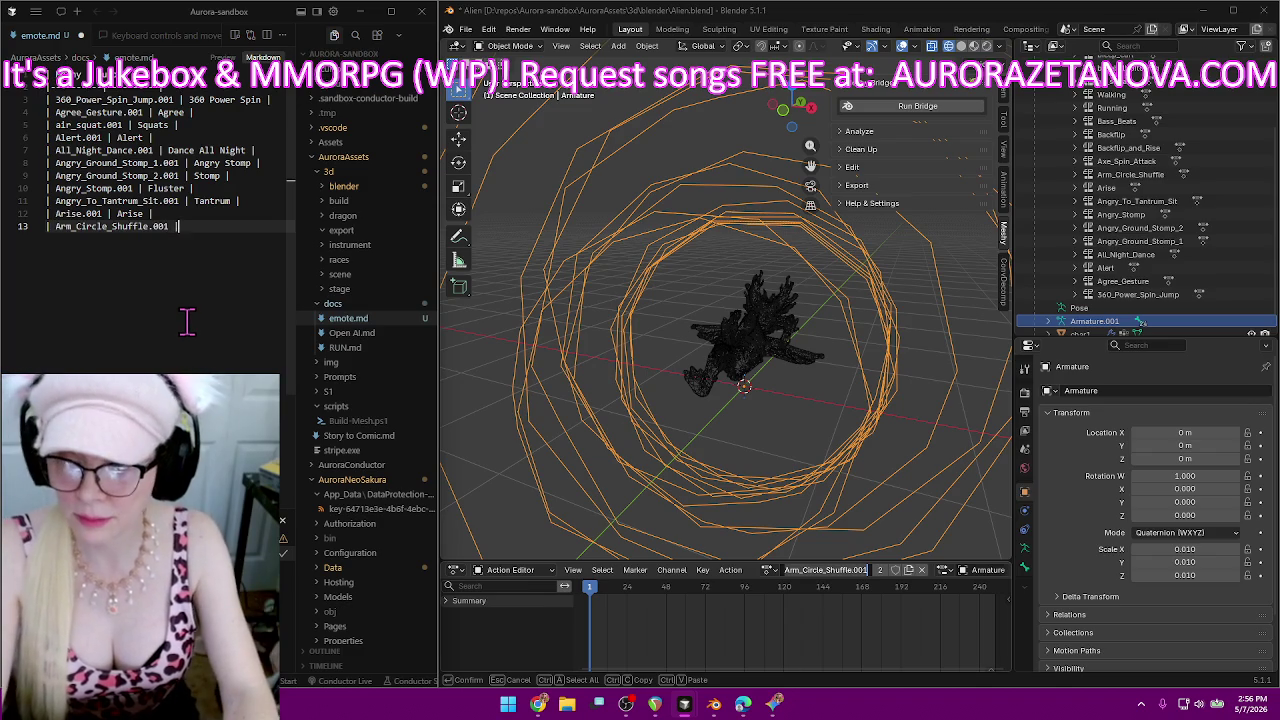
type("Dan")
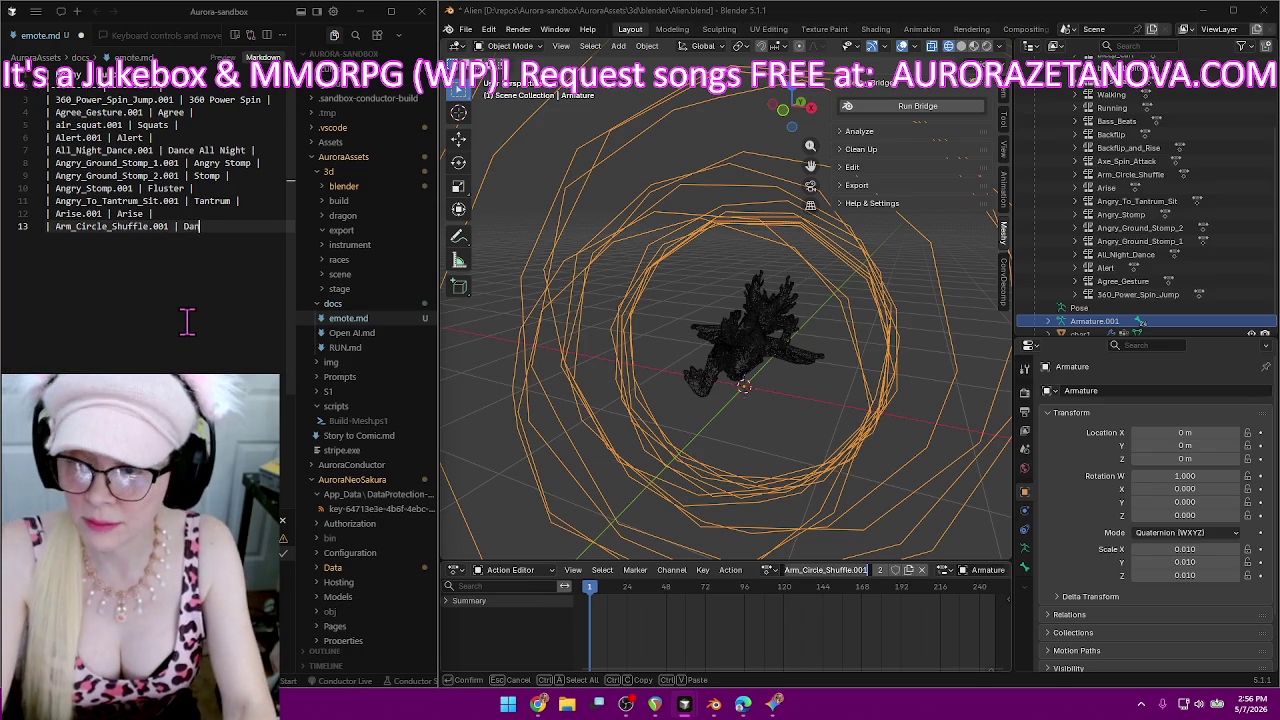
type("ce Arm Shuf")
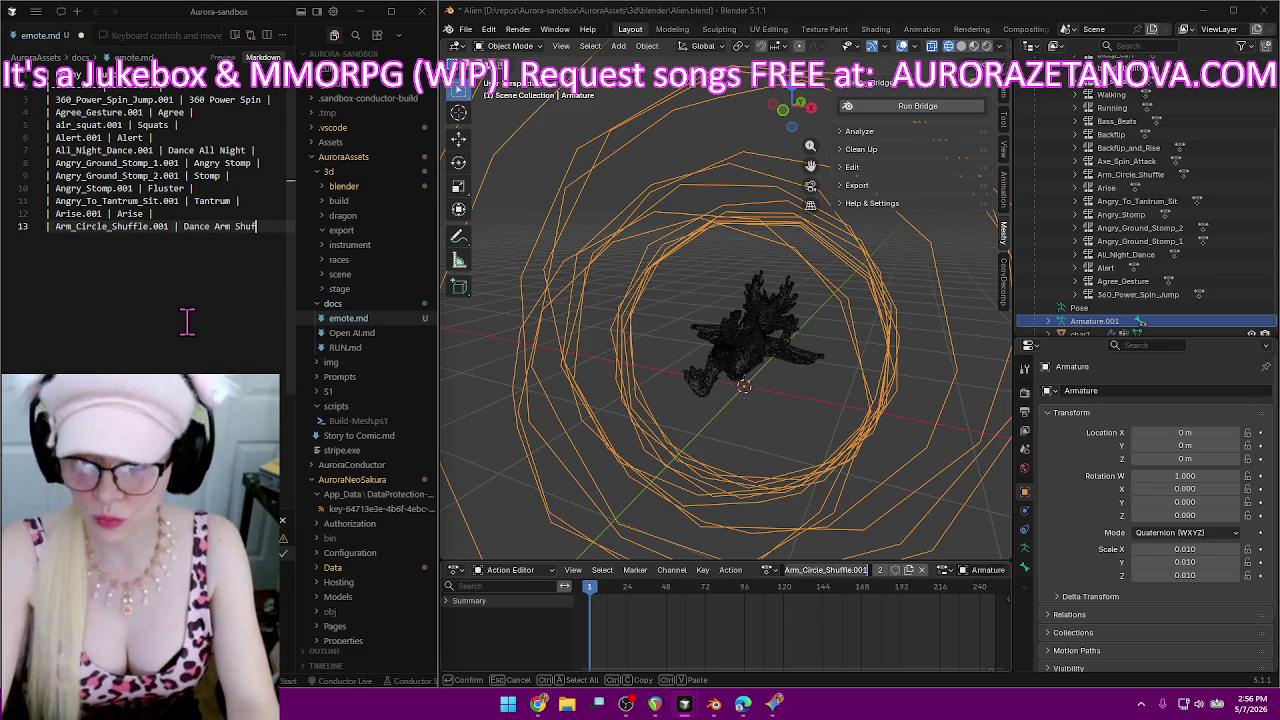
type("fle |")
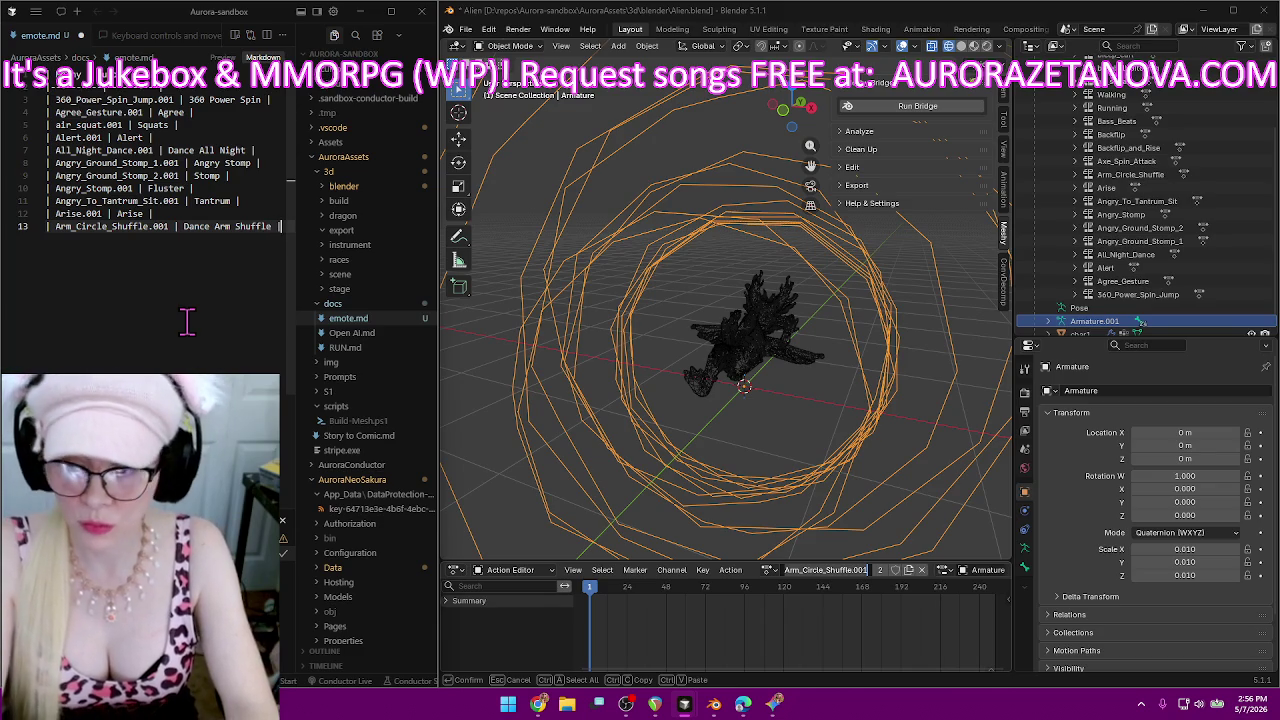
key("Return")
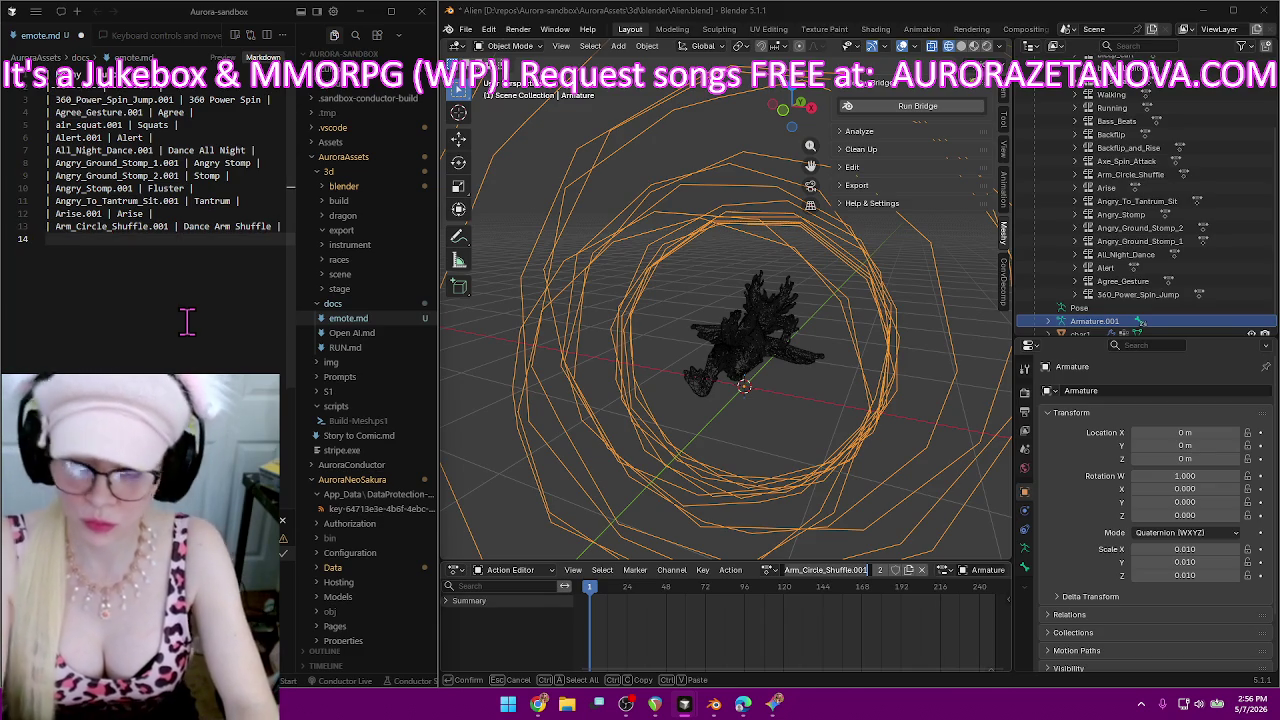
type("|")
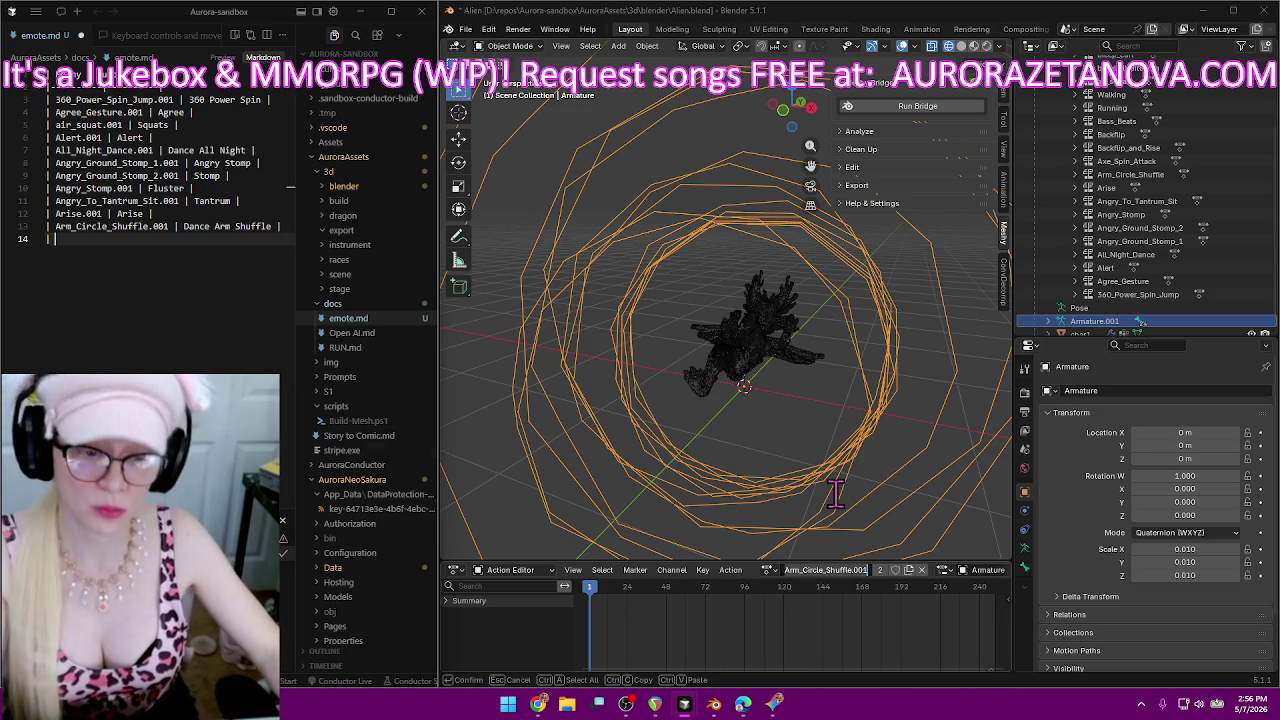
Rename the Arm_Circle_Shuffle.001 action to Dance Arm Shuffle.
left_click(830, 20)
type("D")
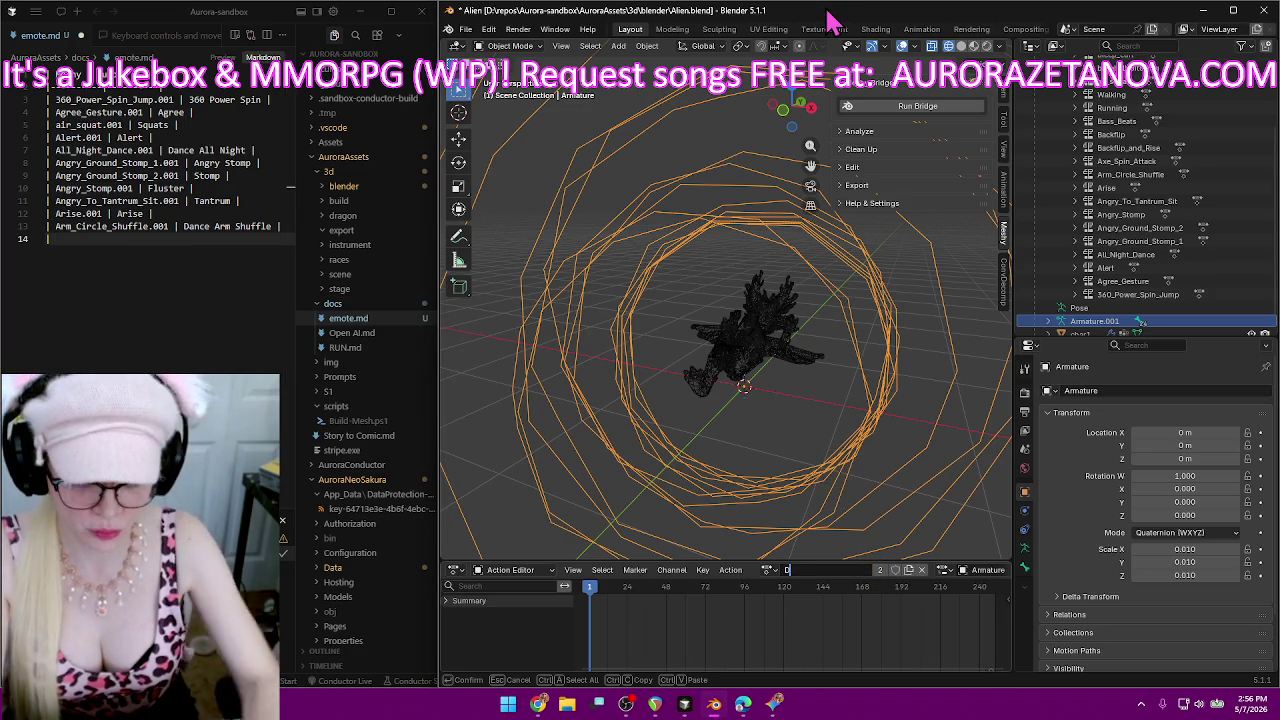
type("ance Arm Shuffle")
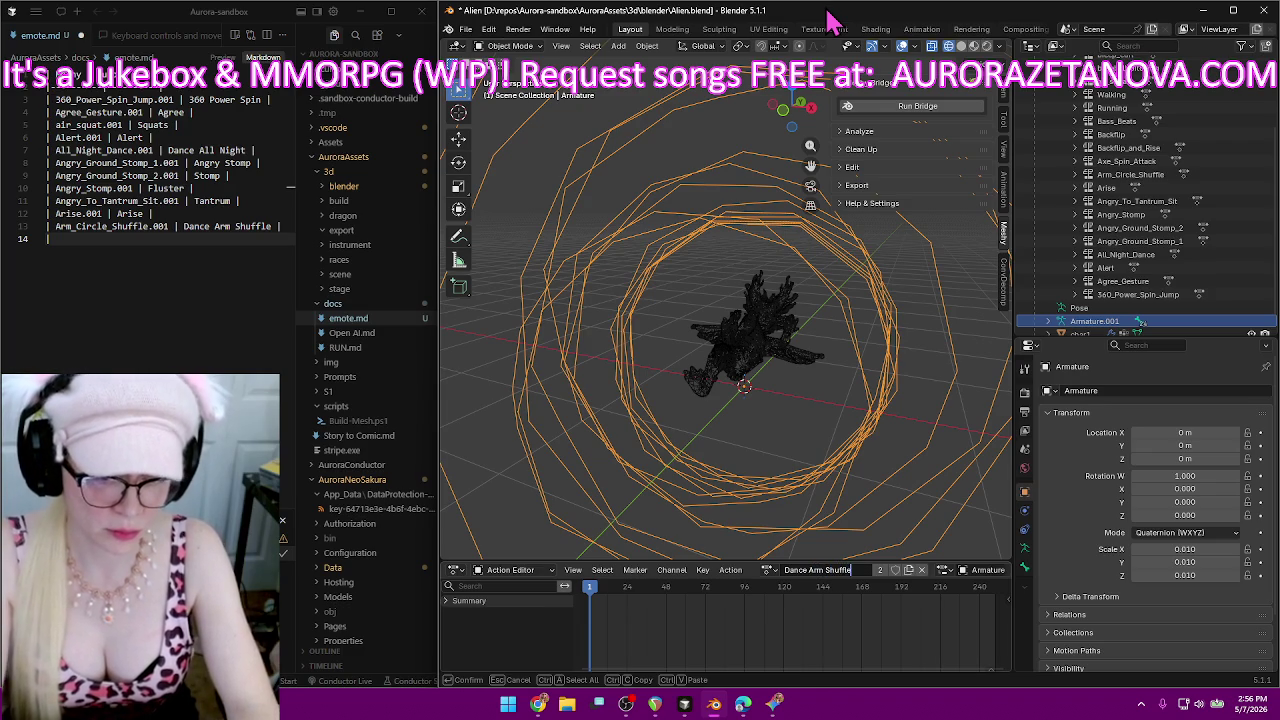
key("Return")
Load the Axe_Spin_Attack.001 action and rename it Spin Move.
left_click(772, 569)
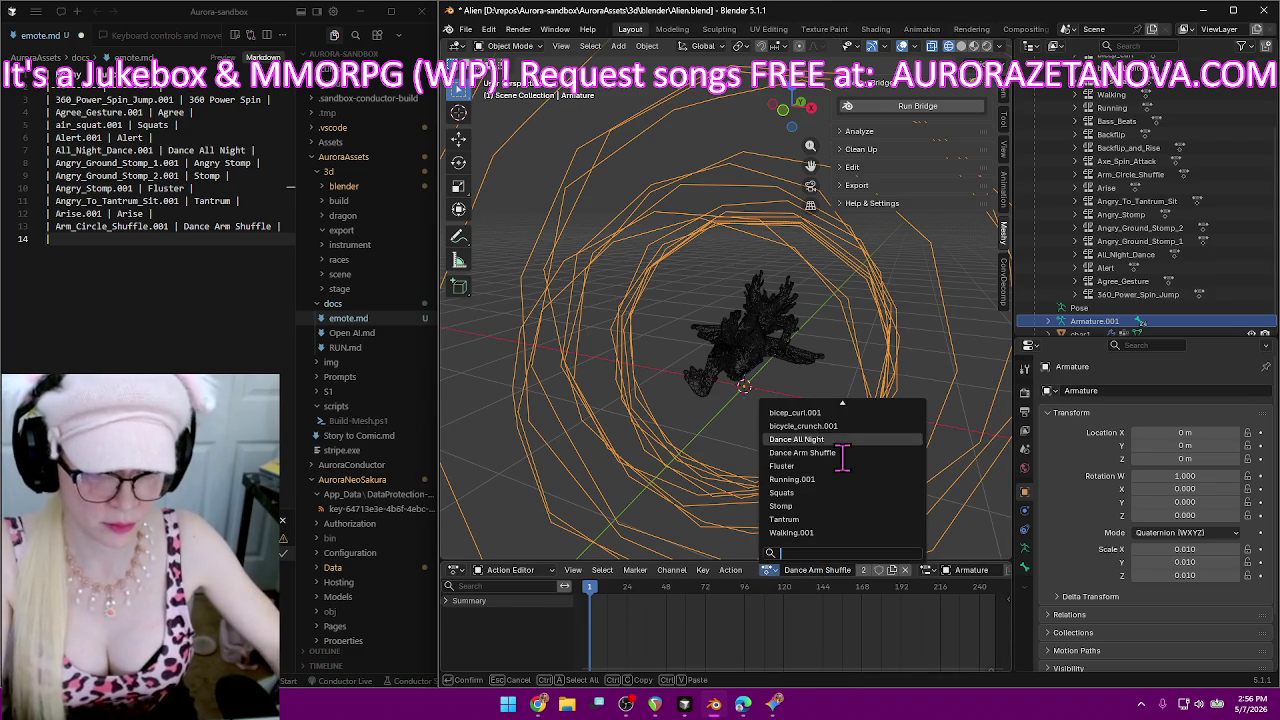
scroll(843, 457, "up", 3)
scroll(843, 457, "up", 7)
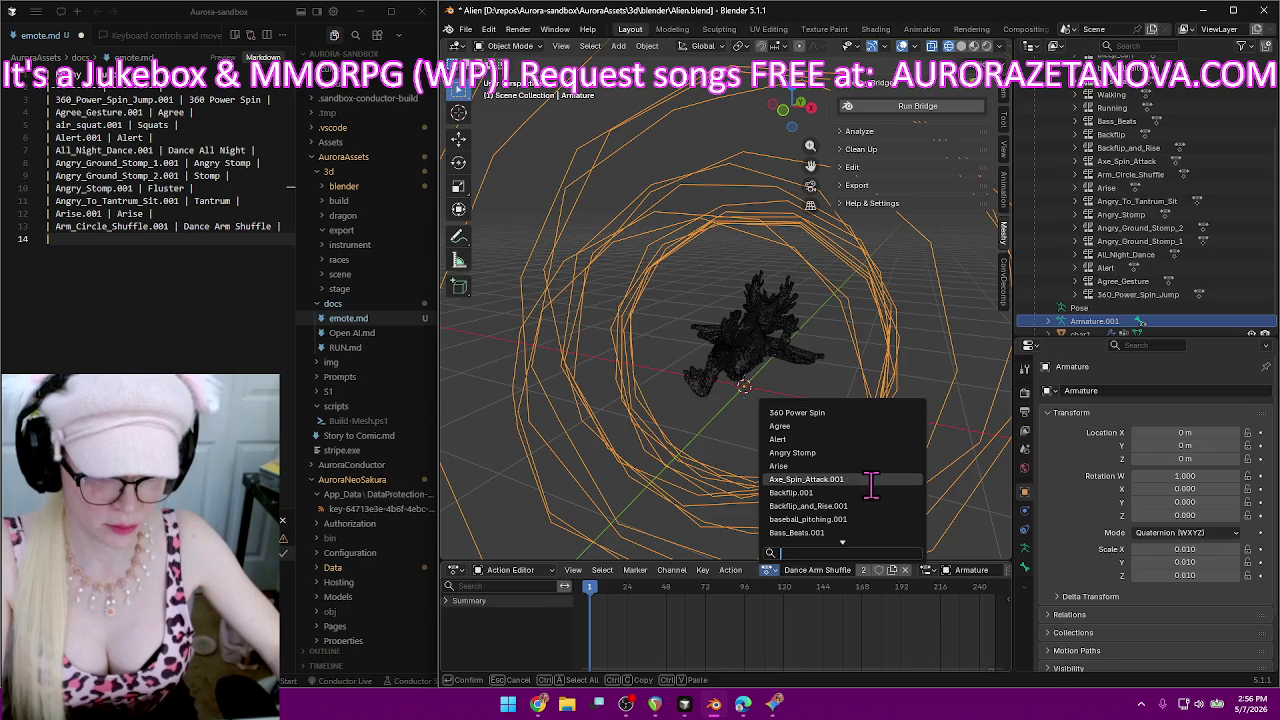
left_click(870, 479)
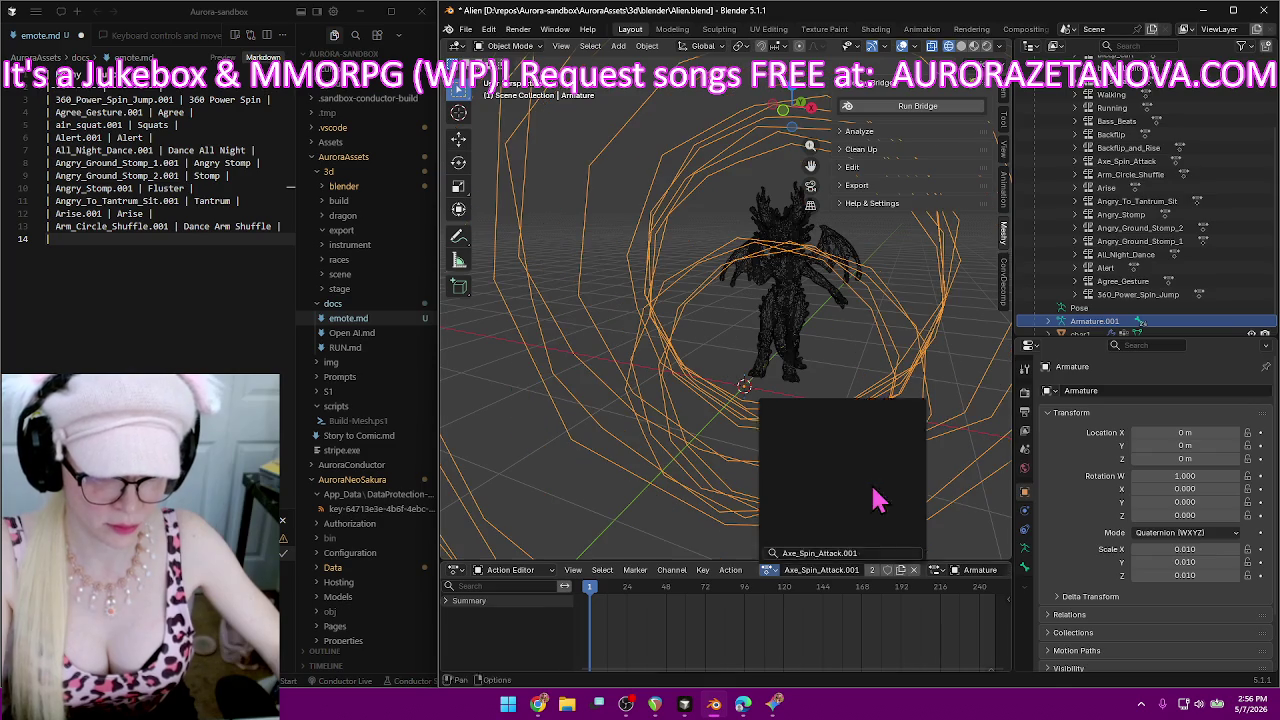
left_click(848, 570)
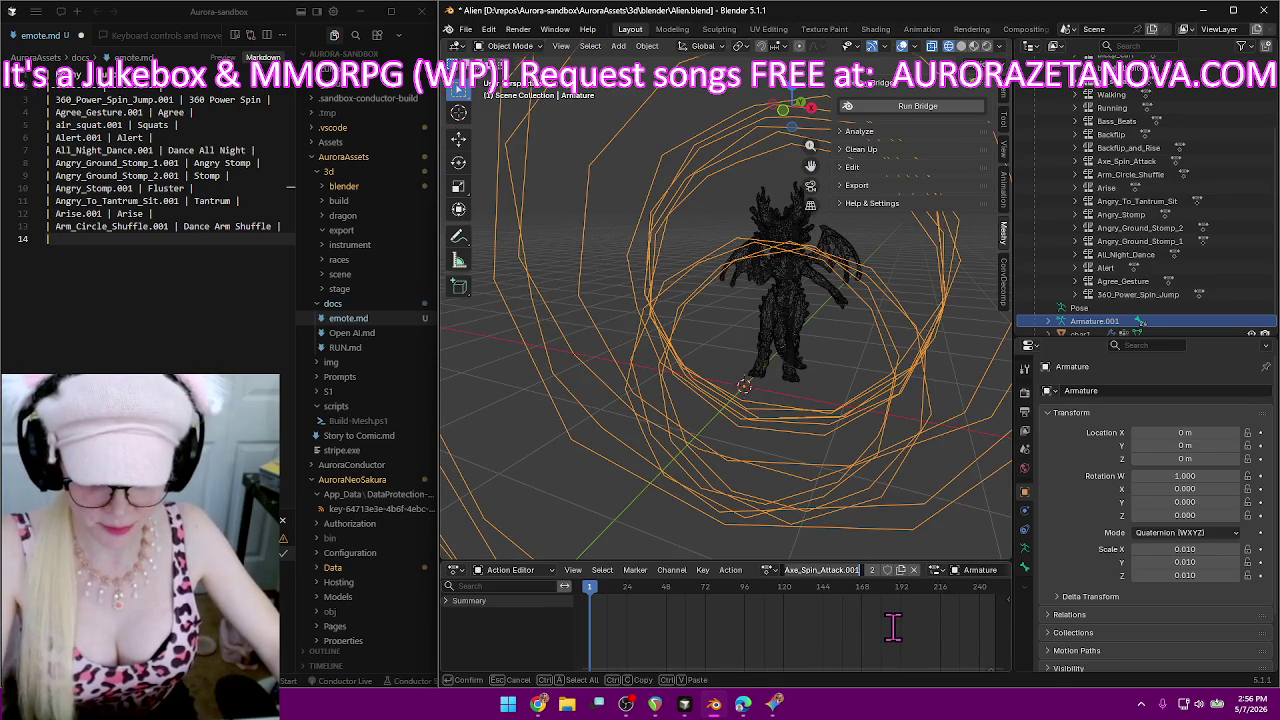
type("Sp")
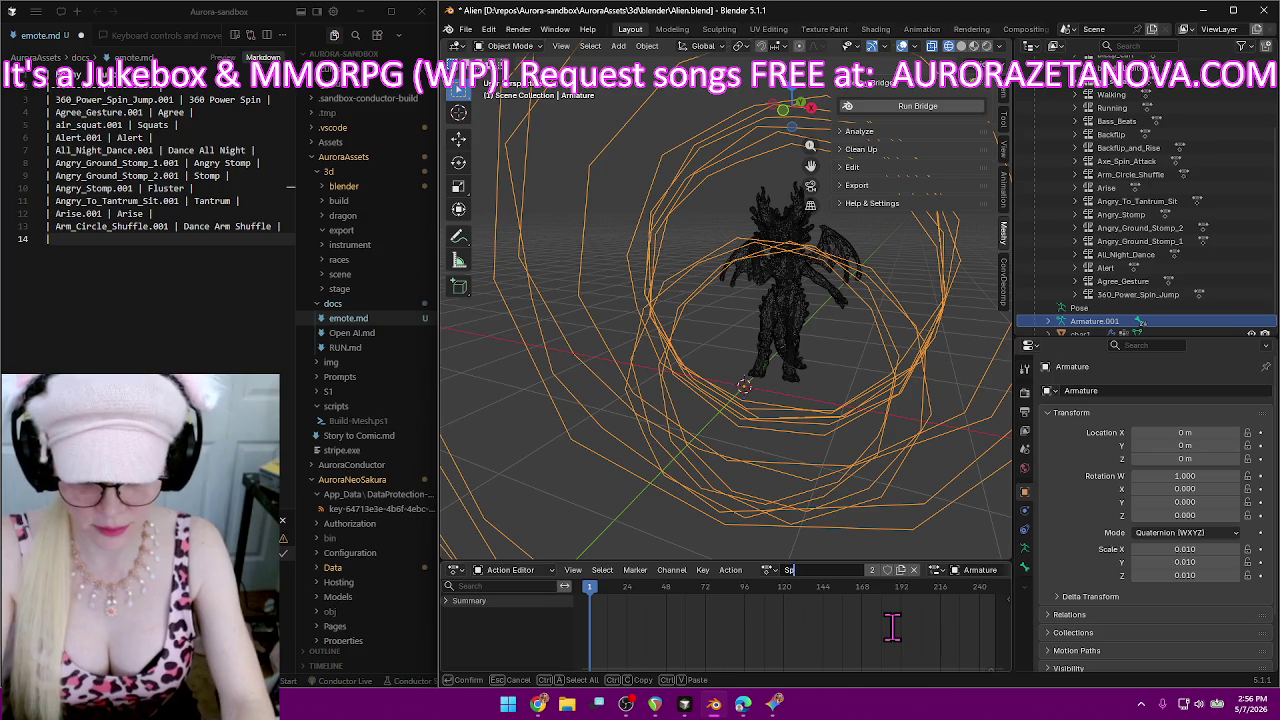
type("in Move")
key("Return")
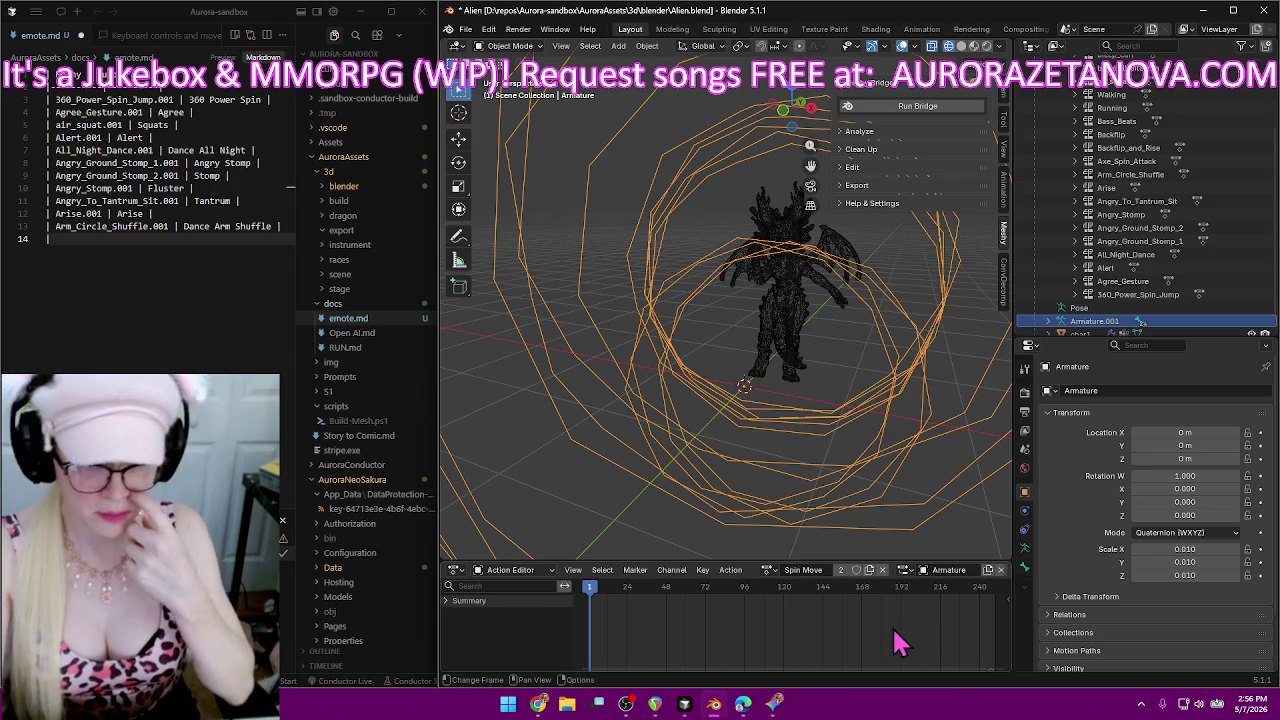
Add an 'Axe_Spin_Attack.001 | Spin Move |' row as line 14 of emote.md.
left_click(248, 235)
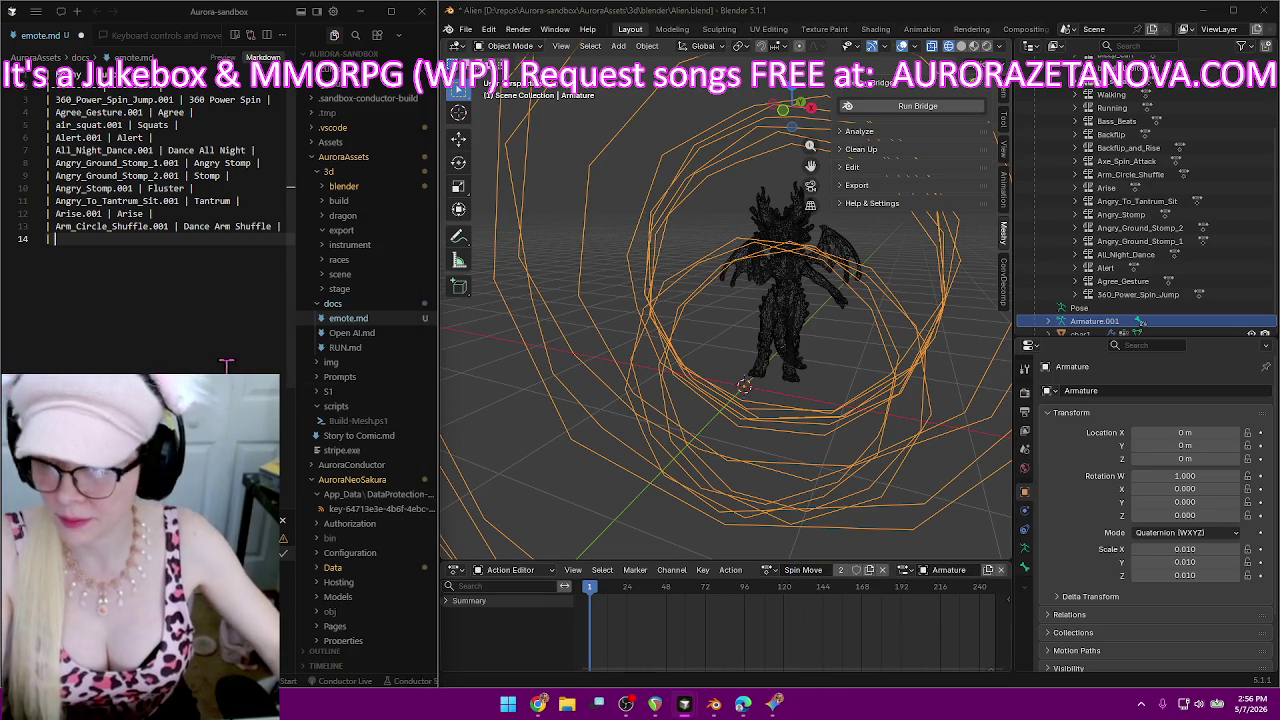
type("| Axe_Spin_Attack.001")
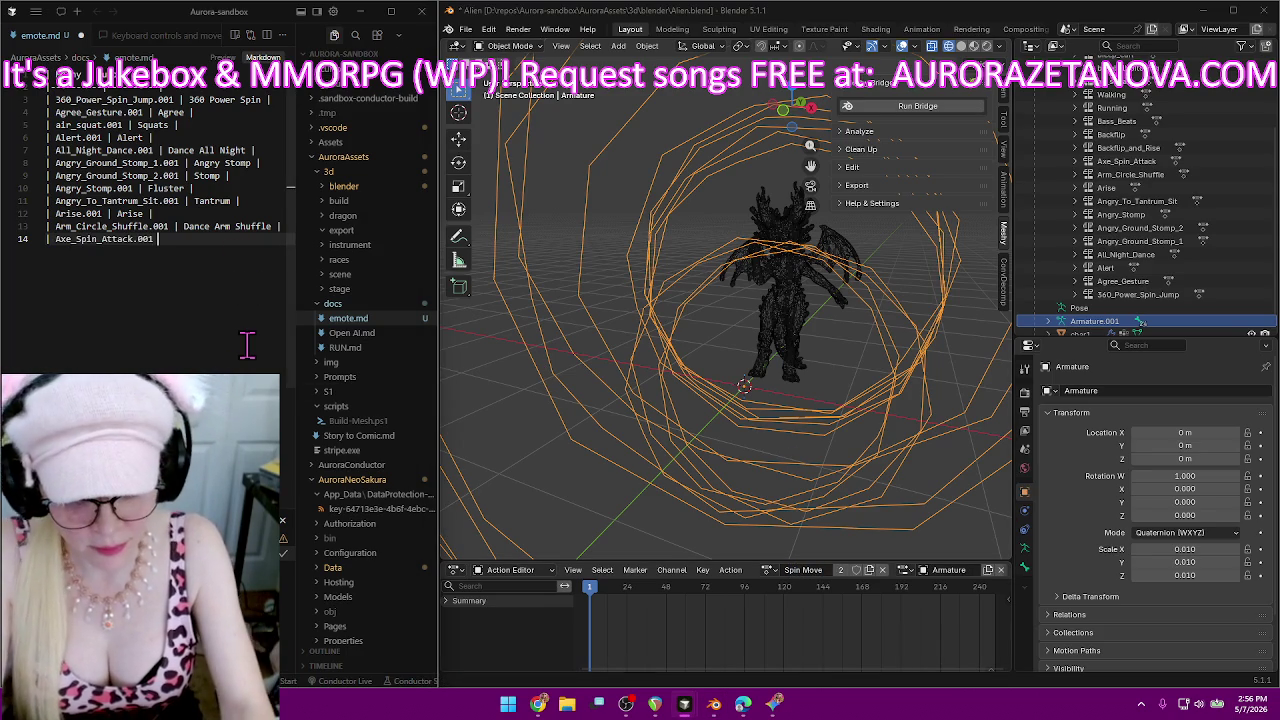
type("Spin Move")
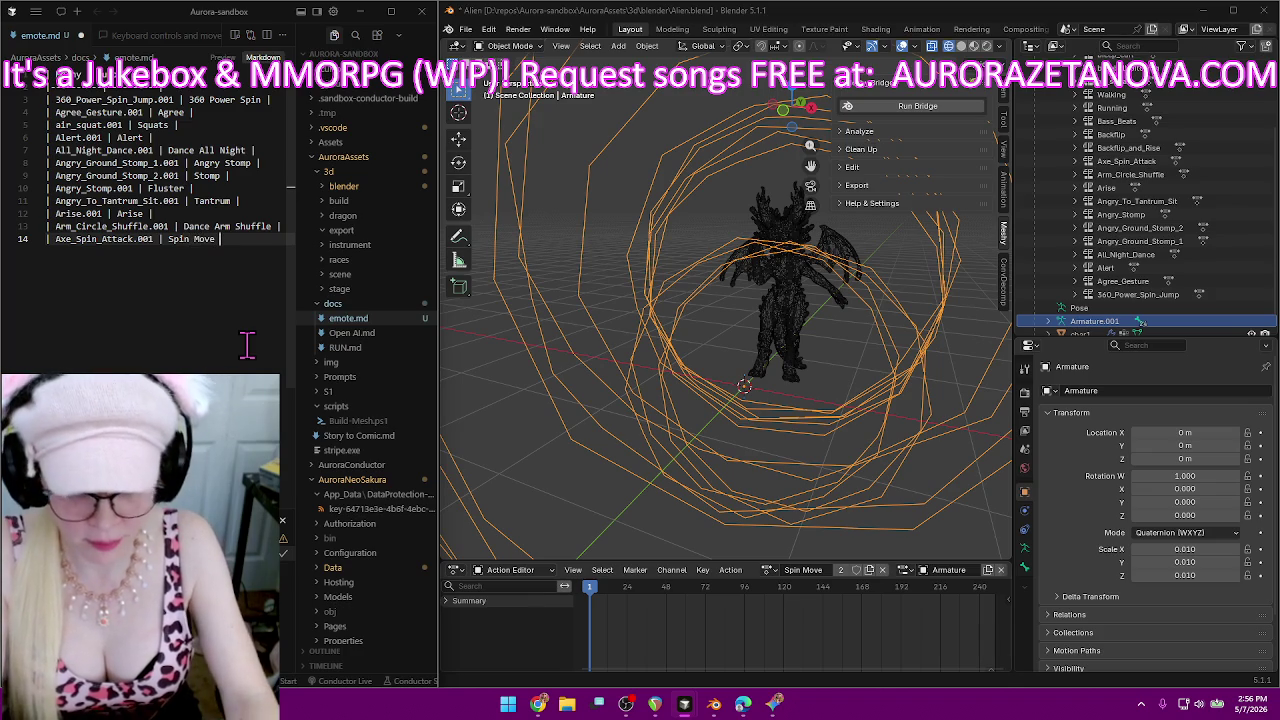
type("|")
key("Return")
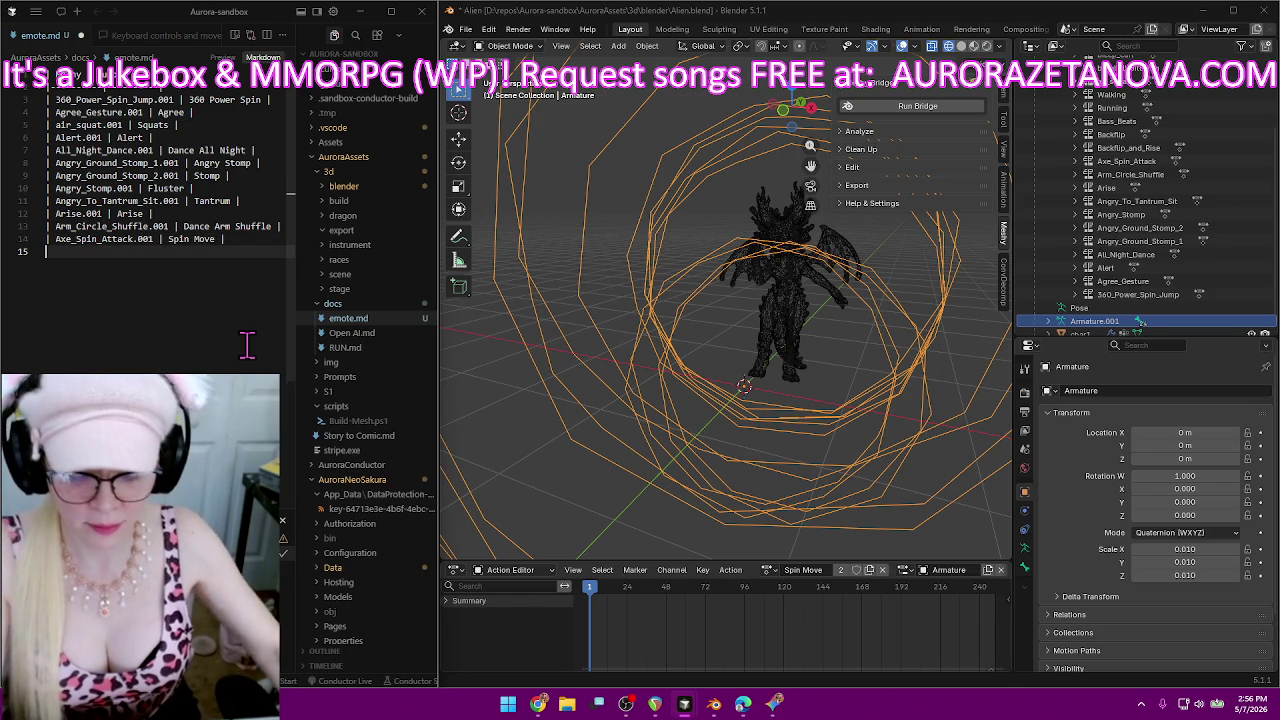
Close the previous row, then load Backflip.001 and rename it Backflip.
type("|")
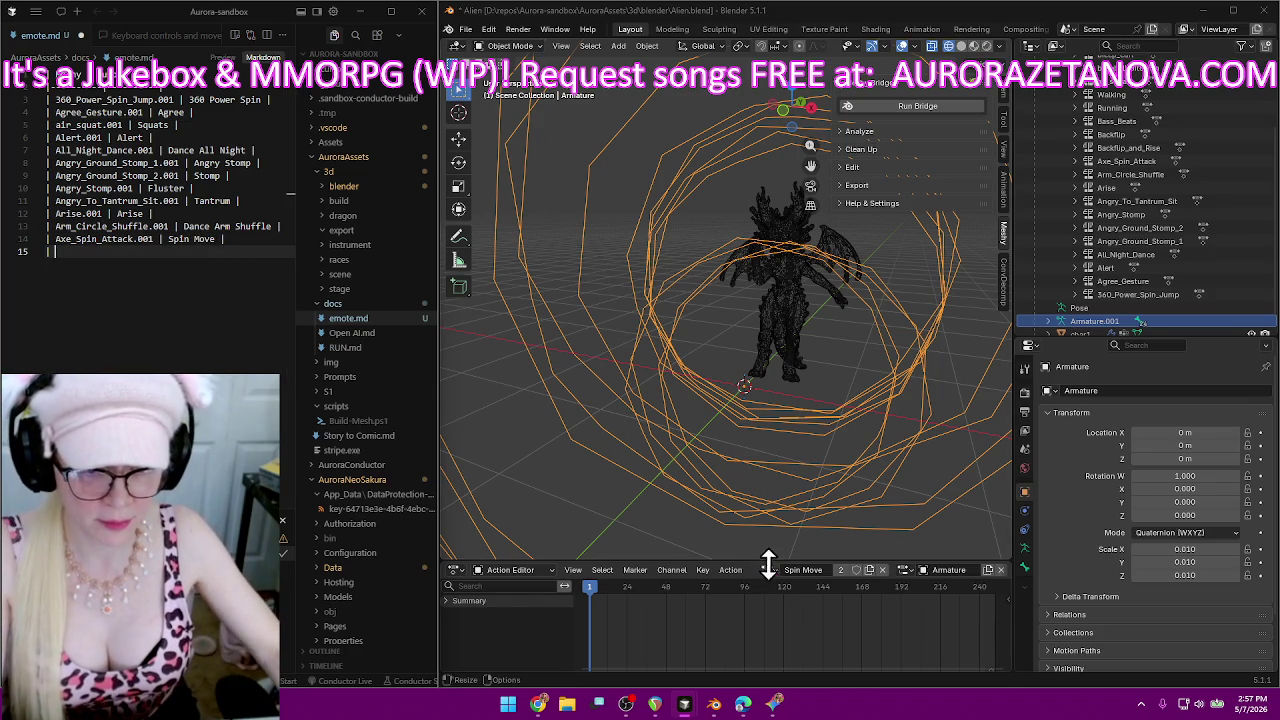
left_click(766, 569)
scroll(850, 480, "up", 3)
scroll(850, 480, "up", 3)
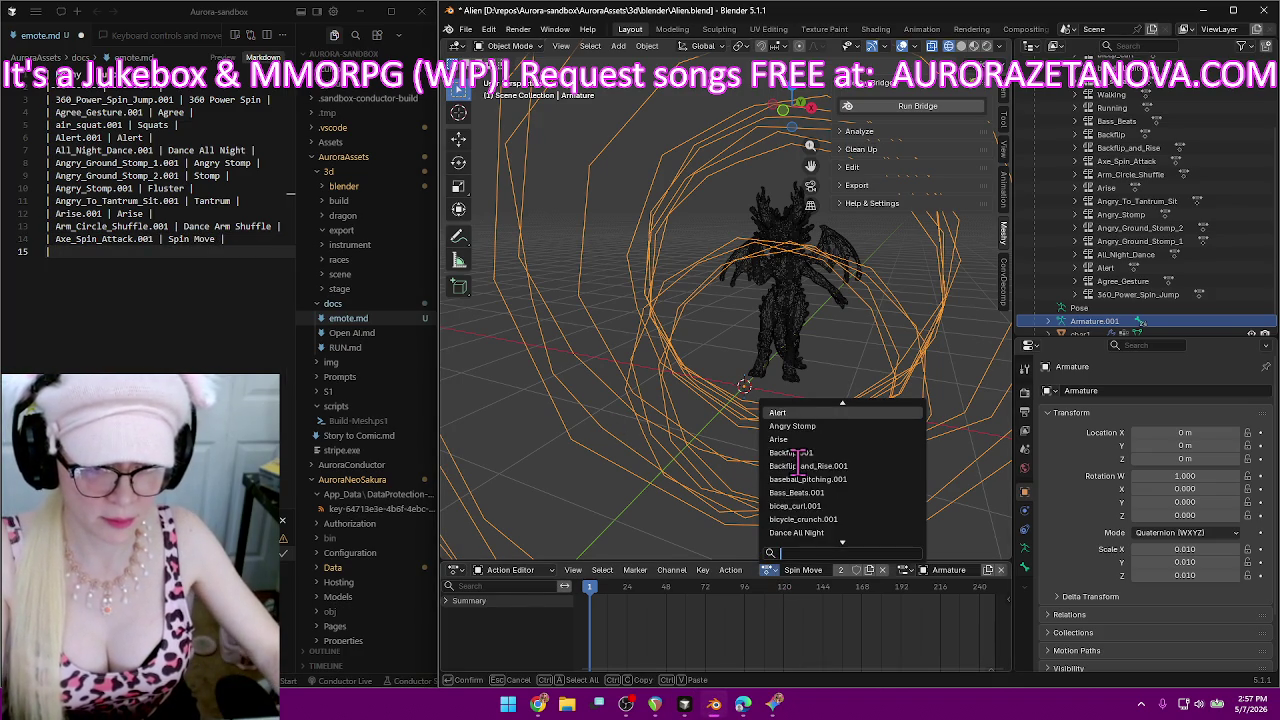
scroll(850, 480, "up", 3)
scroll(860, 487, "up", 3)
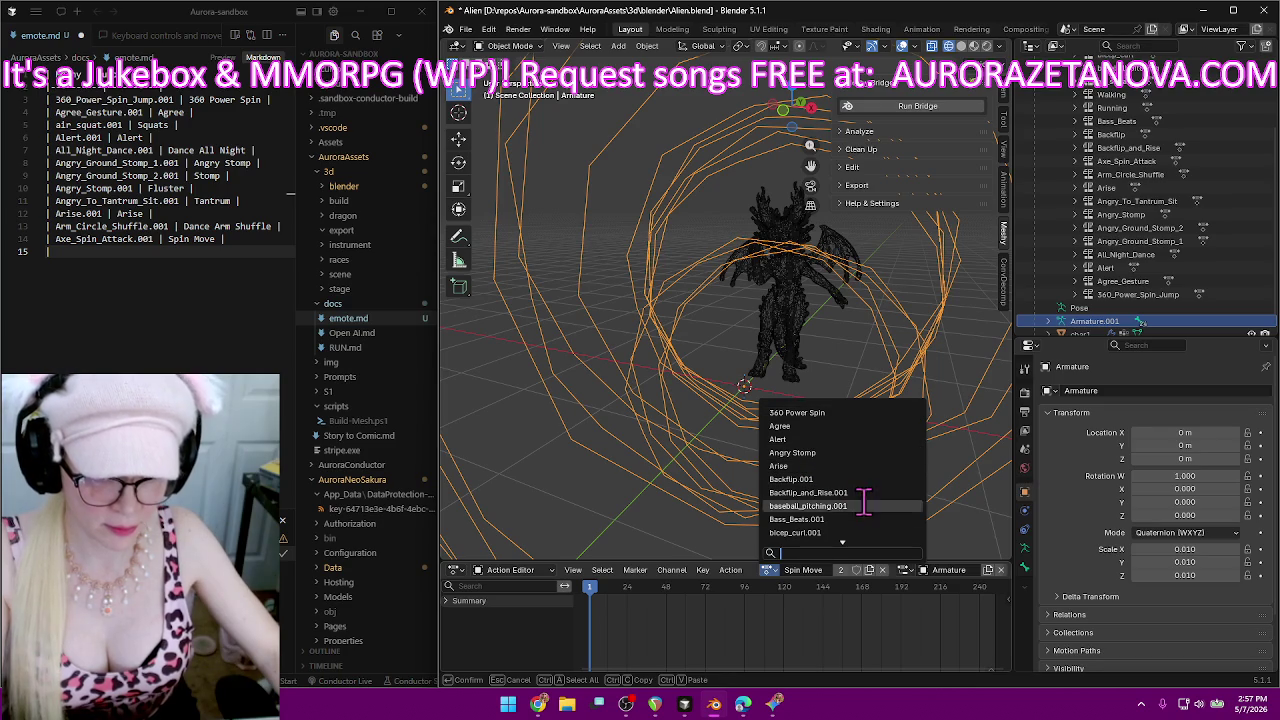
left_click(833, 479)
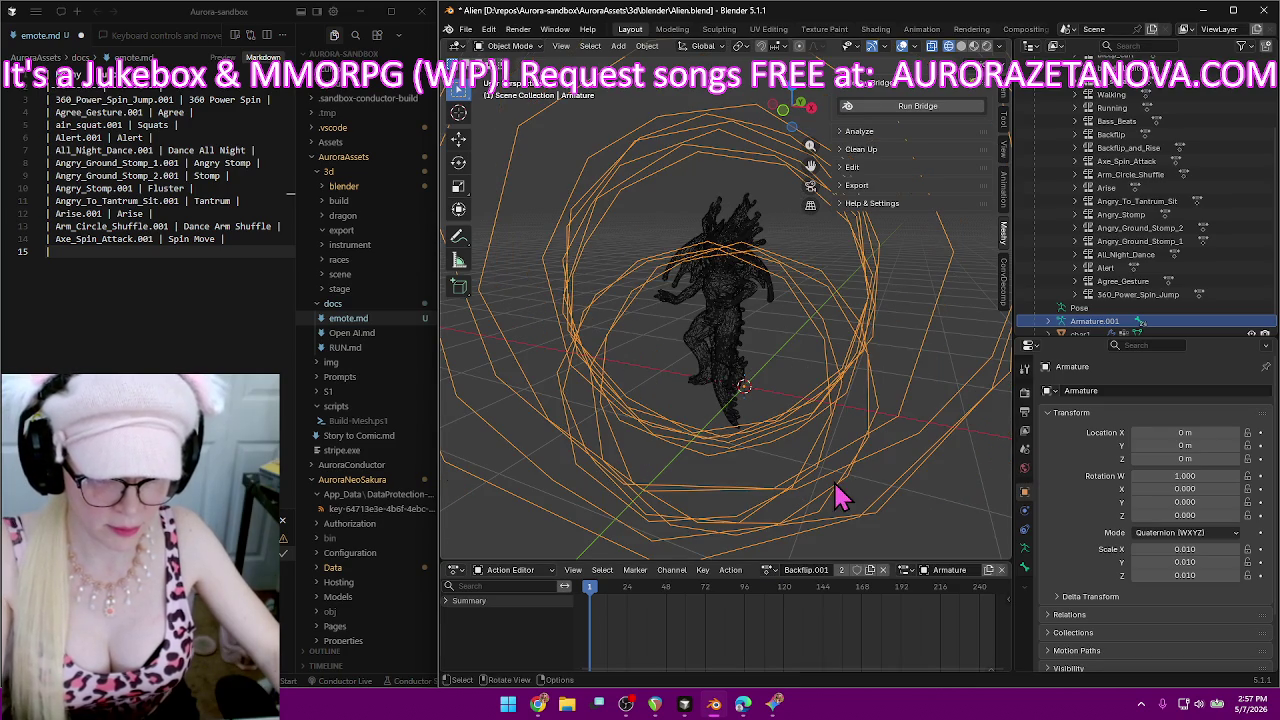
left_click(814, 572)
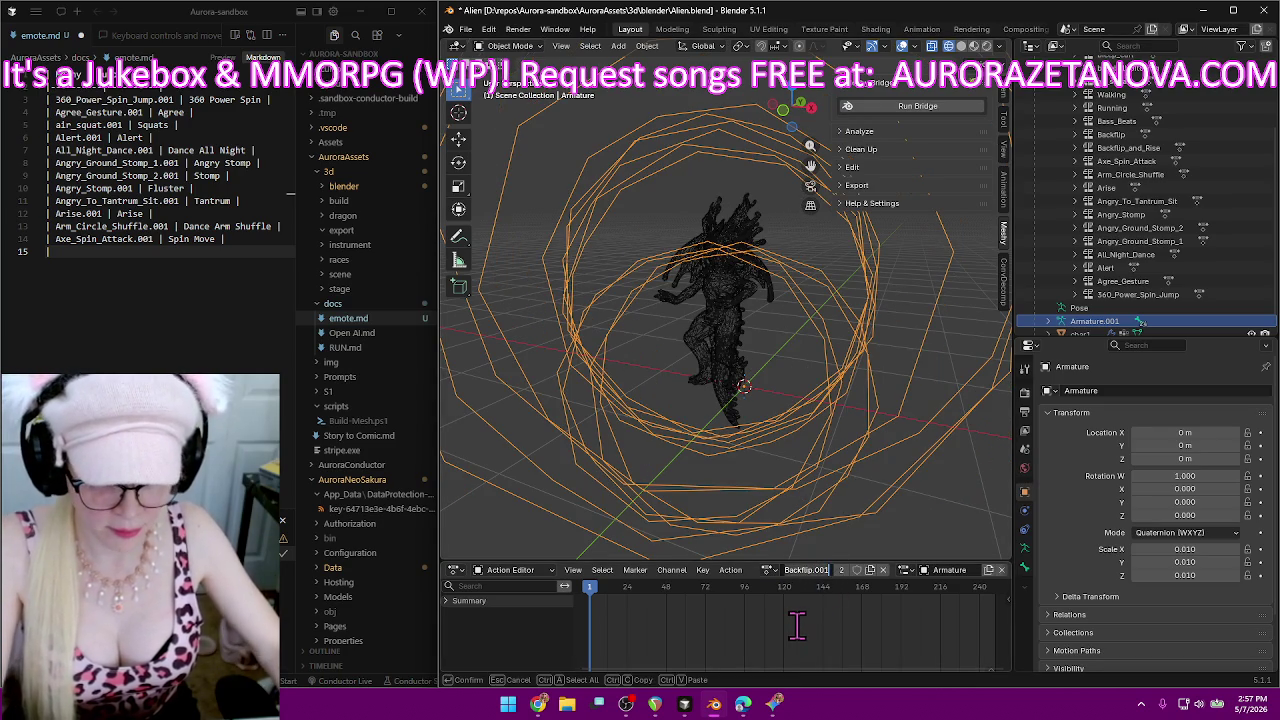
key("BackSpace")
key("BackSpace")
key("BackSpace")
key("Return")
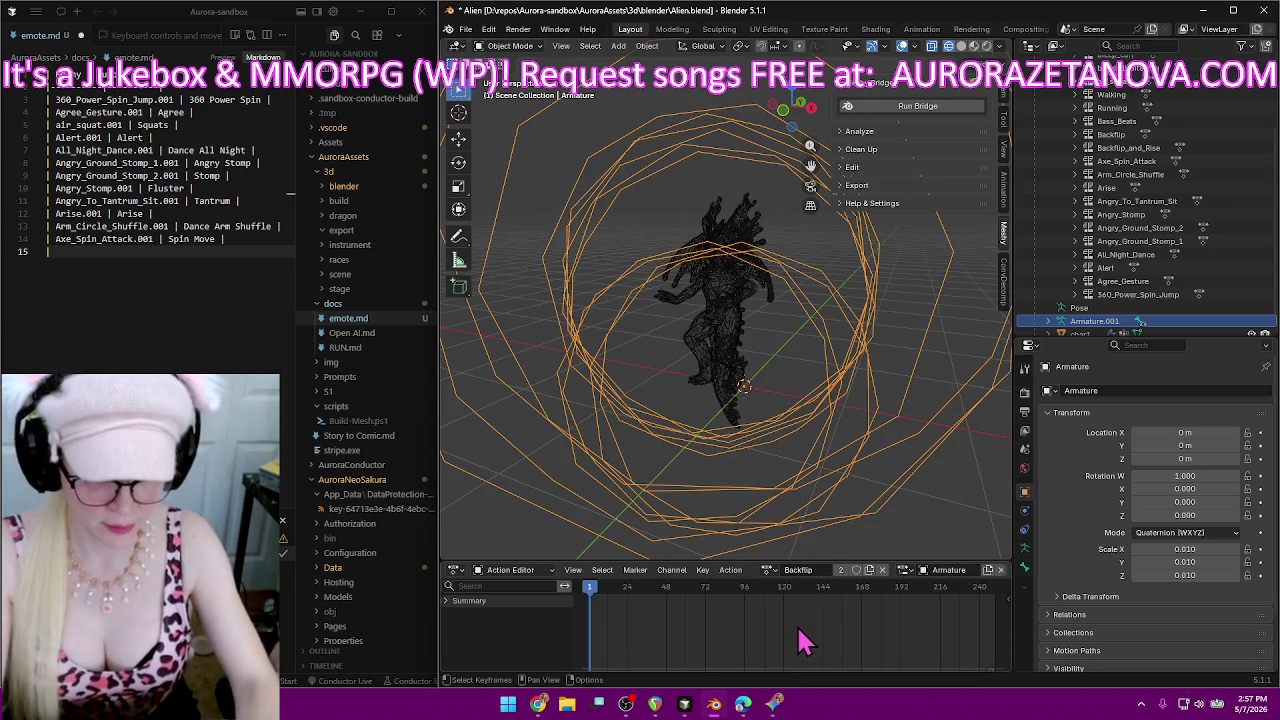
Add the 'Backflip.001 | Backflip' row as line 15 of emote.md.
left_click(214, 257)
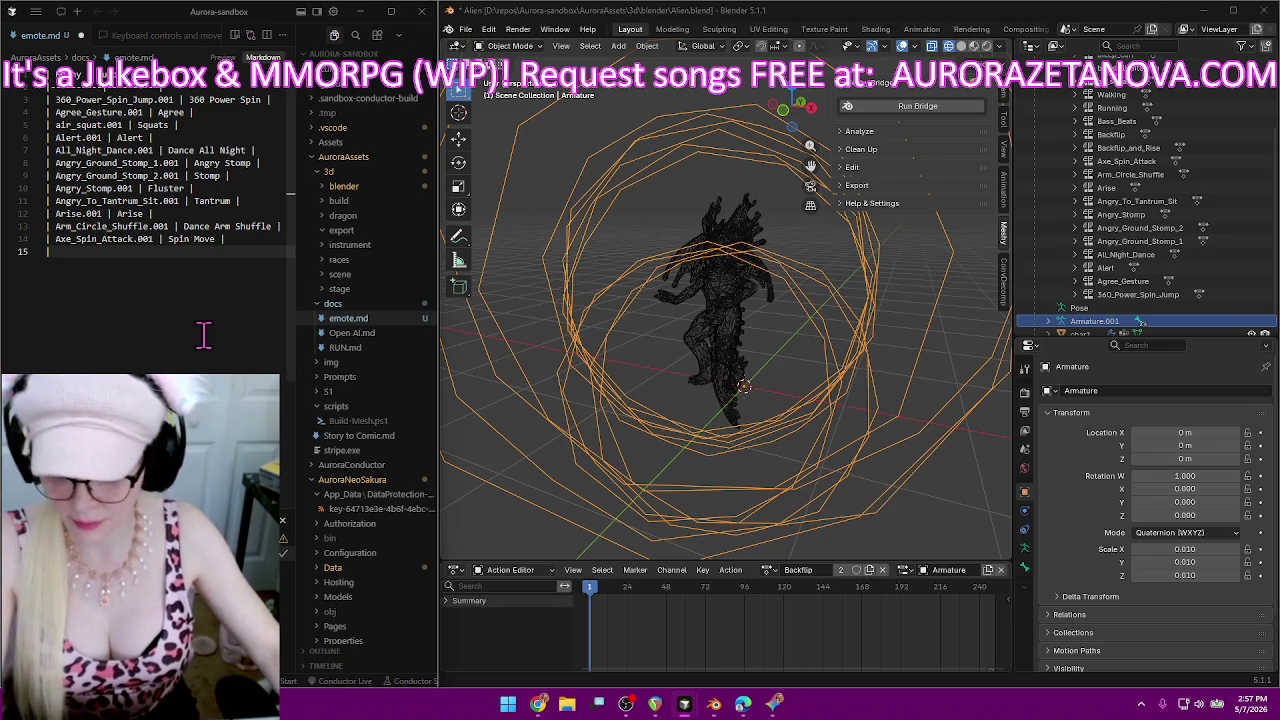
type("Backflip.001")
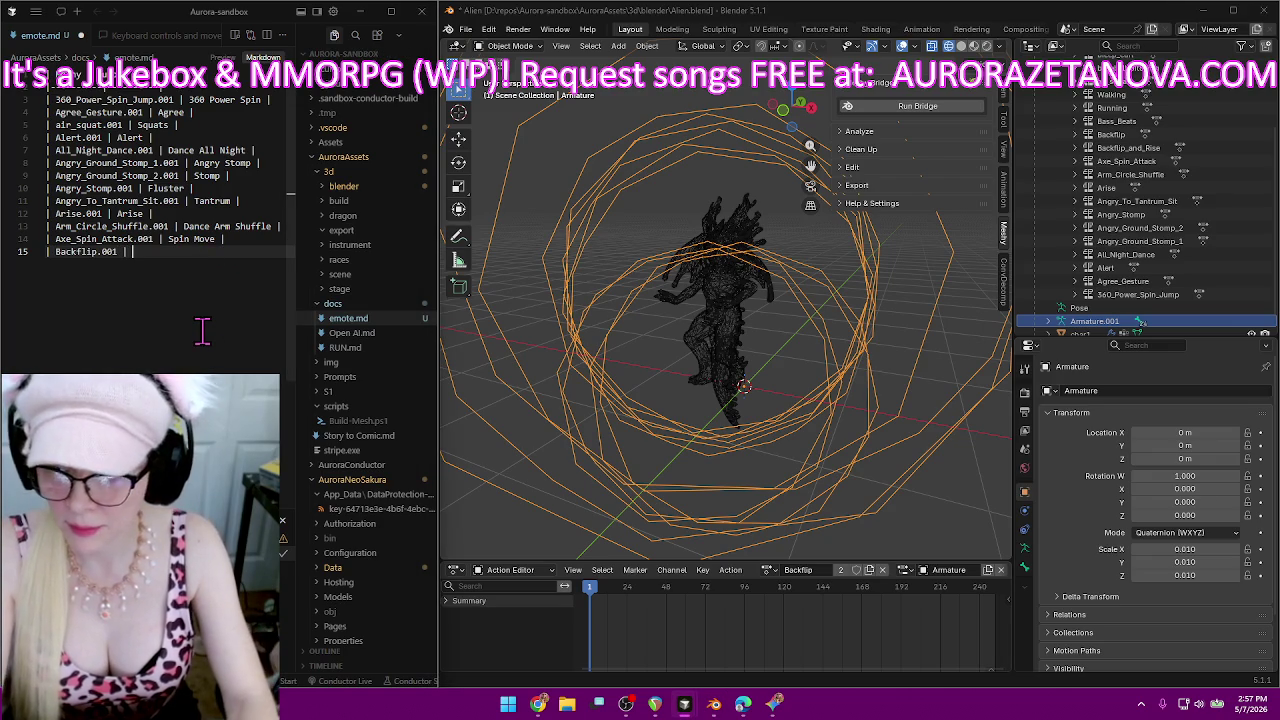
key("BackSpace")
type("Backflip")
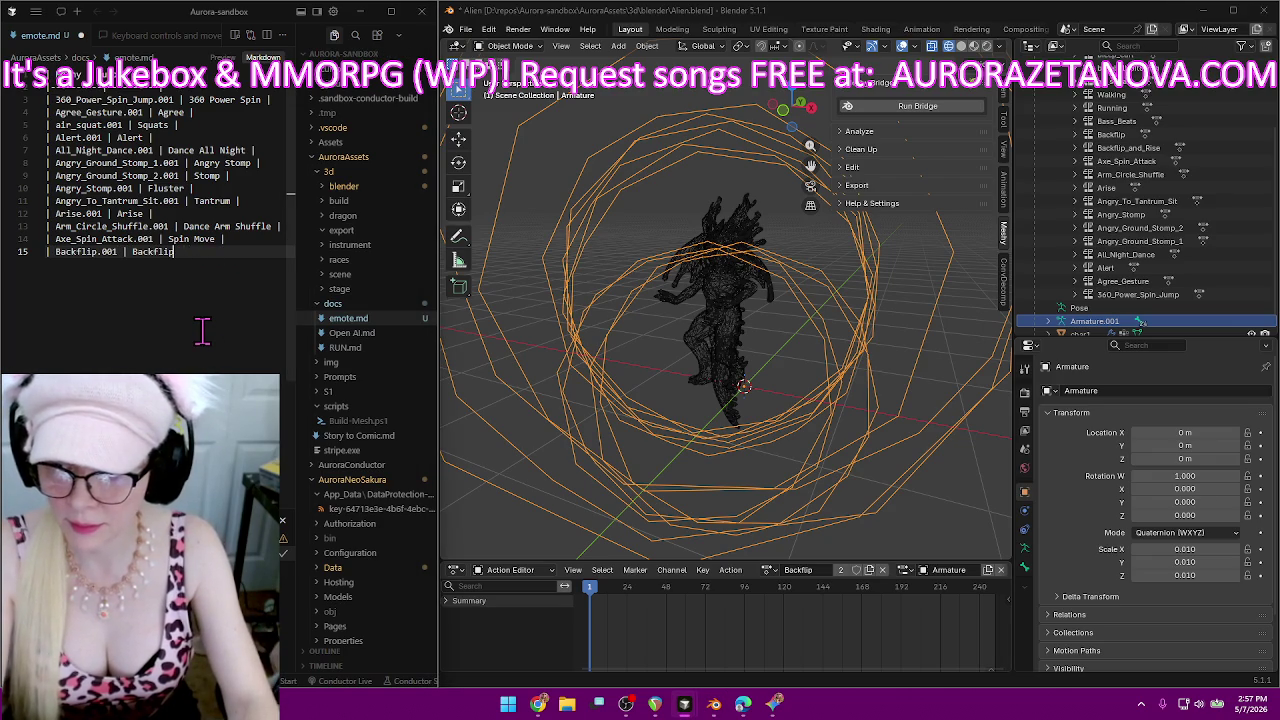
key("Return")
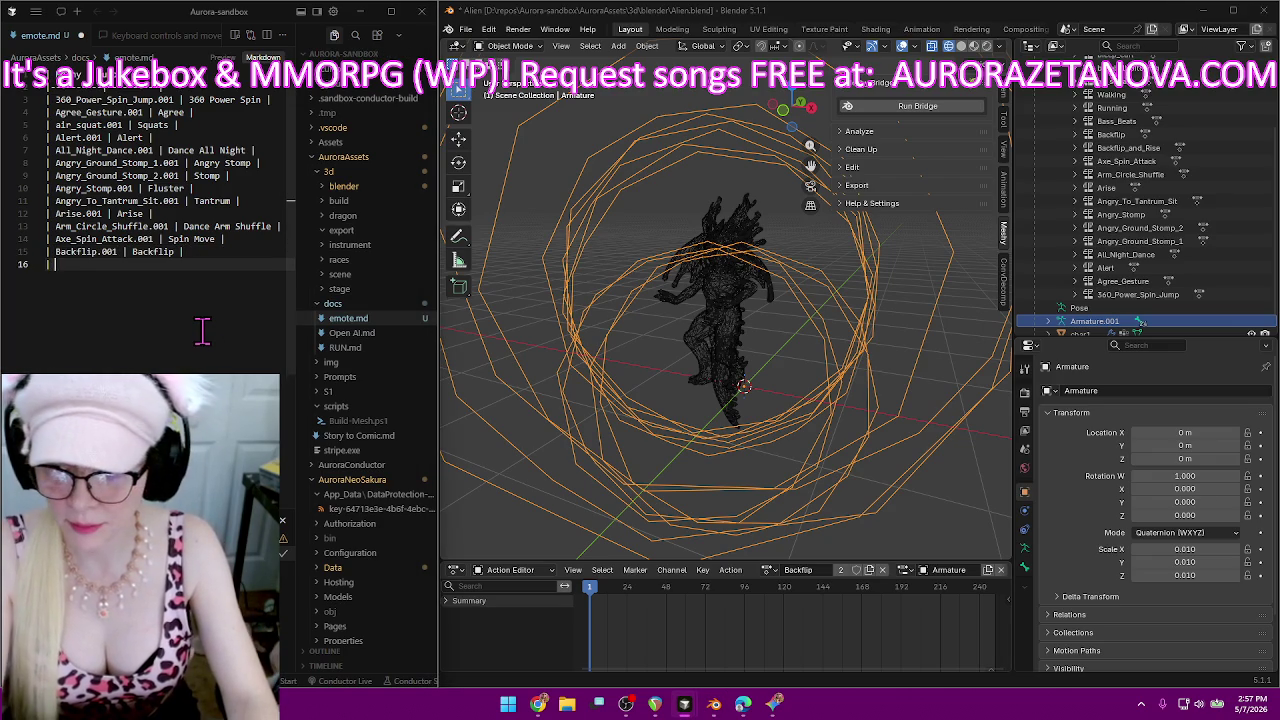
Rename Backflip_and_Rise.001 to Flip Fail and log the old name on emote.md line 16.
left_click(768, 569)
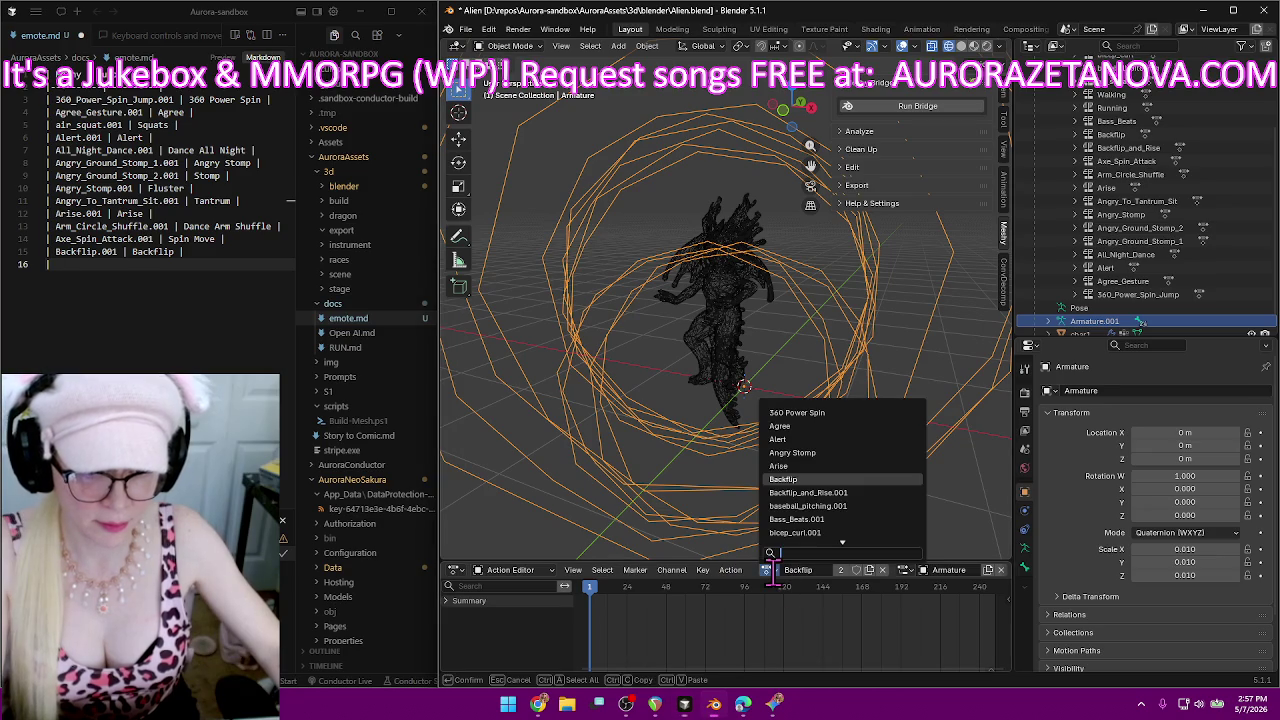
left_click(845, 492)
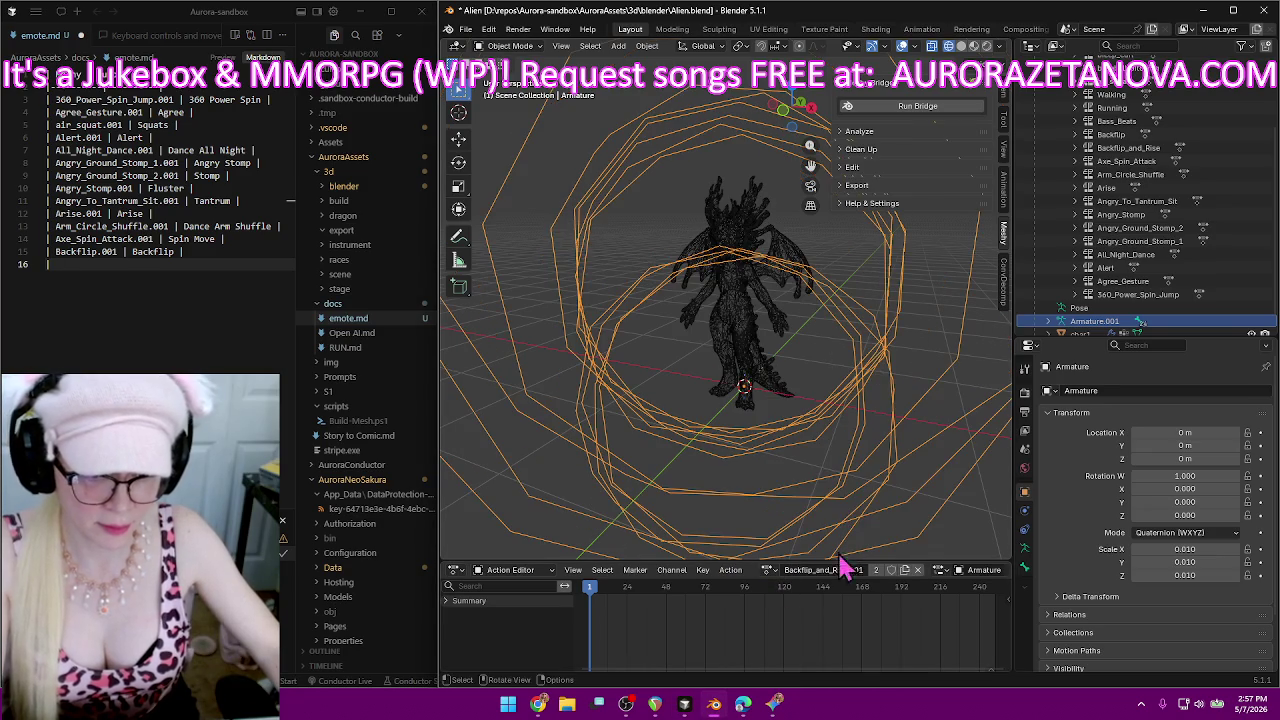
double_click(830, 569)
key("ctrl+c")
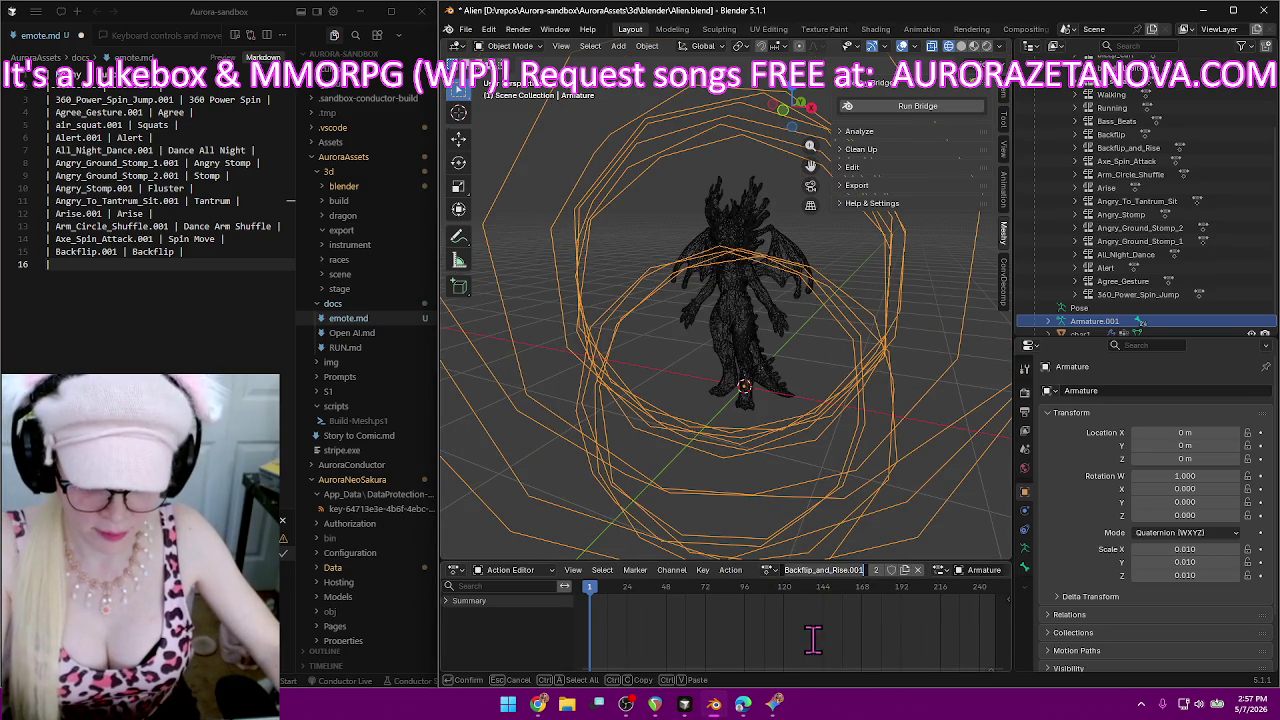
type("F")
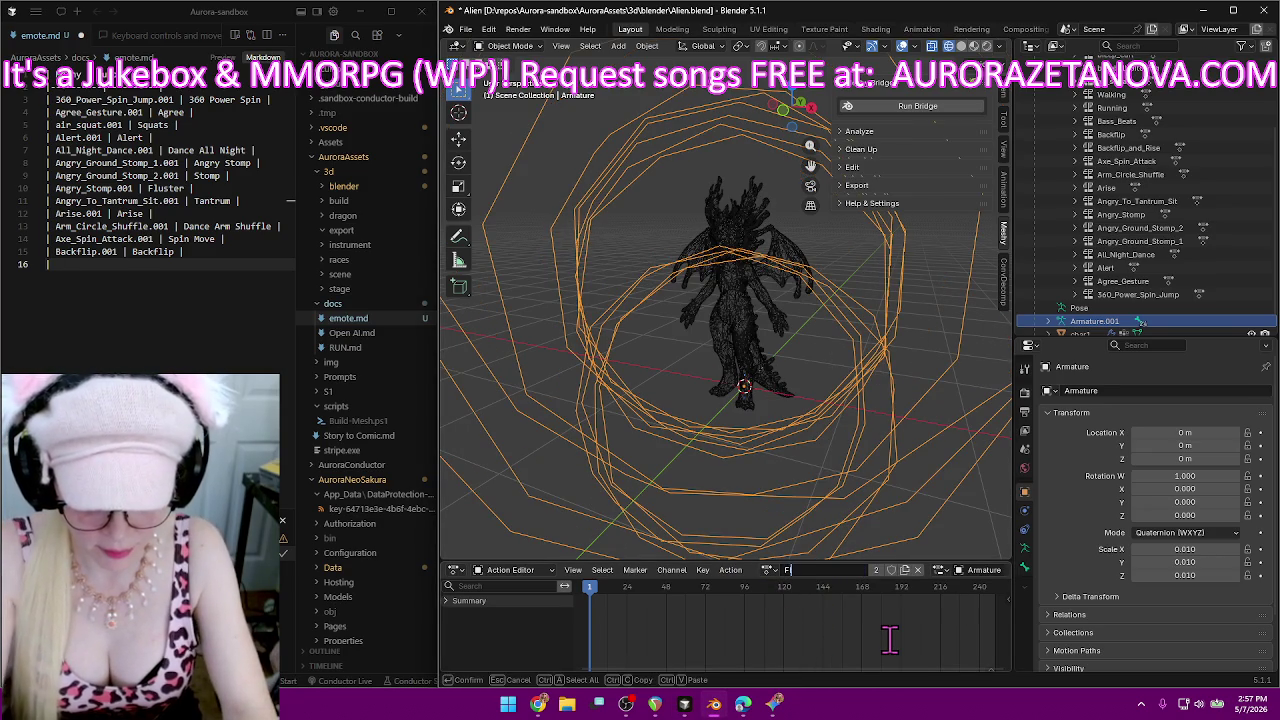
type("lip Fa")
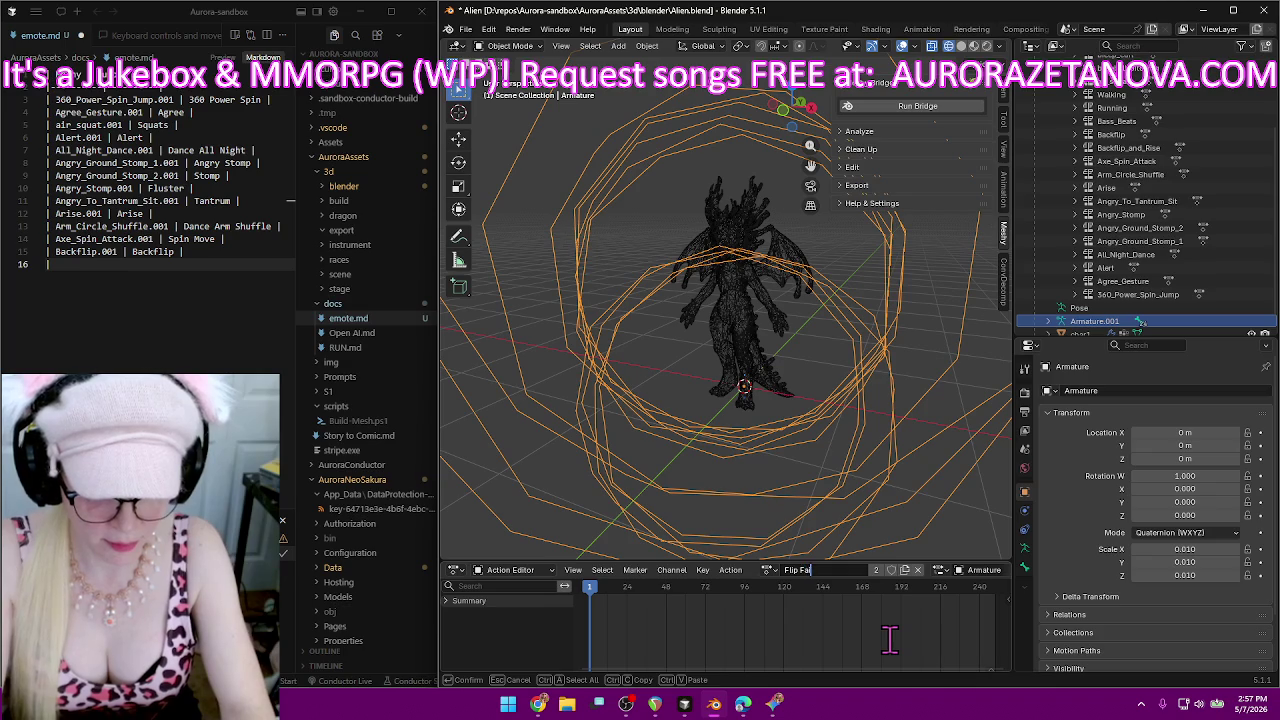
type("ll")
key("Return")
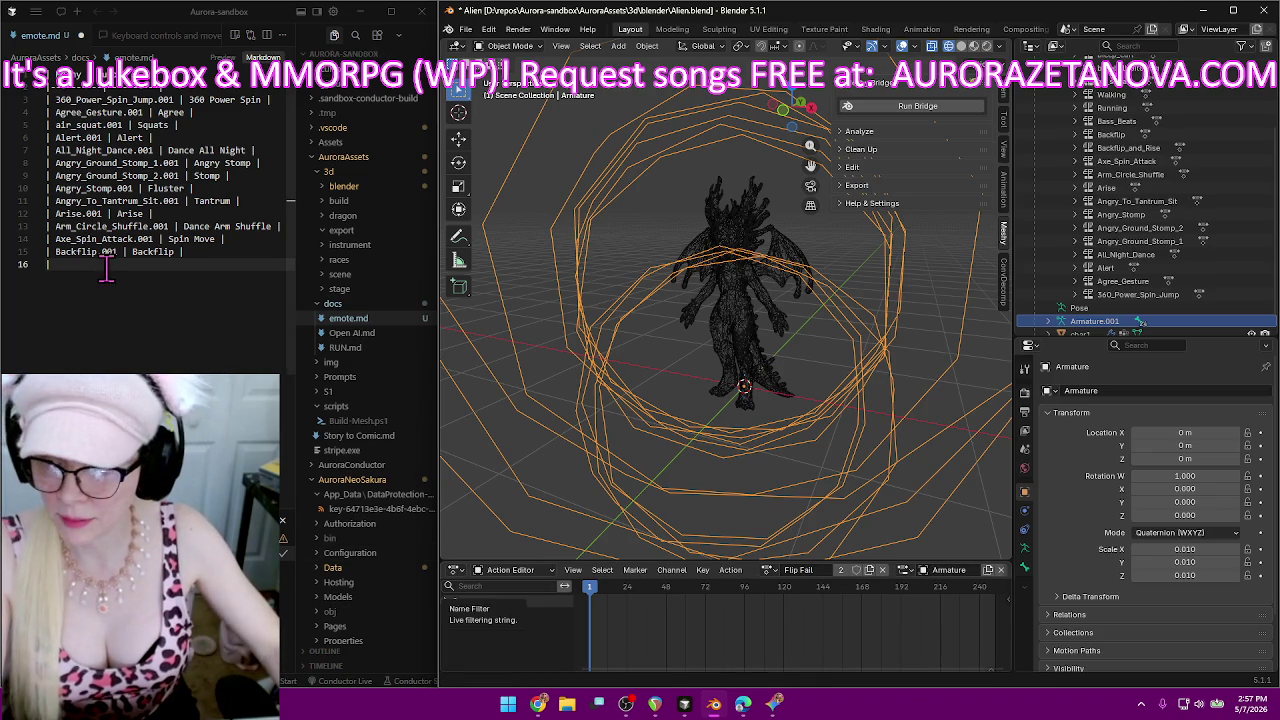
key("ctrl+v")
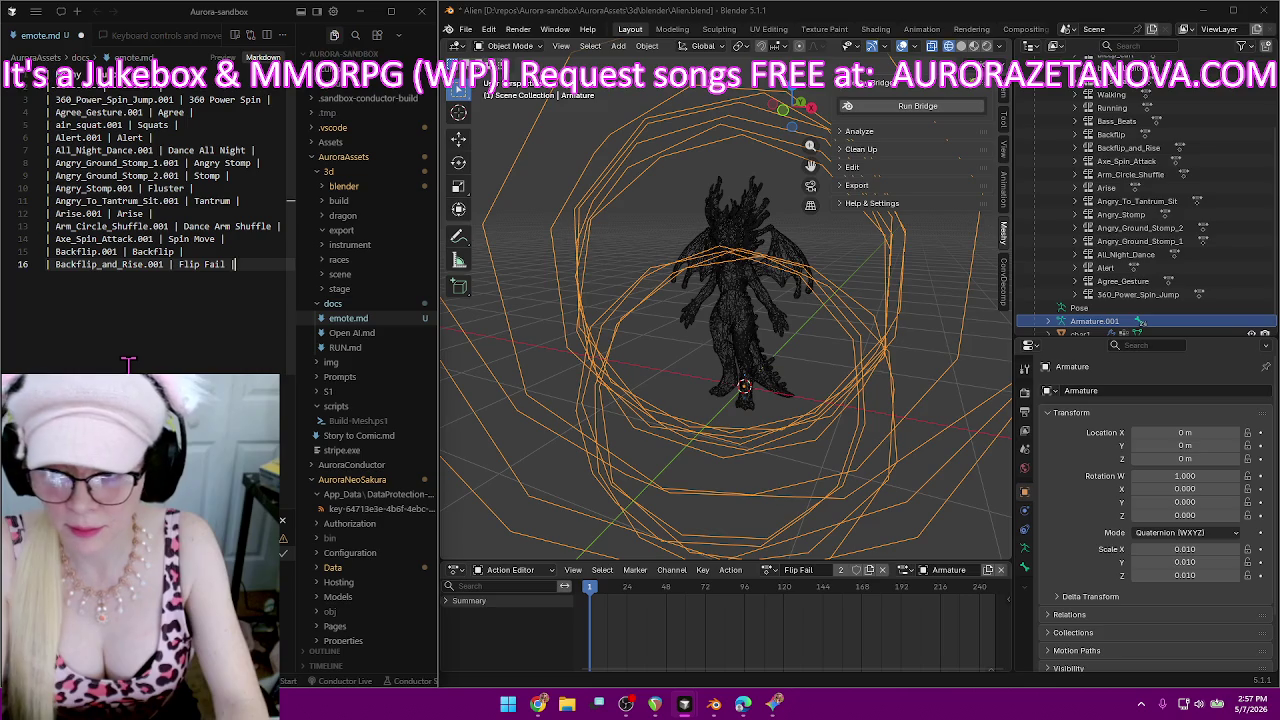
key("Return")
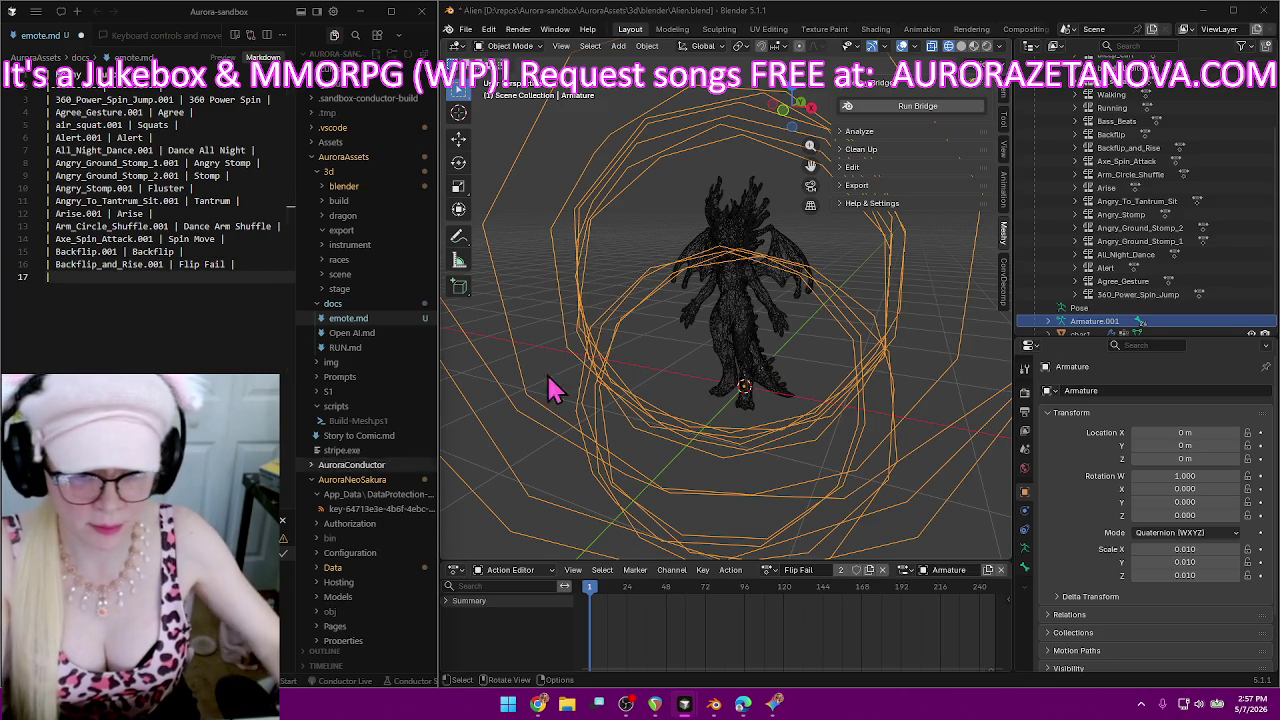
Load Running.001, rename it Run, and log 'Running.001 | Run' in emote.md.
left_click(768, 570)
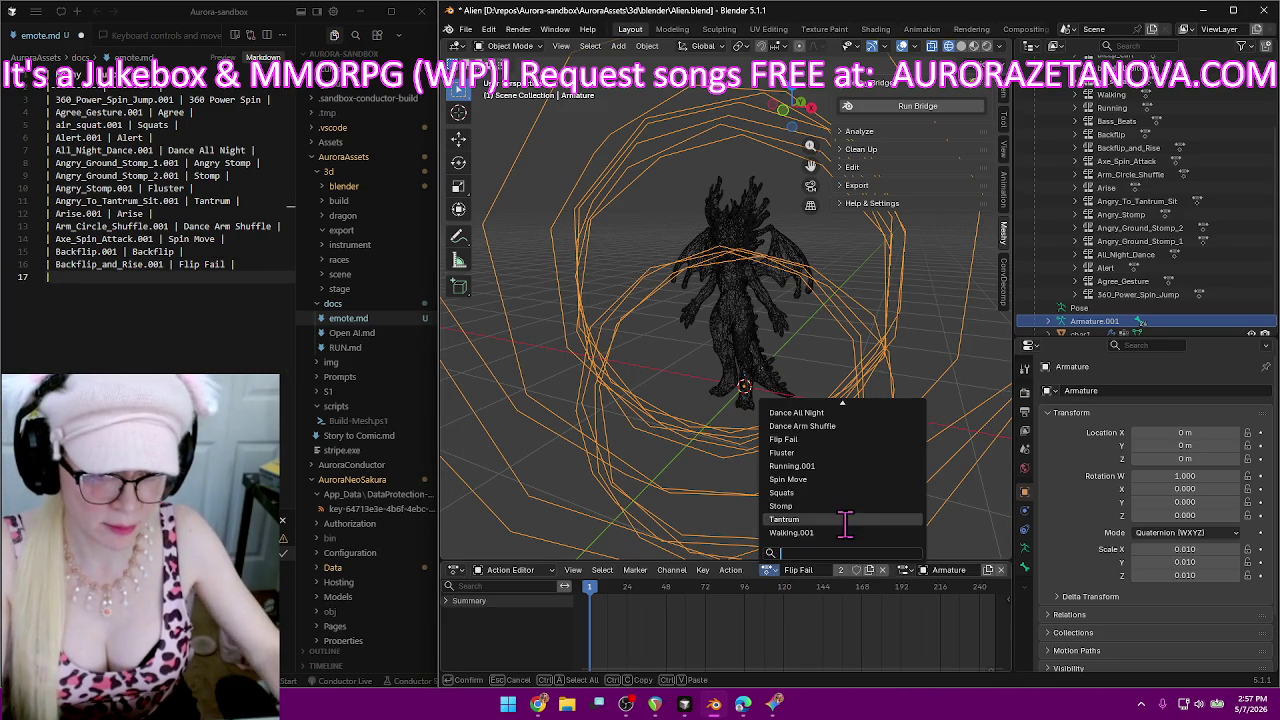
left_click(840, 469)
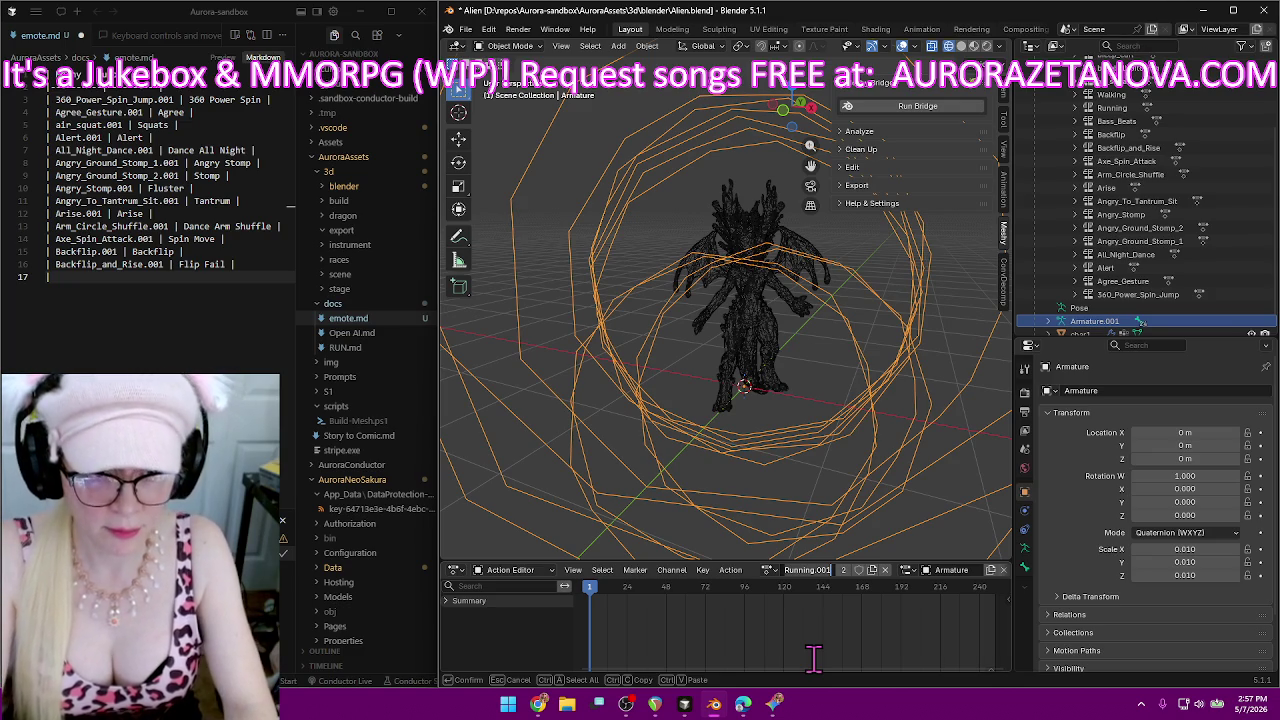
type("Run")
key("Return")
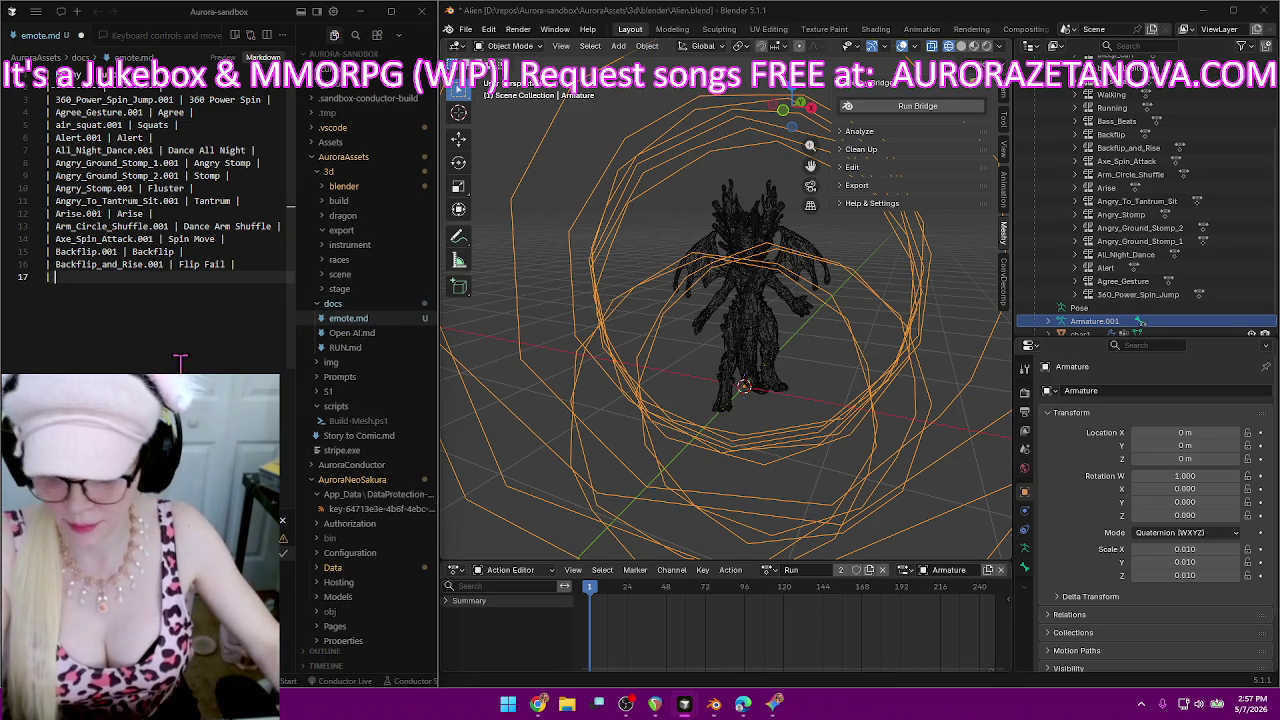
type("Running.001")
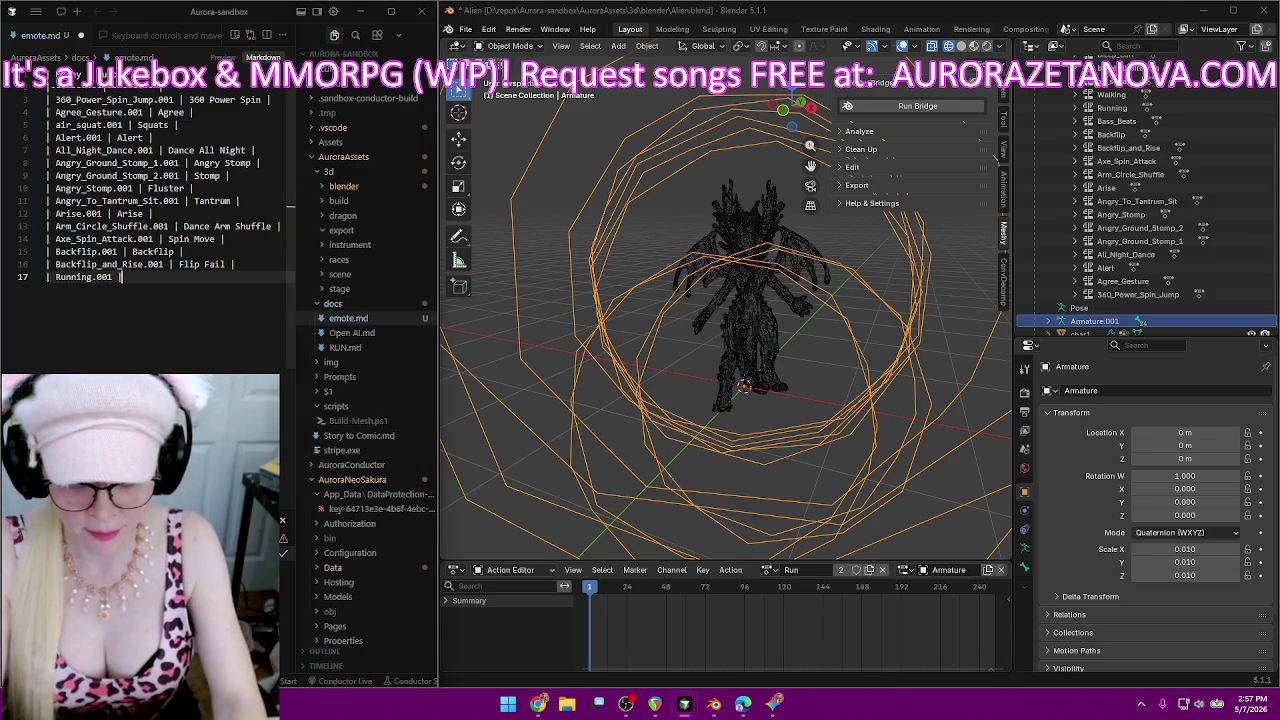
type("Run |")
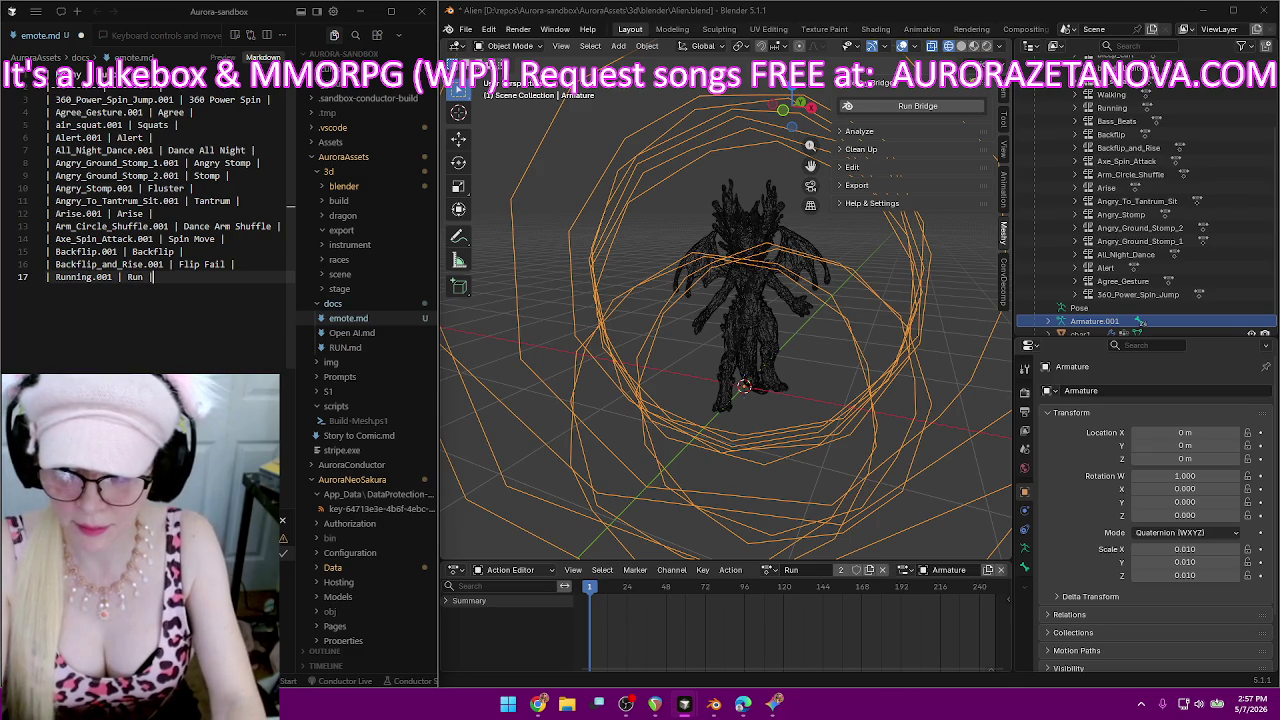
key("Return")
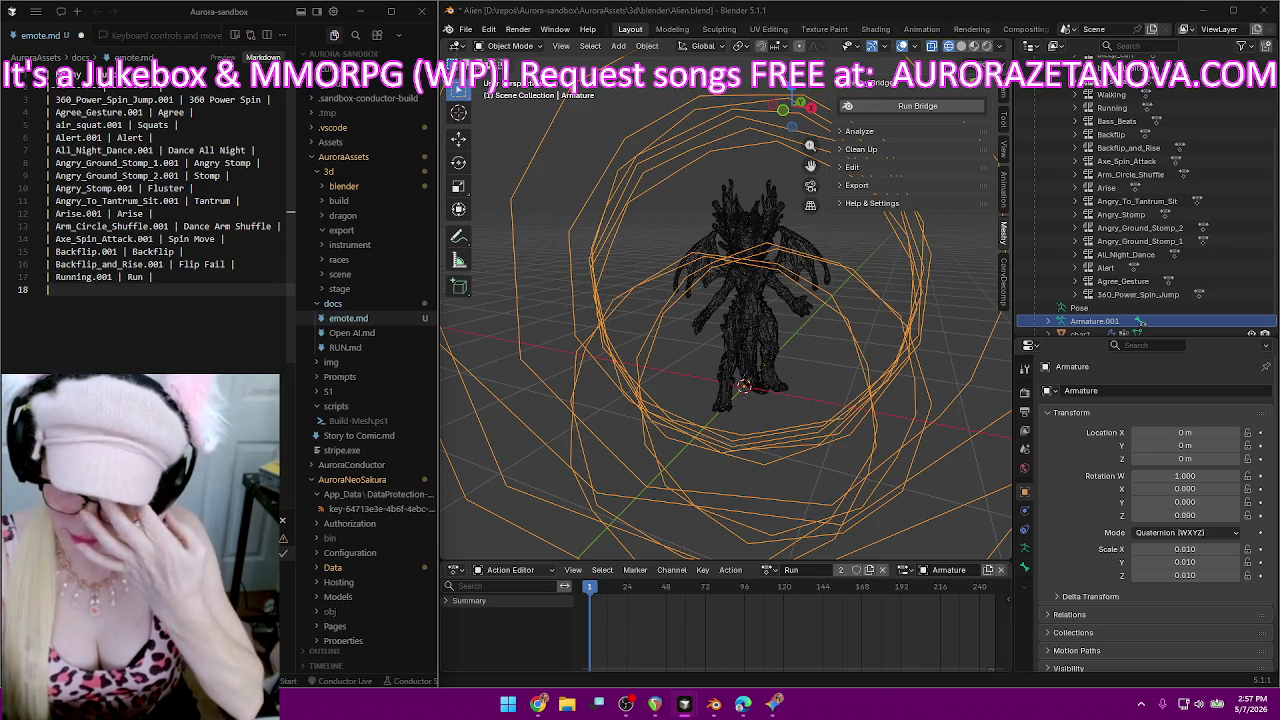
type("|")
Rename the Walking.001 action to Walk and paste Walking.001 onto emote.md line 18.
left_click(767, 569)
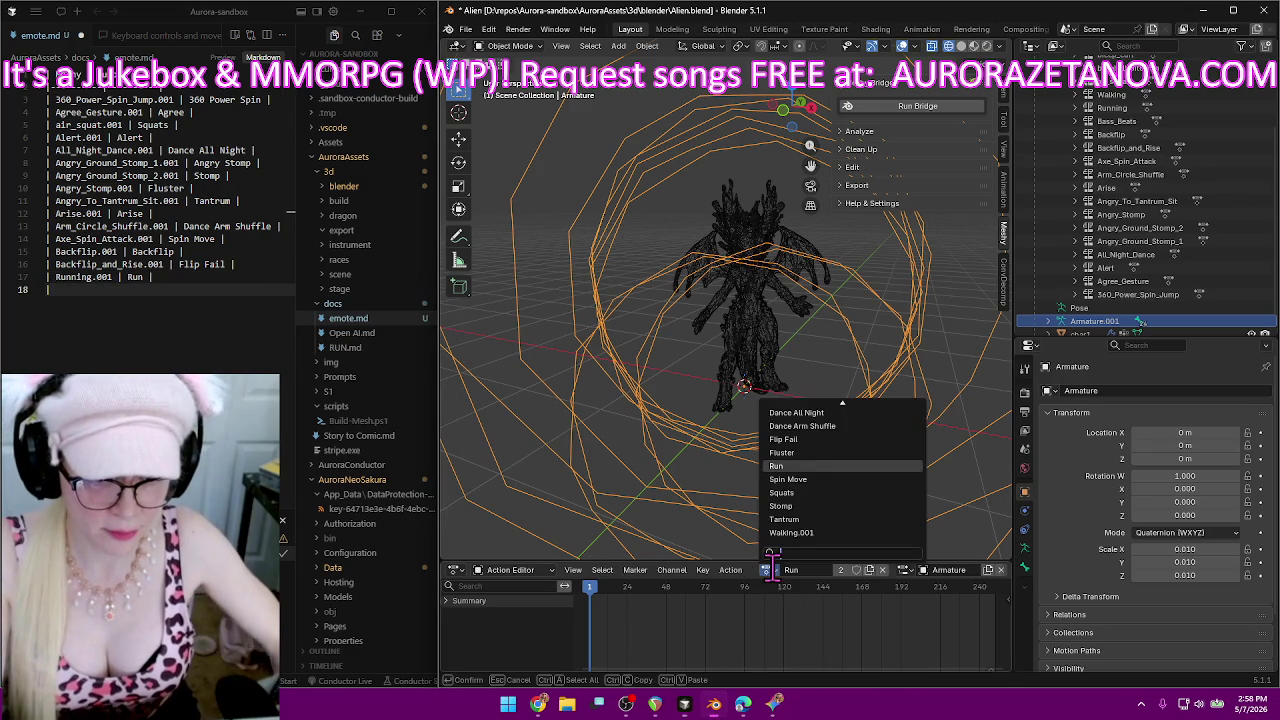
left_click(857, 532)
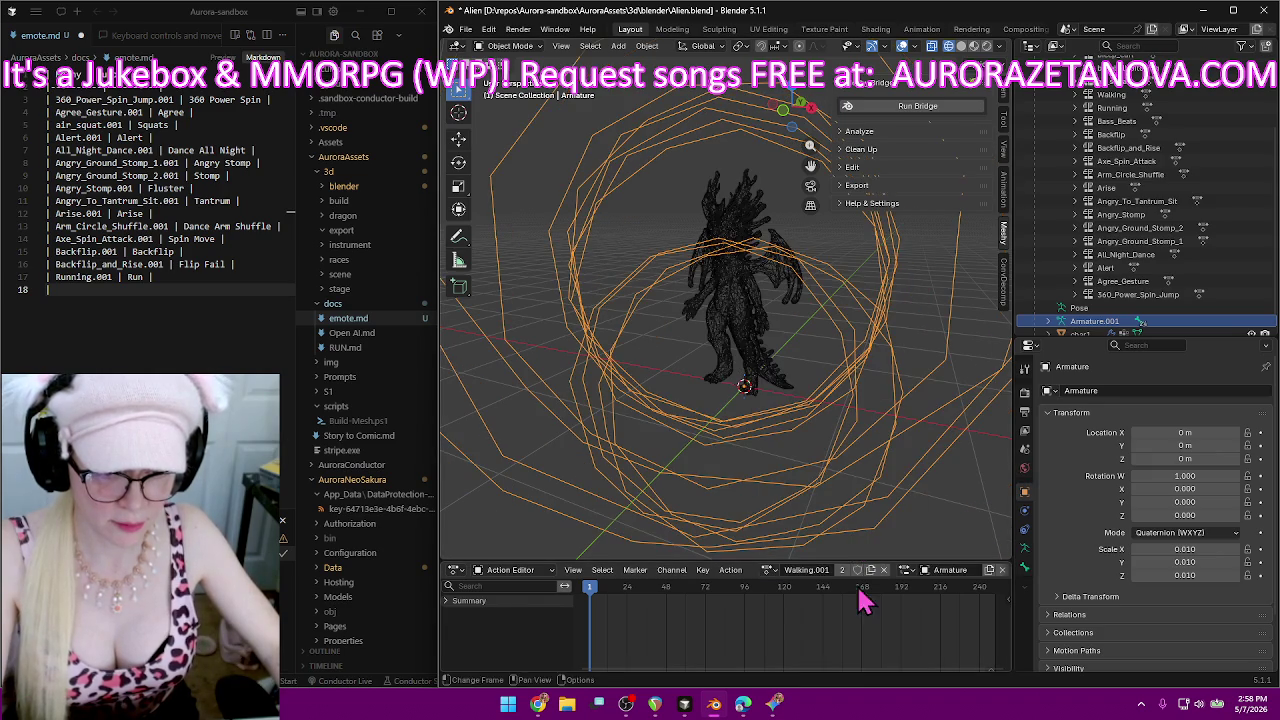
left_click(808, 569)
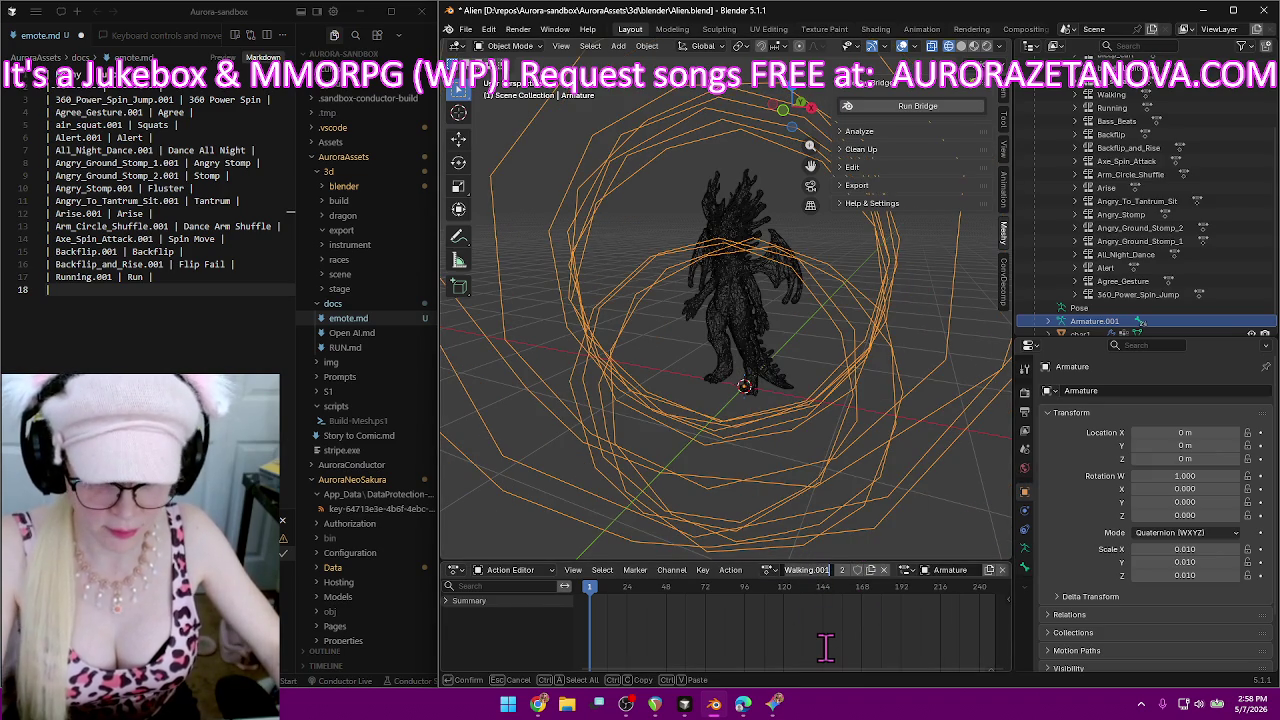
type("Walk")
key("Return")
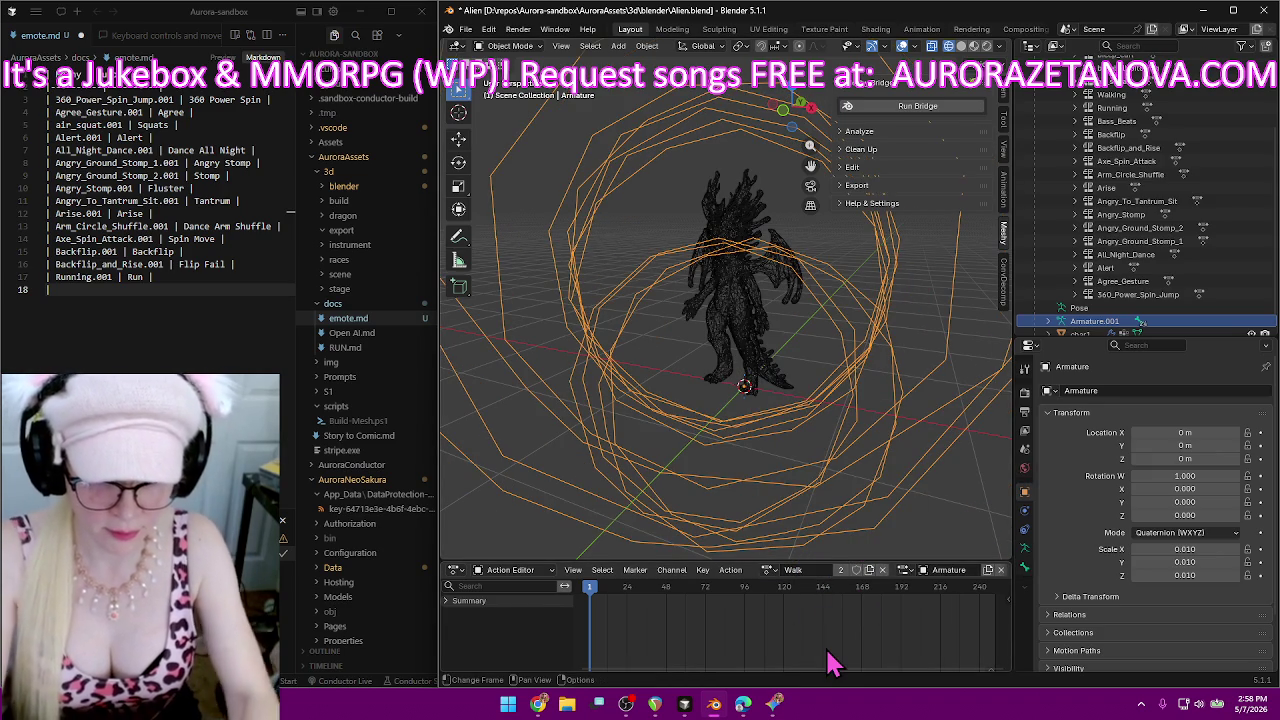
left_click(90, 291)
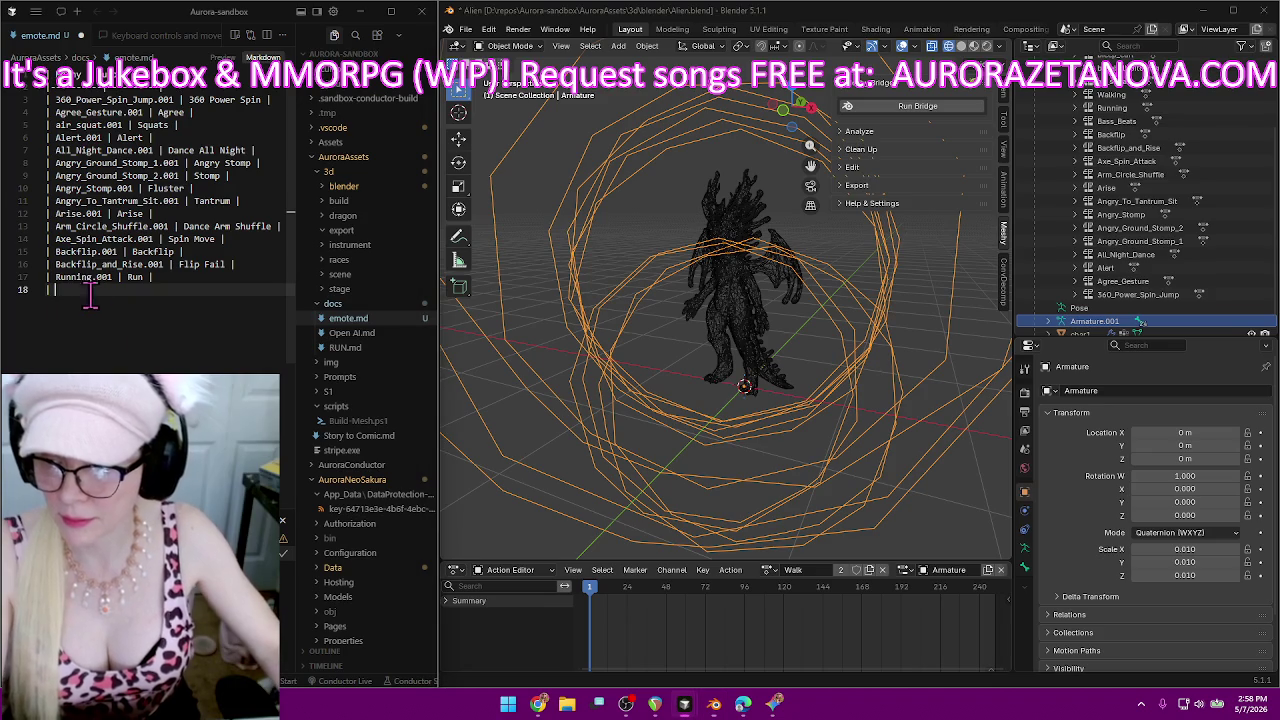
type("Walking.001")
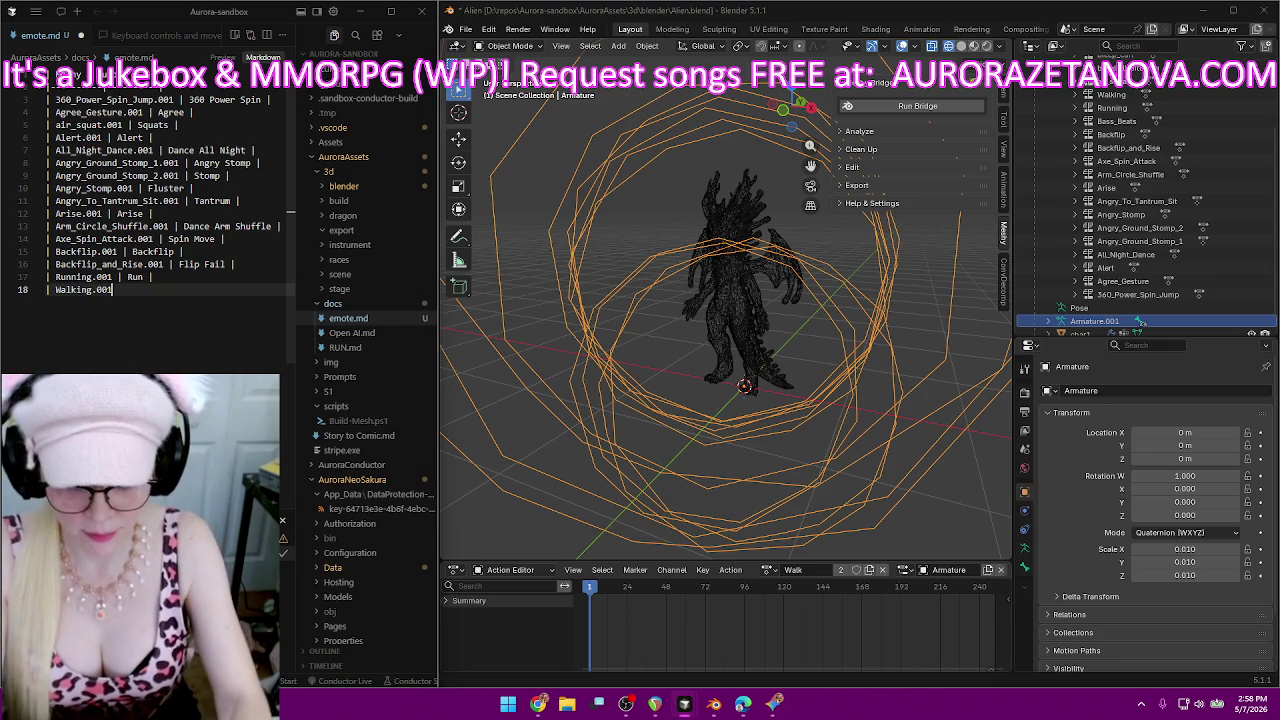
Append '| Walk |' after Walking.001 on line 18 of emote.md.
type(" | Walk")
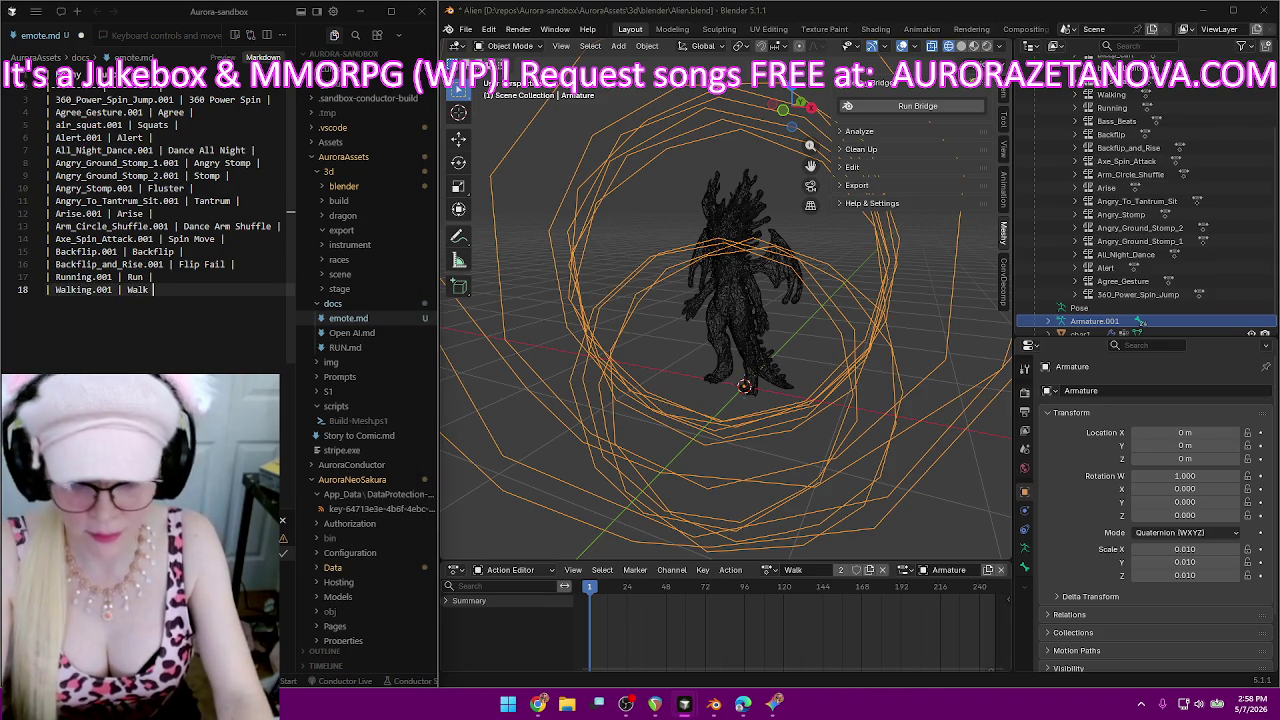
type(" |")
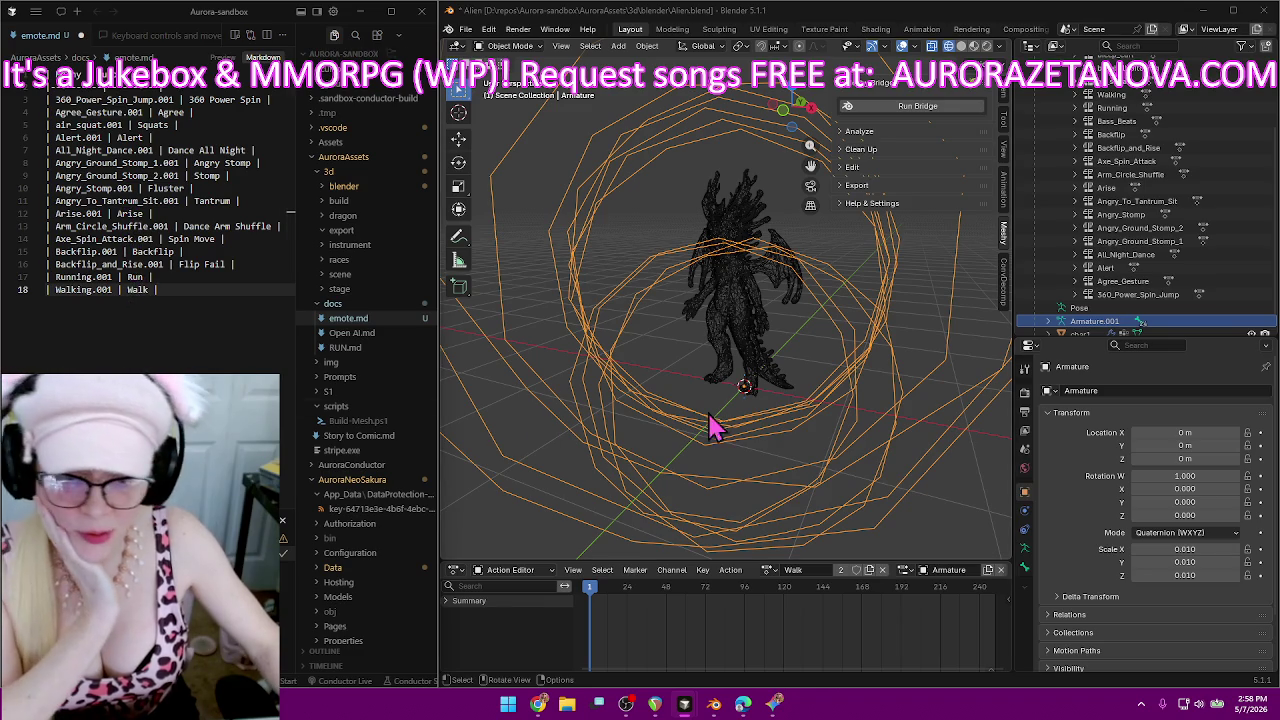
Load the baseball_pitching.001 action and rename it Throw.
left_click(768, 571)
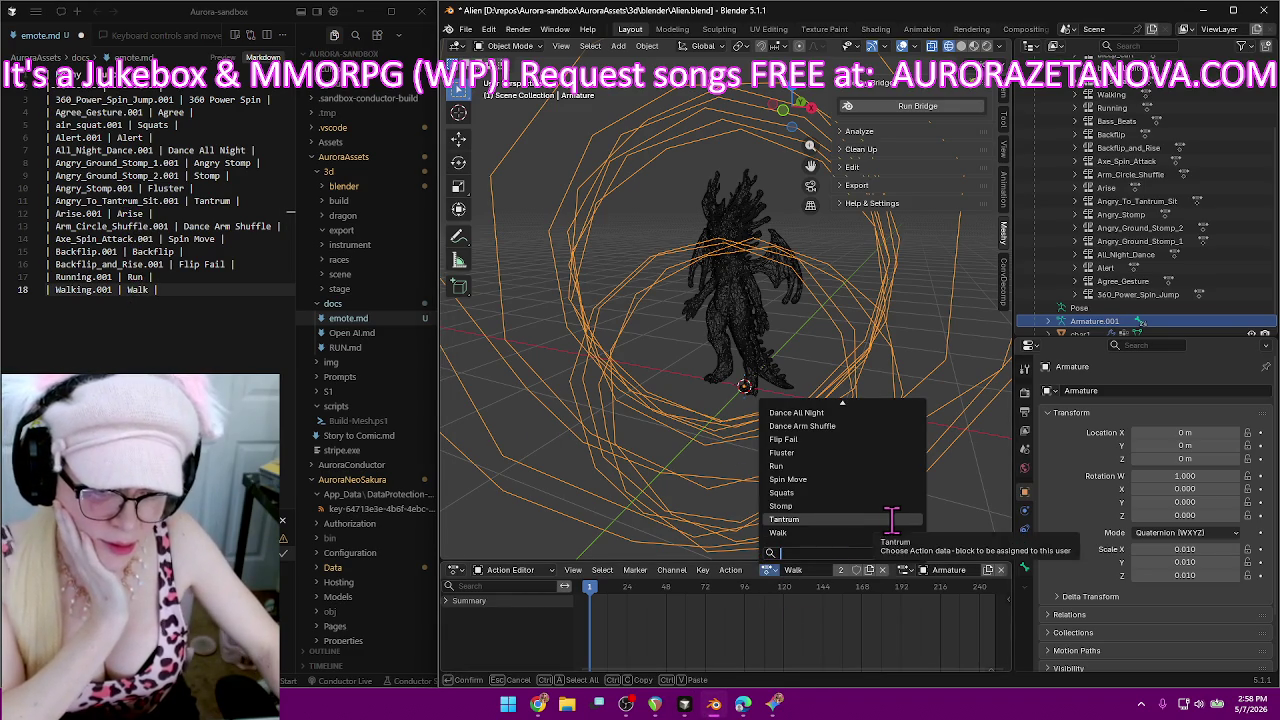
scroll(891, 520, "up", 3)
scroll(891, 520, "up", 5)
scroll(891, 520, "up", 2)
scroll(891, 520, "up", 1)
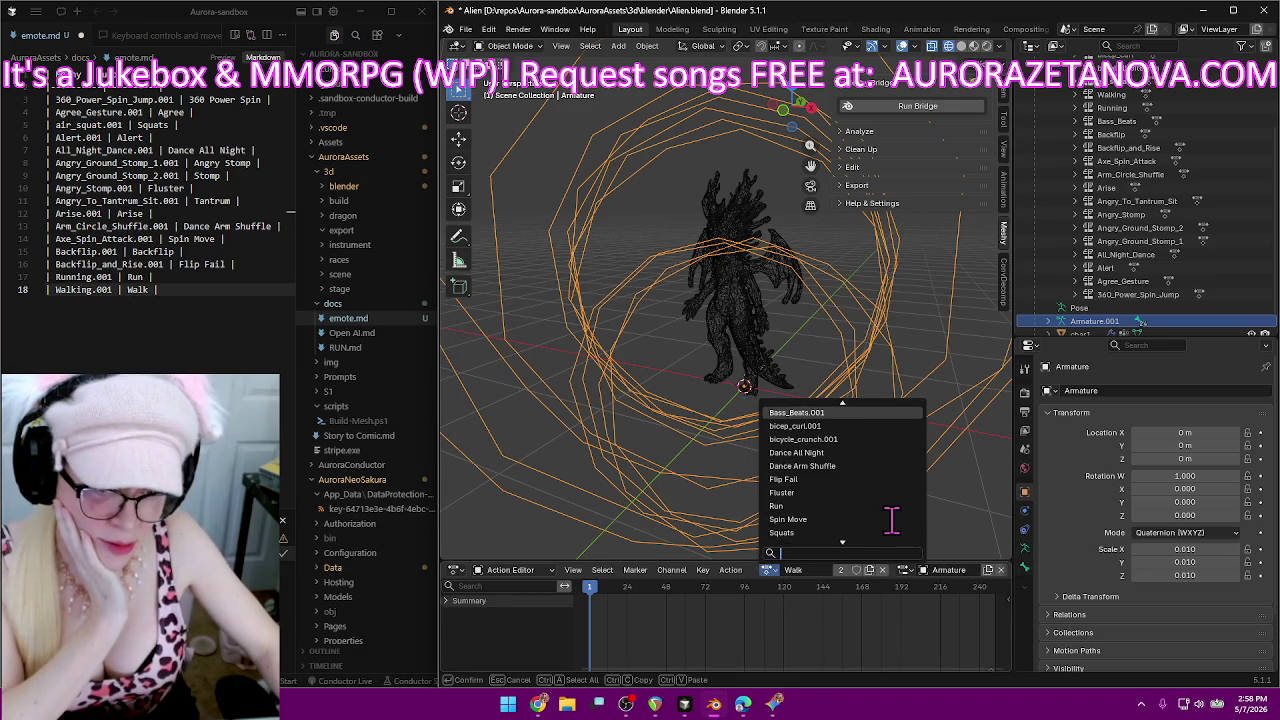
scroll(891, 520, "up", 3)
scroll(891, 520, "up", 2)
scroll(891, 520, "up", 2)
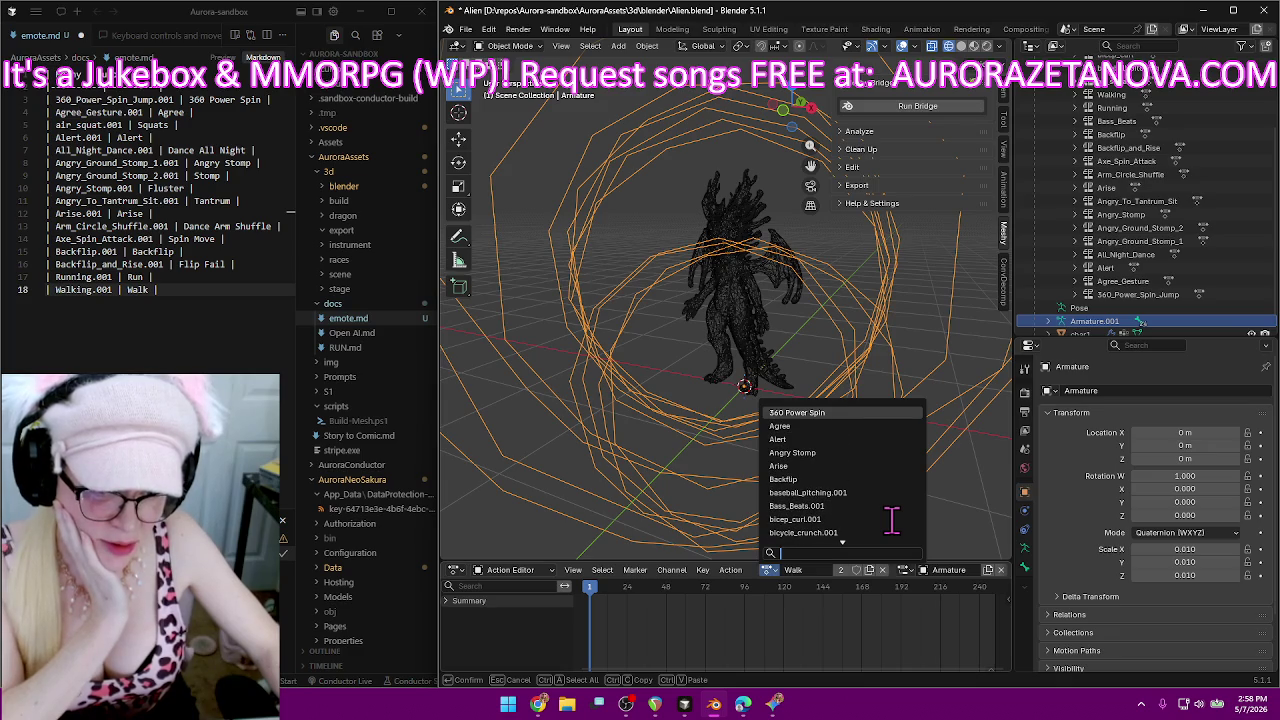
key("Down")
key("Down")
key("Down")
key("Down")
key("Down")
key("Down")
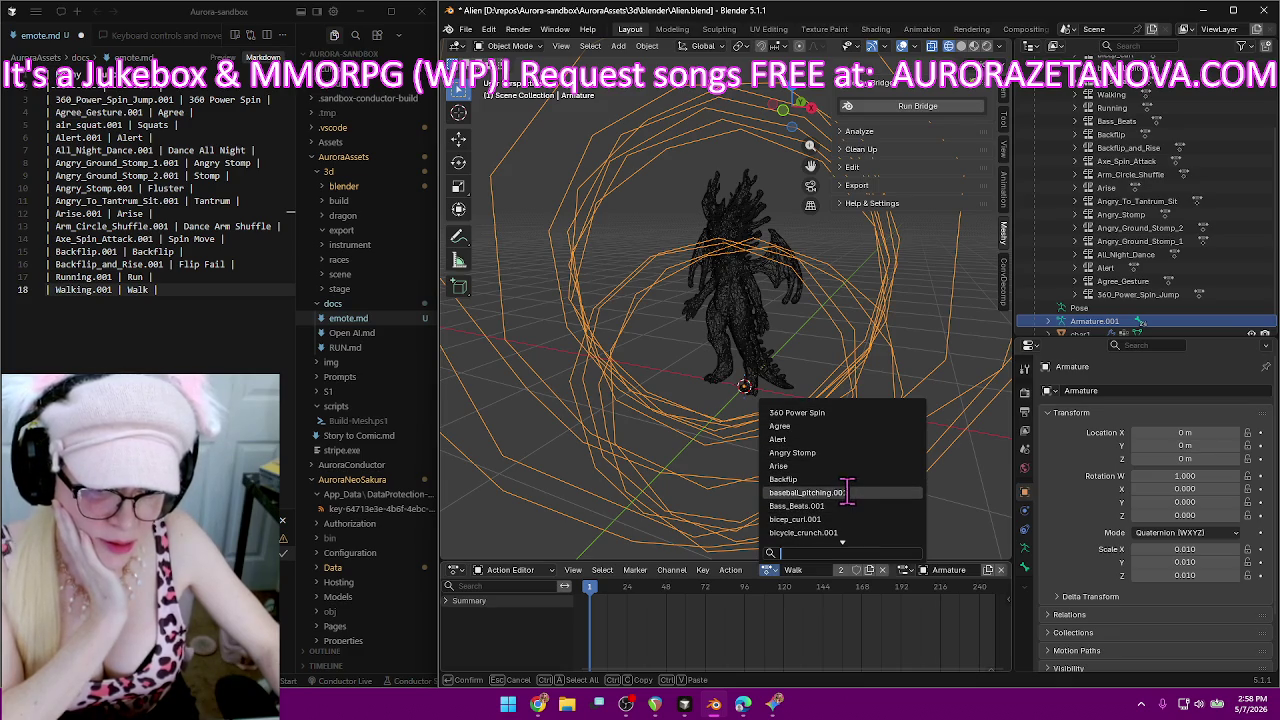
left_click(847, 492)
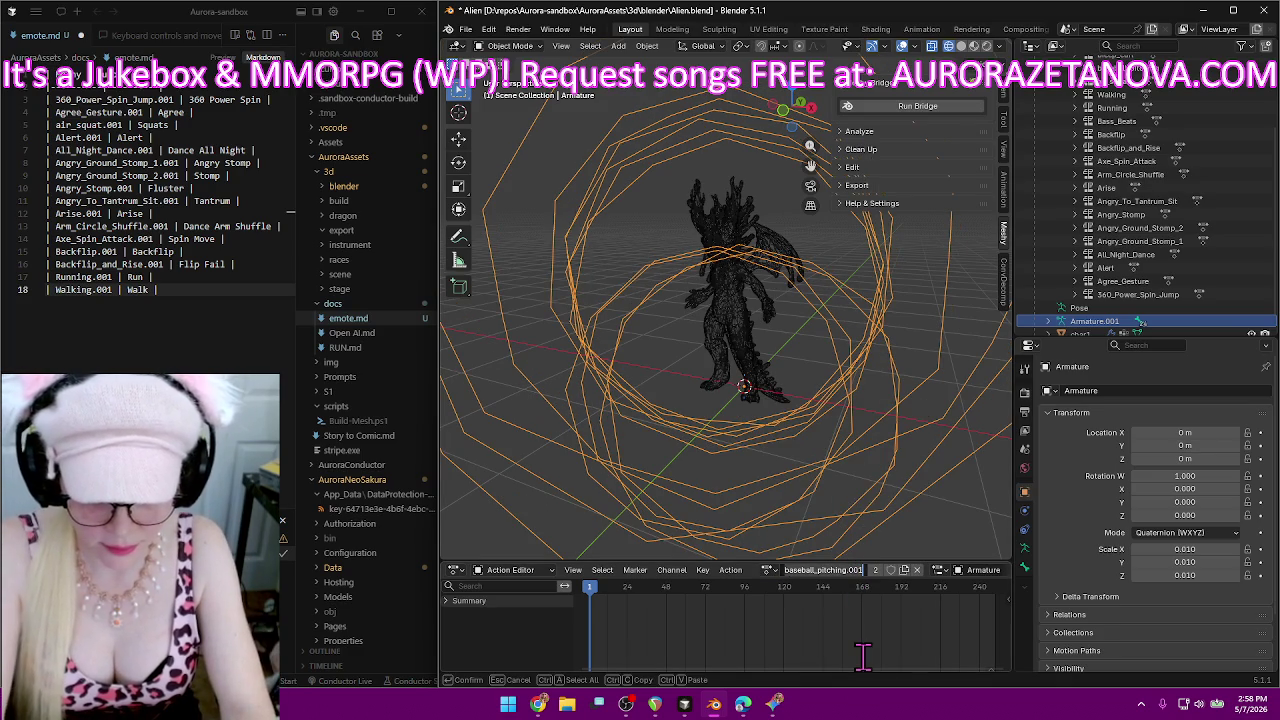
type("Throw")
key("Return")
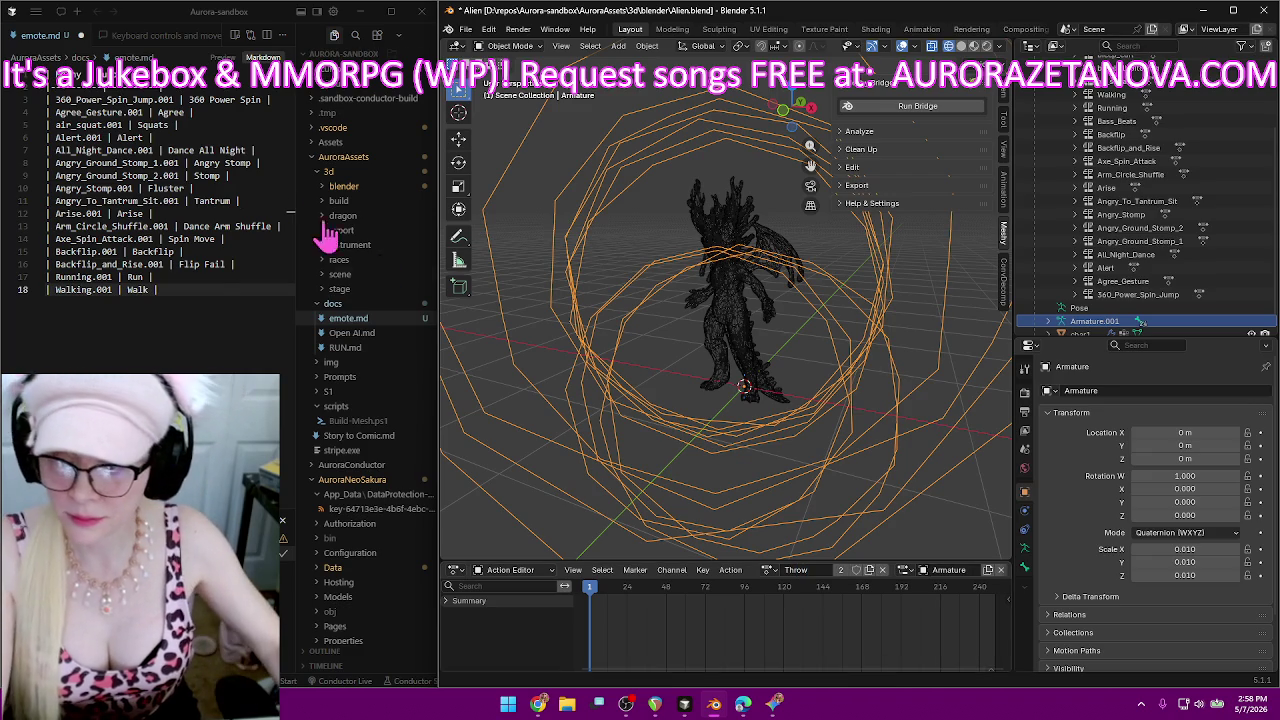
Insert baseball_pitching.001 on a new line 17 after the Flip Fail entry in emote.md.
left_click(214, 290)
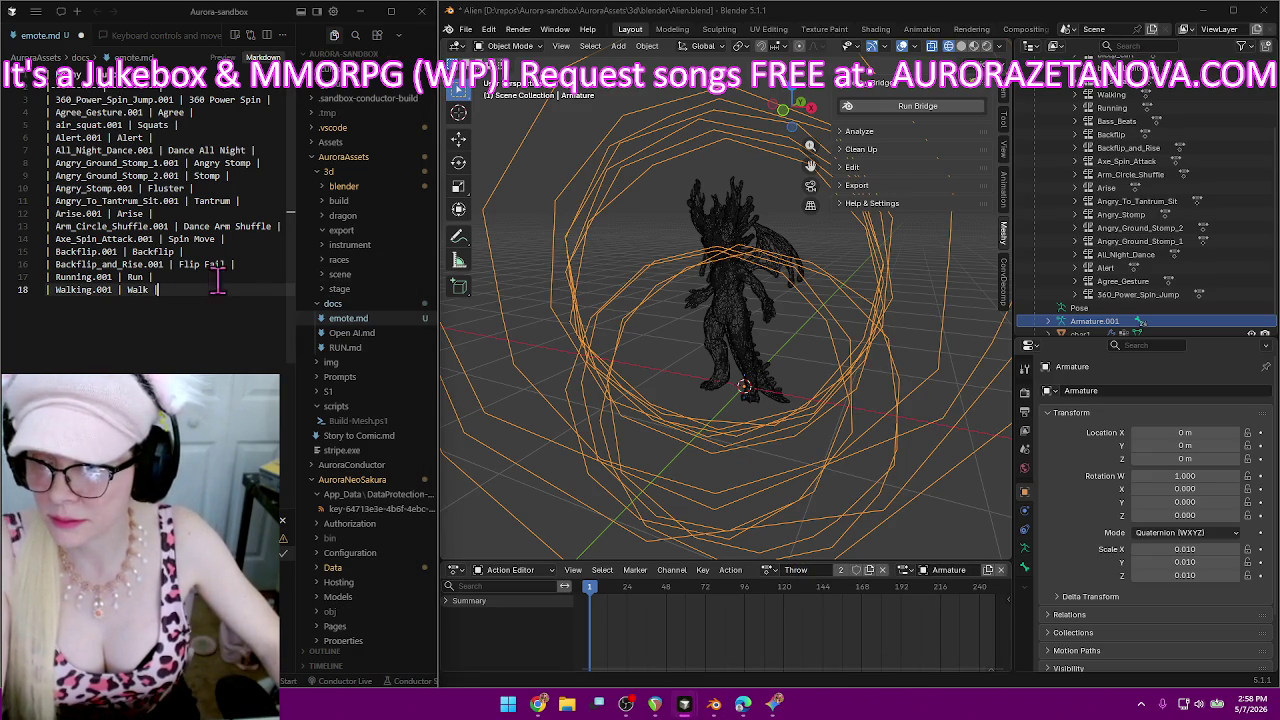
left_click(246, 264)
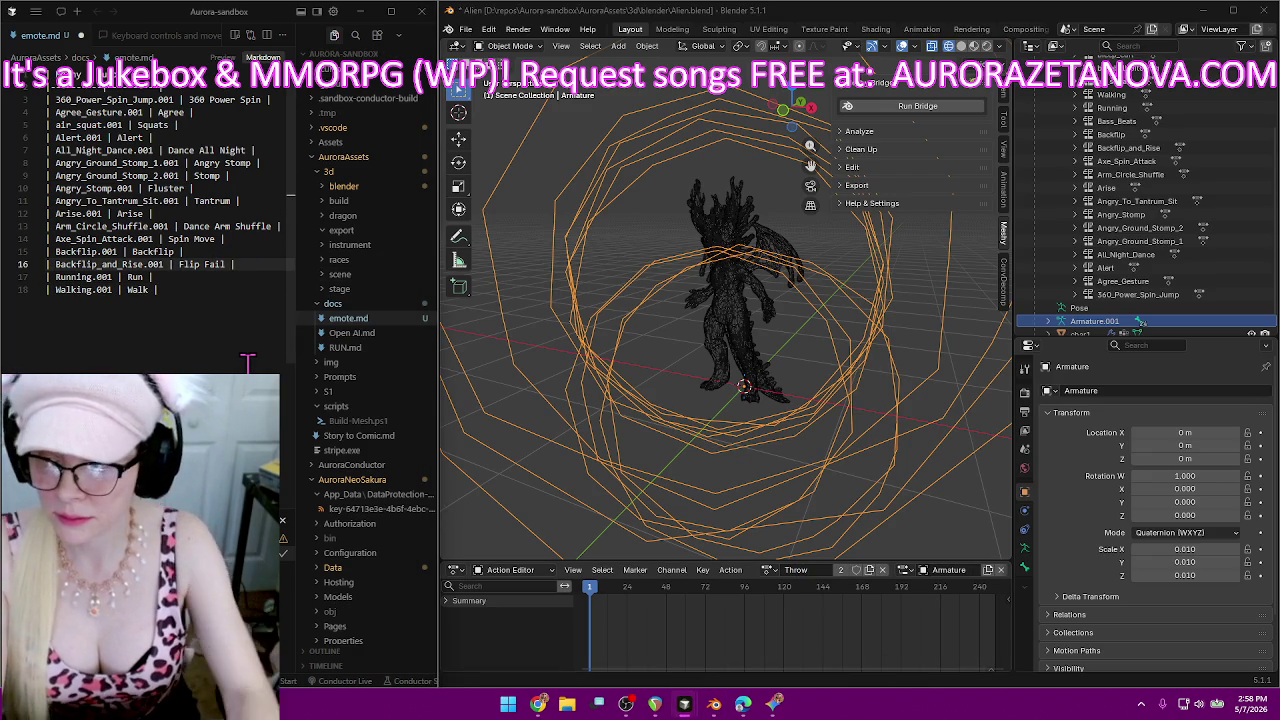
key("Return")
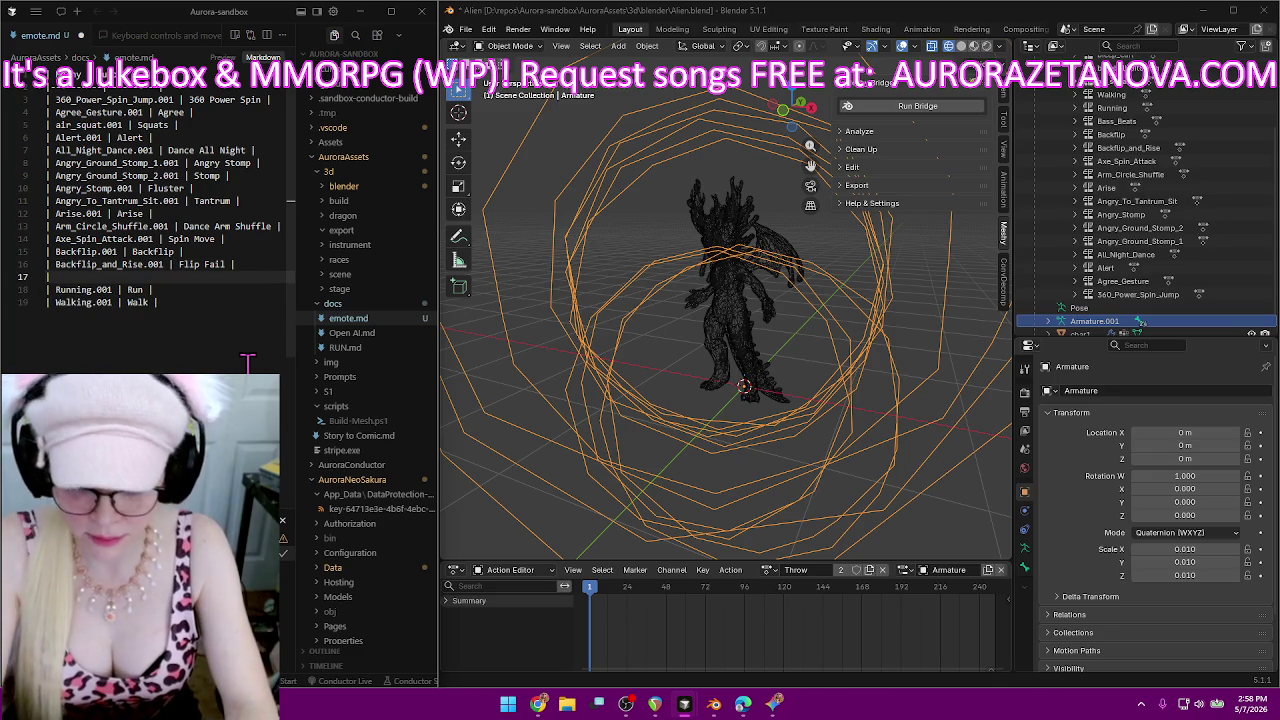
type("baseball_pitching.001")
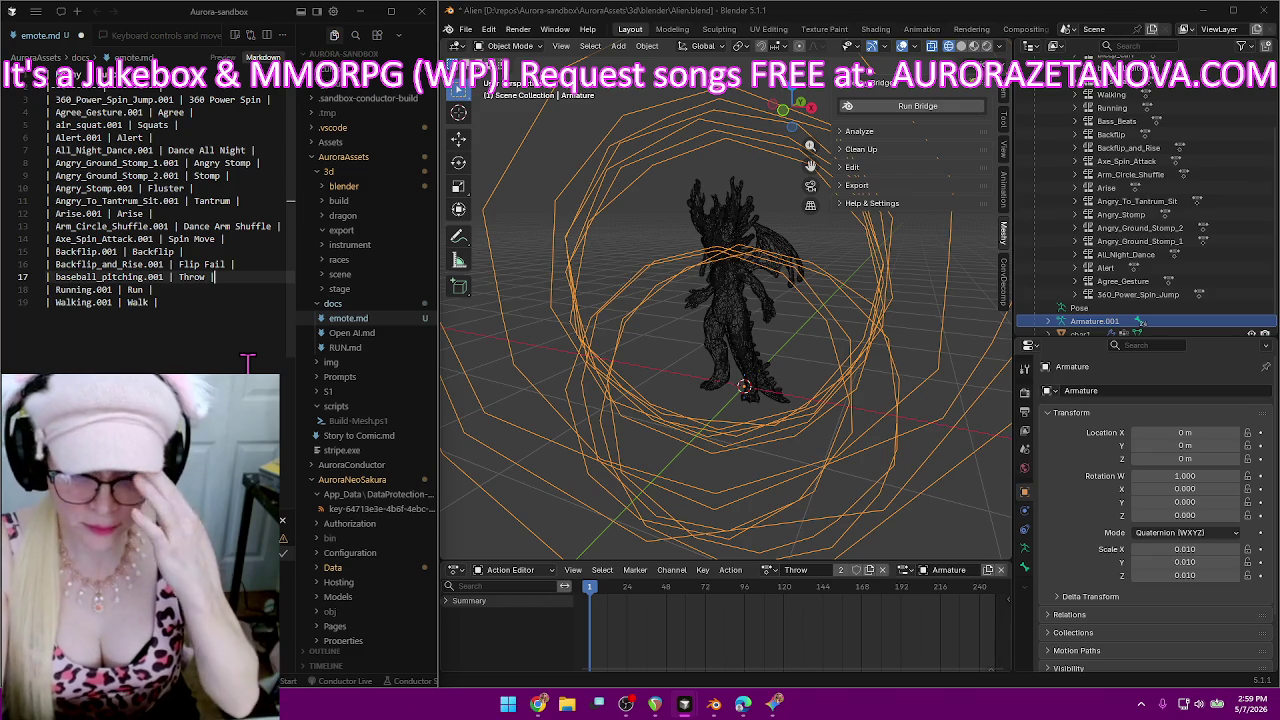
Switch the rig to the Bass_Beats.001 action.
left_click(767, 570)
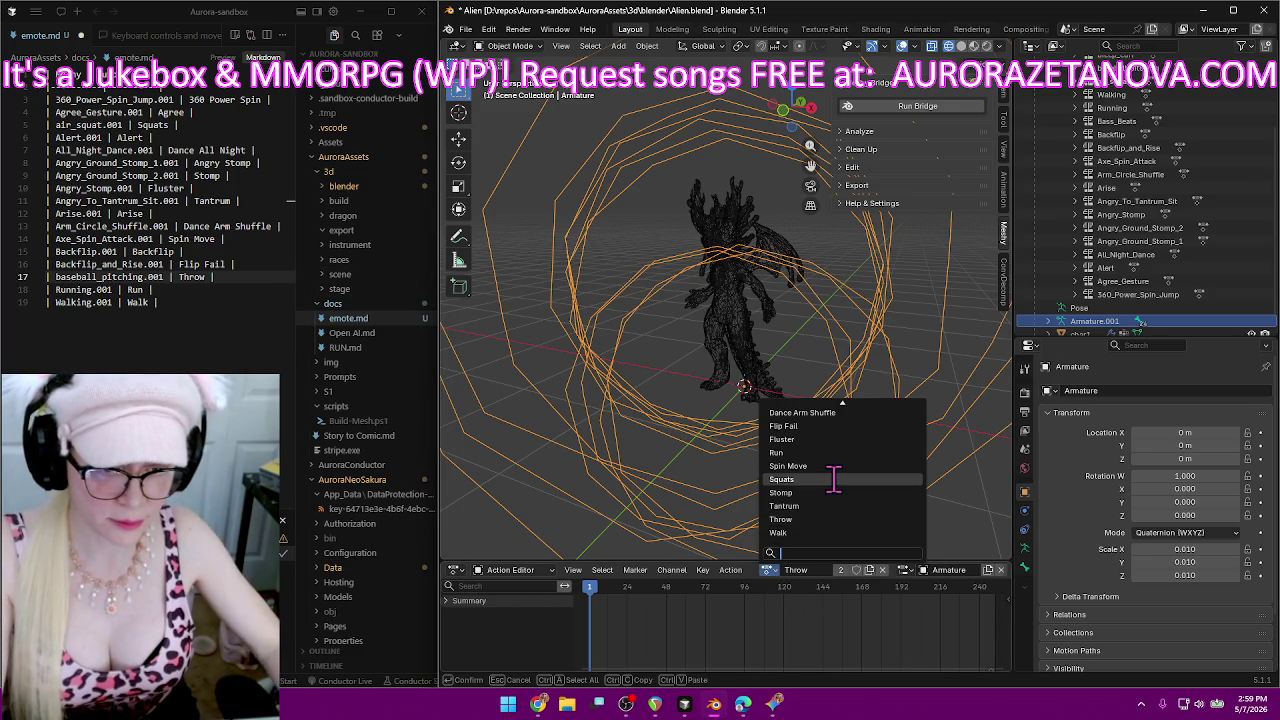
scroll(835, 480, "up", 3)
scroll(835, 480, "up", 2)
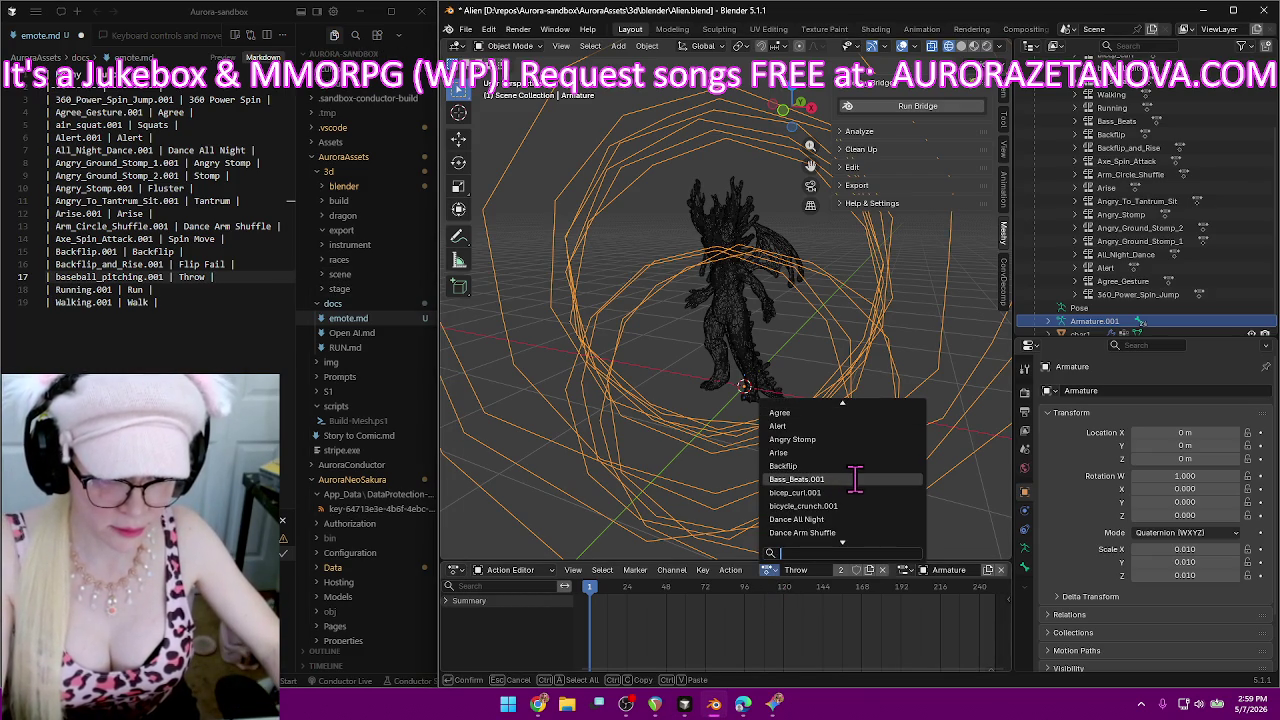
scroll(854, 482, "up", 2)
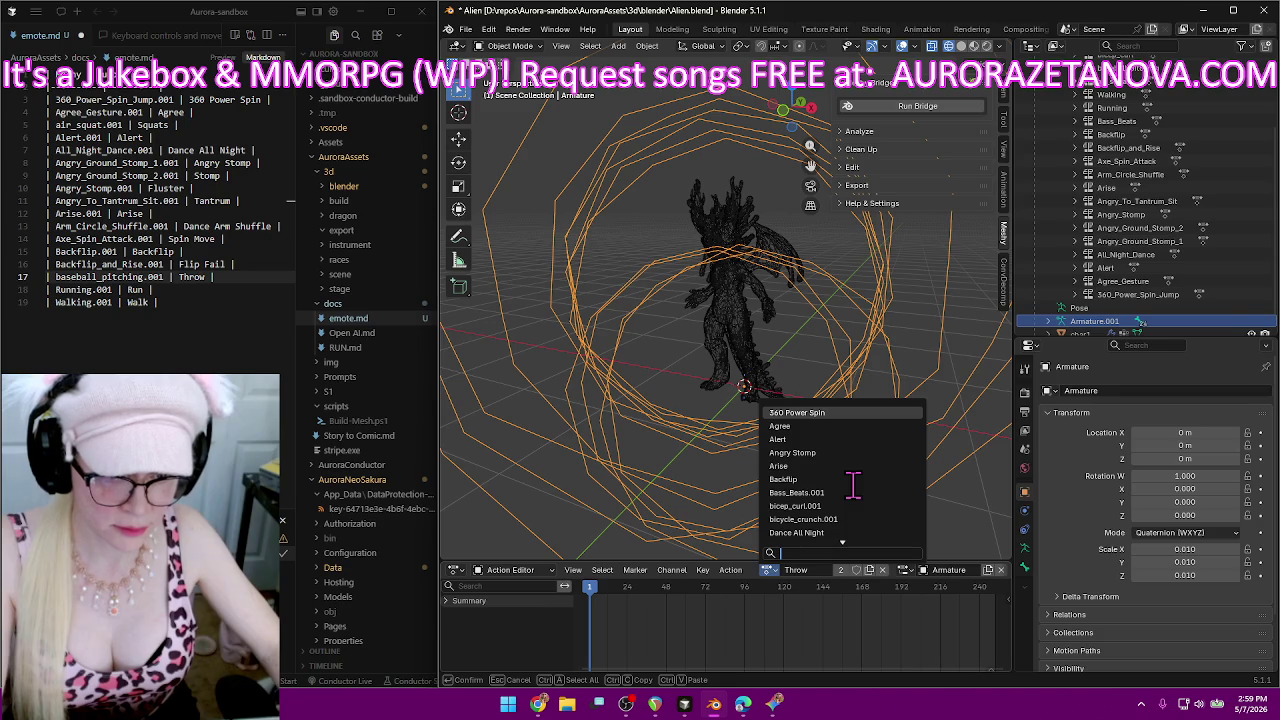
left_click(848, 492)
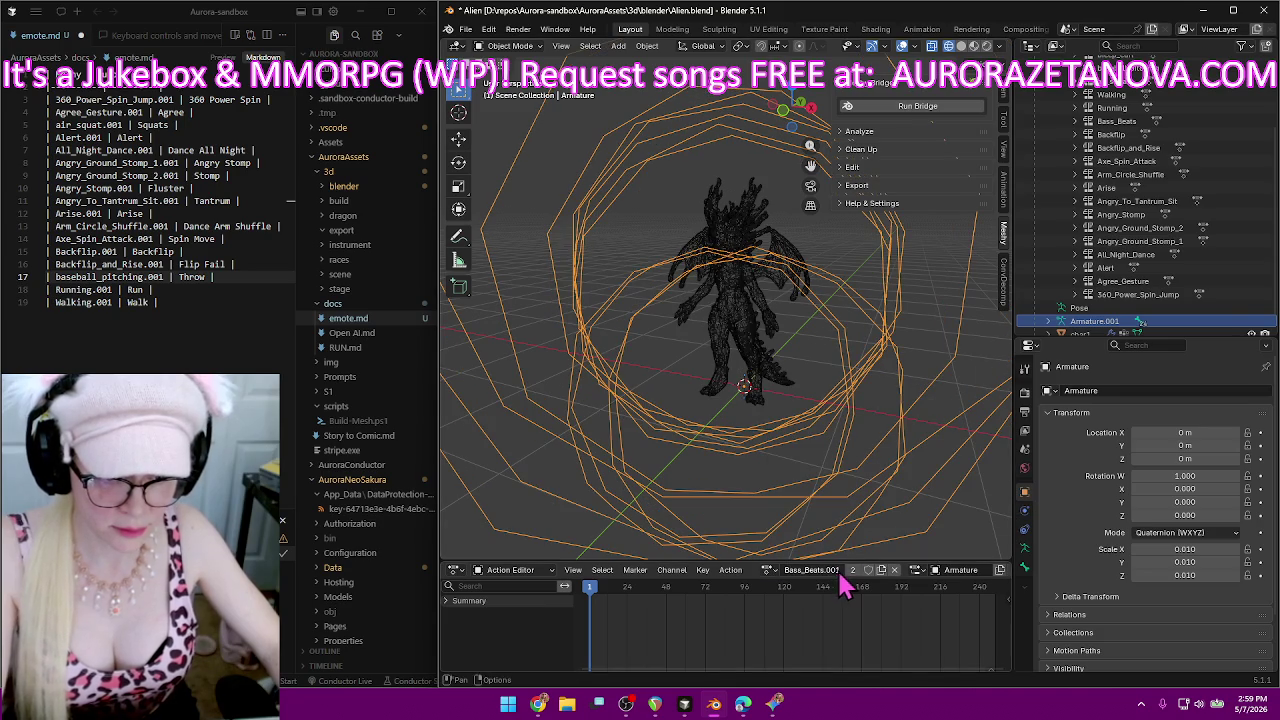
Rename the Bass_Beats.001 action to Dance Bass Beats.
double_click(830, 570)
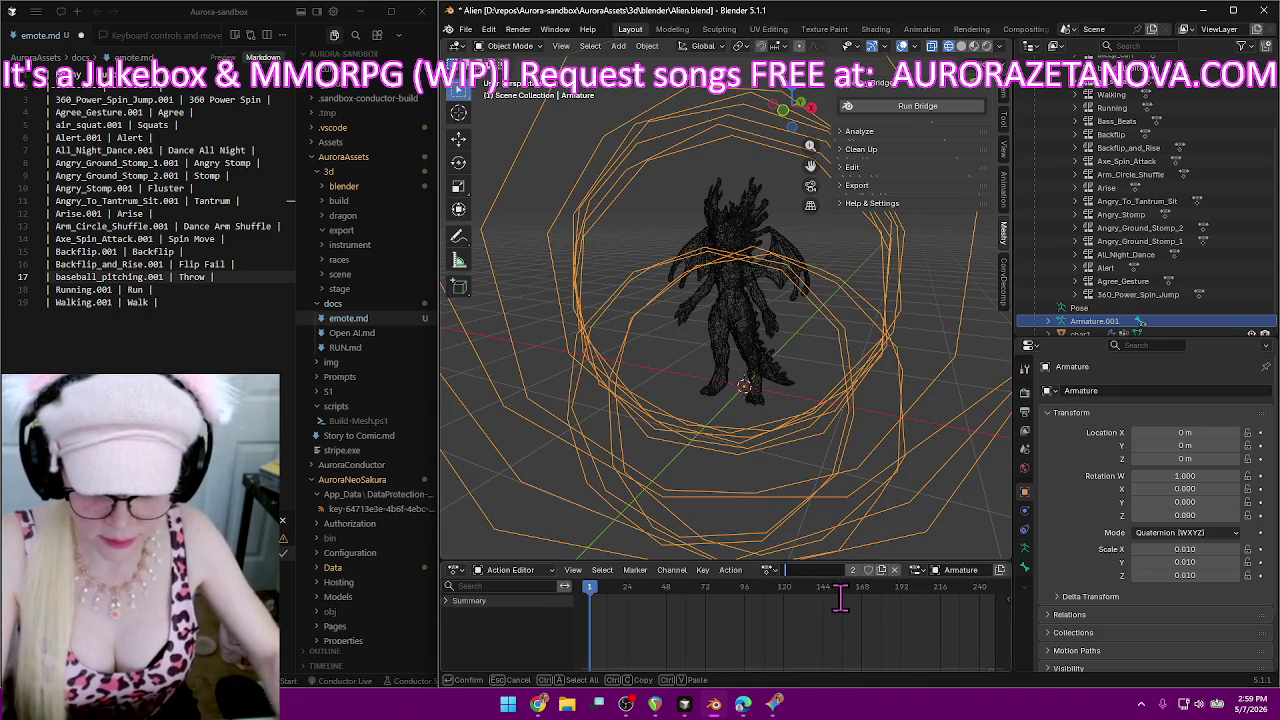
type("0")
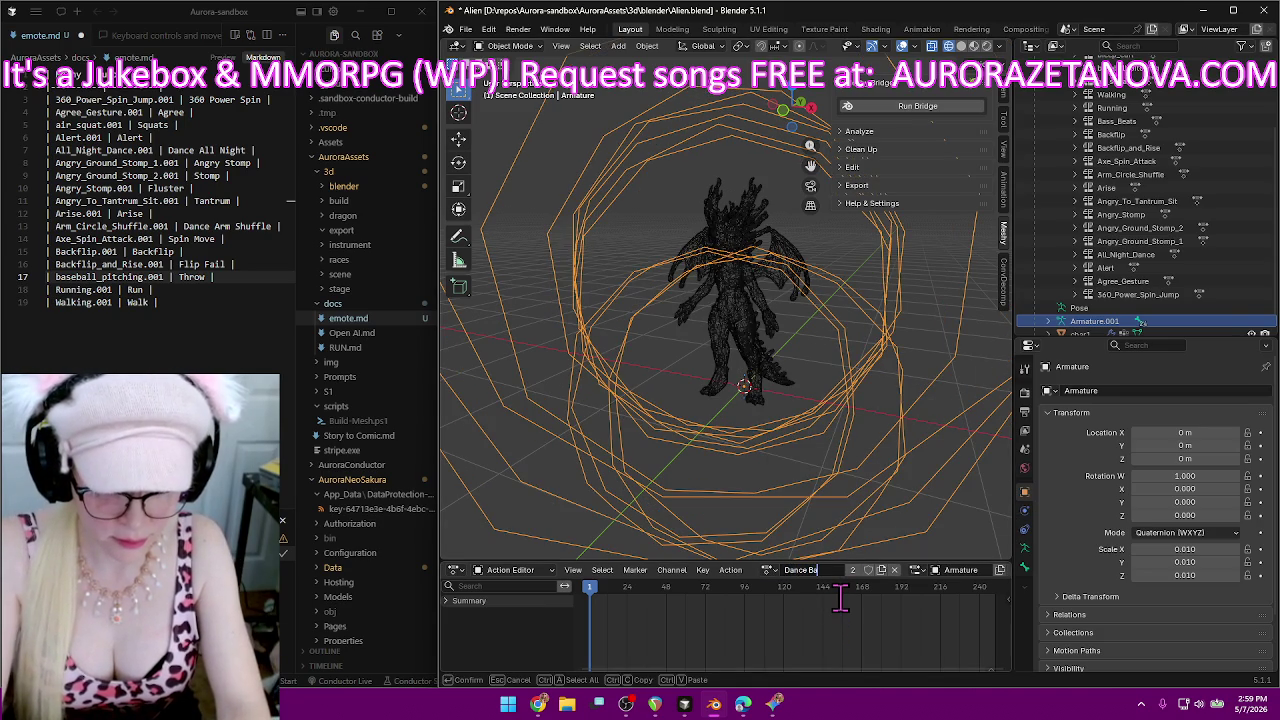
type(" Beats")
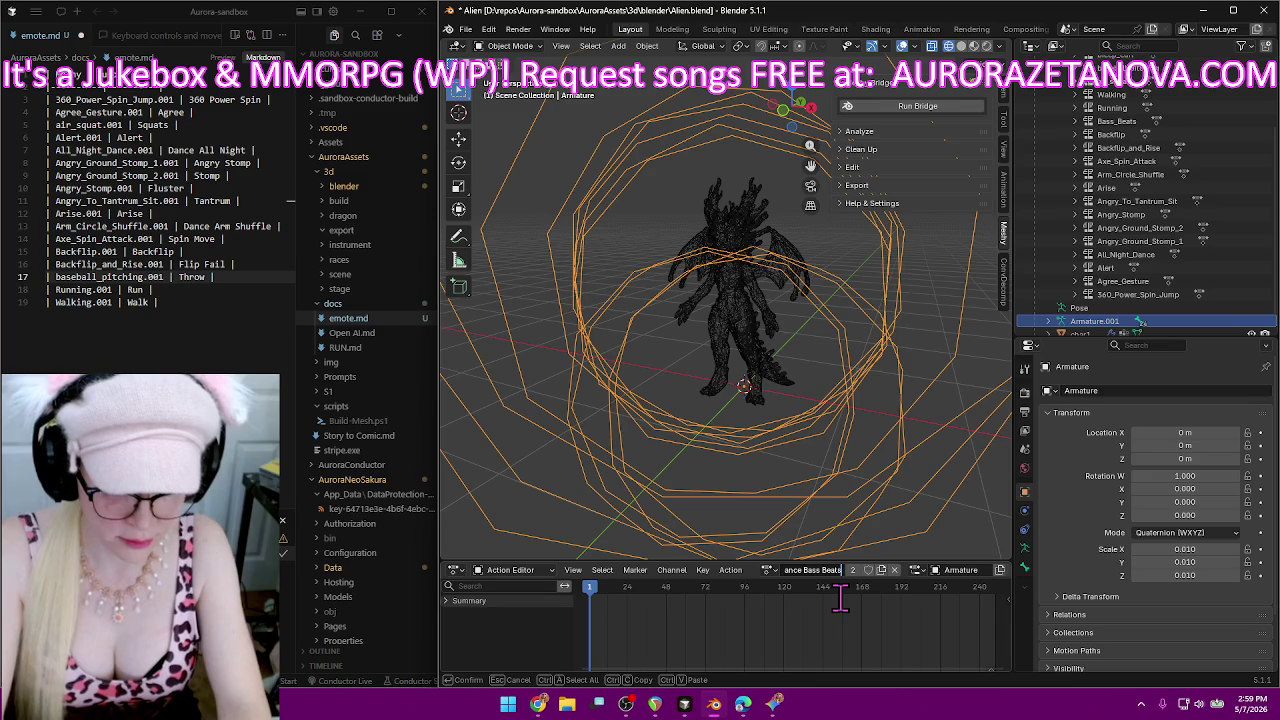
key("Return")
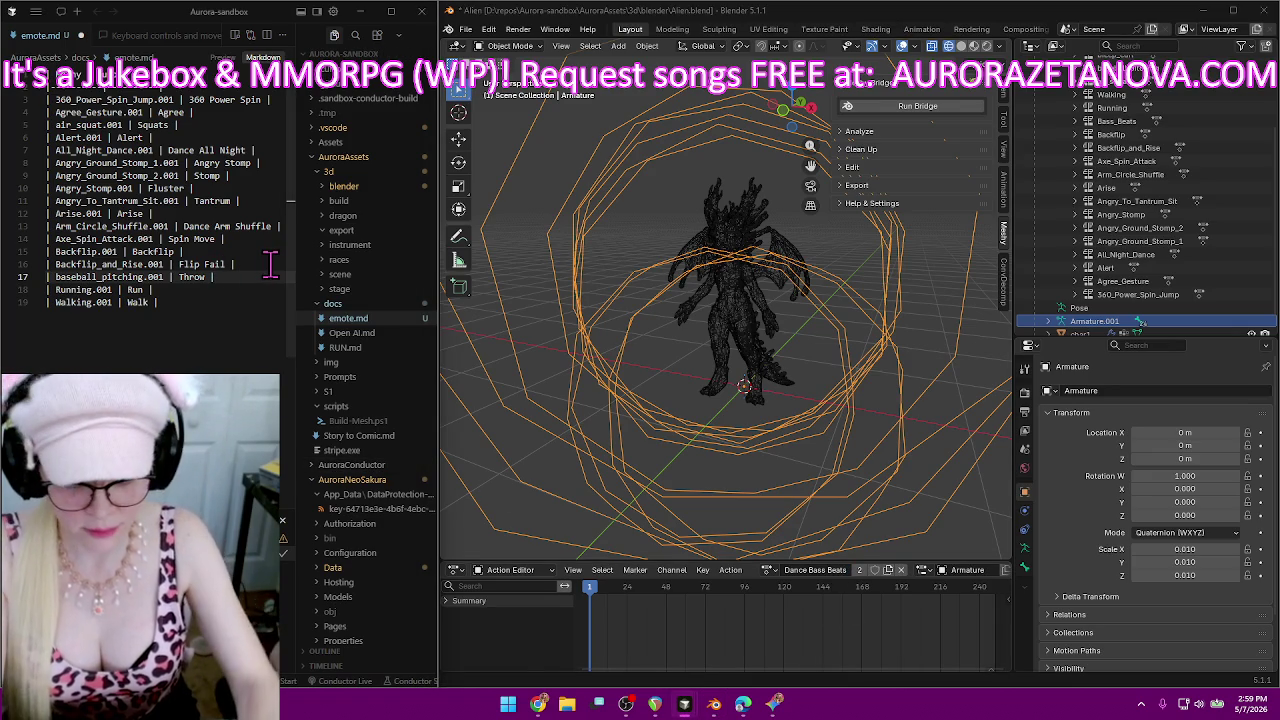
Add a 'Bass_Beats.001 | Dance Bass Beats |' row as line 18 of emote.md.
key("Return")
type("Bass_Beats.001")
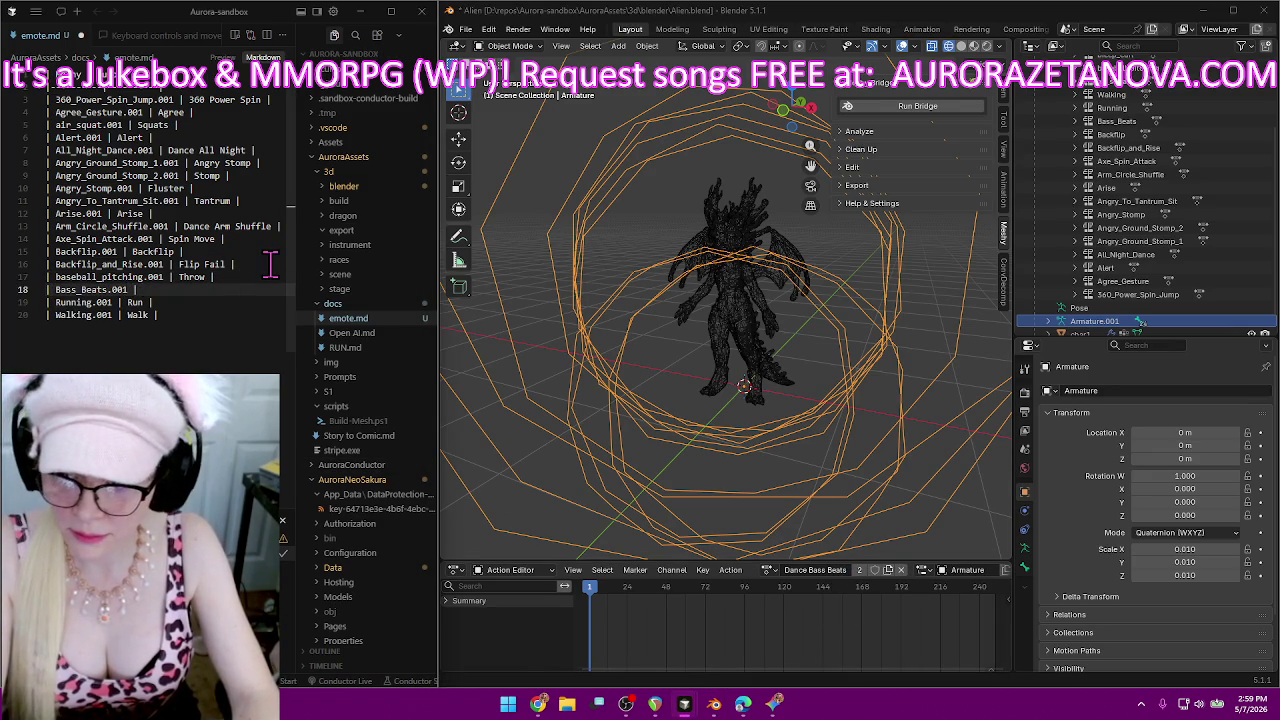
type("Dance B")
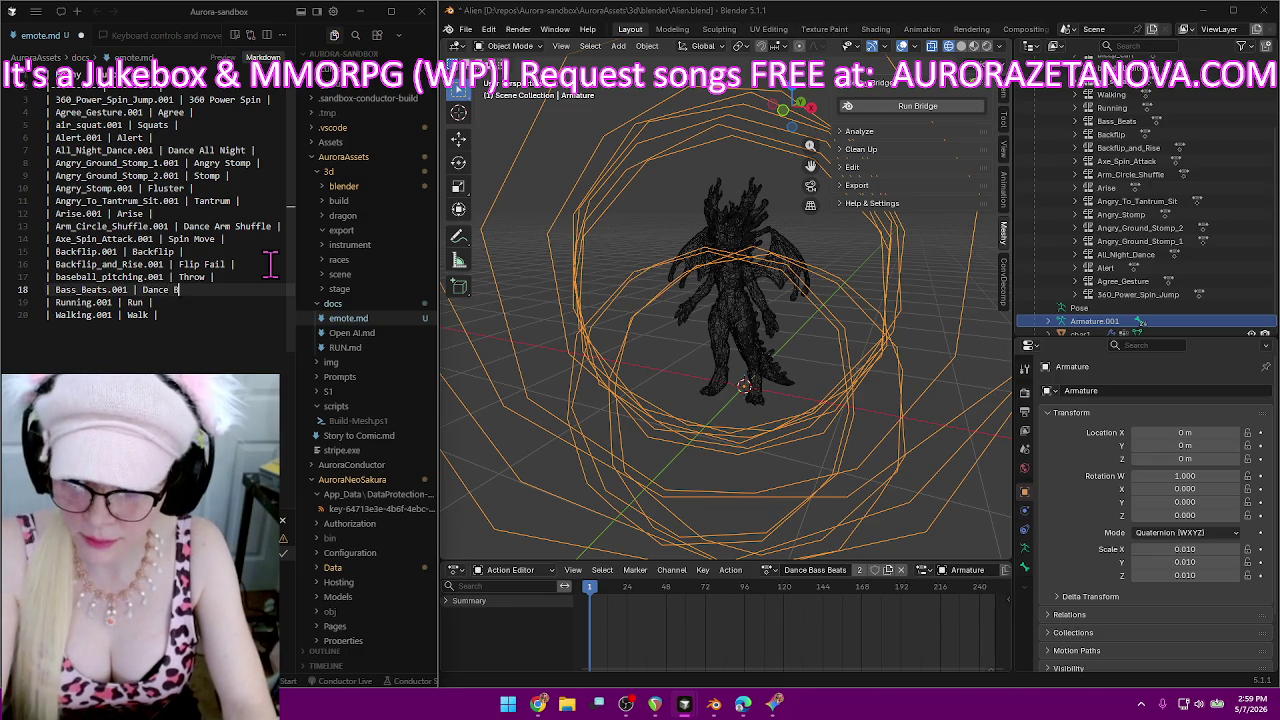
type("ass Beats |")
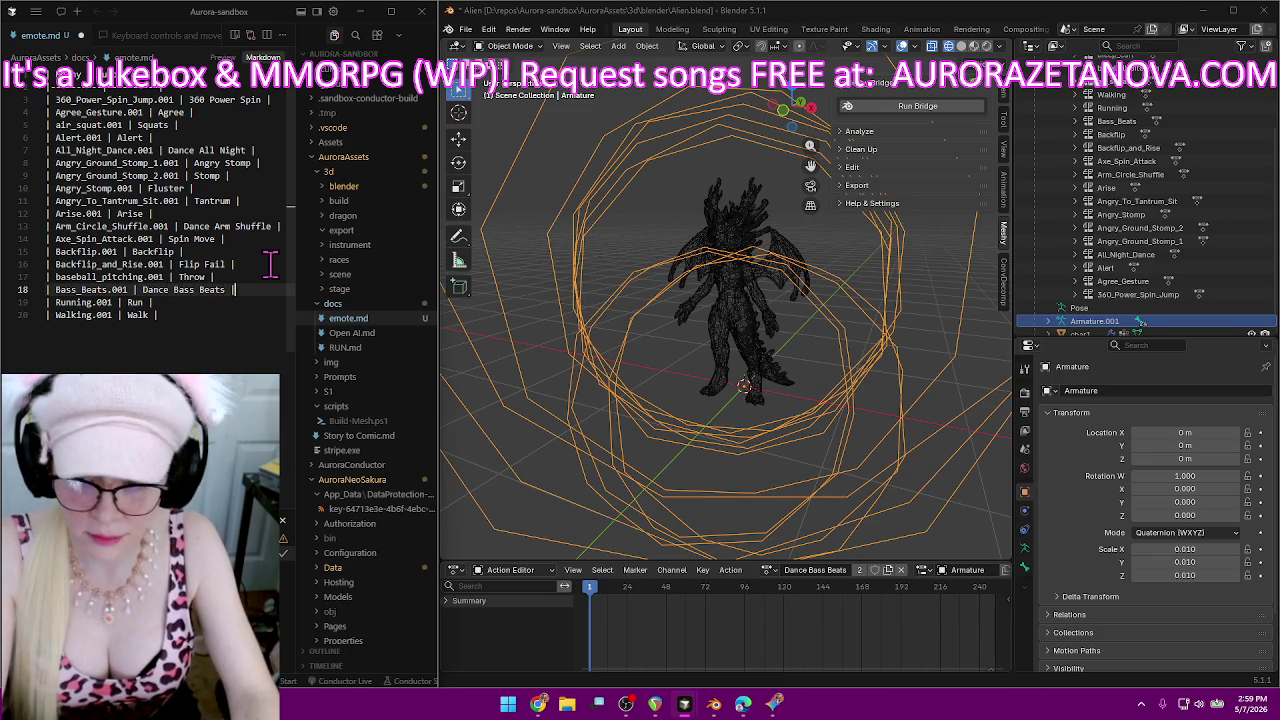
key("Return")
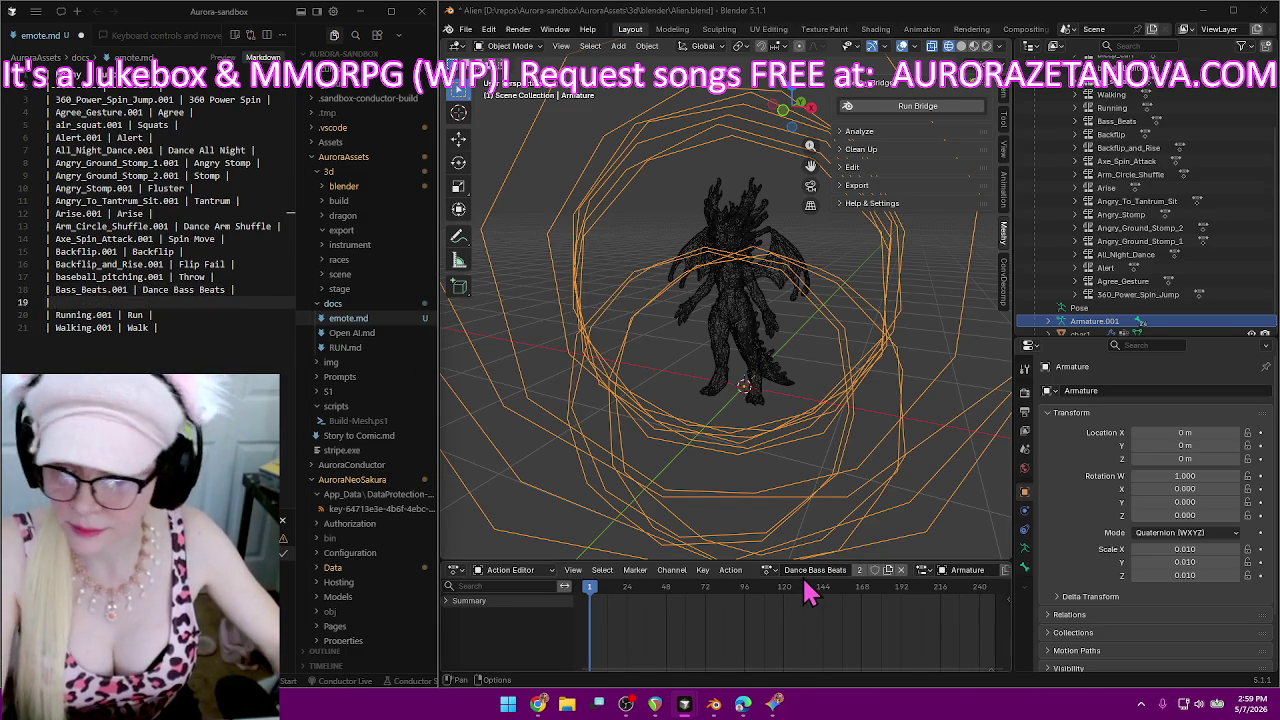
type("|")
Rename the bicep_curl.001 action to 'Bicep Curls' in the Action Editor.
left_click(767, 569)
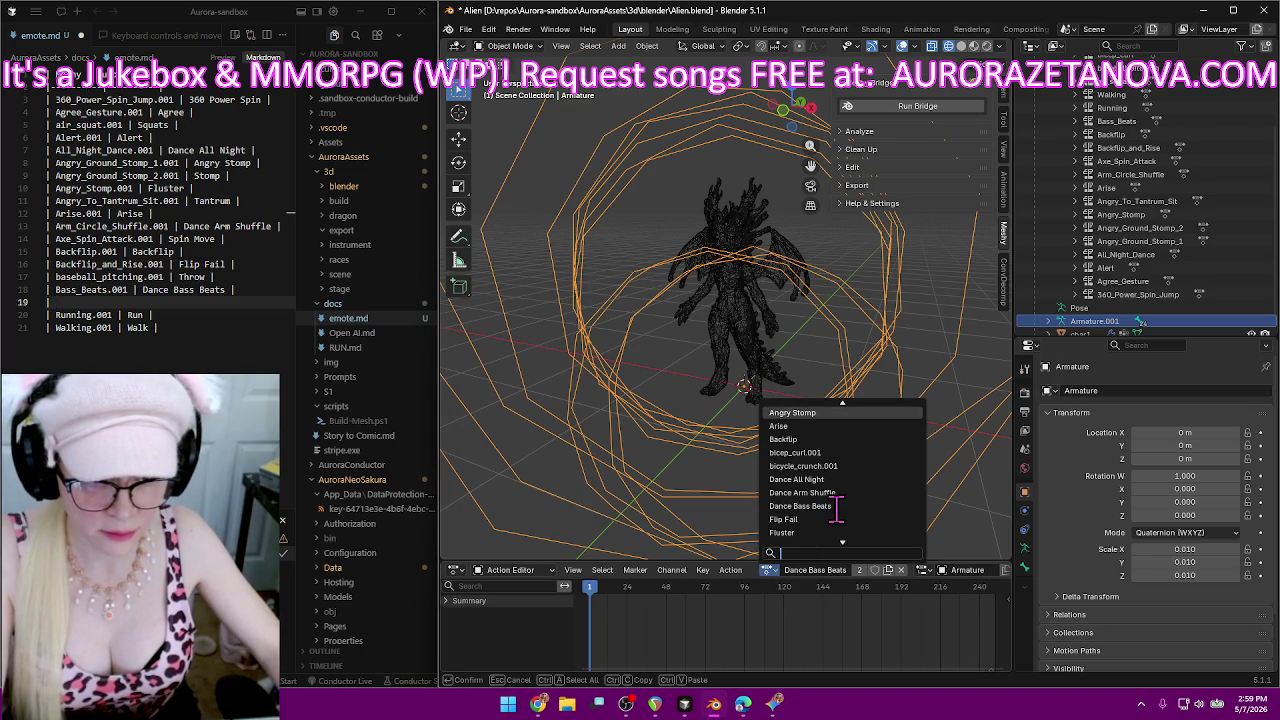
scroll(834, 505, "up", 2)
left_click(857, 452)
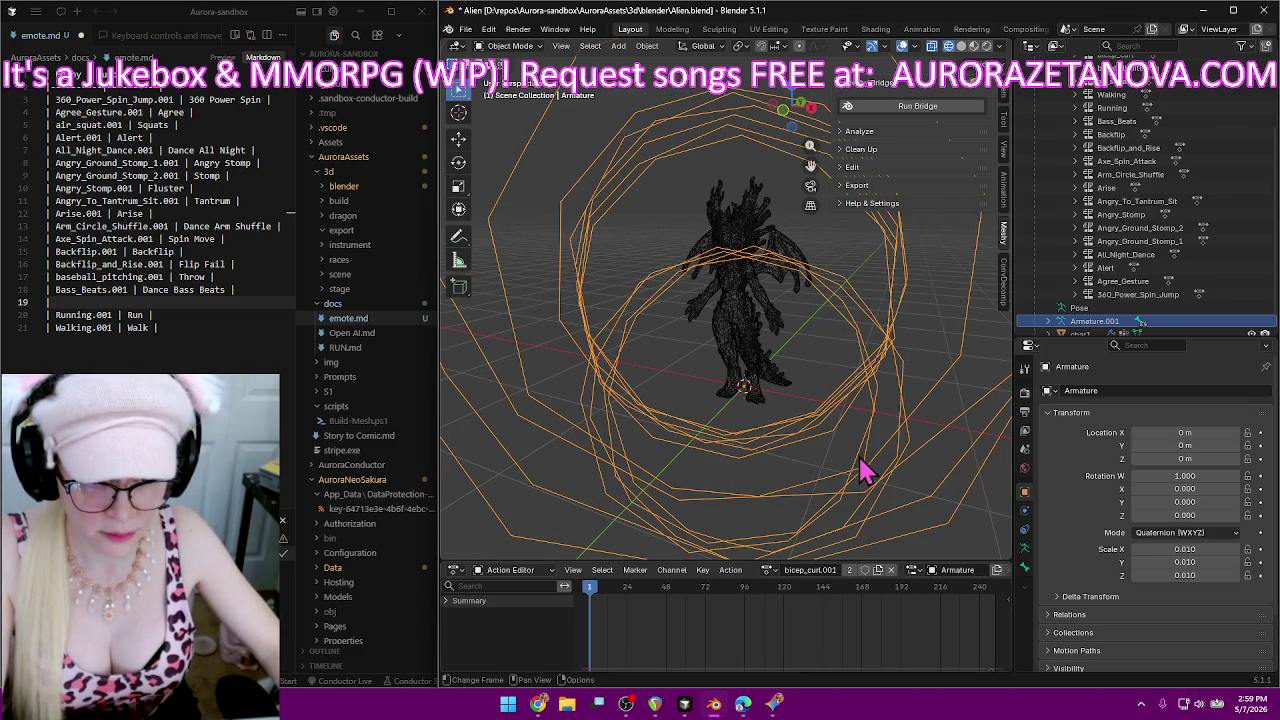
double_click(820, 569)
key("ctrl+c")
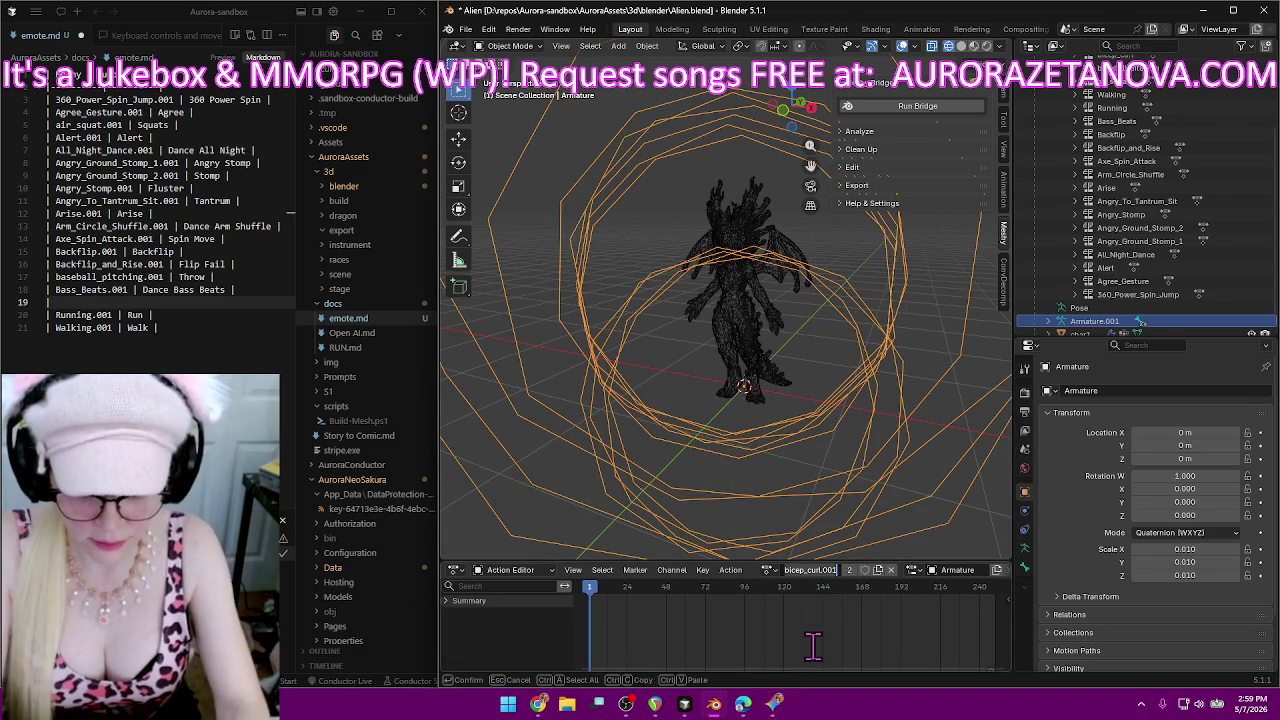
key("BackSpace")
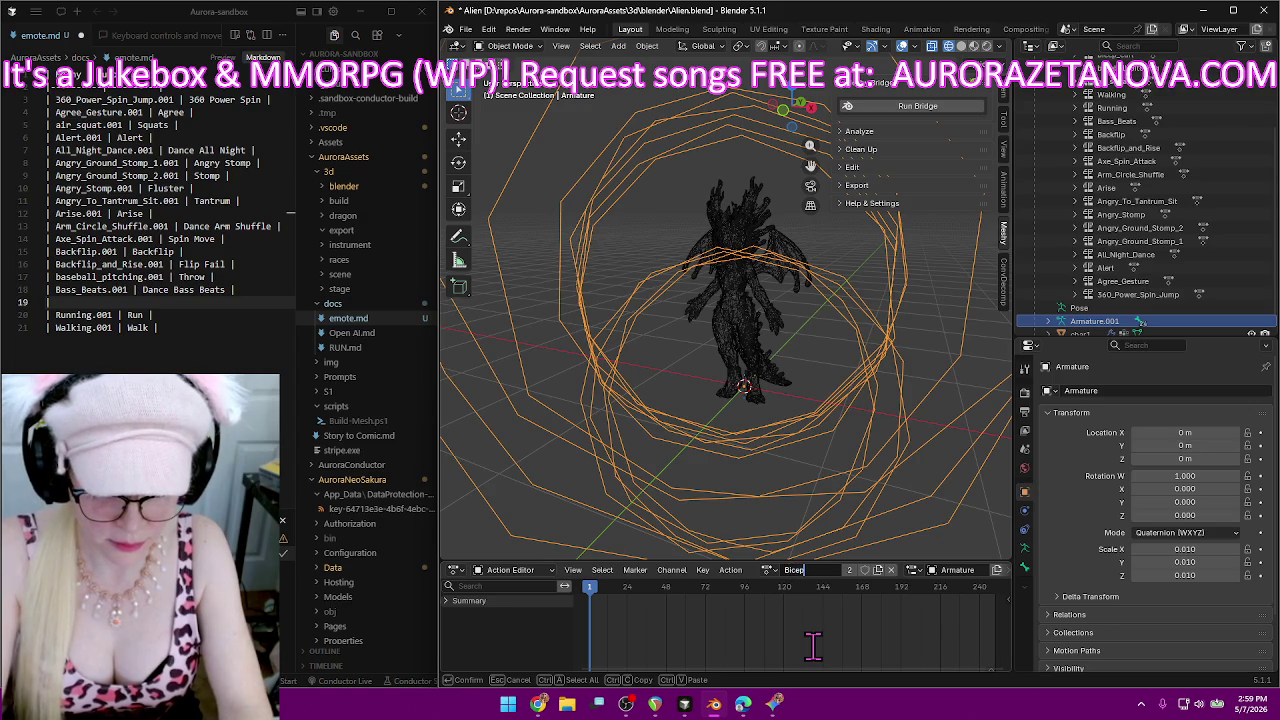
type(" Curls")
key("Return")
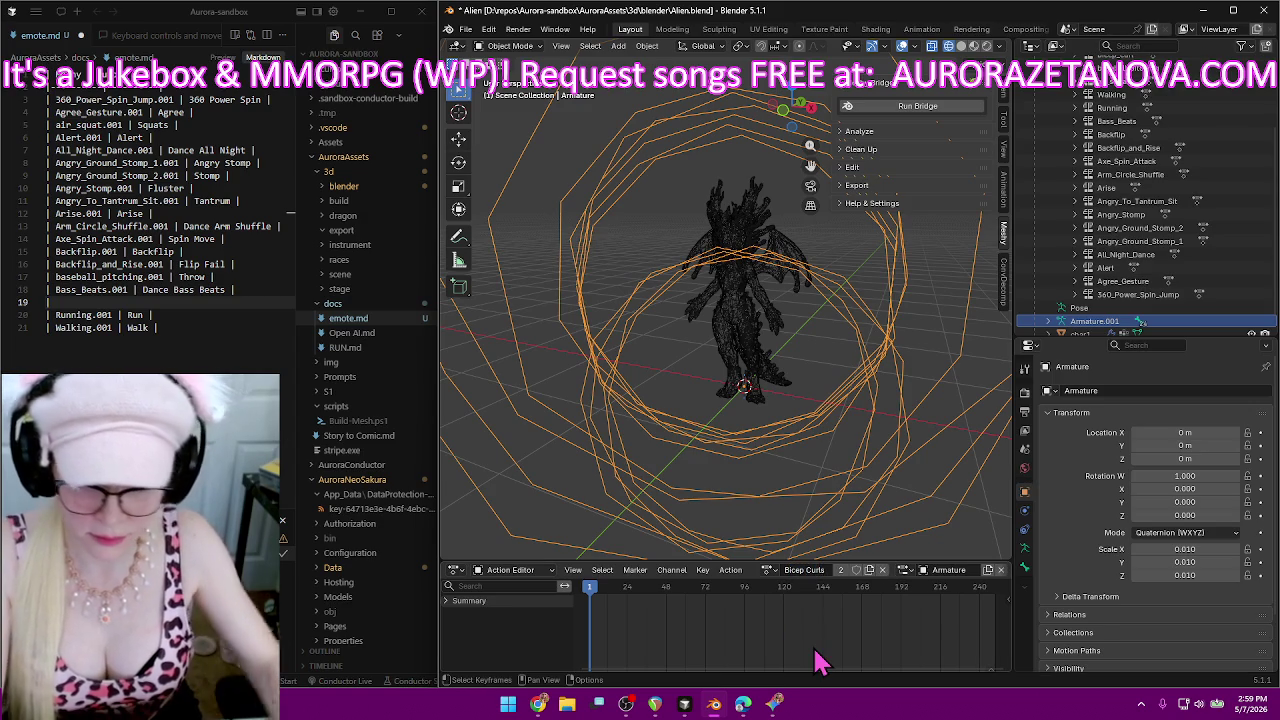
Log bicep_curl.001 on line 19 of emote.md and start a new line.
left_click(245, 303)
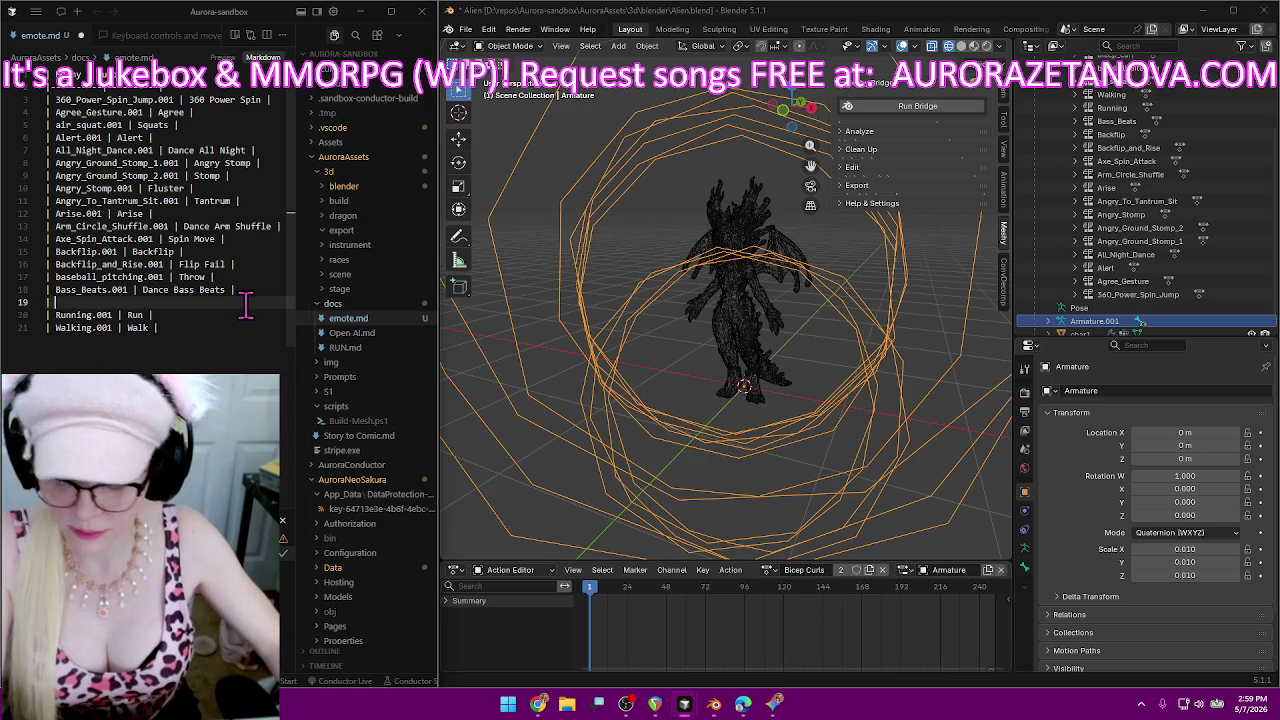
key("ctrl+v")
type("|")
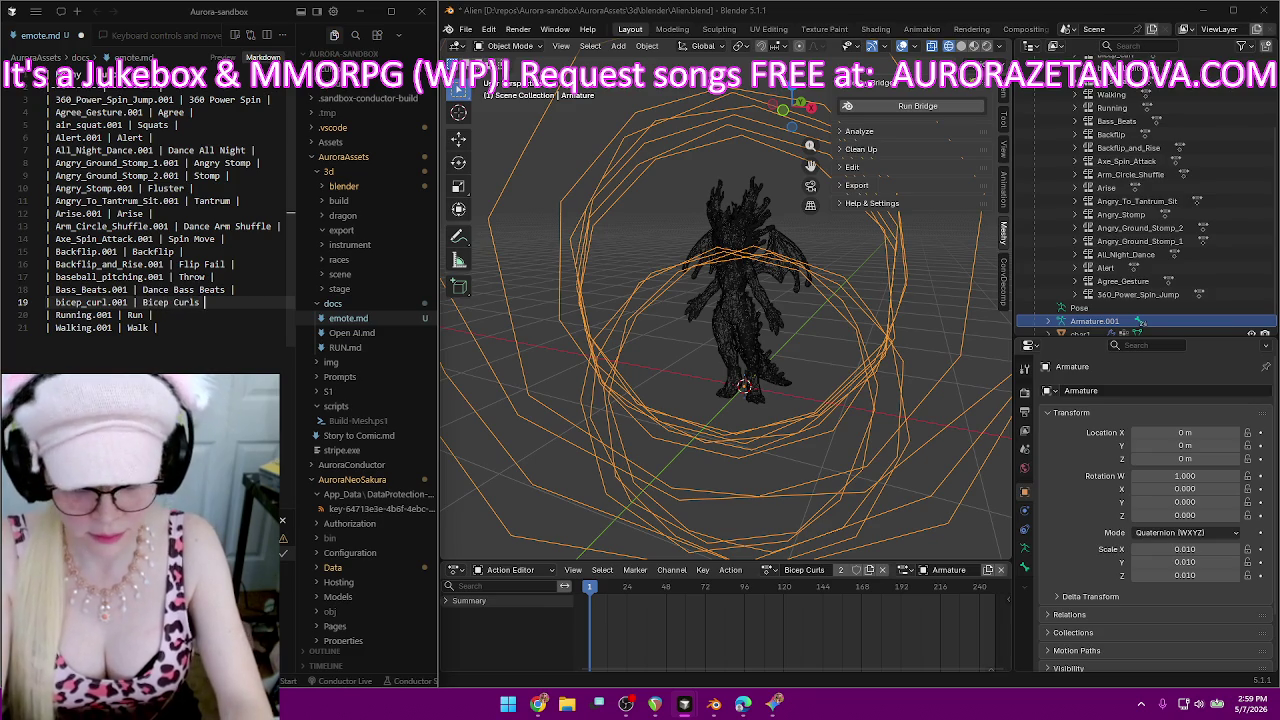
type(" |")
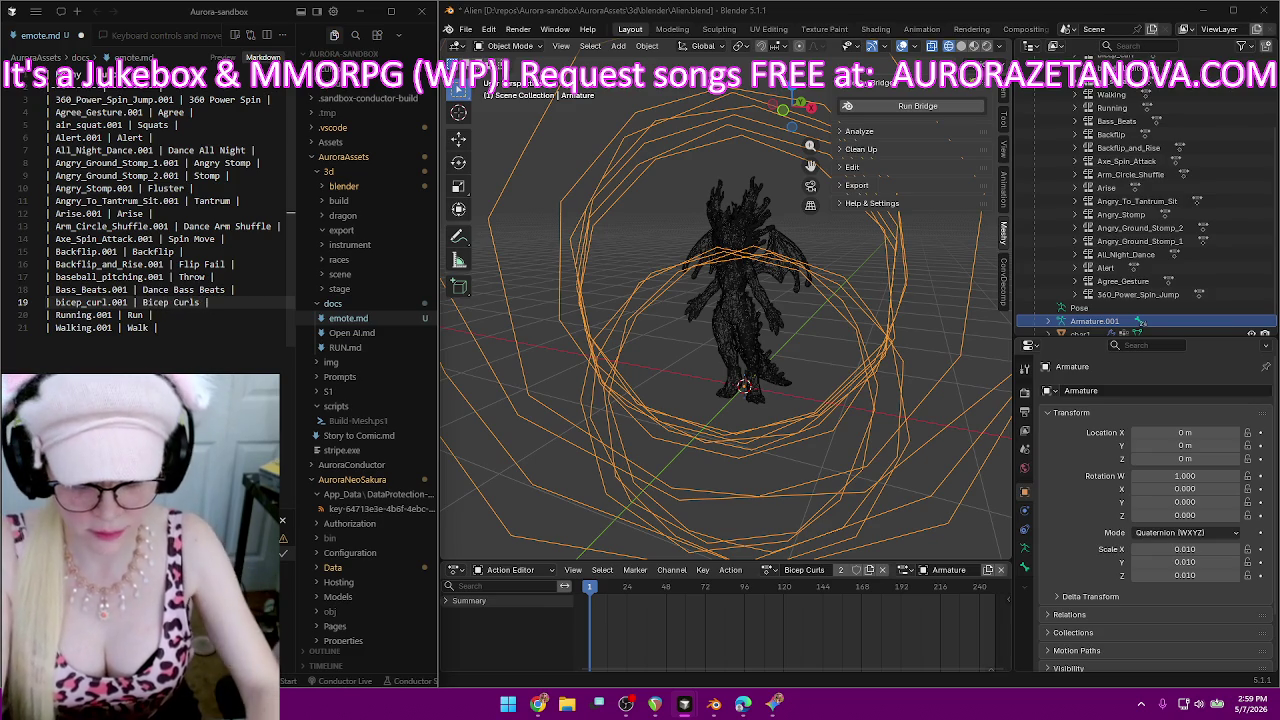
key("Return")
Rename the bicycle_crunch.001 action to 'Crunches'.
type("|")
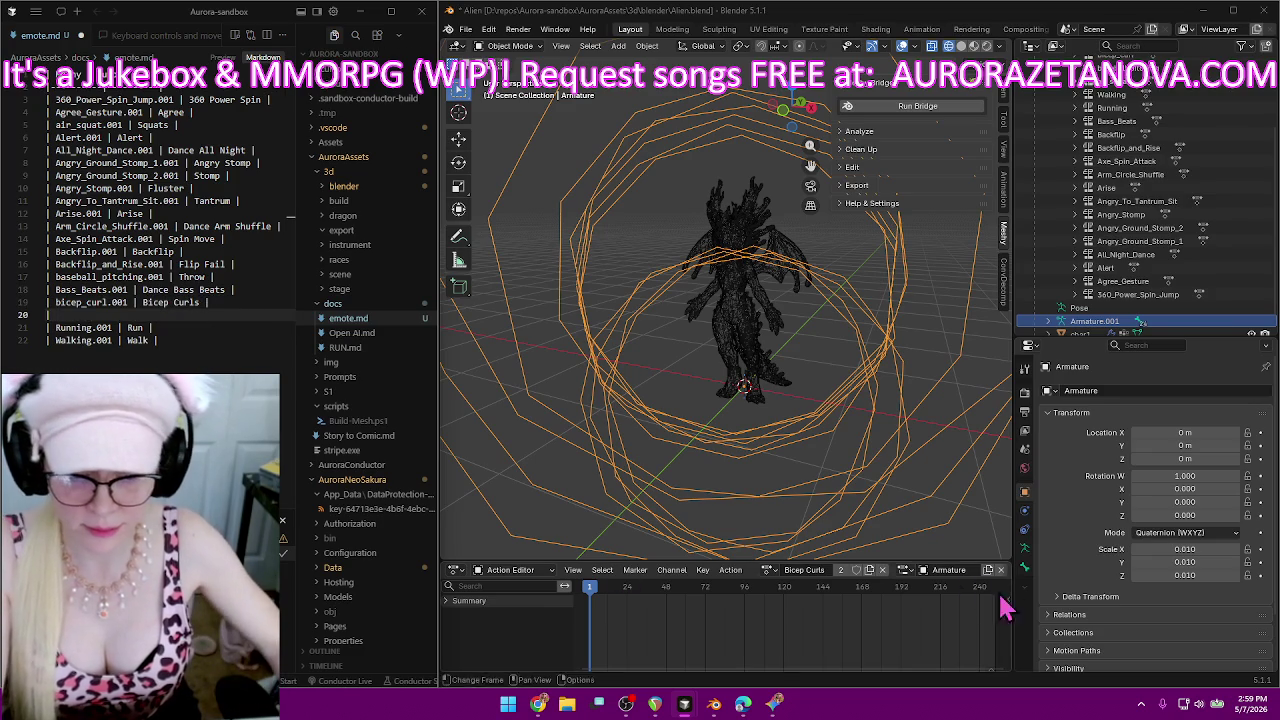
left_click(768, 570)
left_click(833, 506)
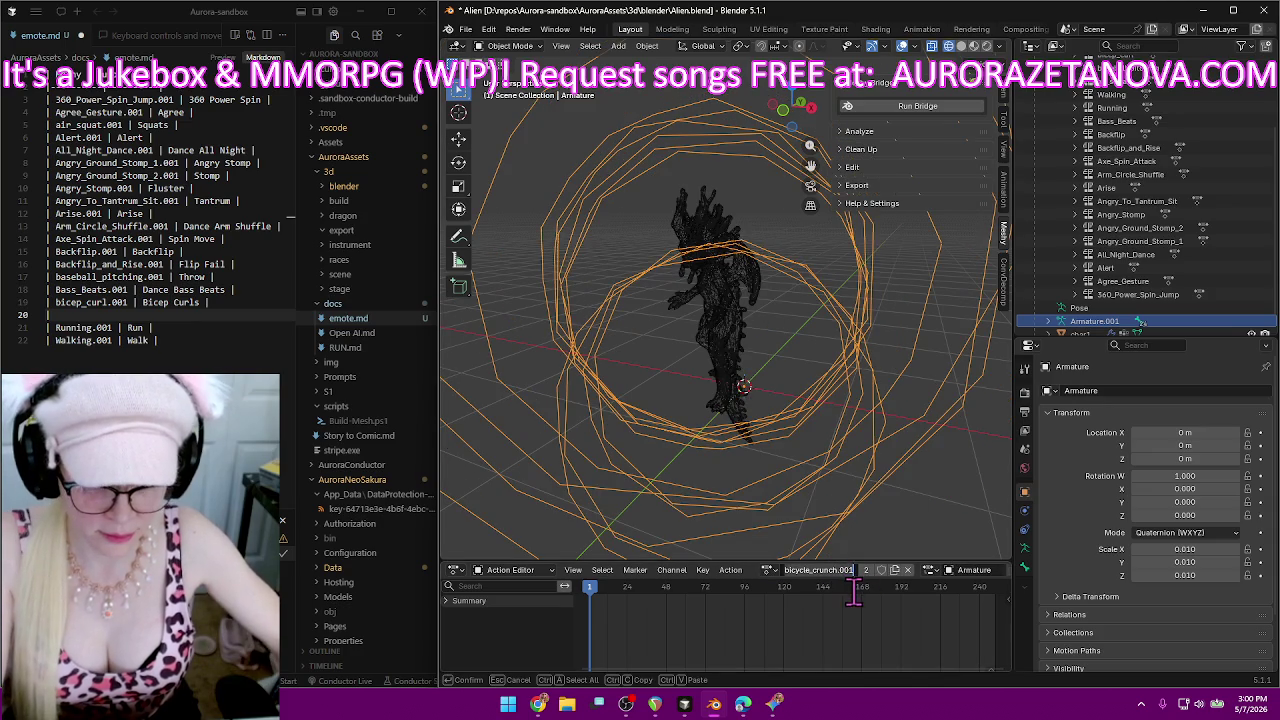
key("BackSpace")
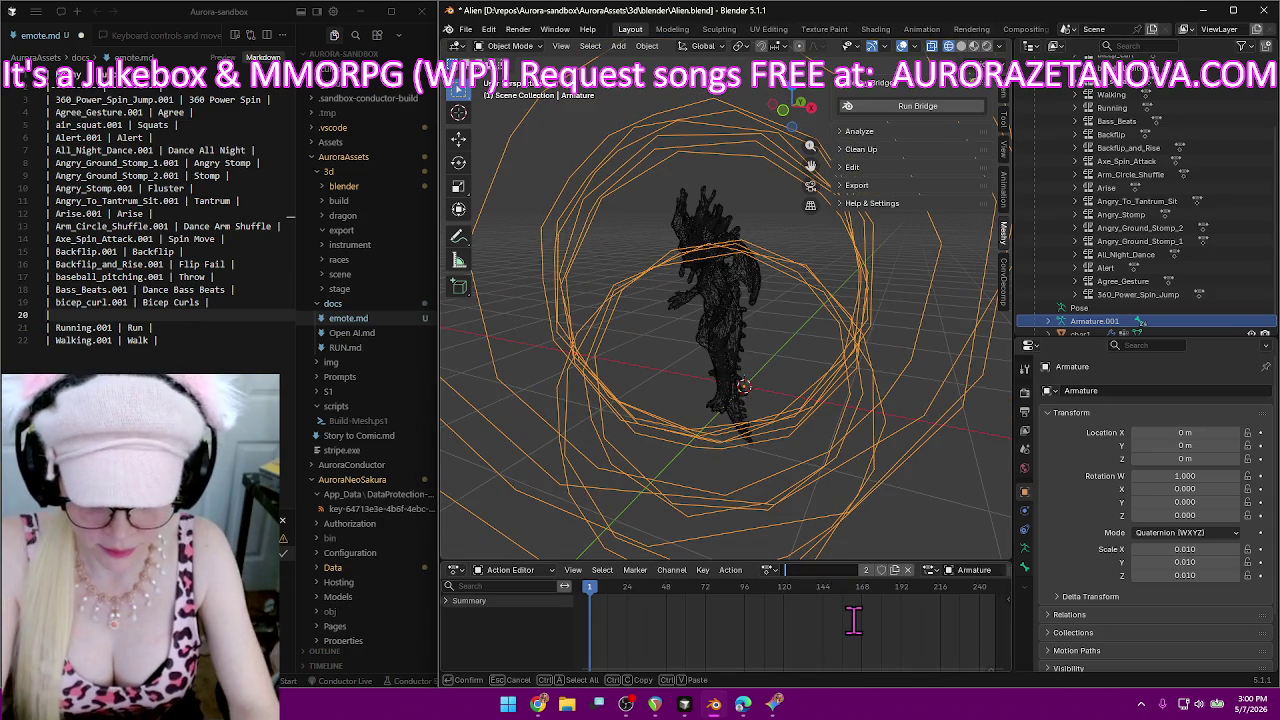
type("Crunches")
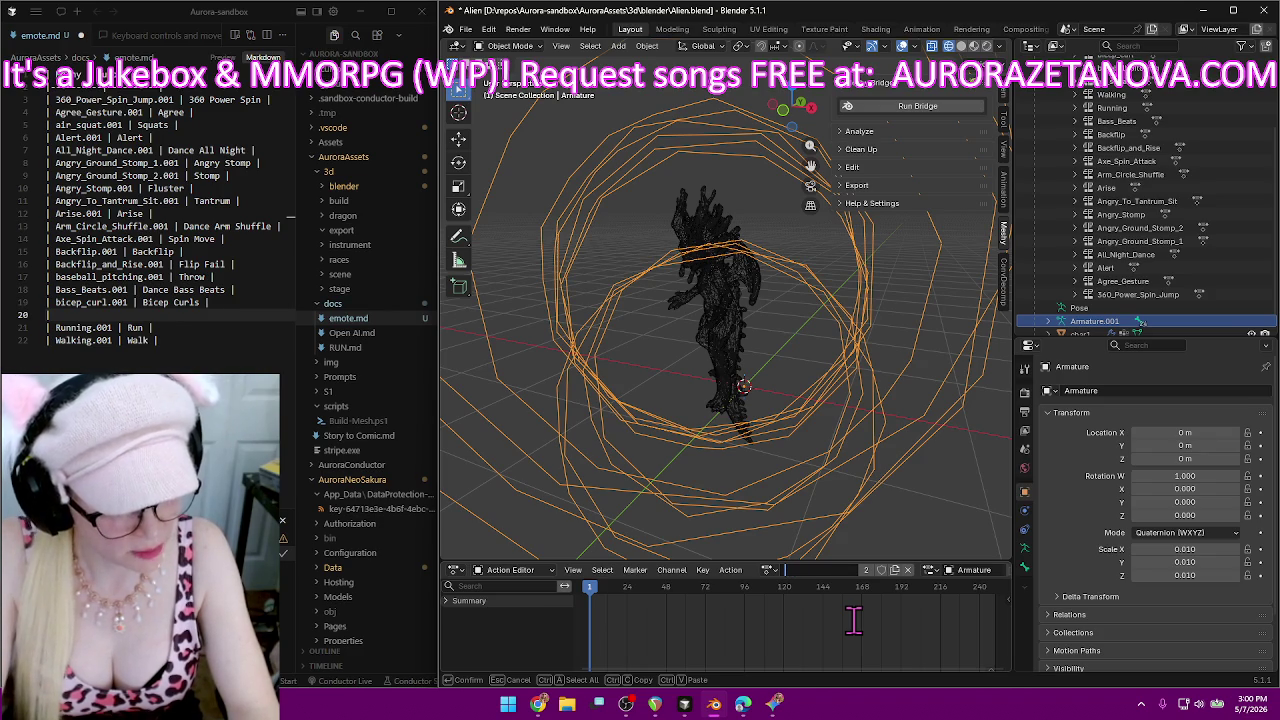
Add 'bicycle_crunch.001 | Crunches |' as line 20 of emote.md and save the file.
left_click(130, 314)
type("bicycle_crunch.001")
type("| Crunc")
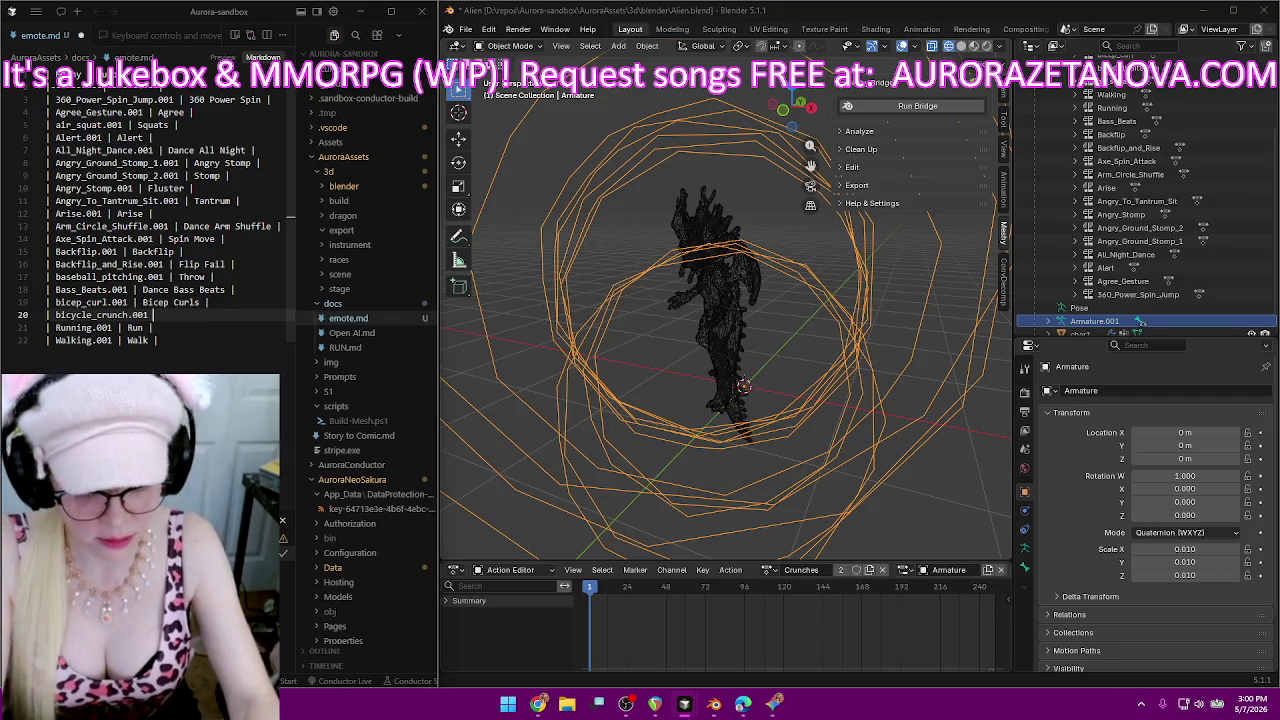
type("hes |")
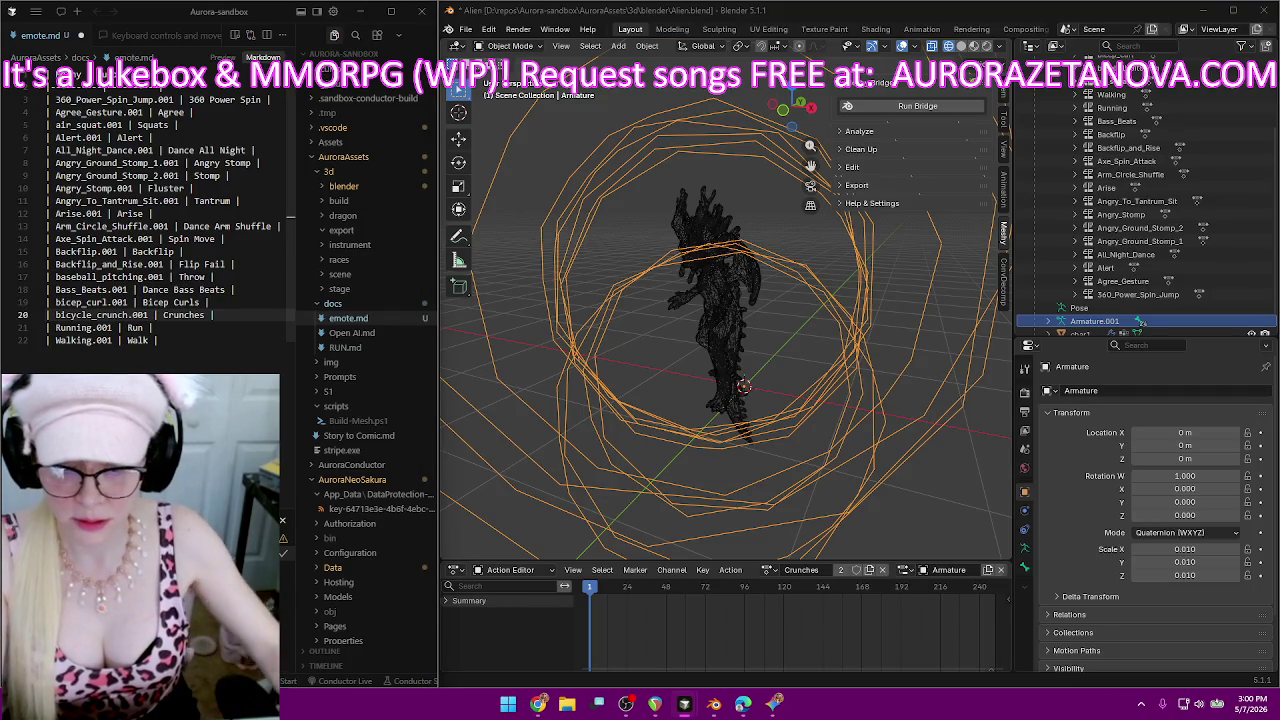
left_click(198, 341)
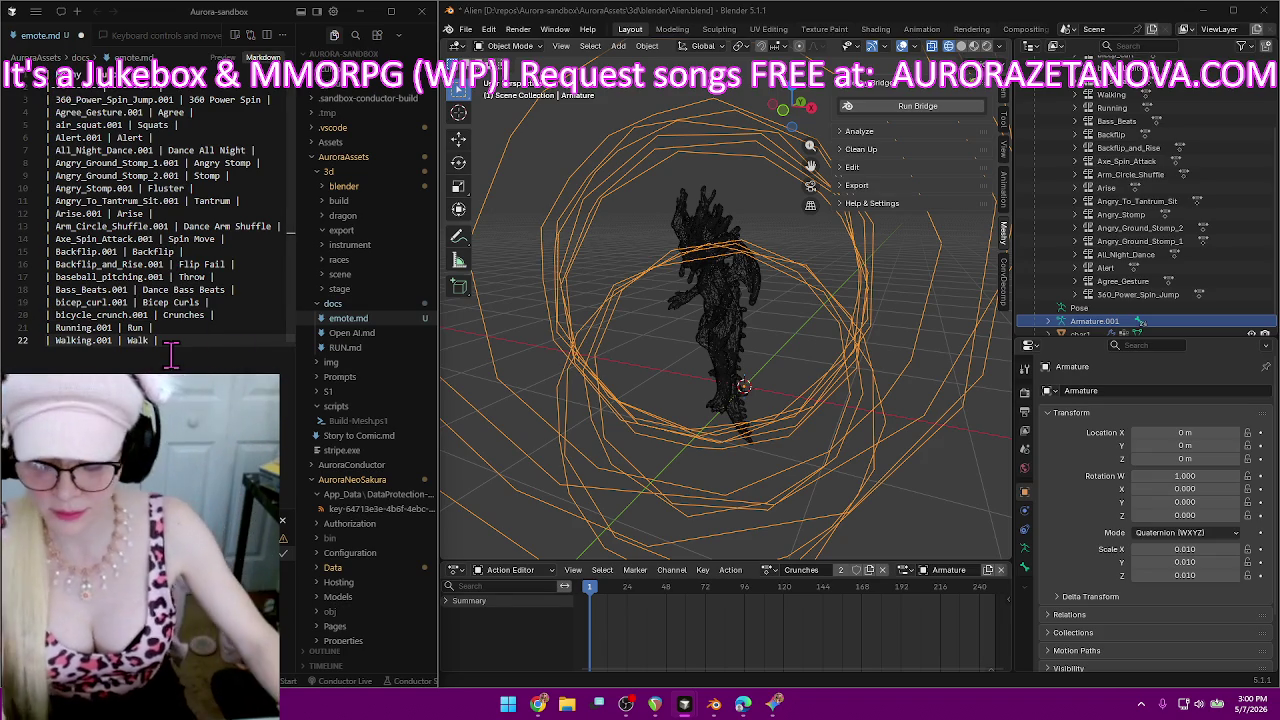
key("ctrl+s")
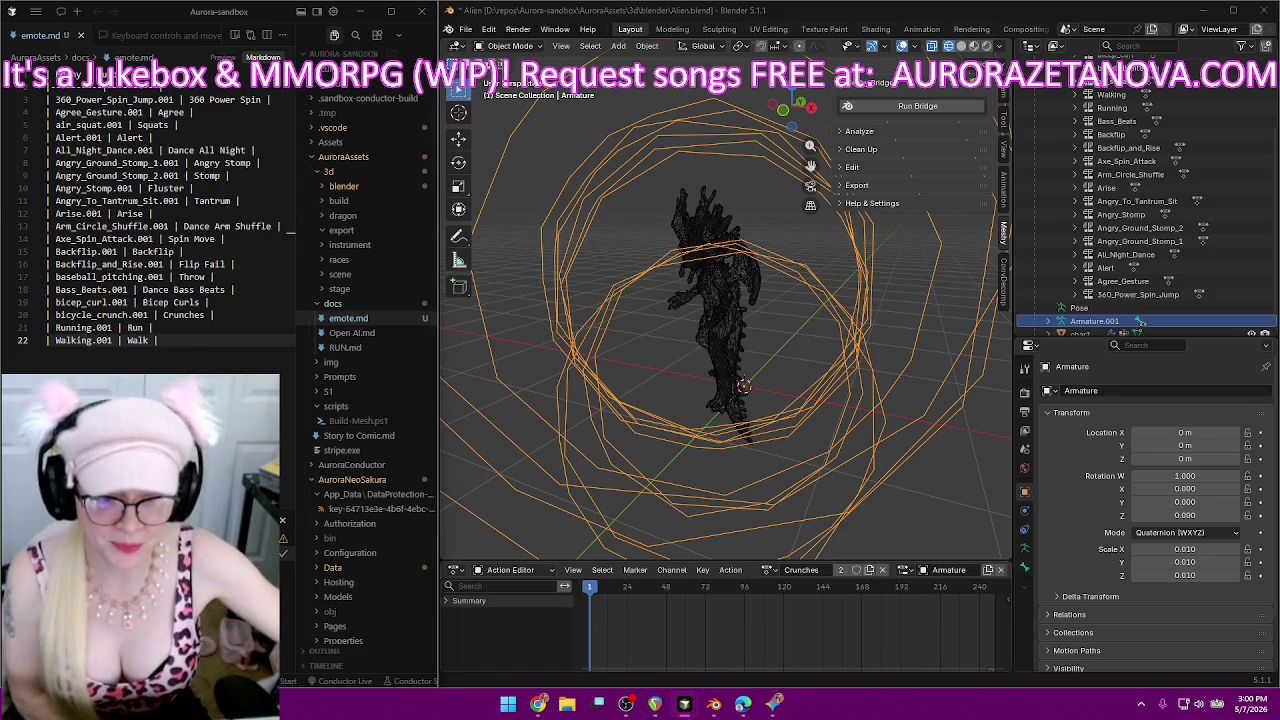
left_click(780, 705)
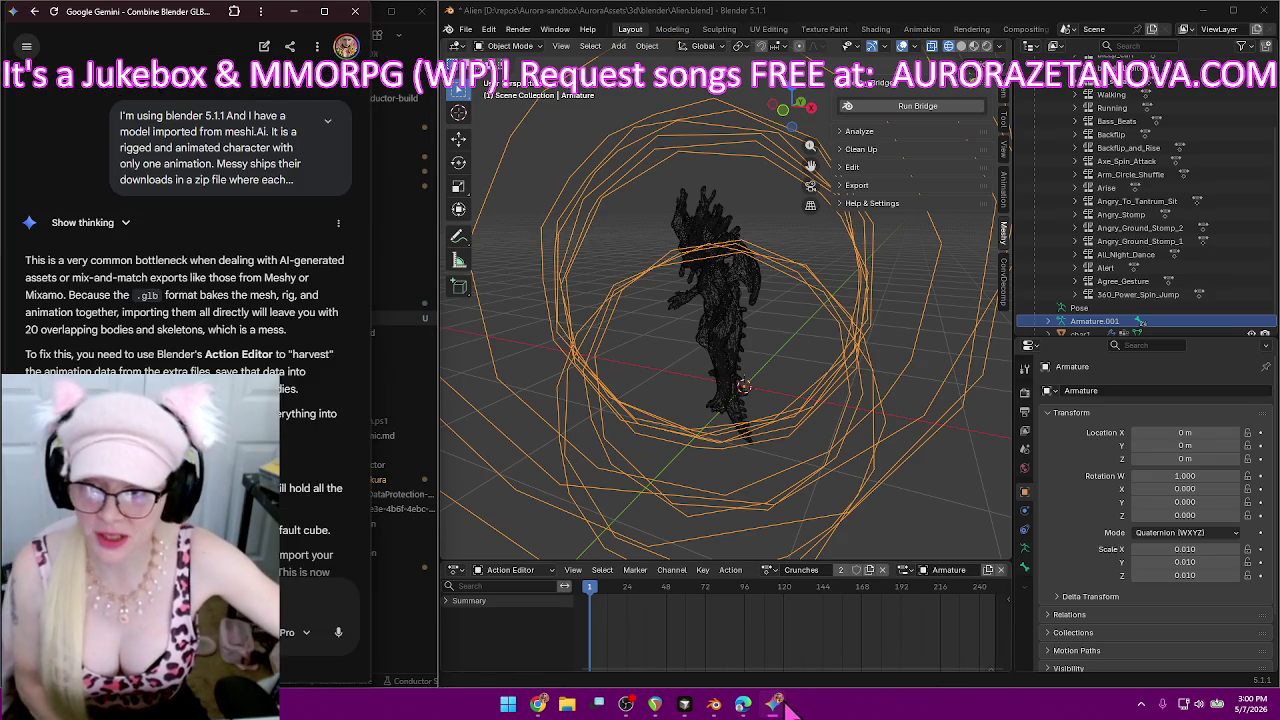
Scroll the Gemini answer to the step about protecting actions with a Fake User shield.
scroll(291, 272, "down", 3)
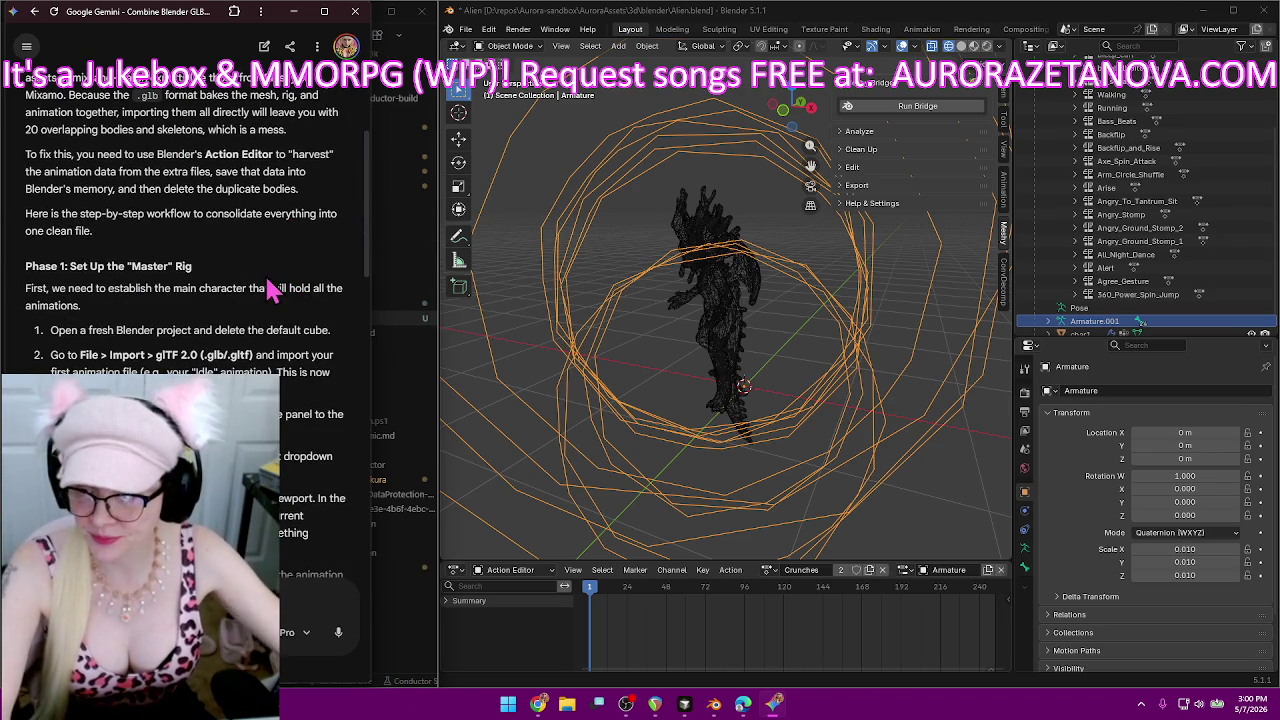
scroll(283, 289, "down", 2)
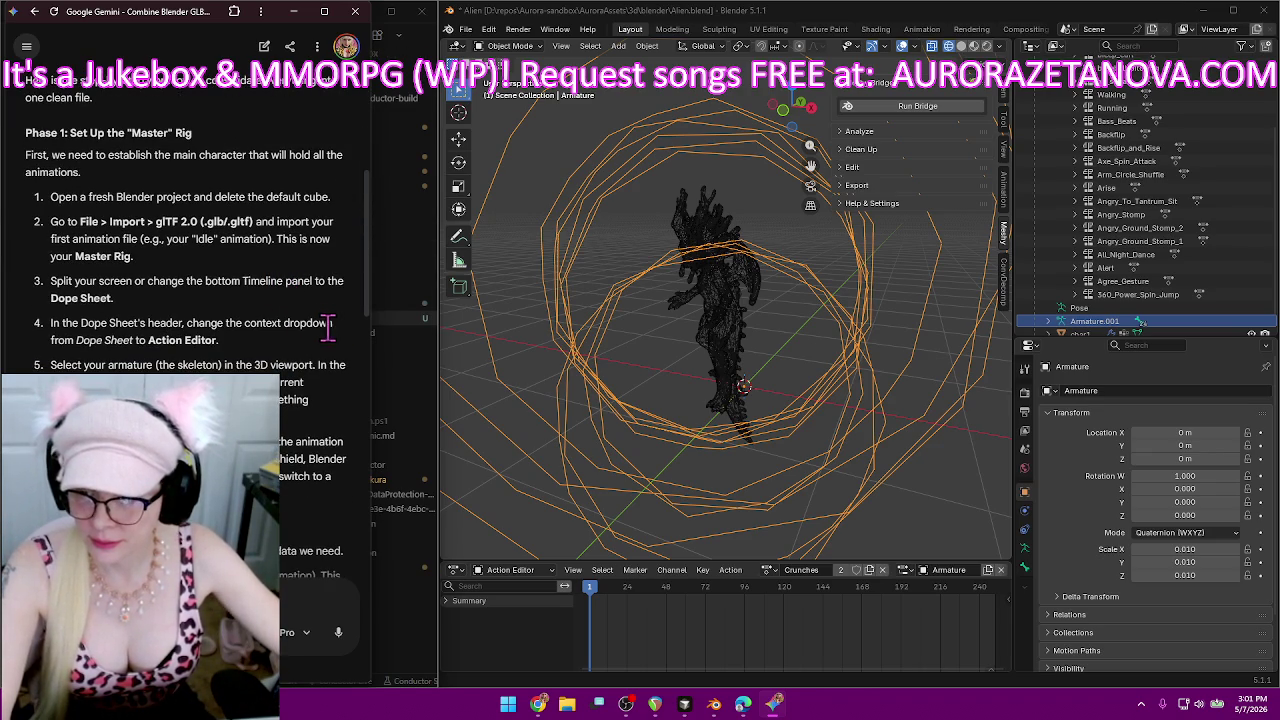
scroll(333, 364, "down", 3)
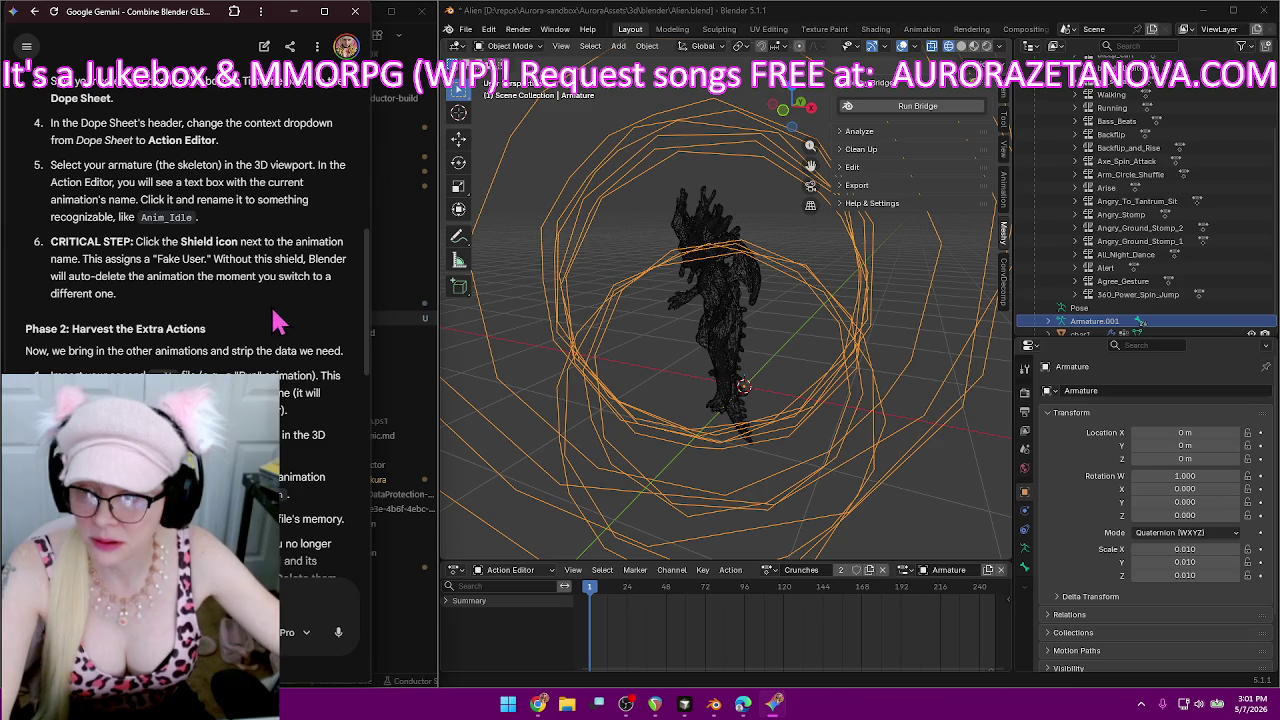
scroll(273, 300, "up", 1)
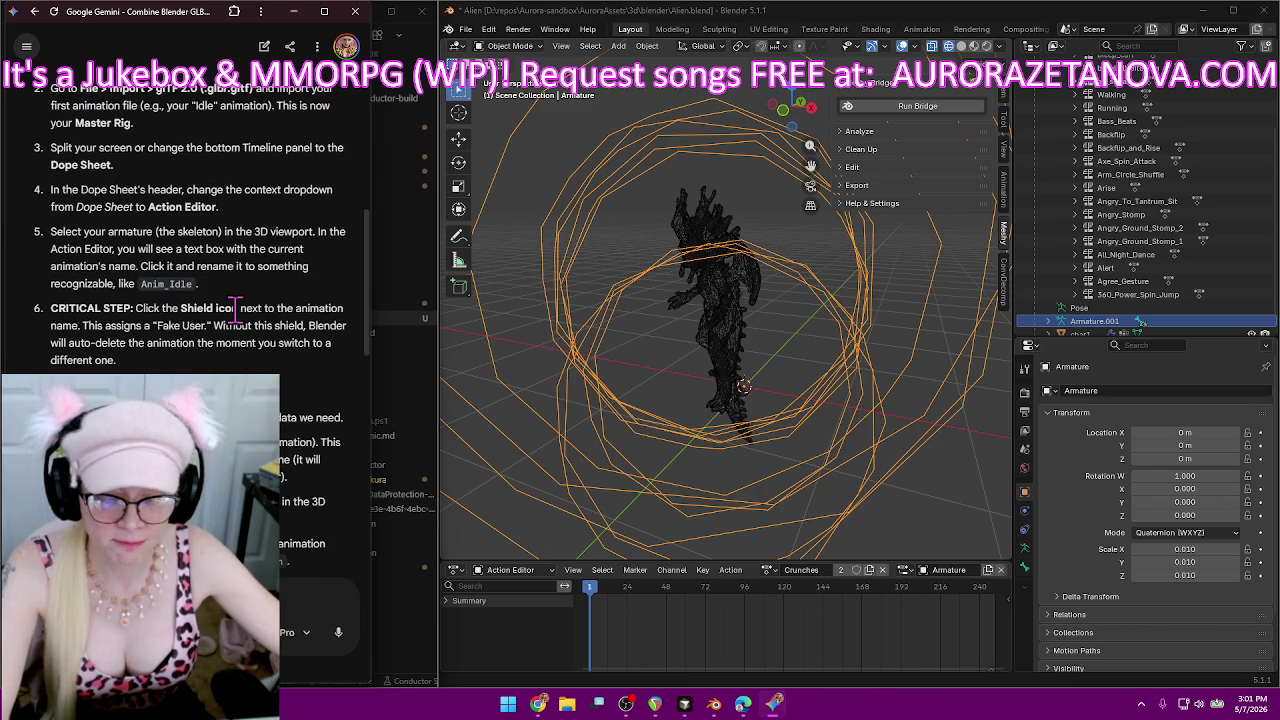
scroll(1250, 200, "up", 2)
scroll(1255, 200, "up", 3)
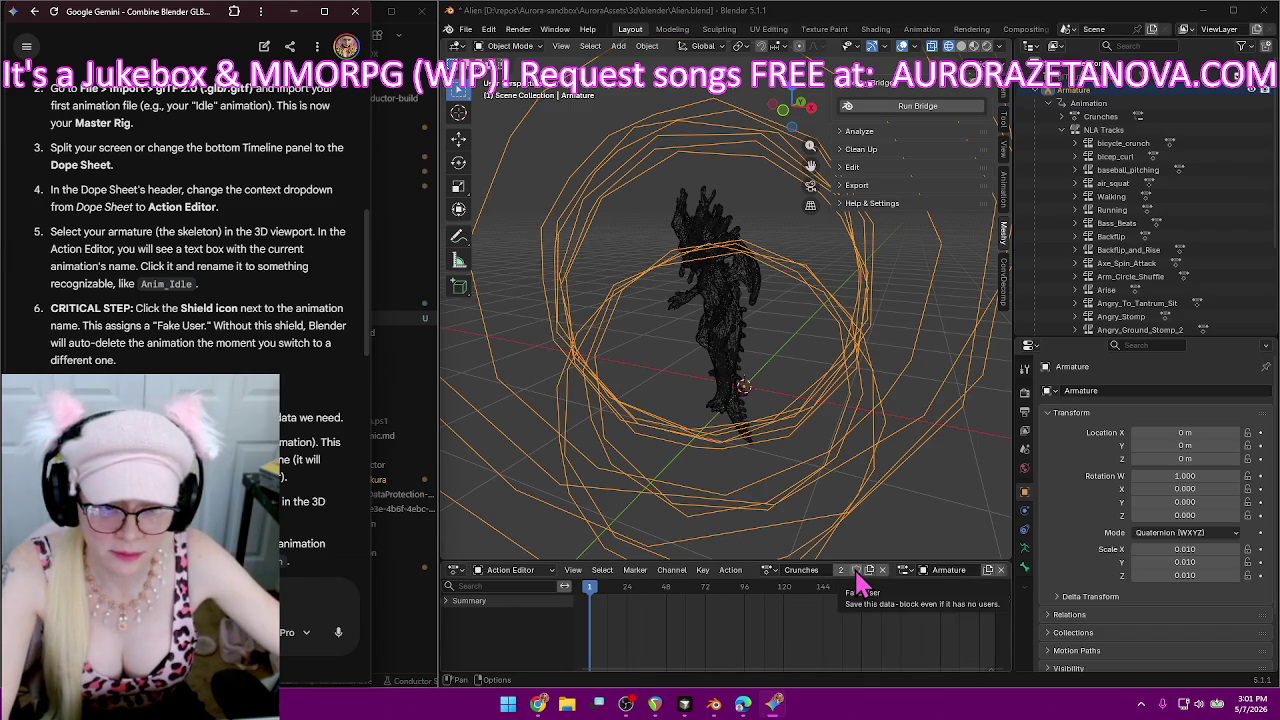
Give Crunches, 360 Power Spin and Agree fake users, then select the Alert action.
left_click(856, 570)
left_click(771, 569)
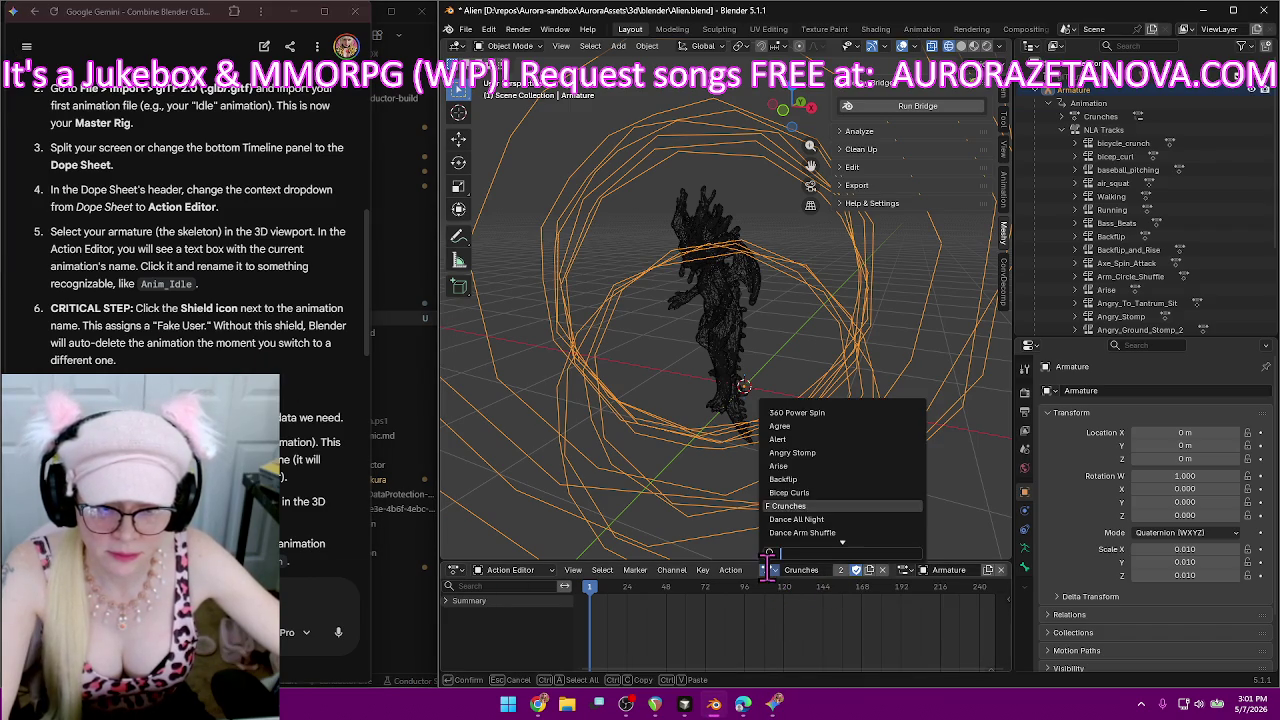
left_click(806, 413)
left_click(868, 570)
left_click(766, 569)
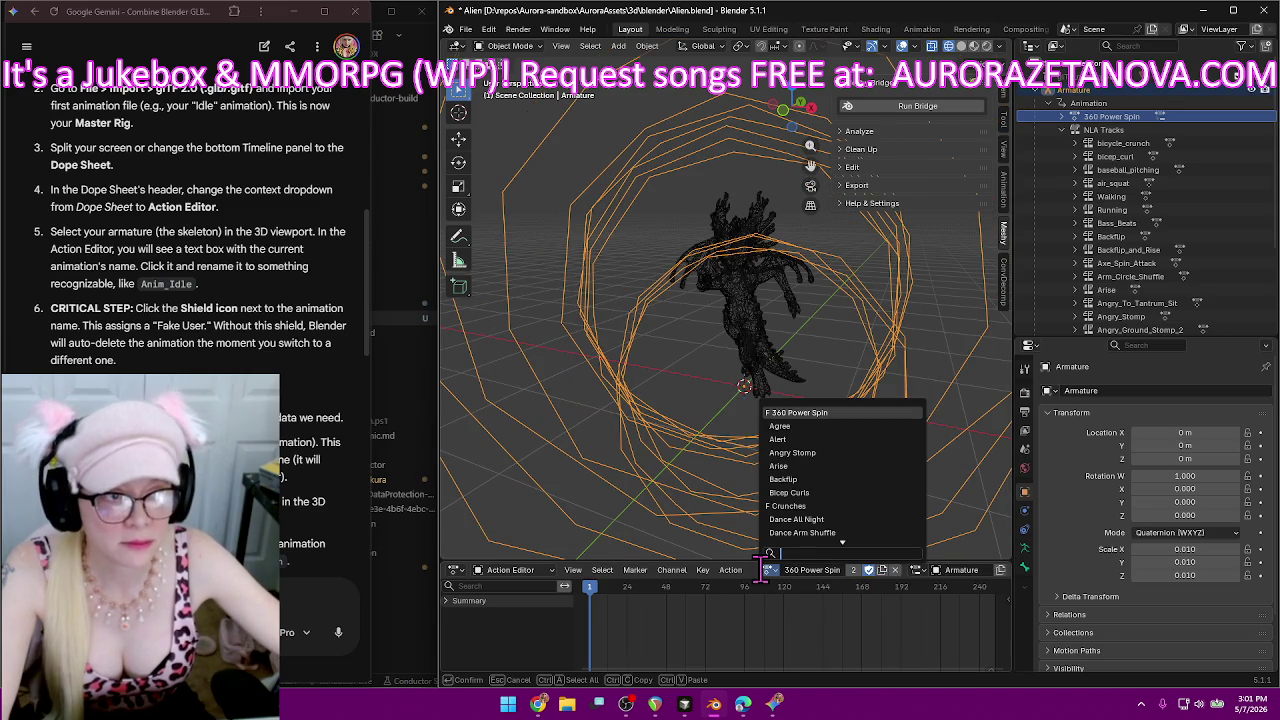
left_click(800, 428)
left_click(856, 574)
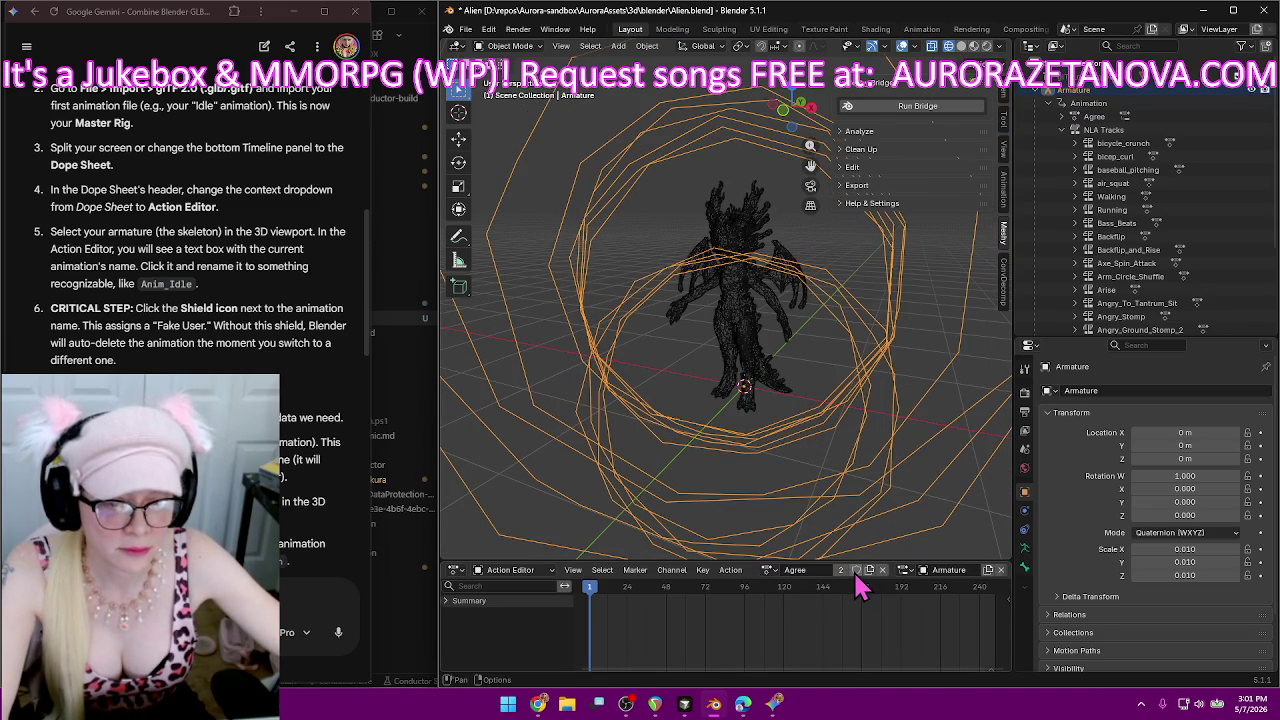
left_click(769, 570)
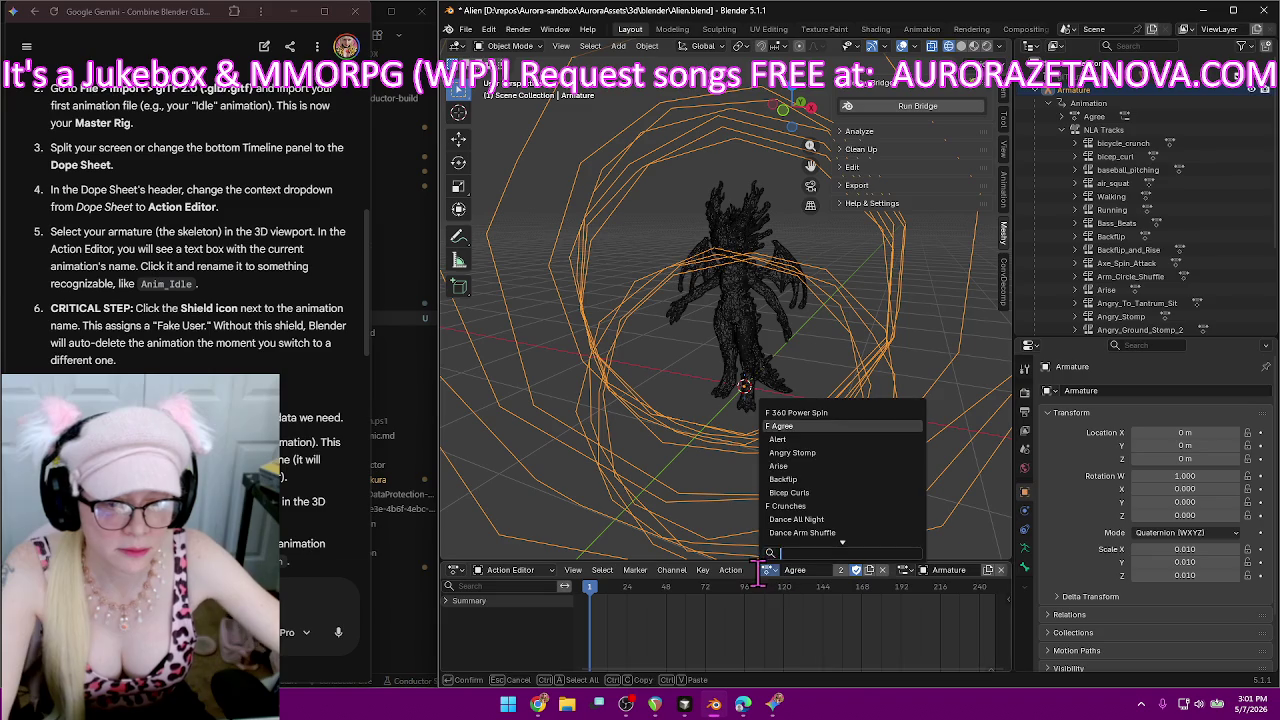
left_click(783, 438)
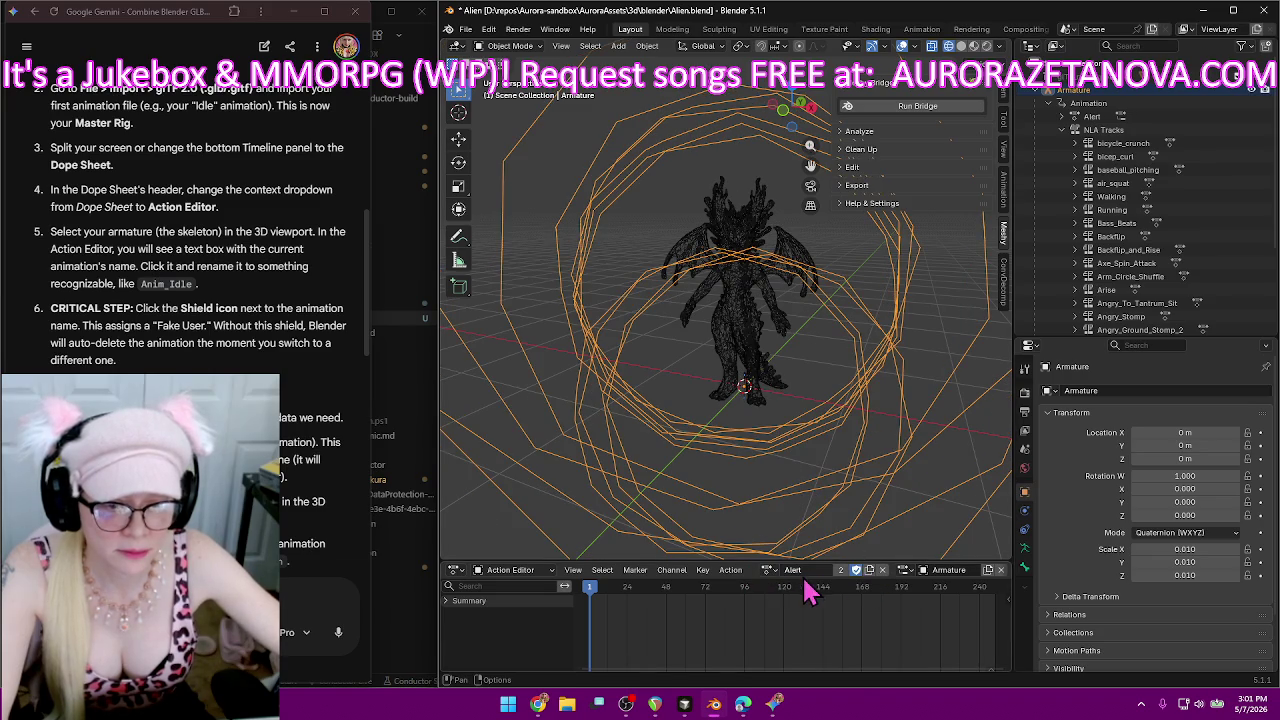
Give the Angry Stomp, Arise and Backflip actions fake users.
left_click(775, 572)
left_click(808, 472)
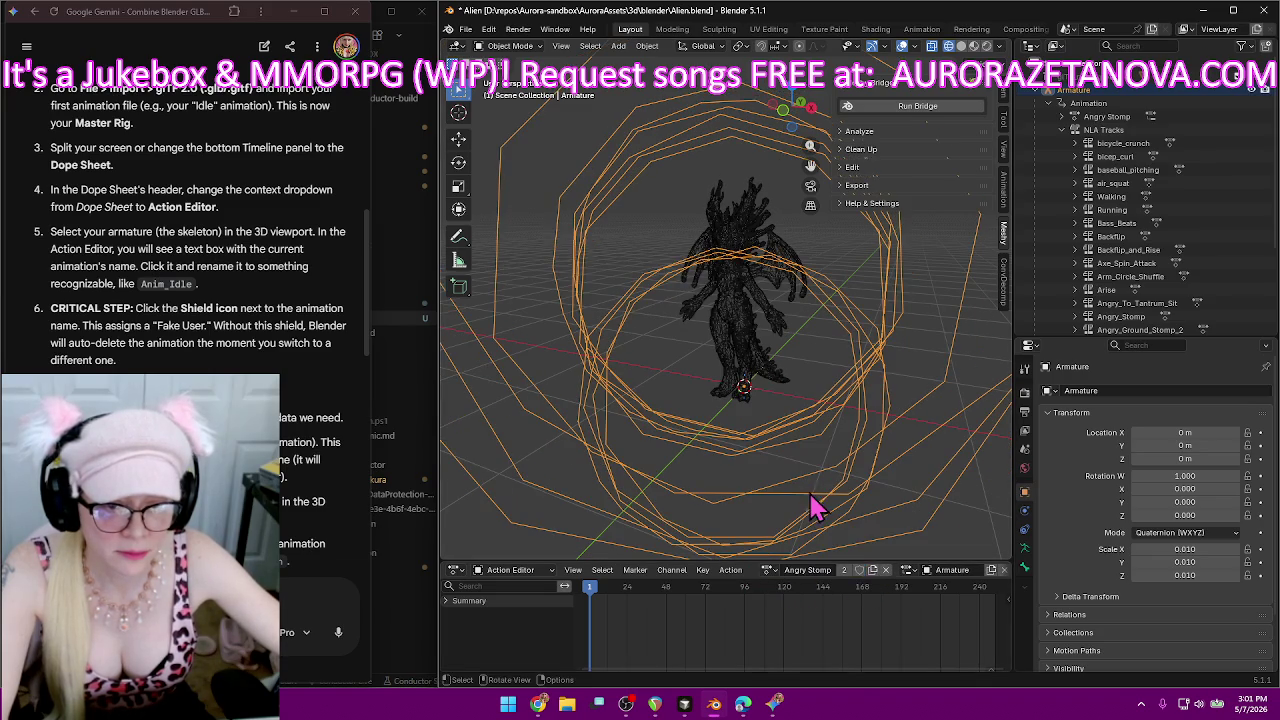
left_click(772, 570)
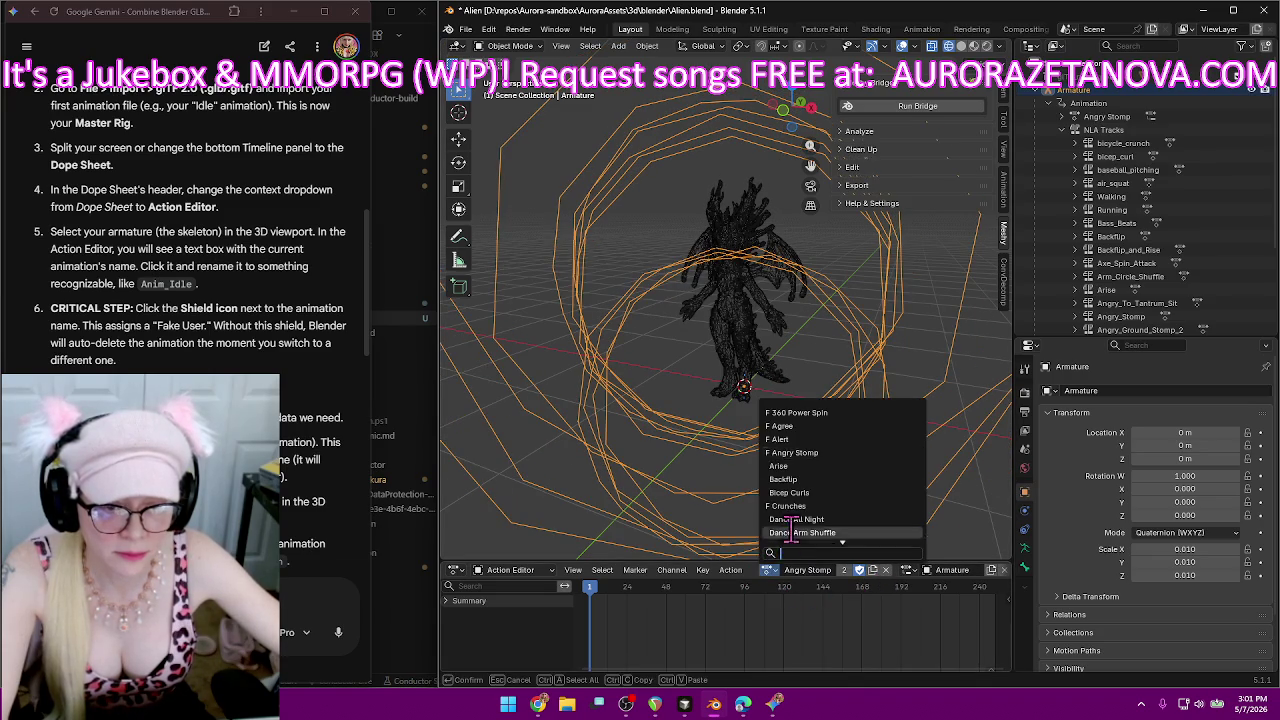
left_click(805, 490)
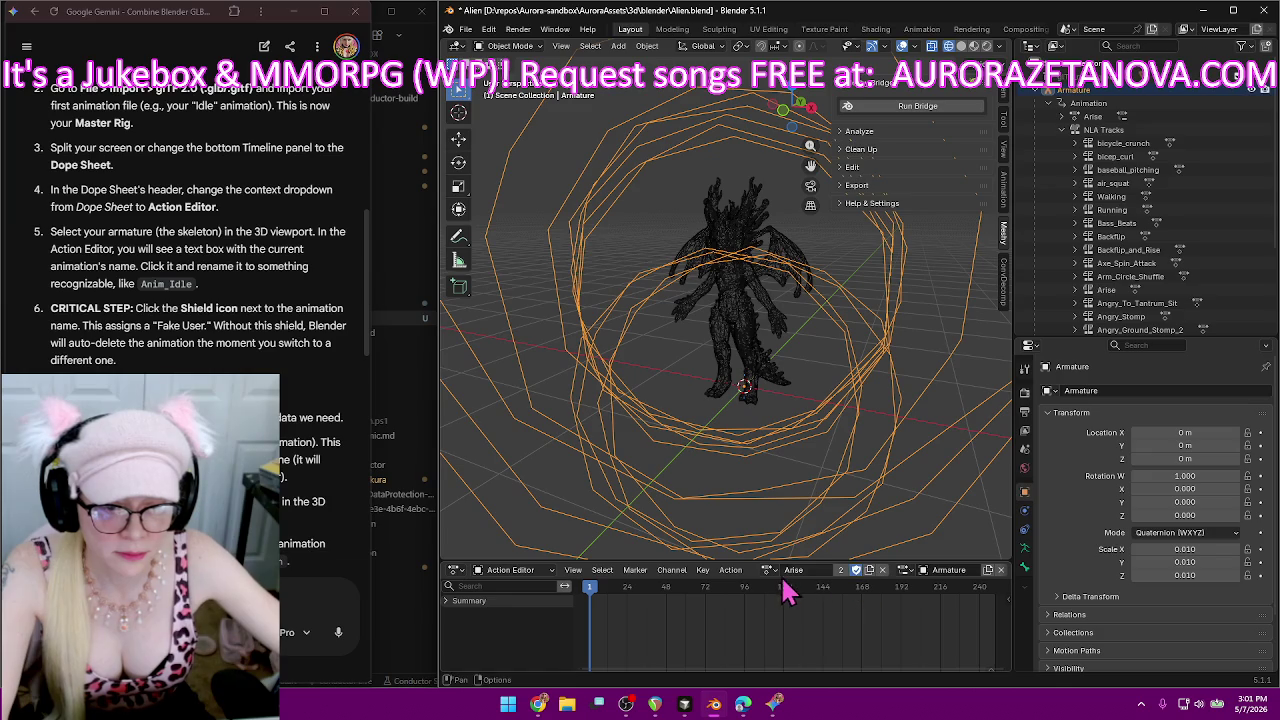
left_click(768, 570)
left_click(800, 505)
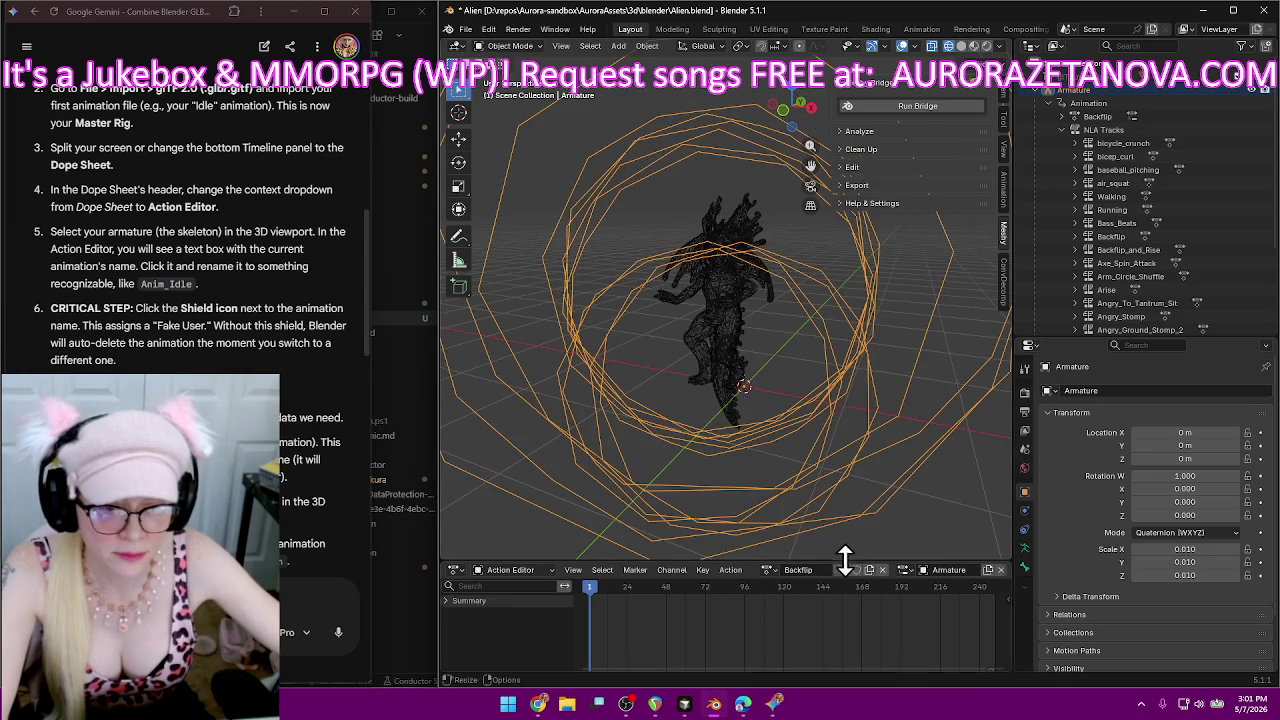
left_click(776, 570)
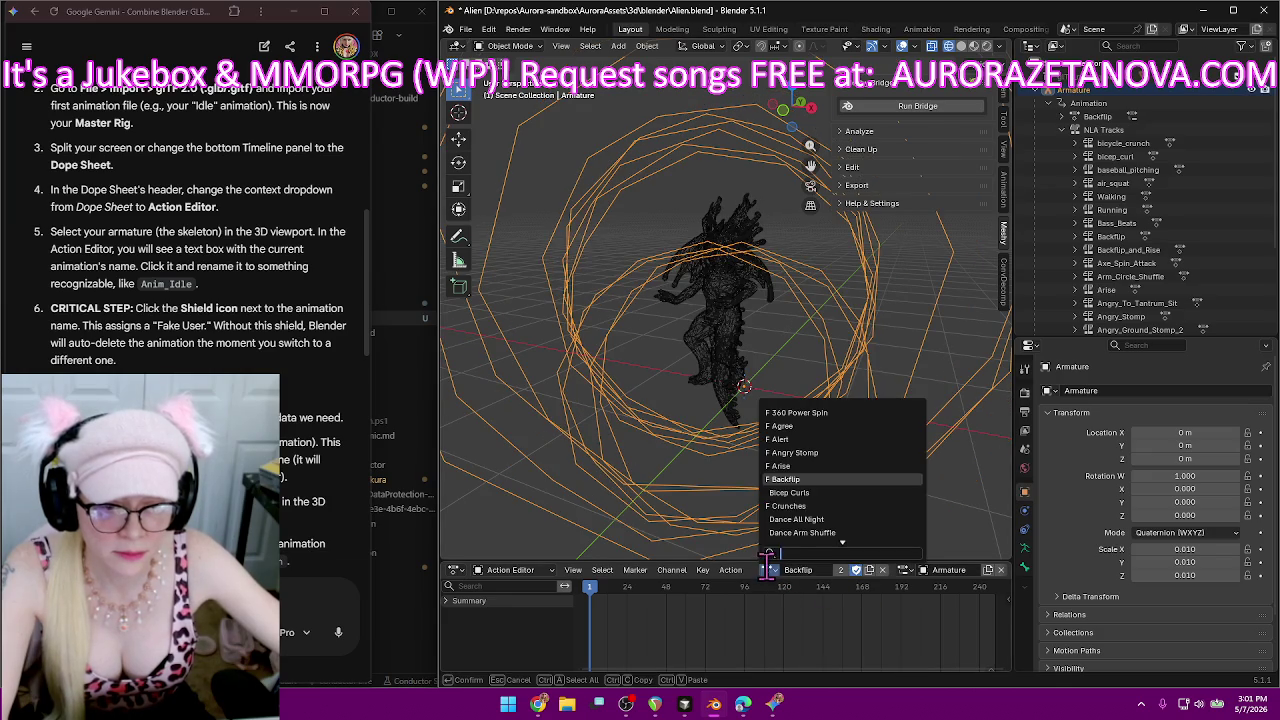
left_click(815, 492)
Give the Bicep Curls, Dance All Night and Dance Arm Shuffle actions fake users.
left_click(856, 569)
left_click(768, 570)
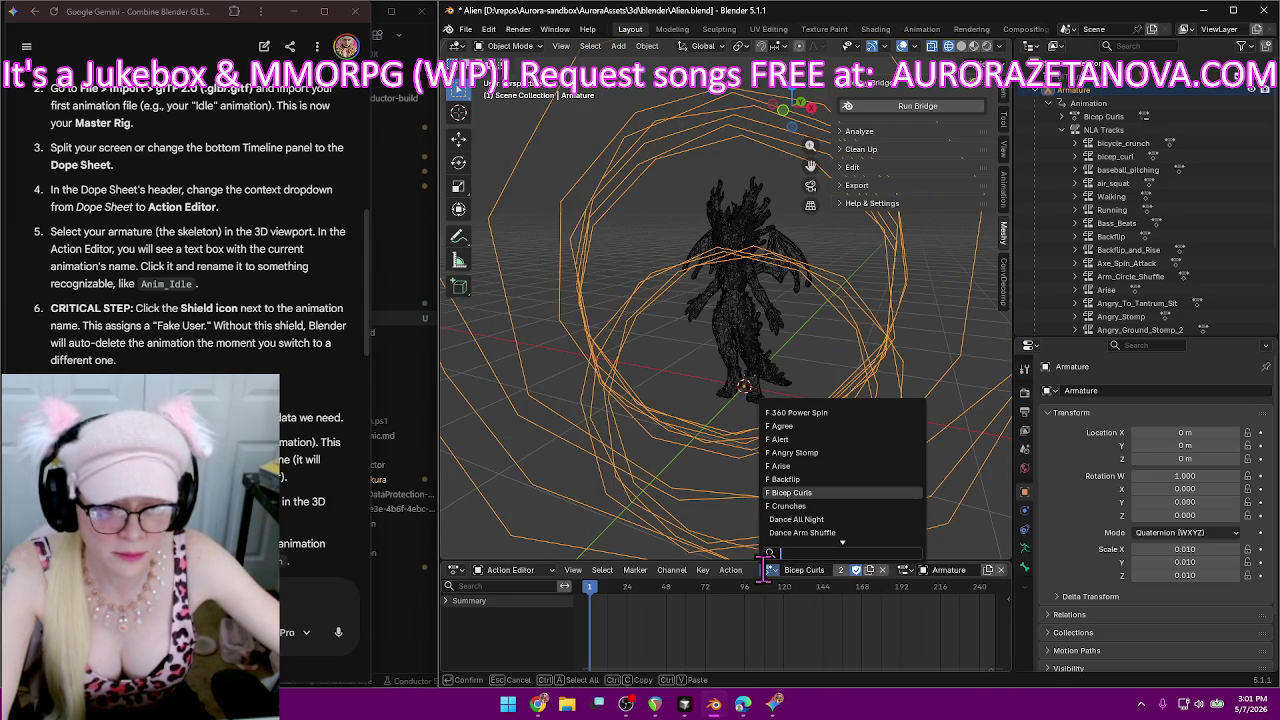
left_click(800, 519)
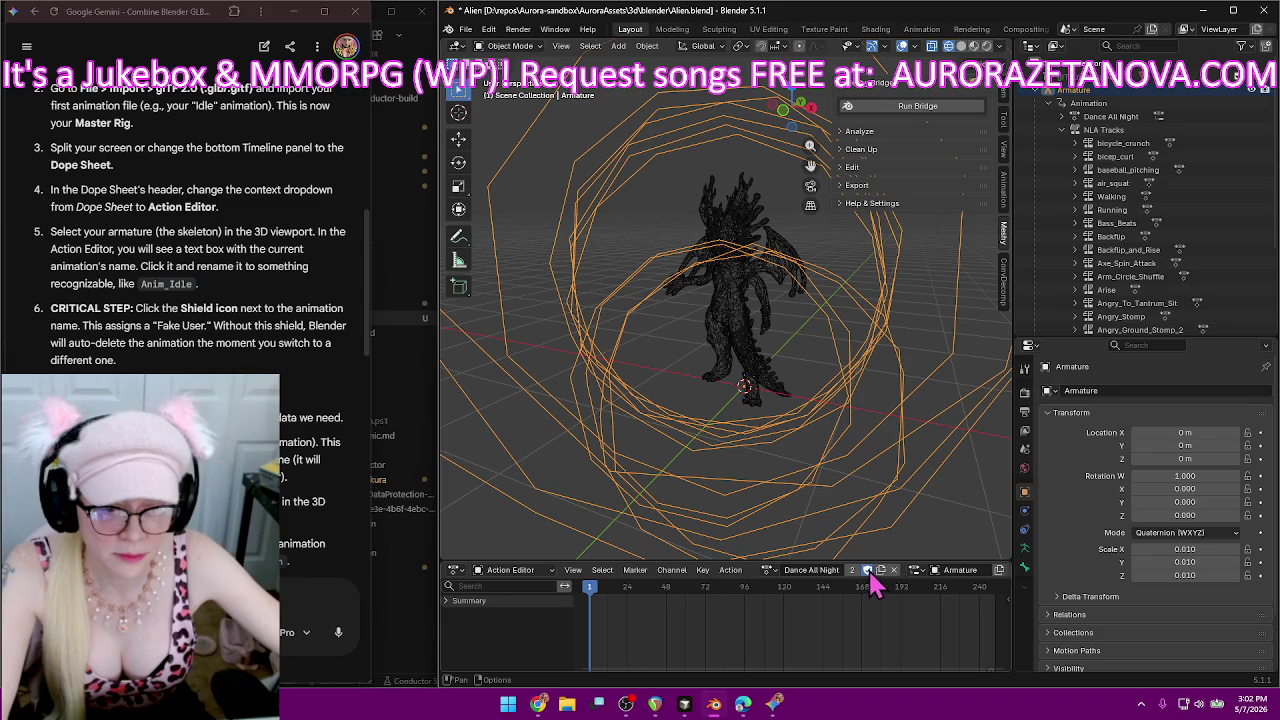
left_click(768, 570)
left_click(815, 532)
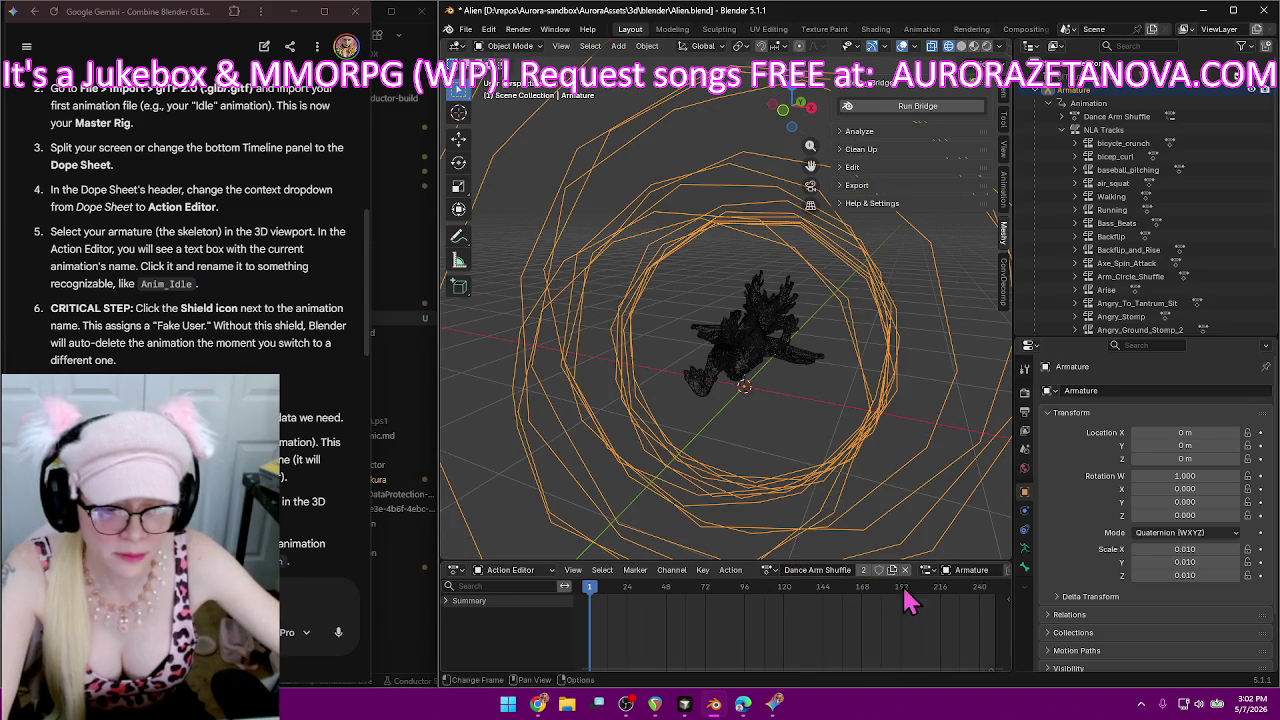
left_click(878, 570)
left_click(768, 571)
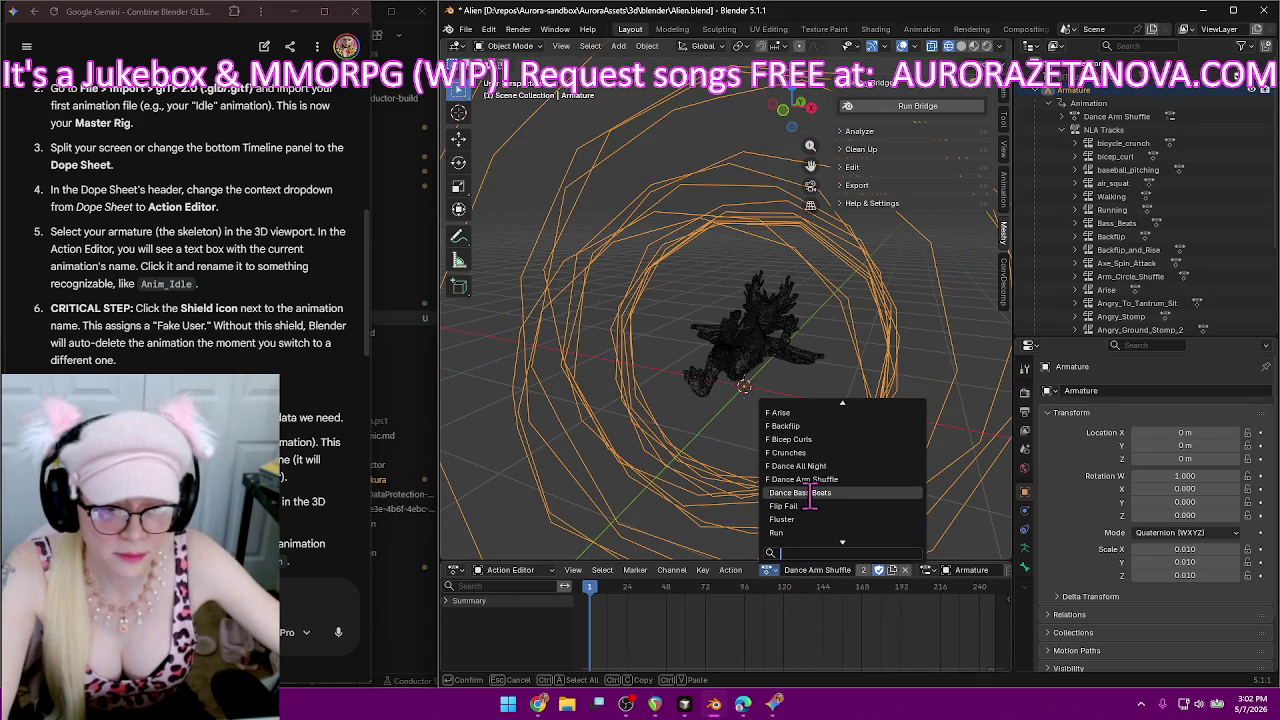
Give the Dance Bass Beats, Flip Fail and Fluster actions fake users.
left_click(843, 492)
left_click(768, 571)
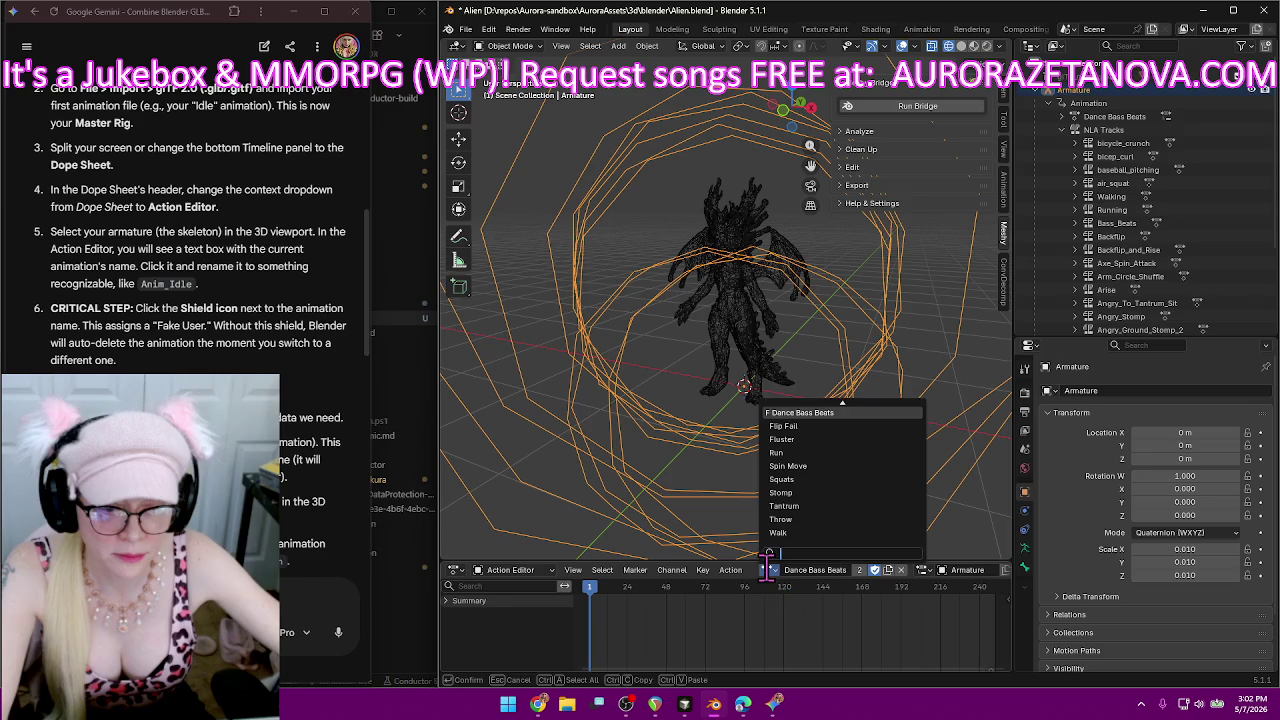
left_click(808, 427)
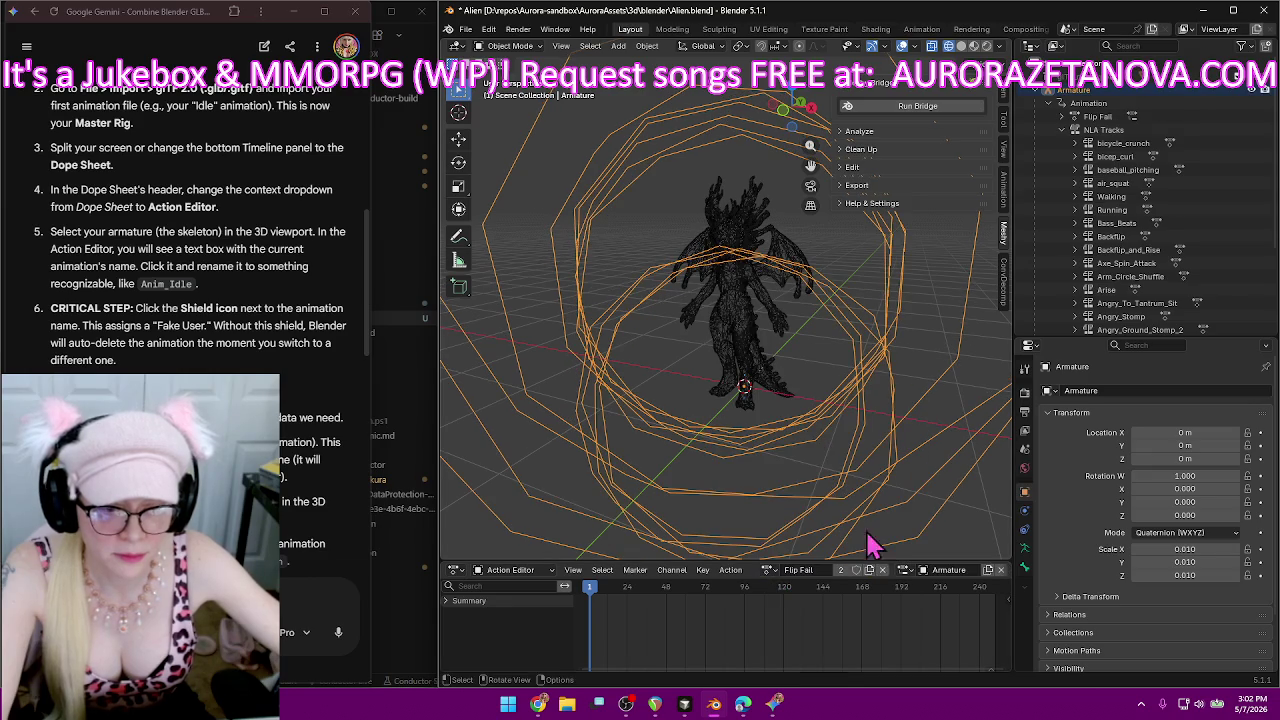
left_click(856, 570)
left_click(768, 571)
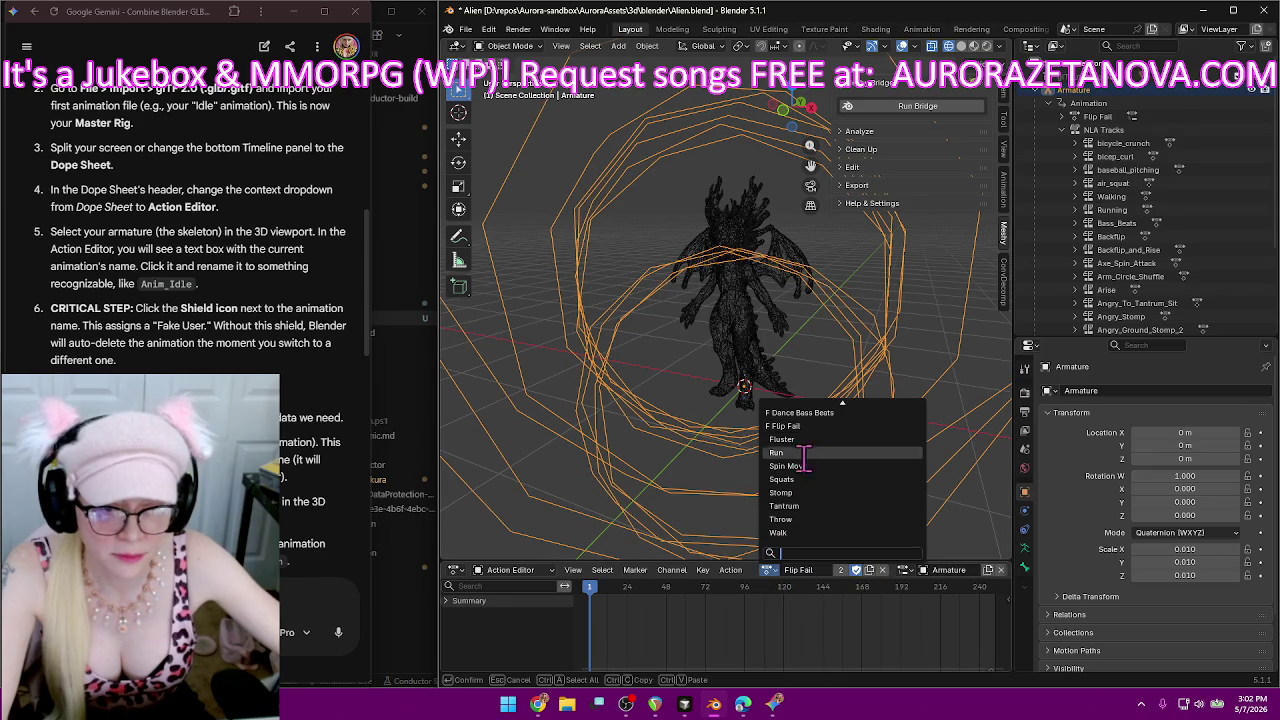
left_click(806, 434)
left_click(857, 570)
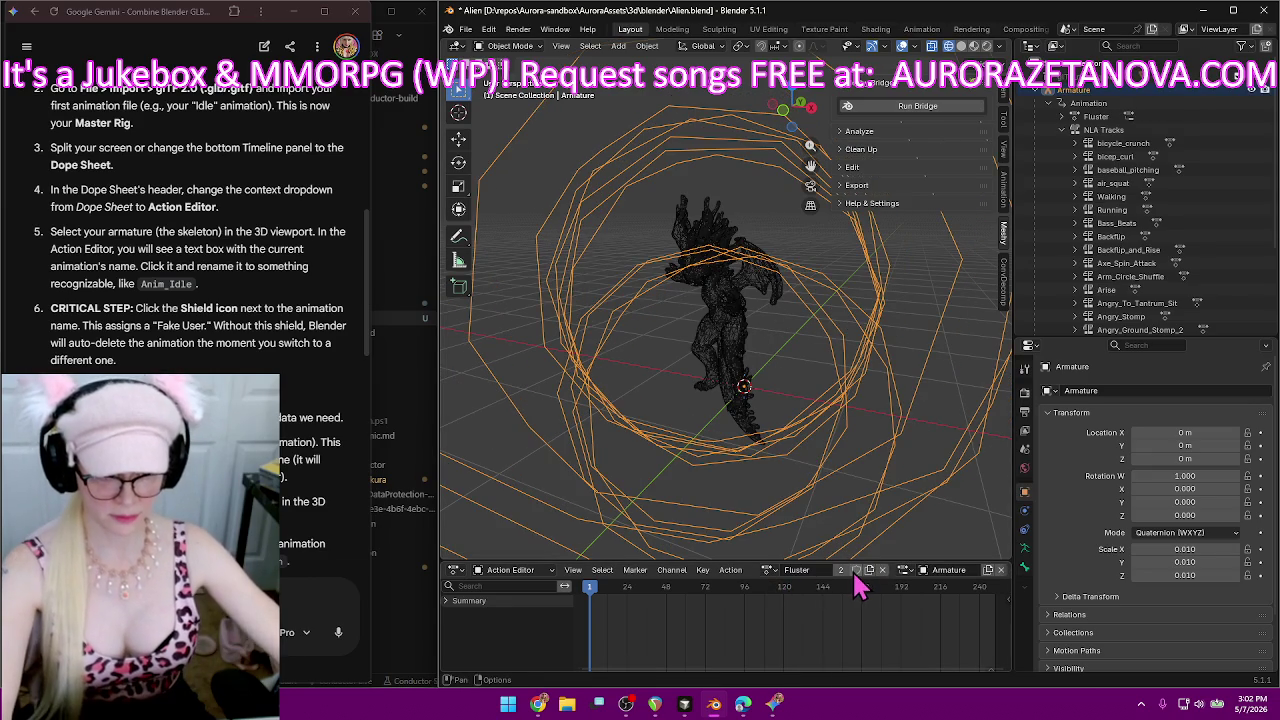
Give the Run, Spin Move and Squats actions fake users.
left_click(768, 570)
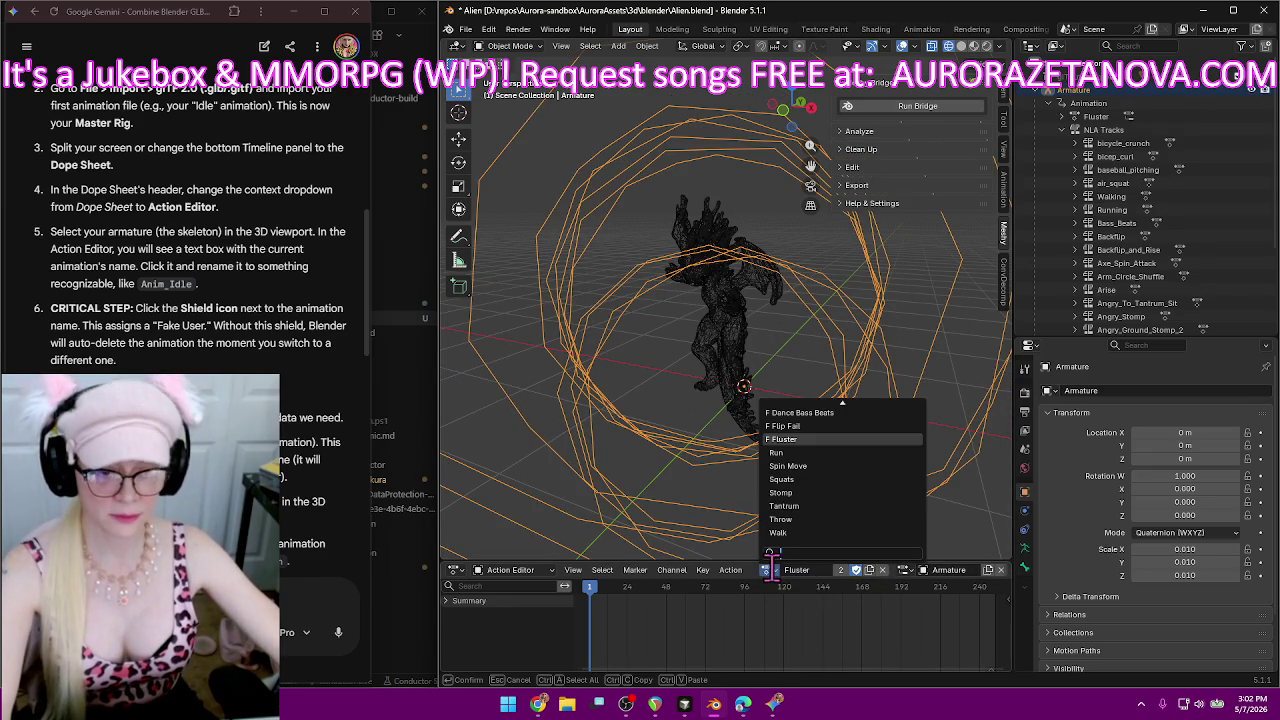
left_click(845, 455)
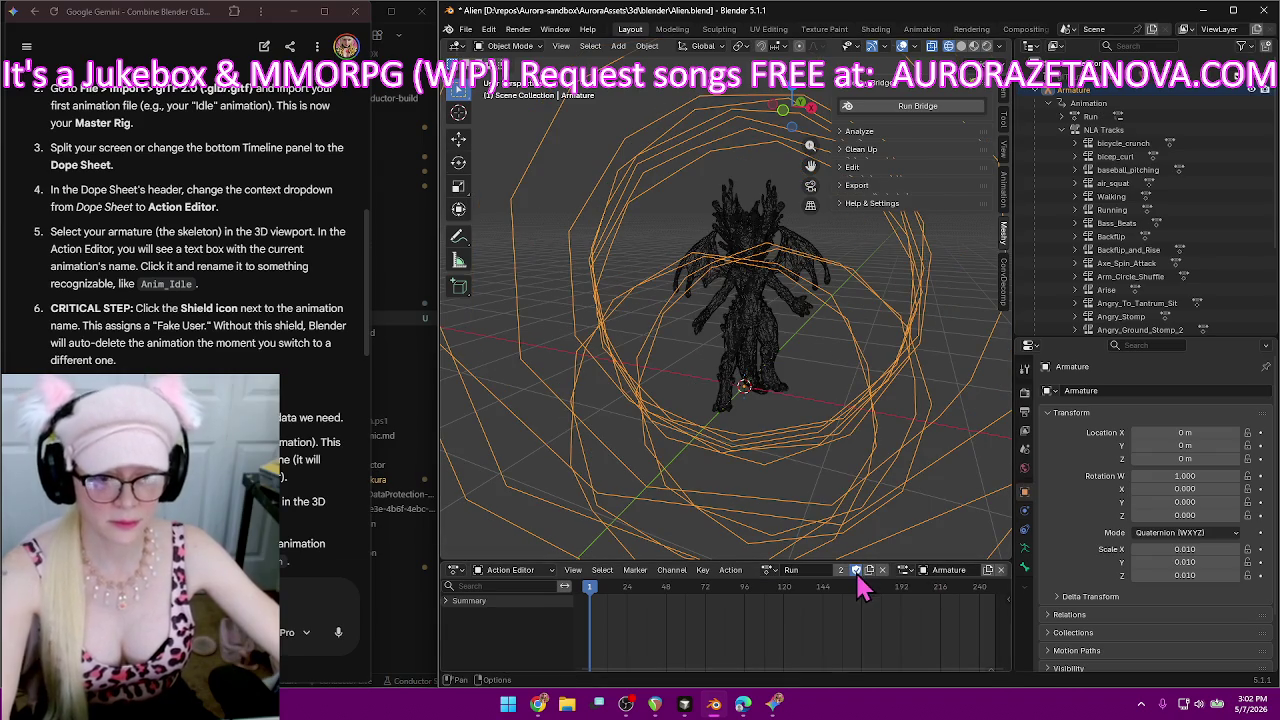
left_click(768, 570)
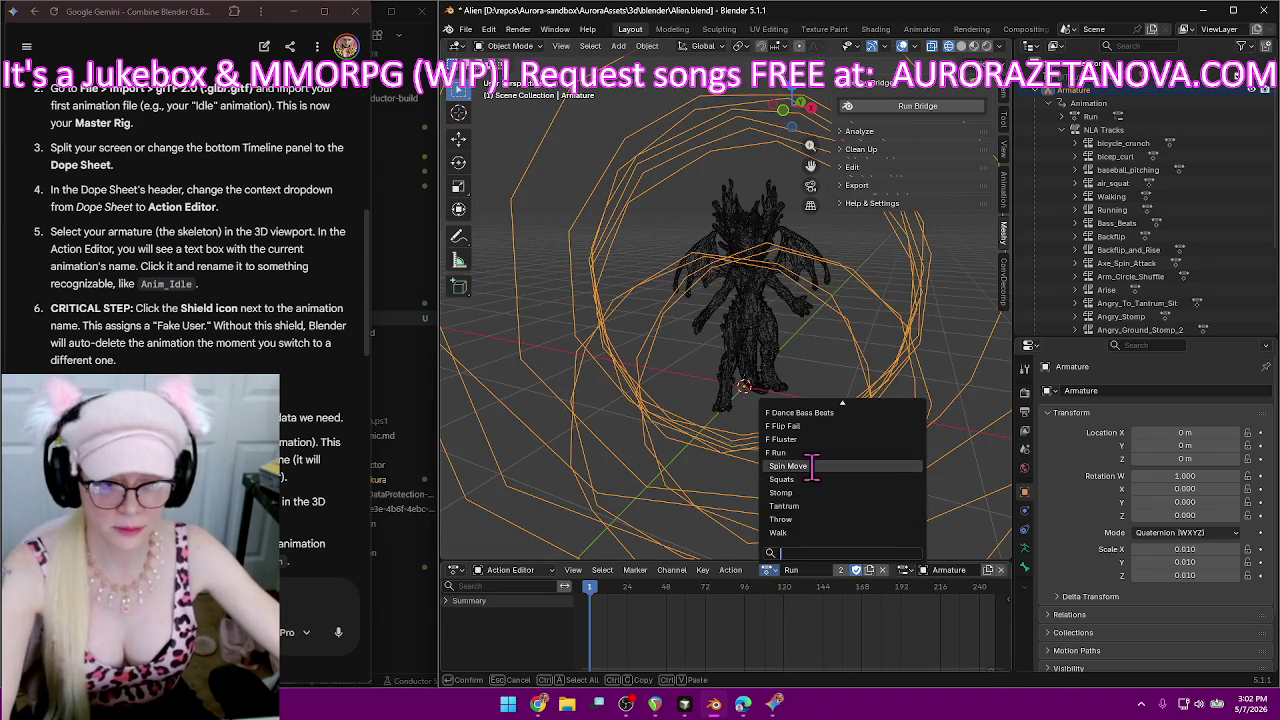
left_click(812, 466)
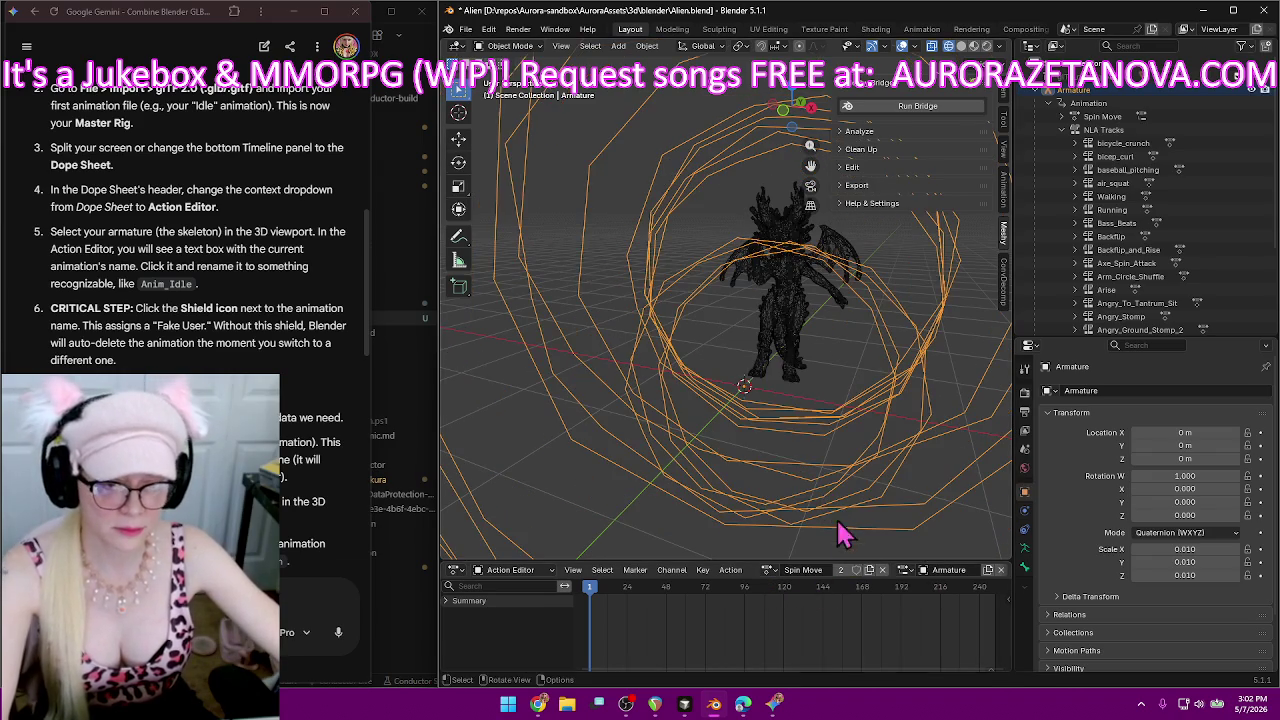
left_click(770, 572)
left_click(812, 470)
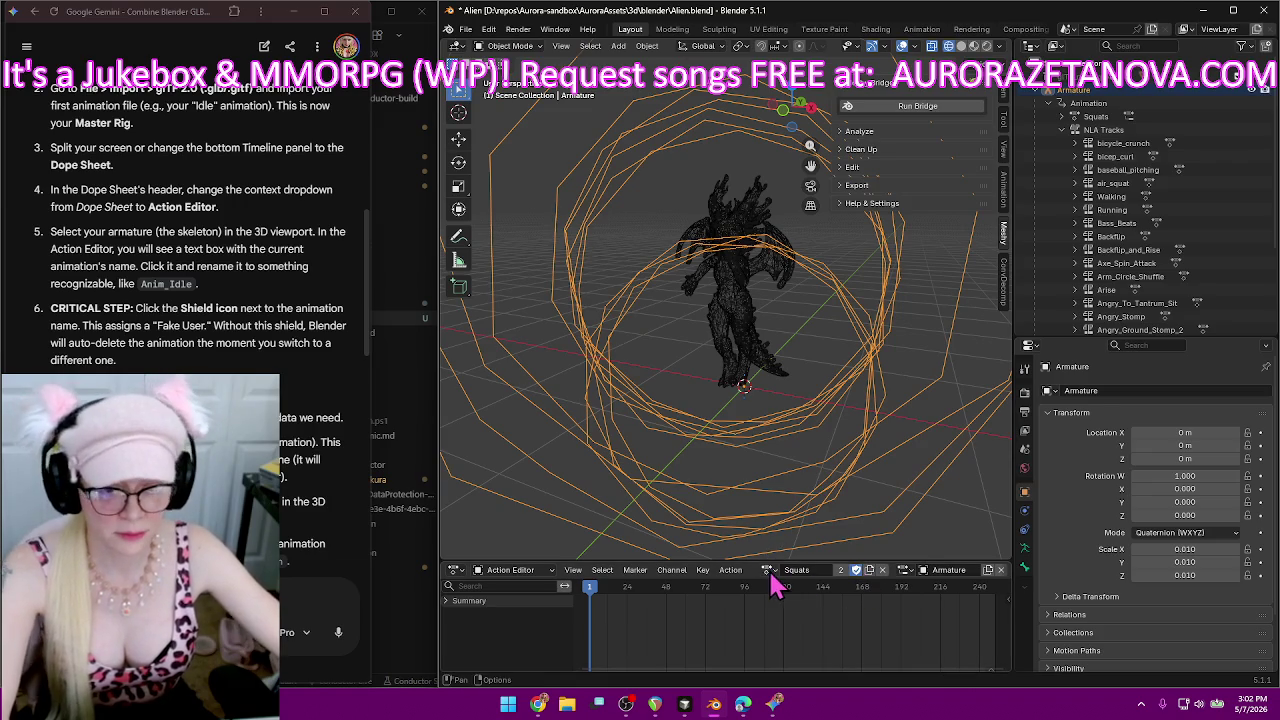
left_click(768, 570)
Give the Stomp, Tantrum, Throw and Walk actions fake users.
left_click(800, 492)
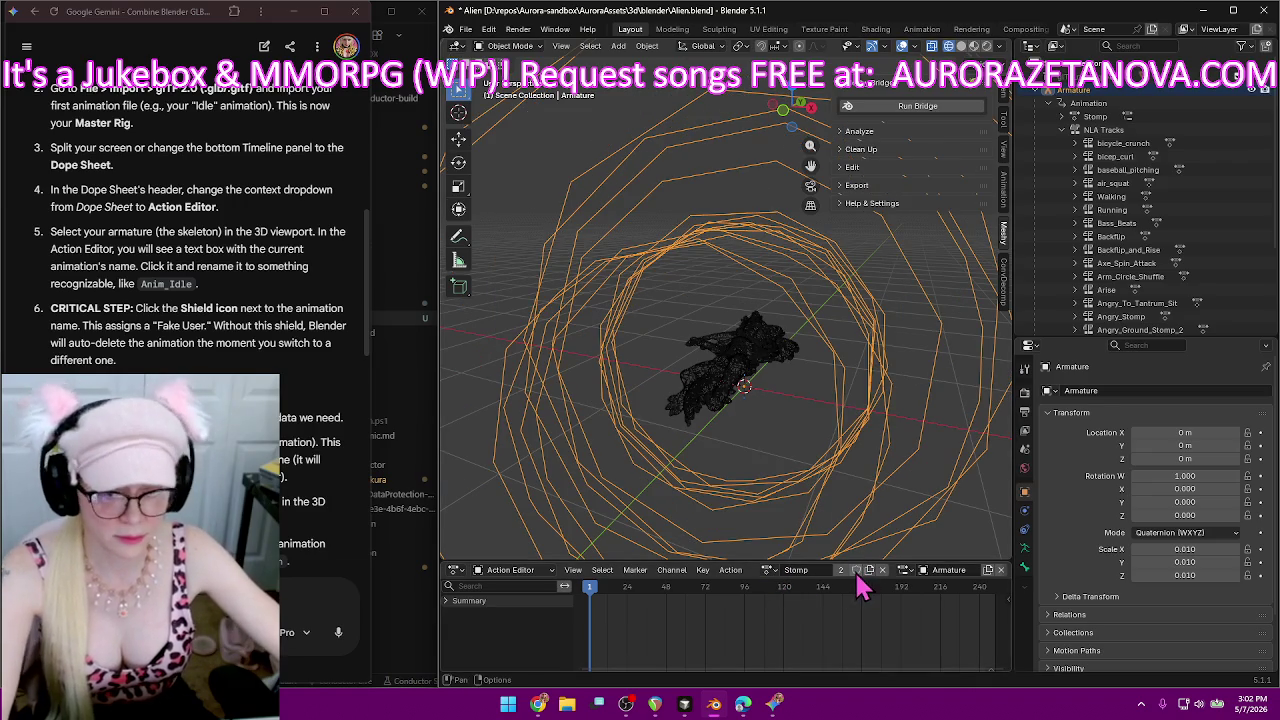
left_click(768, 570)
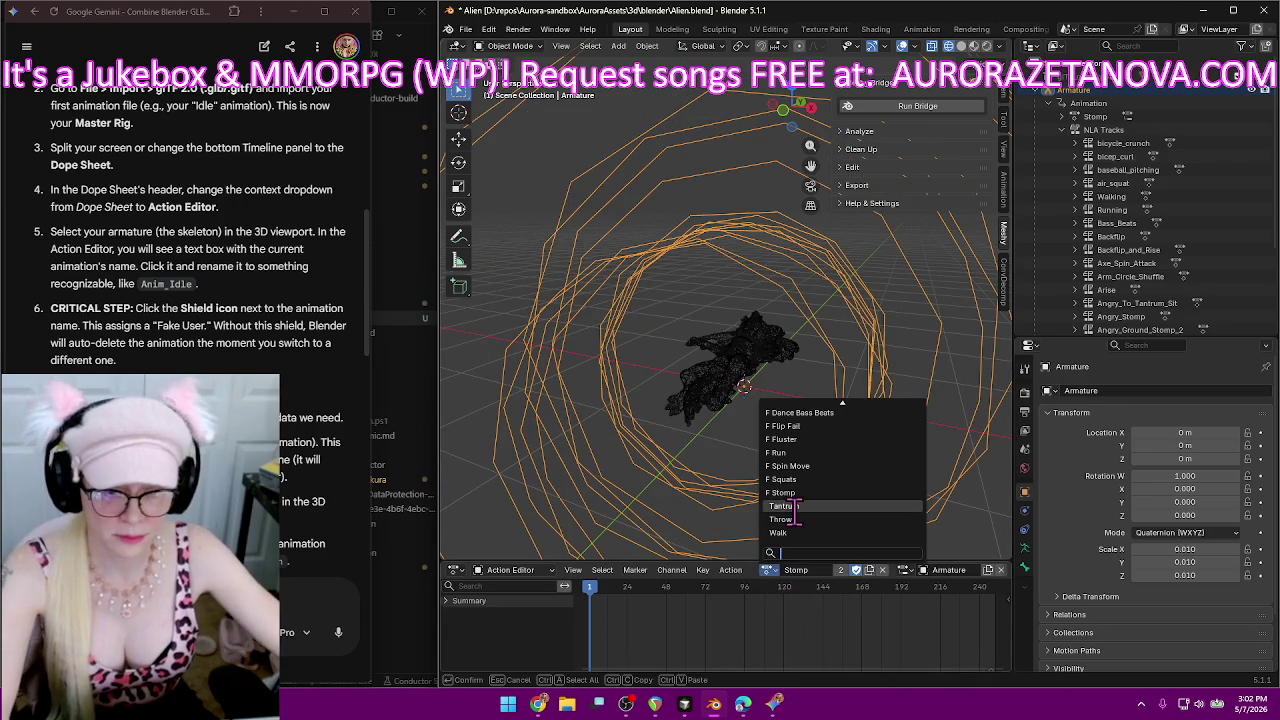
left_click(802, 521)
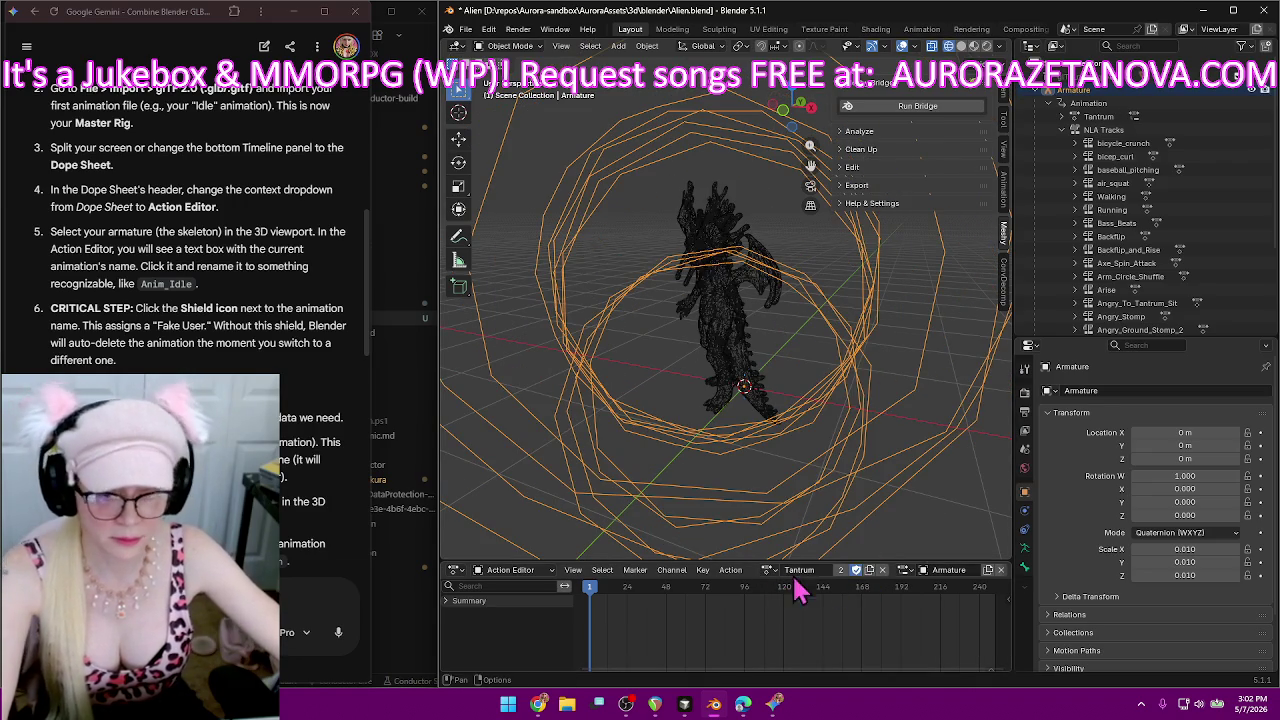
left_click(768, 571)
left_click(802, 525)
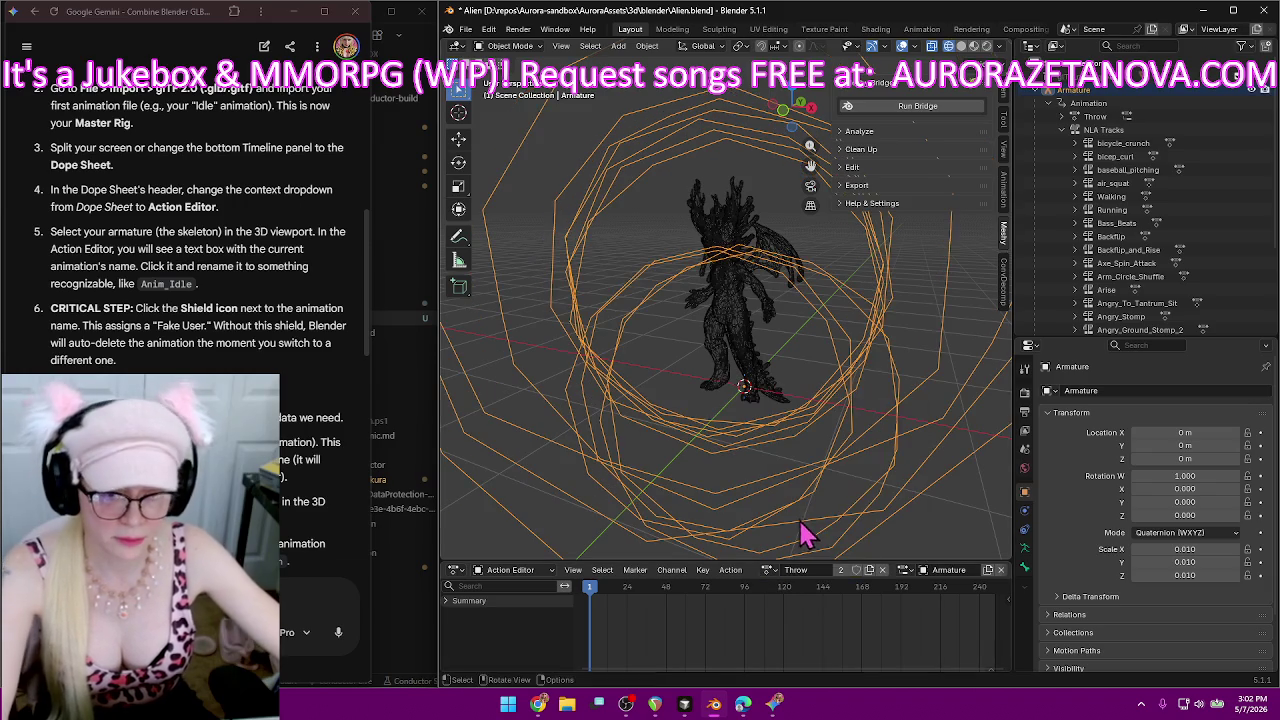
left_click(856, 570)
left_click(768, 570)
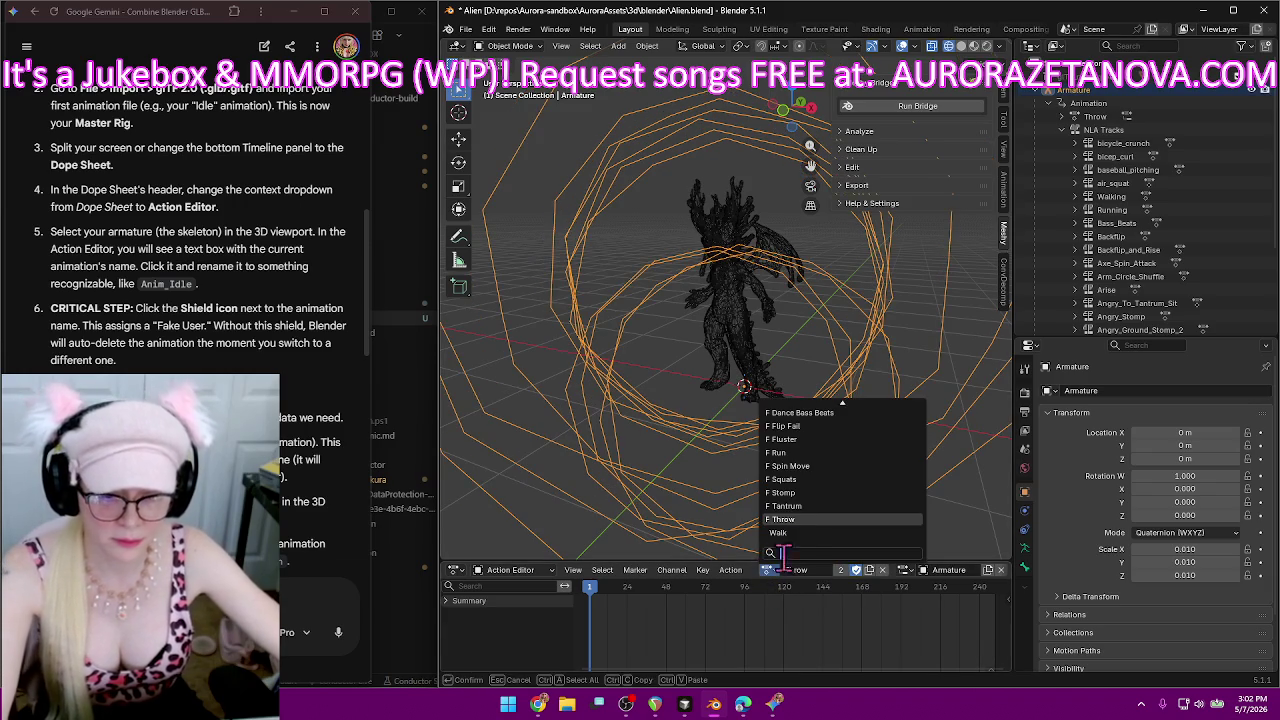
left_click(800, 532)
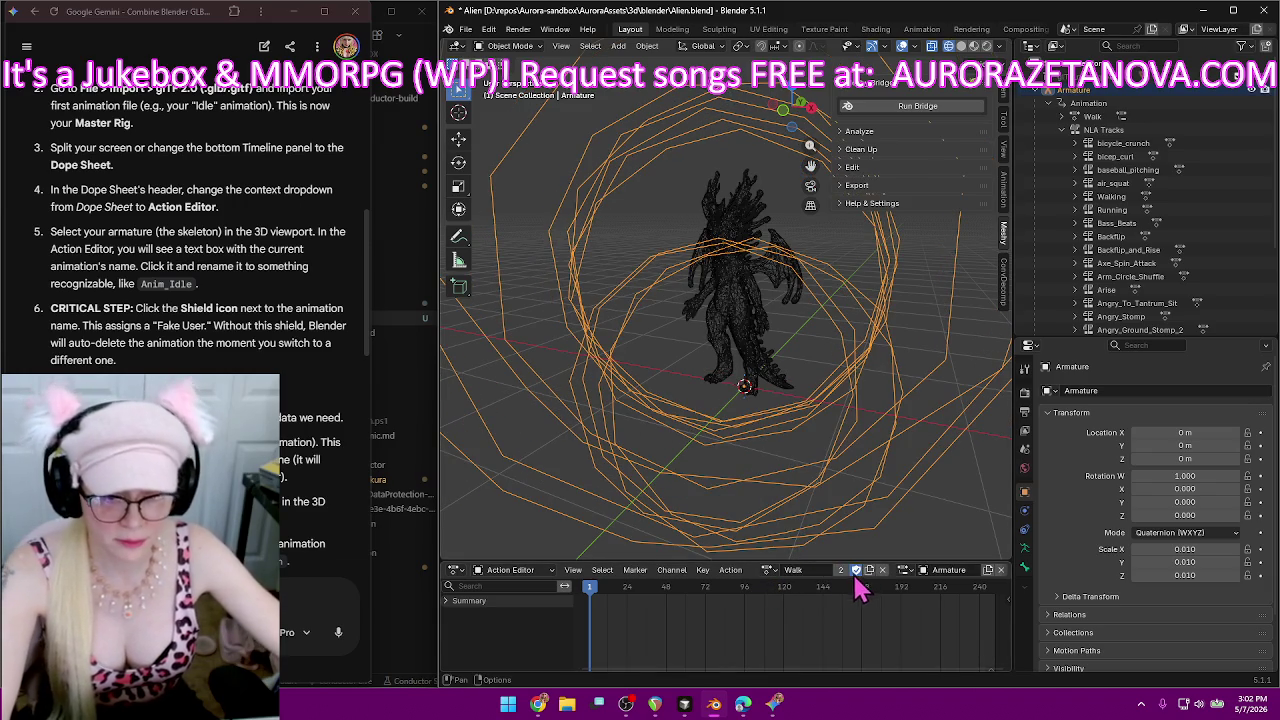
left_click(768, 570)
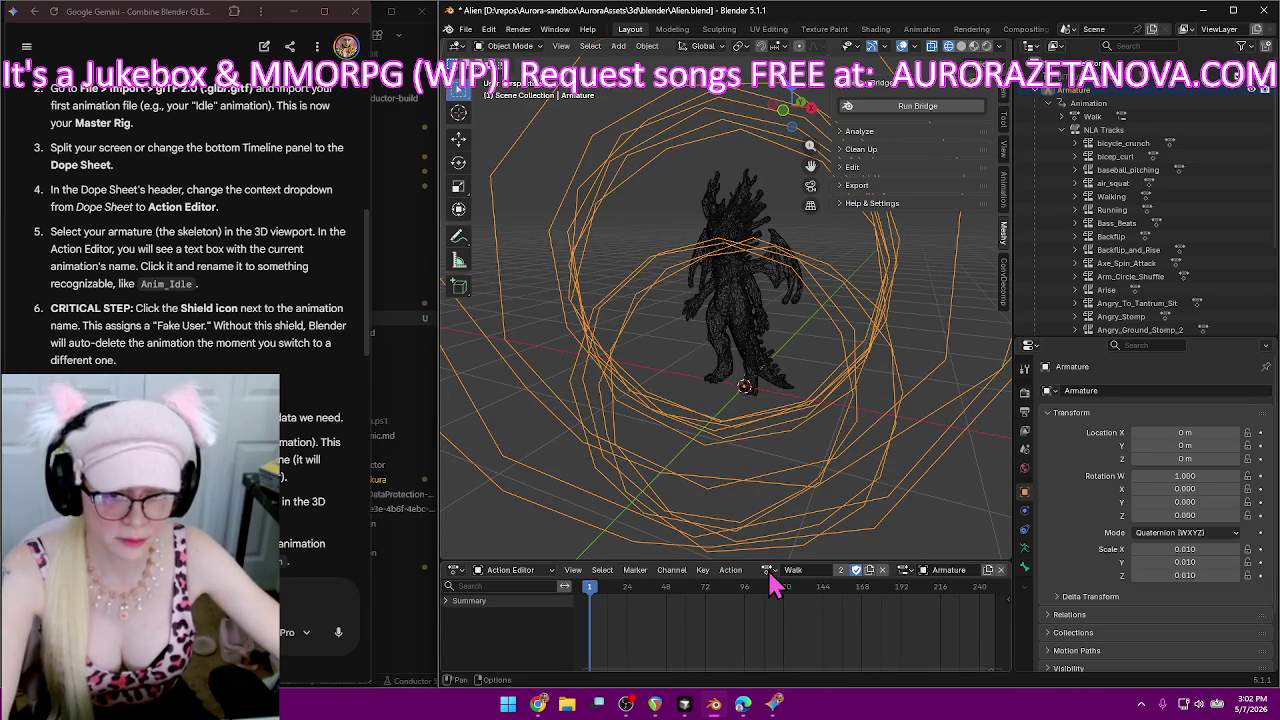
Scroll Gemini to 'Phase 2: Harvest the Extra Actions' and deselect the Alien armature.
scroll(871, 623, "down", 1)
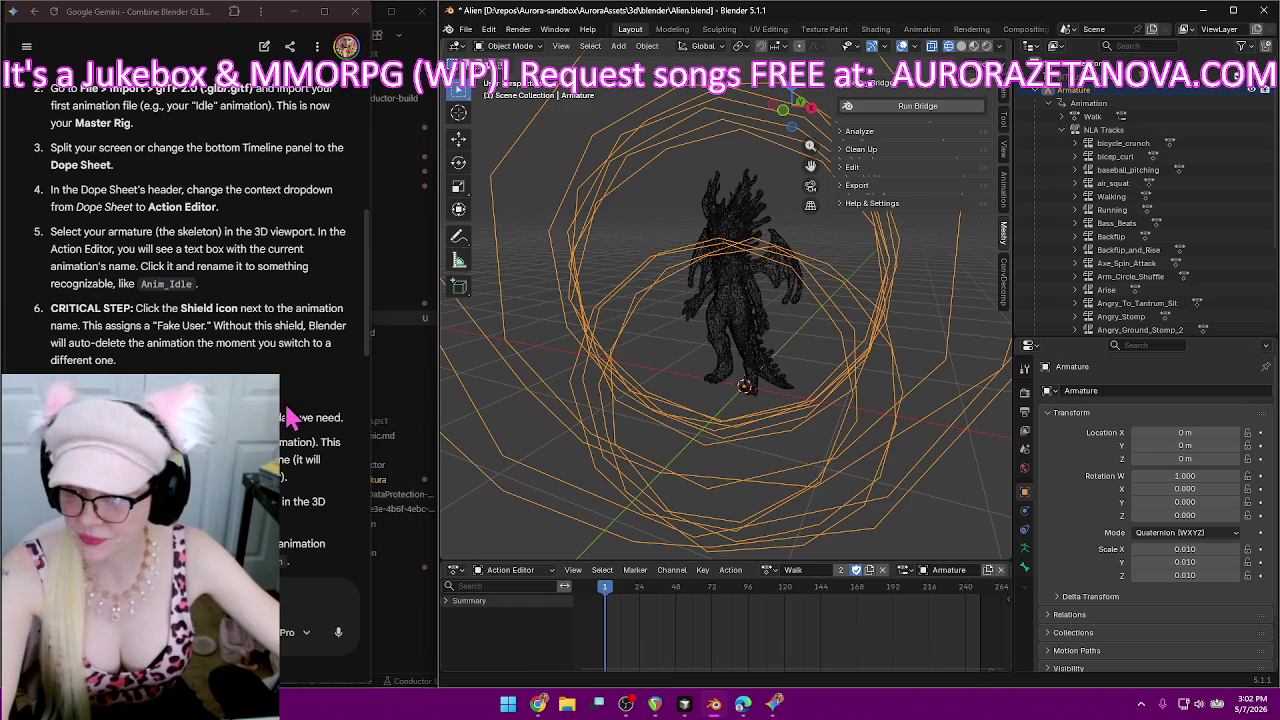
scroll(300, 400, "down", 2)
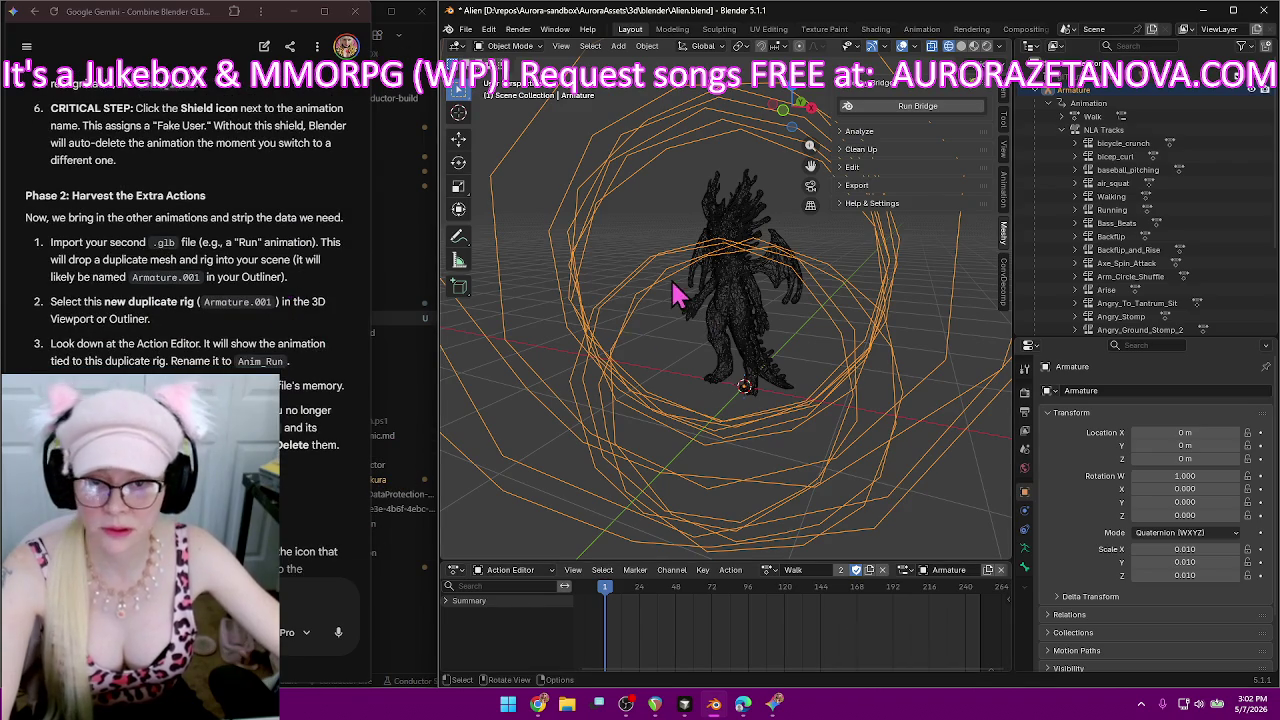
left_click(645, 238)
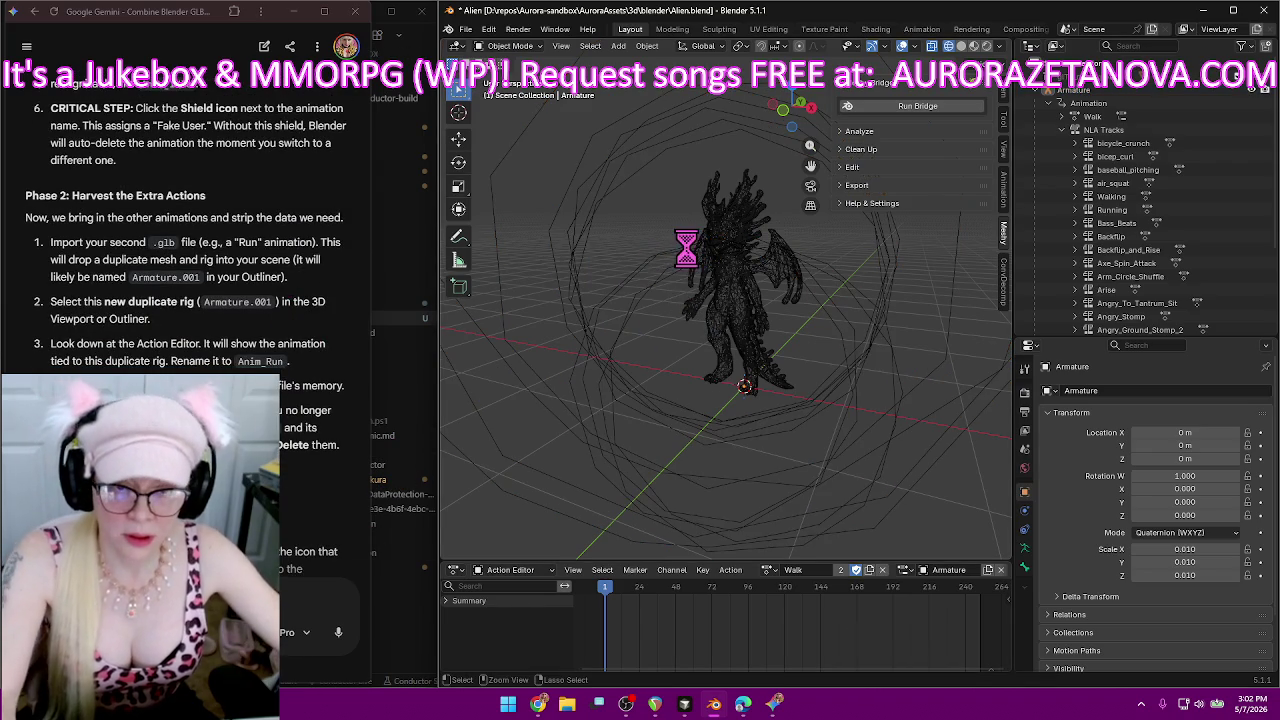
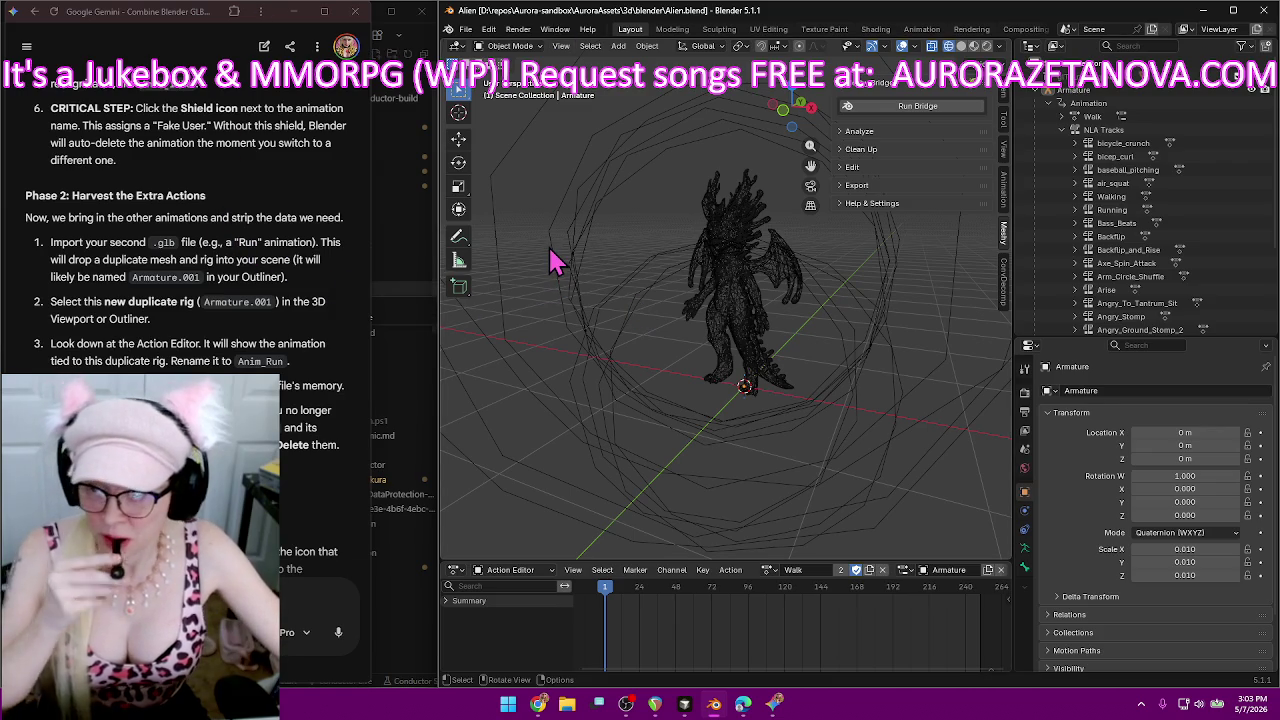
Import the Meshy_AI_Azure_Splash_Dragon_biped .glb from Downloads\Alien as a glTF 2.0 model.
left_click(466, 29)
mouse_move(489, 218)
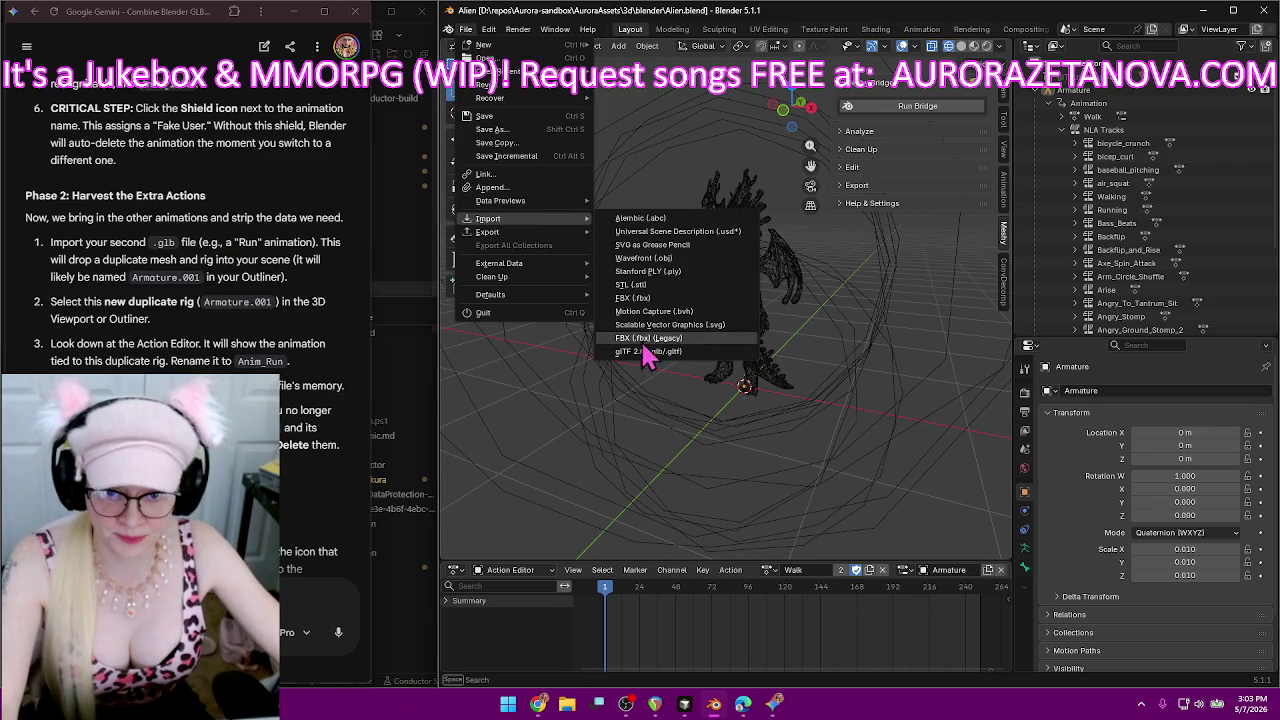
left_click(648, 356)
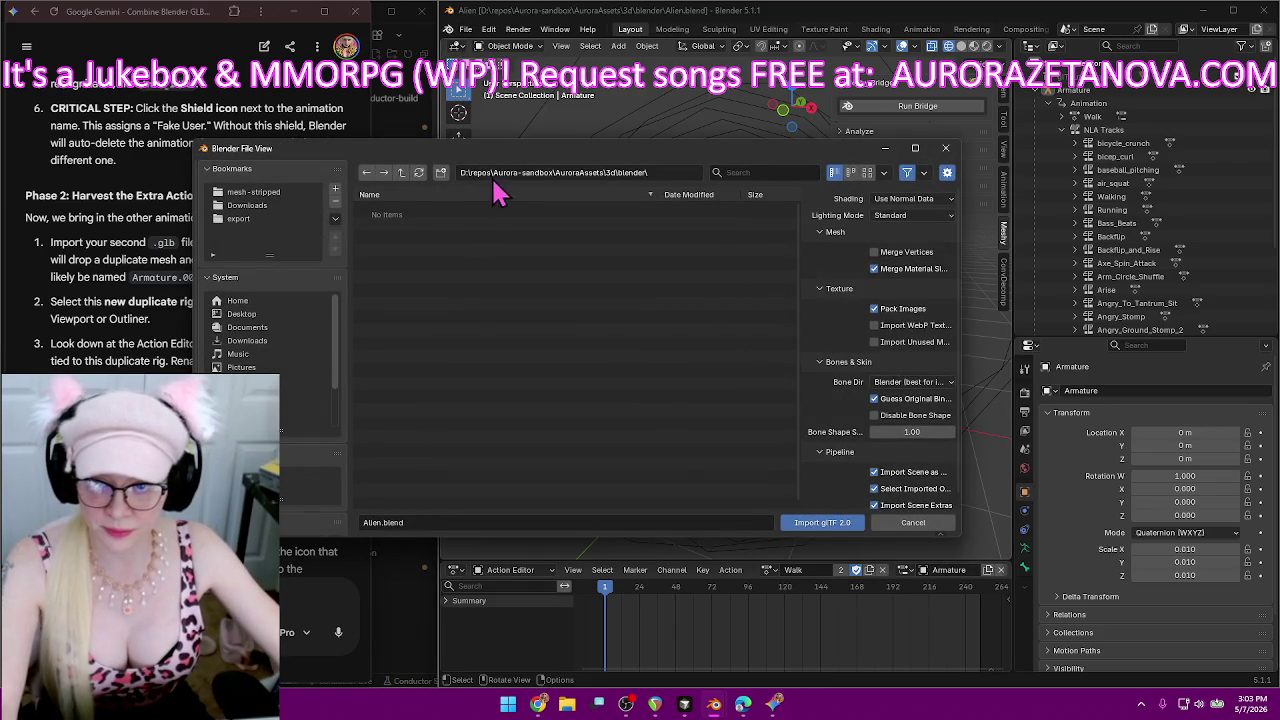
left_click(266, 206)
double_click(378, 210)
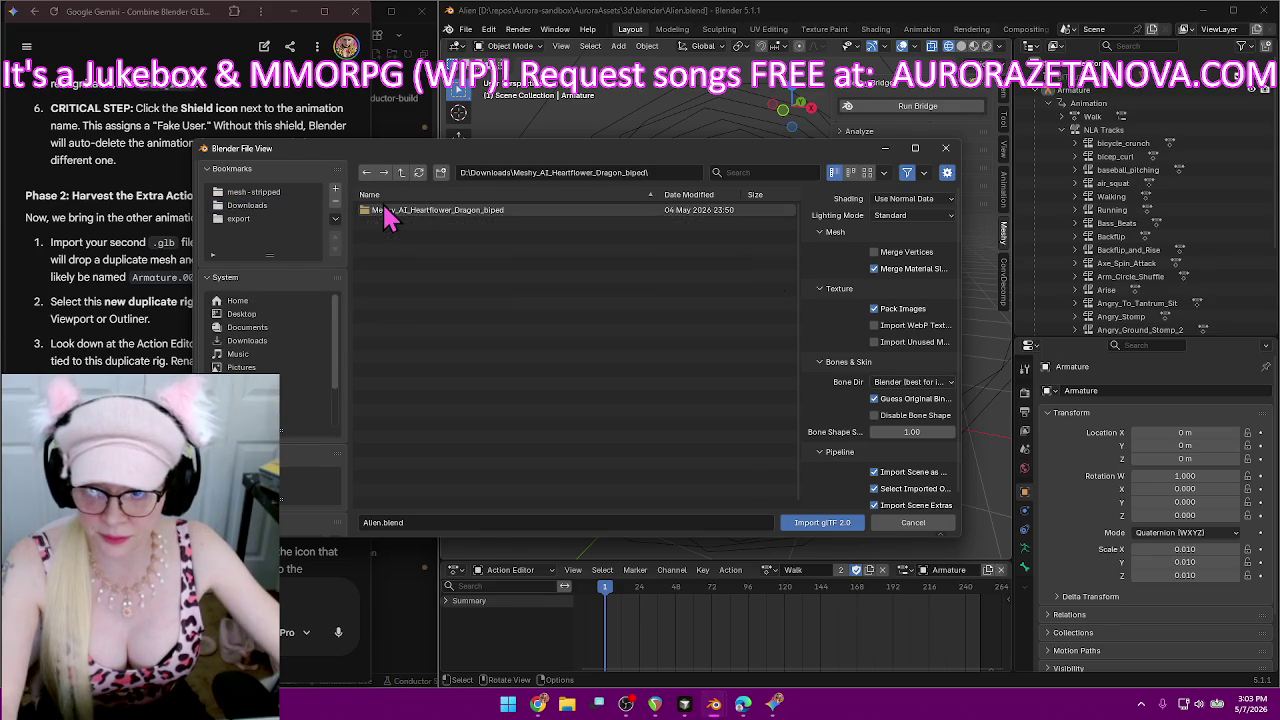
left_click(250, 206)
double_click(395, 276)
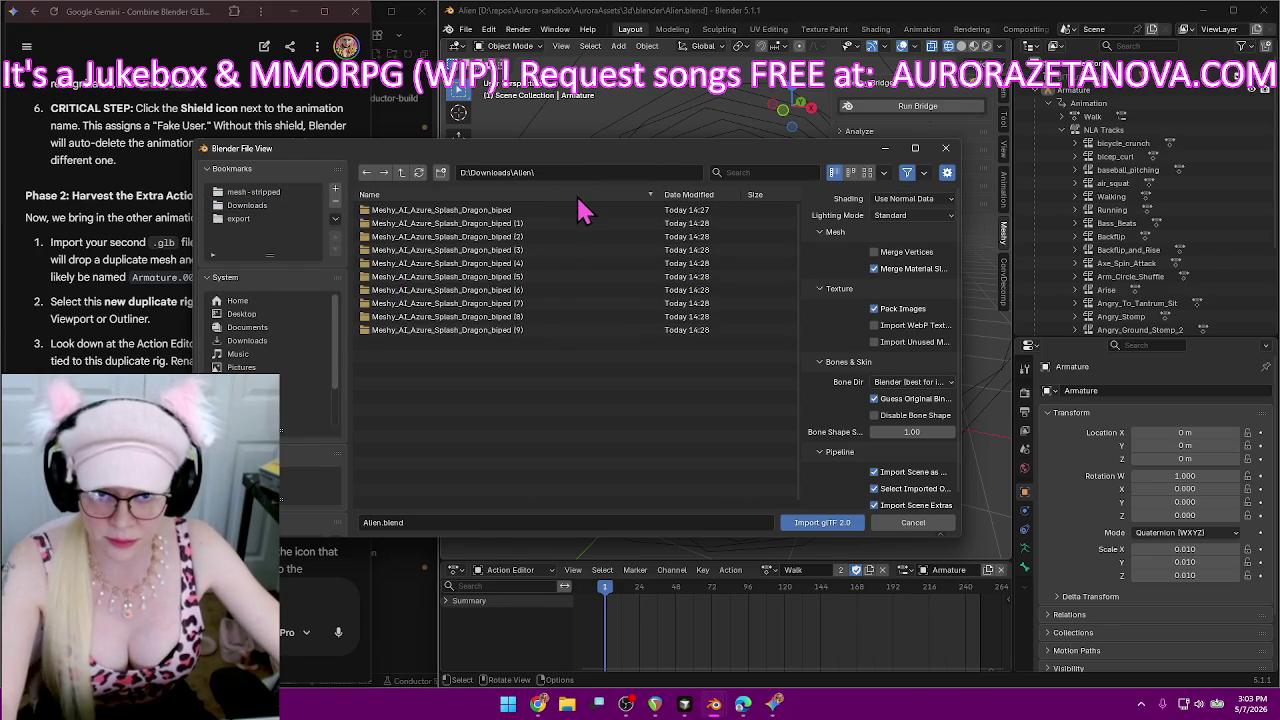
double_click(532, 212)
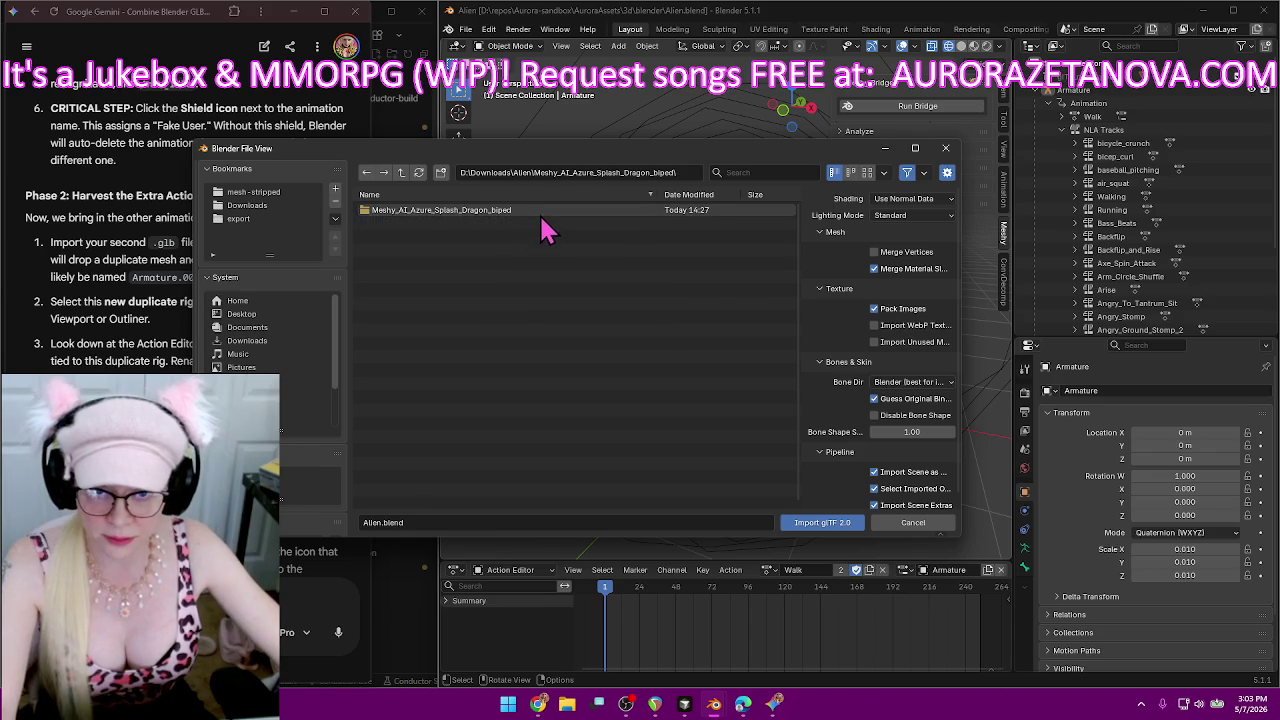
double_click(540, 214)
double_click(600, 226)
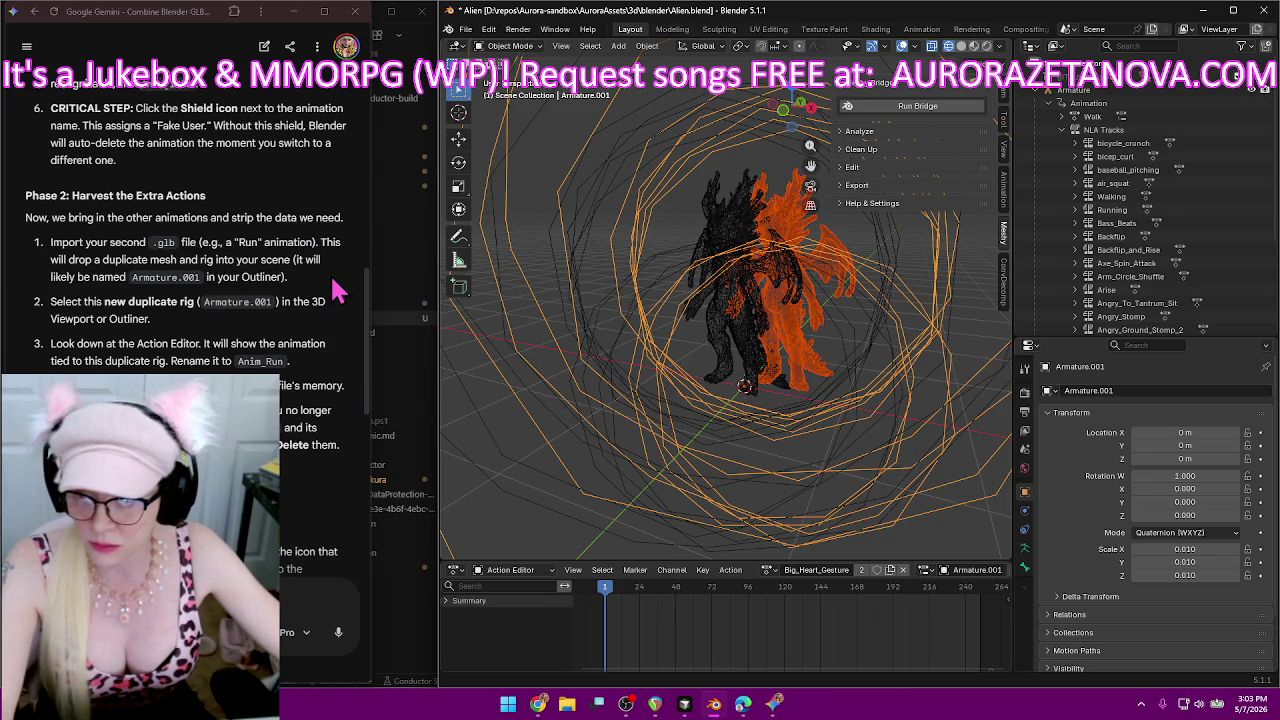
Collapse Armature in the Outliner, expand Armature.001 and select its armature data.
left_click(1038, 97)
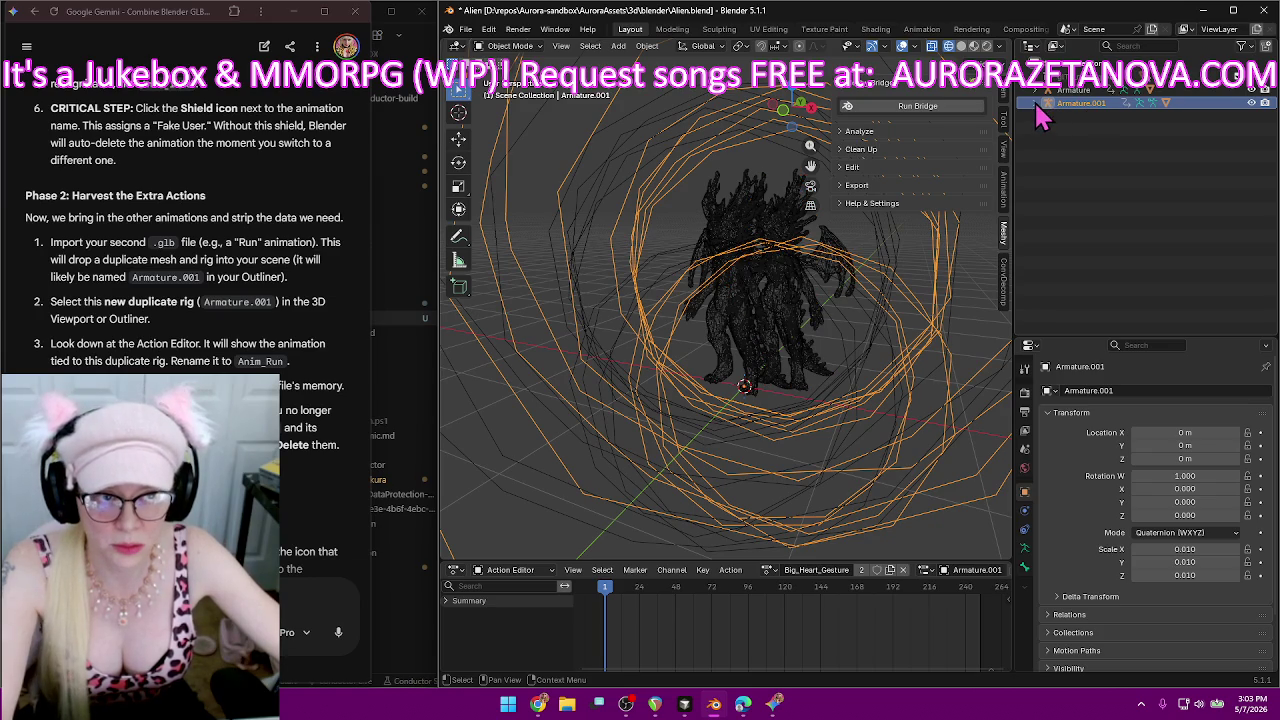
left_click(1036, 103)
left_click(1070, 144)
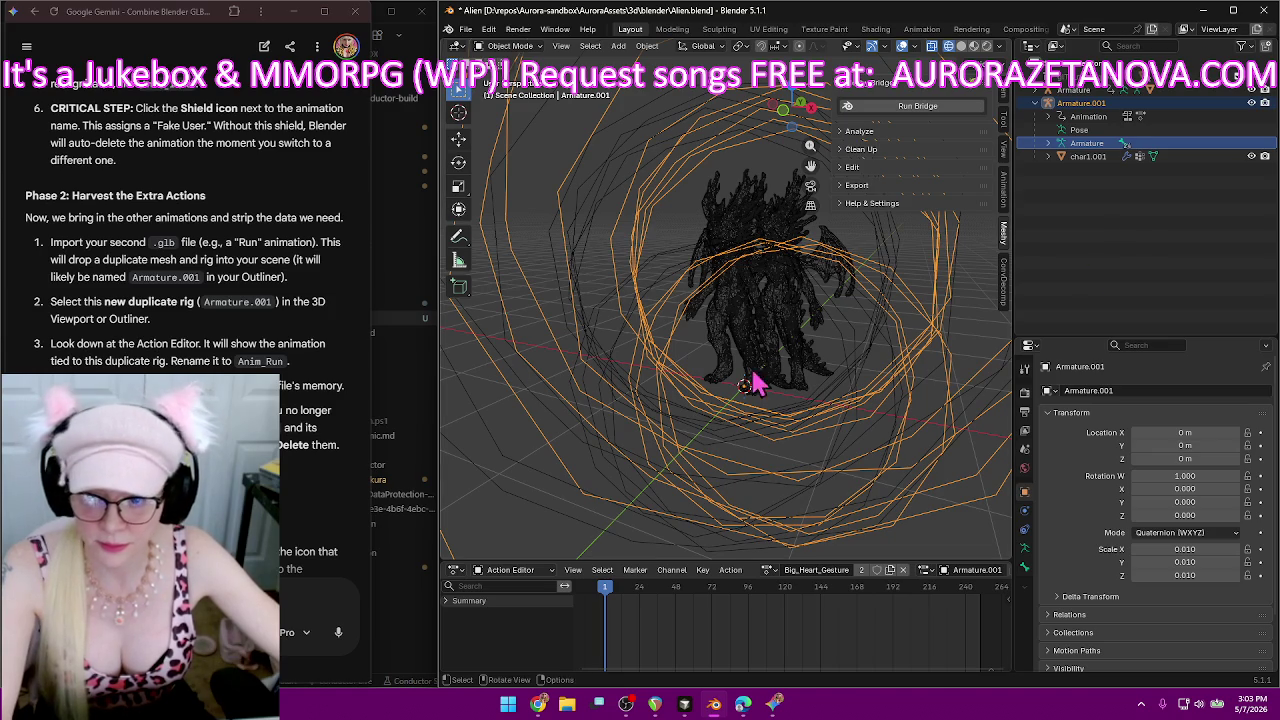
left_click(293, 11)
Rename Big_Heart_Gesture to 'Big Heart' and add '| Big Heart' to its emote.md row.
left_click(190, 343)
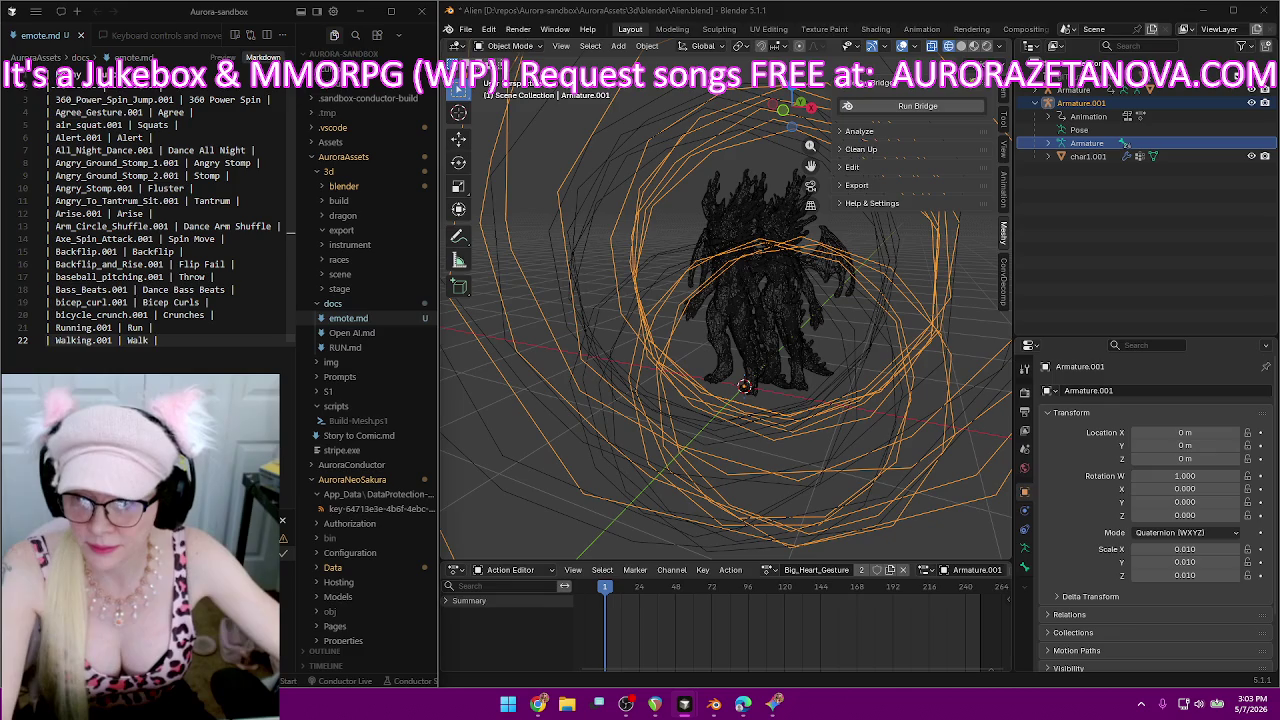
key("Return")
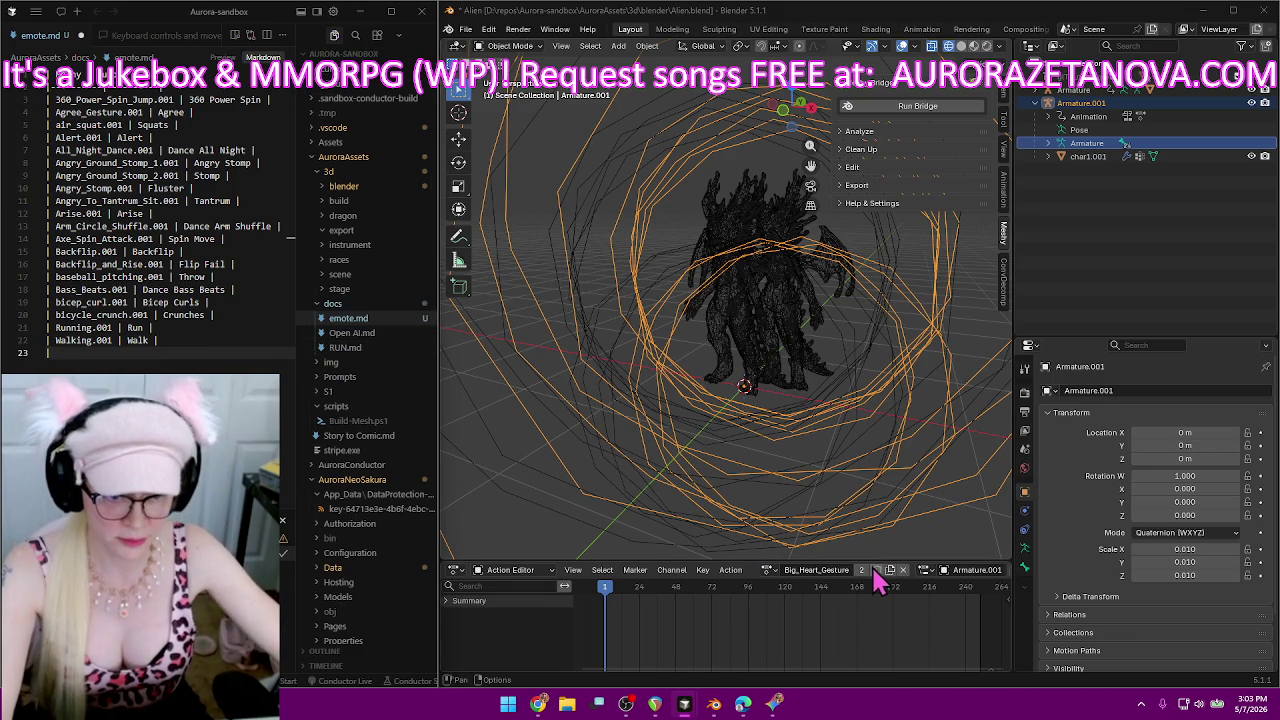
double_click(820, 570)
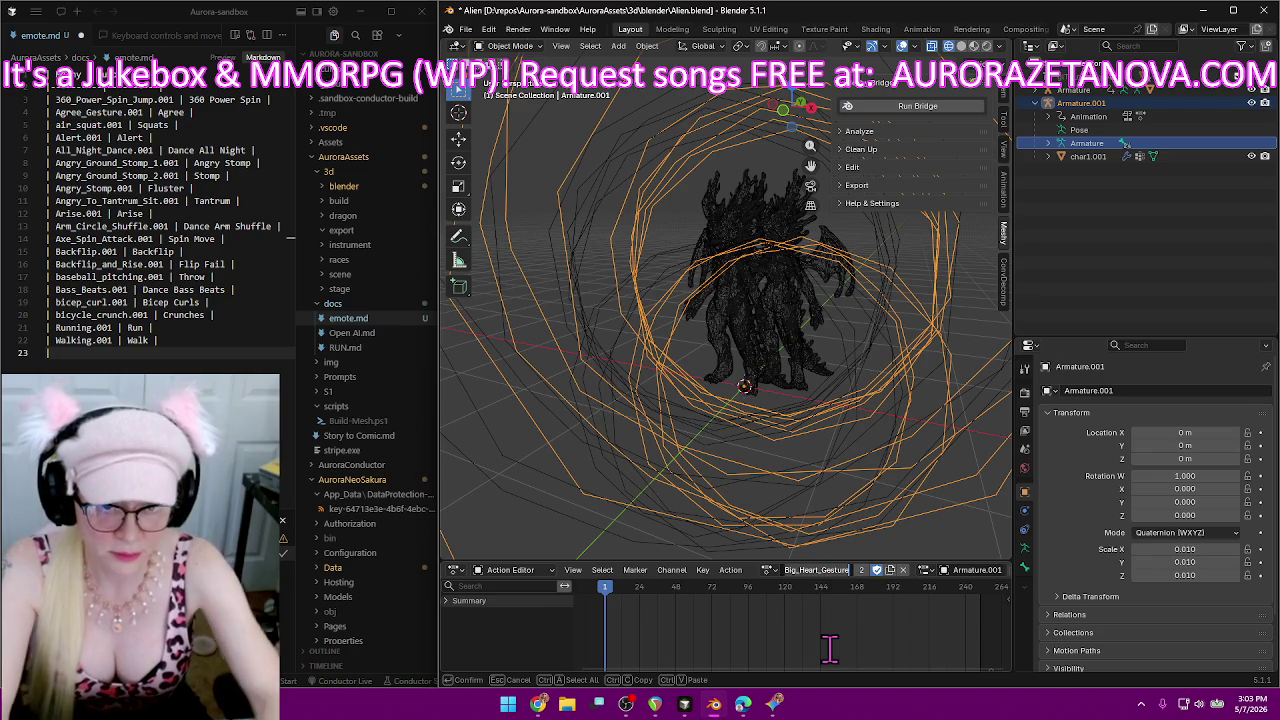
key("BackSpace")
key("BackSpace")
key("BackSpace")
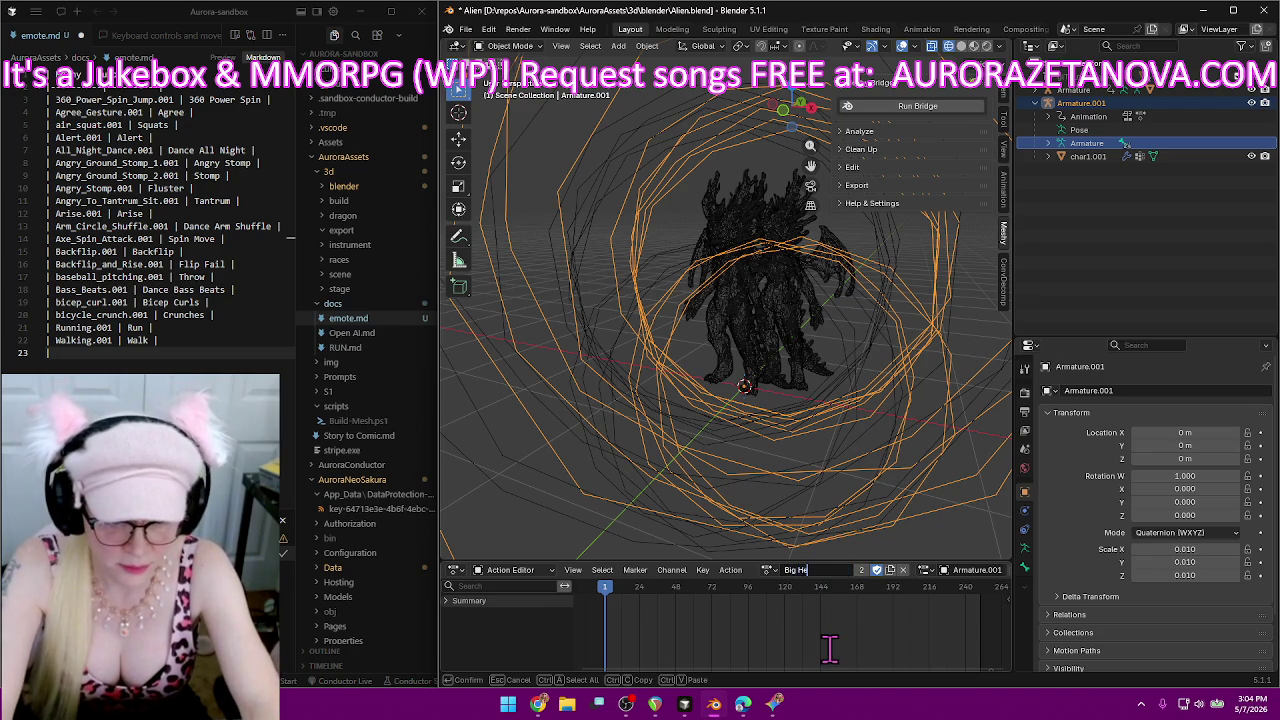
key("Return")
left_click(90, 353)
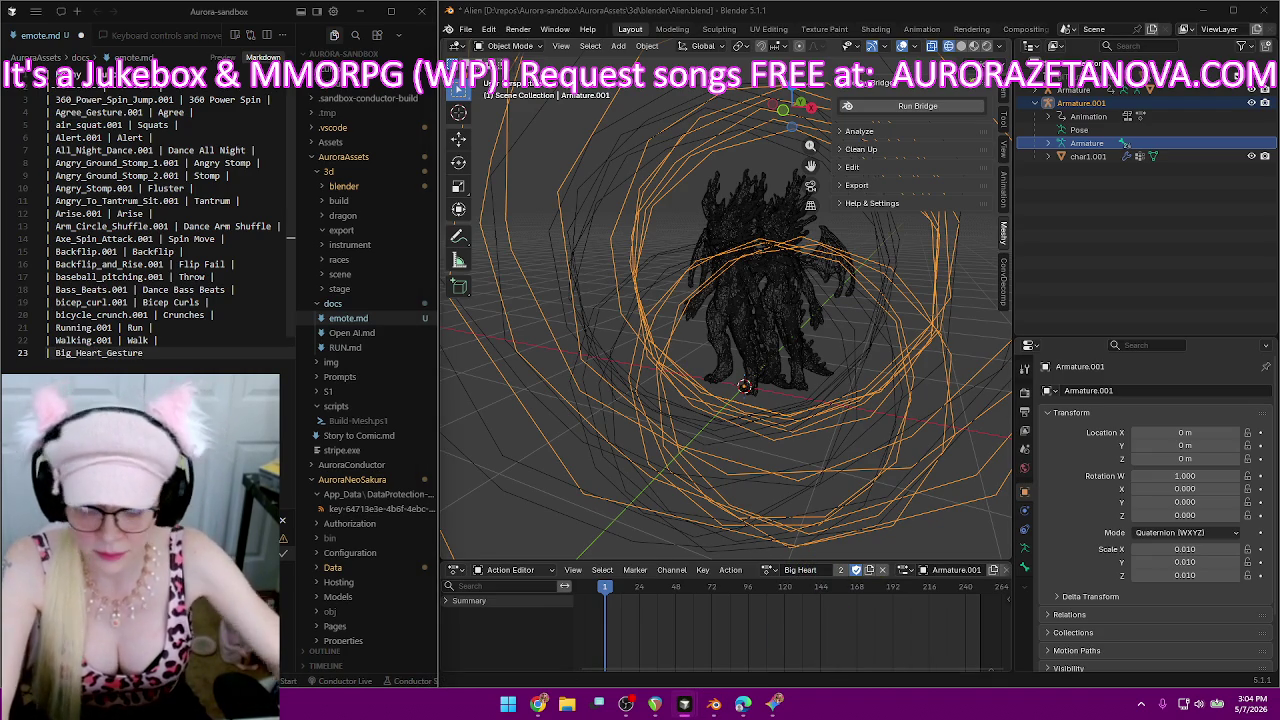
type(" | Big H")
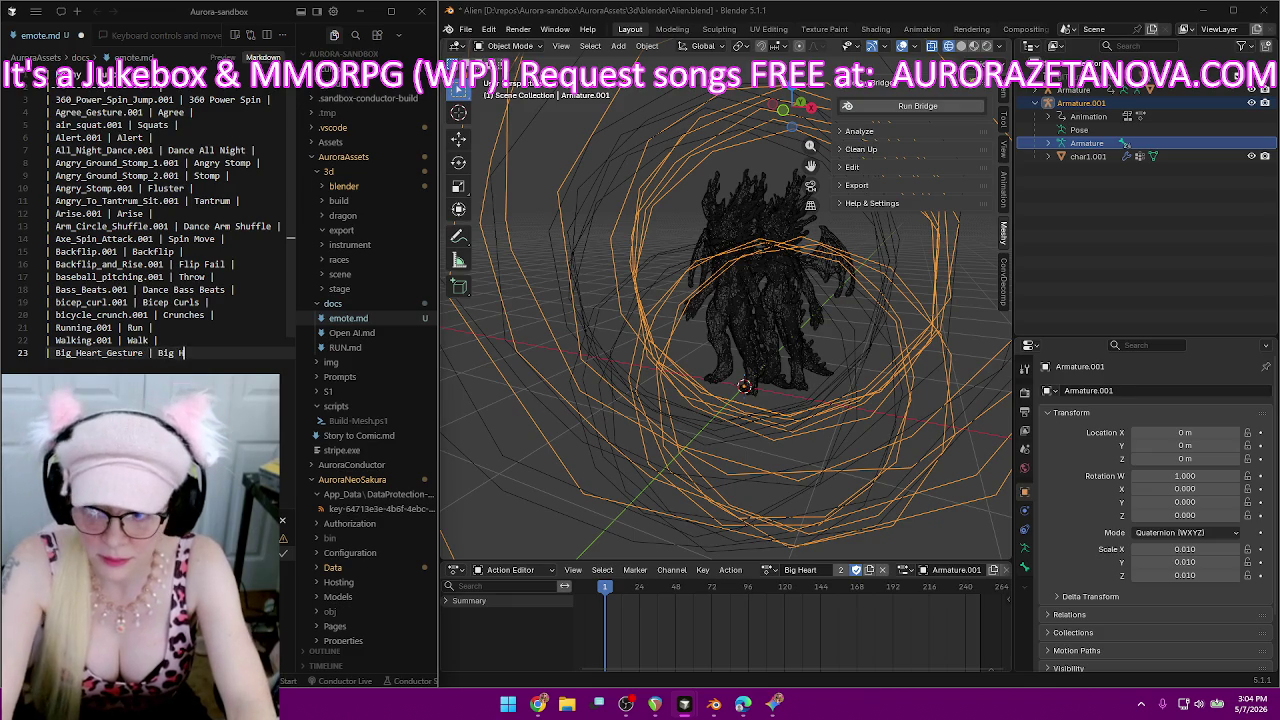
type("eart |")
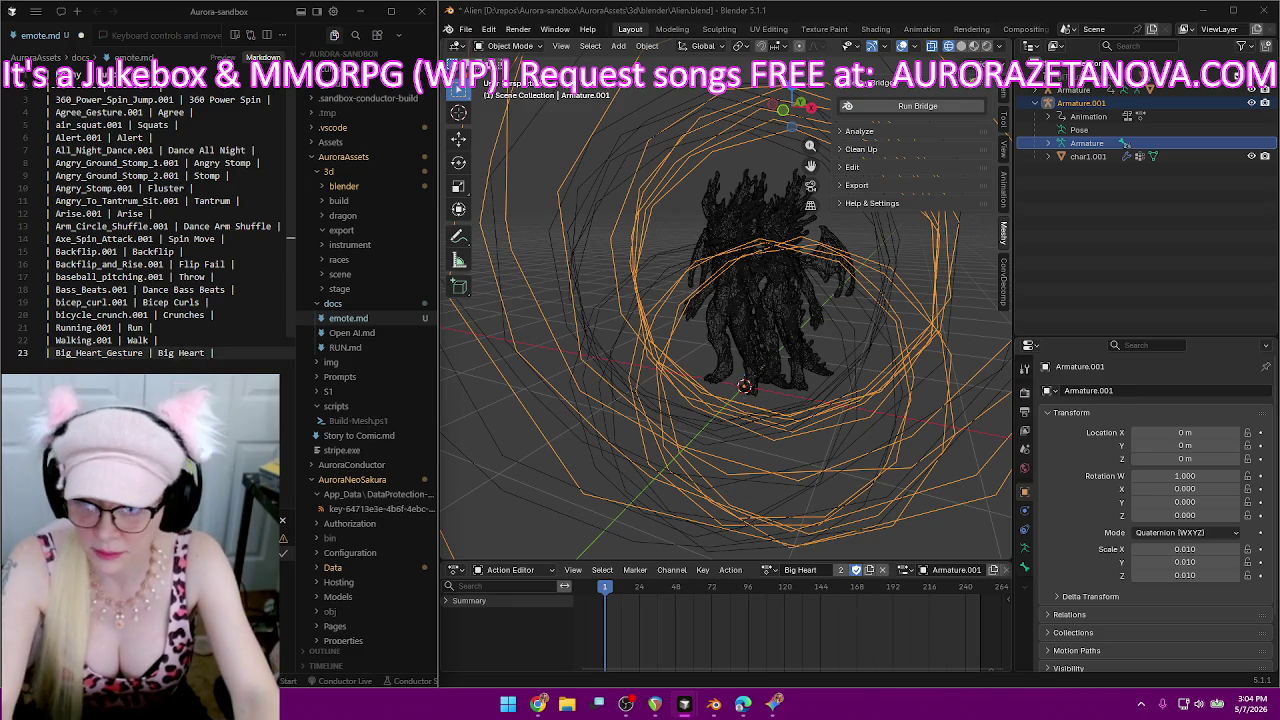
key("Return")
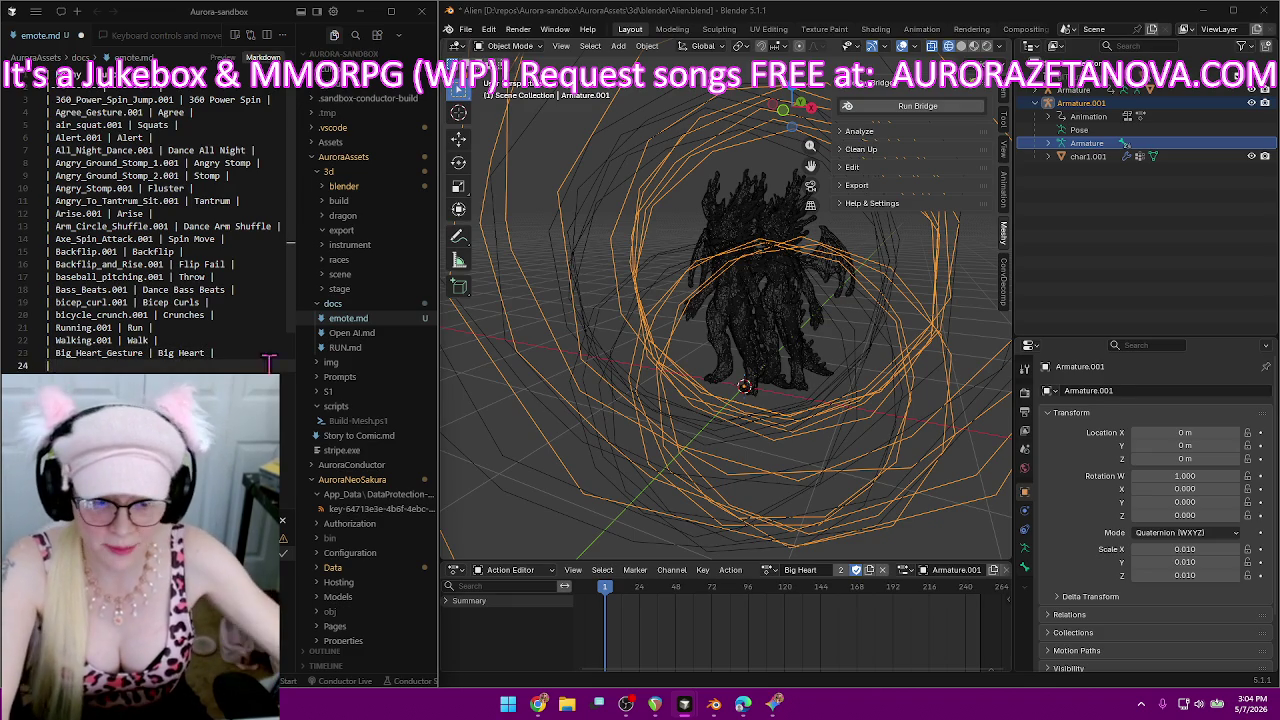
Load Big_Wave_Hello, log 'Big_Wave_Hello | Big Wave' in emote.md, and rename the action 'Big Wave'.
left_click(767, 570)
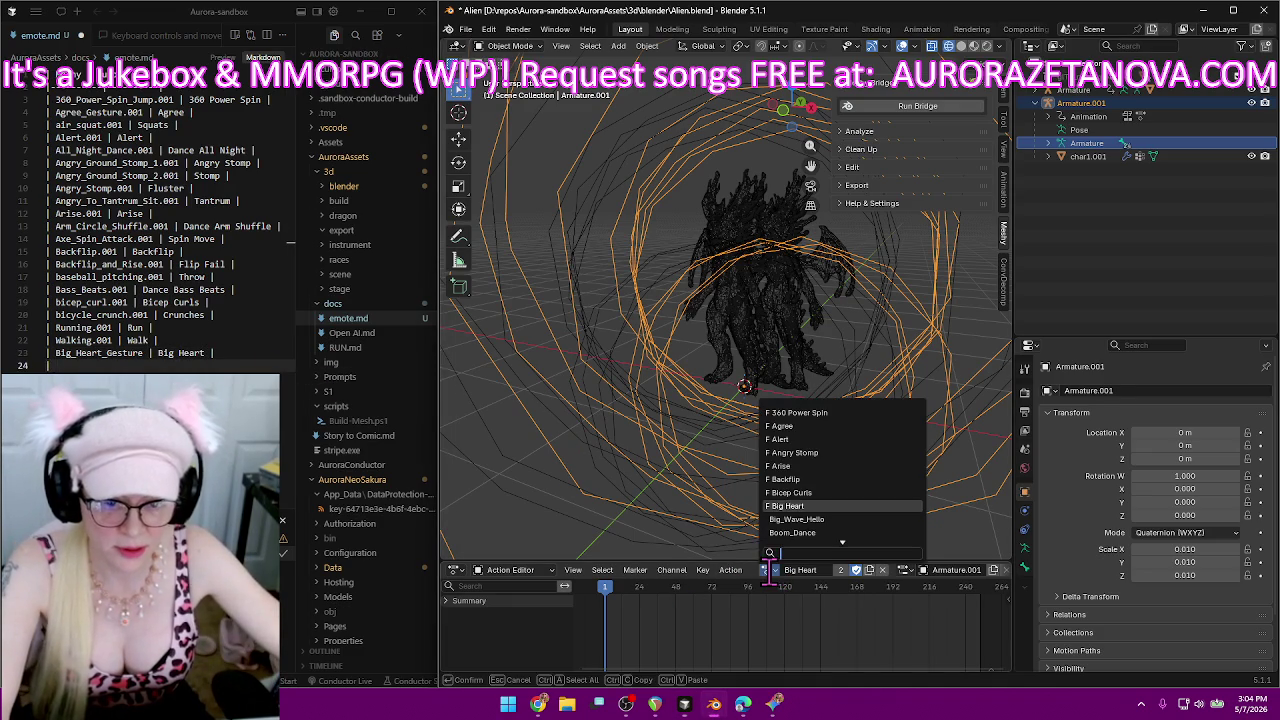
left_click(842, 519)
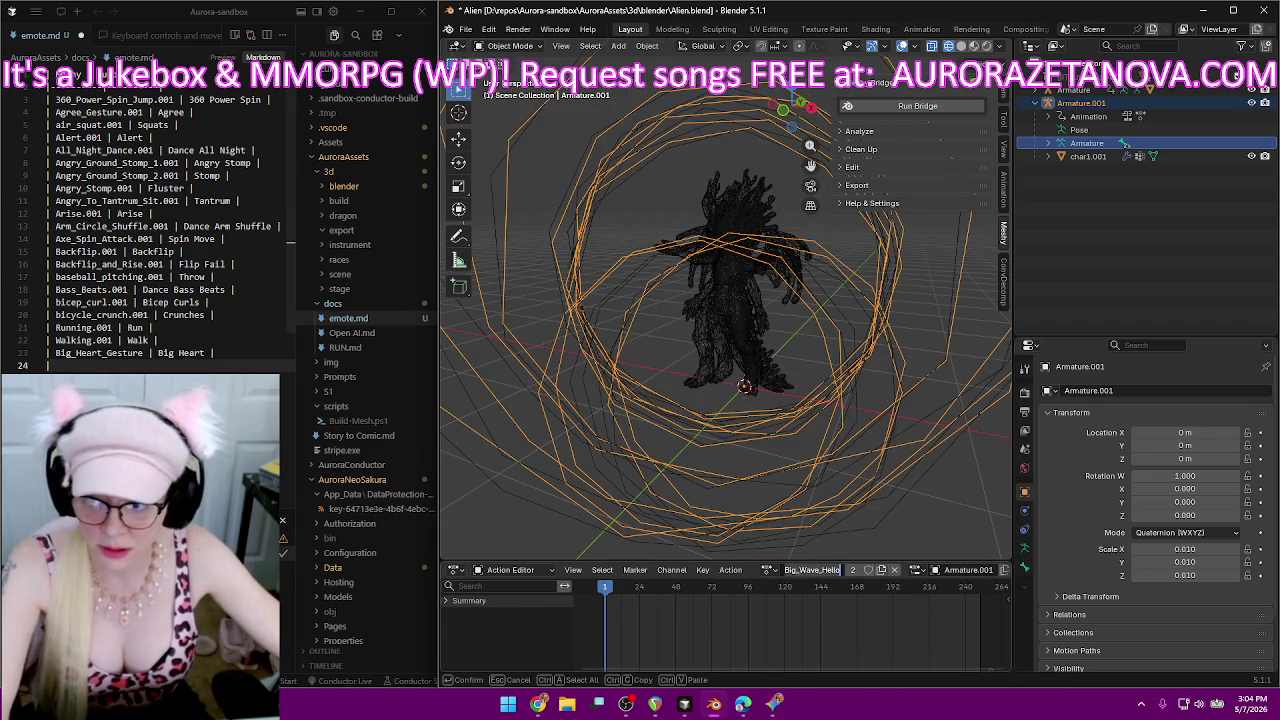
left_click(126, 365)
type("Big_Wave_Hello")
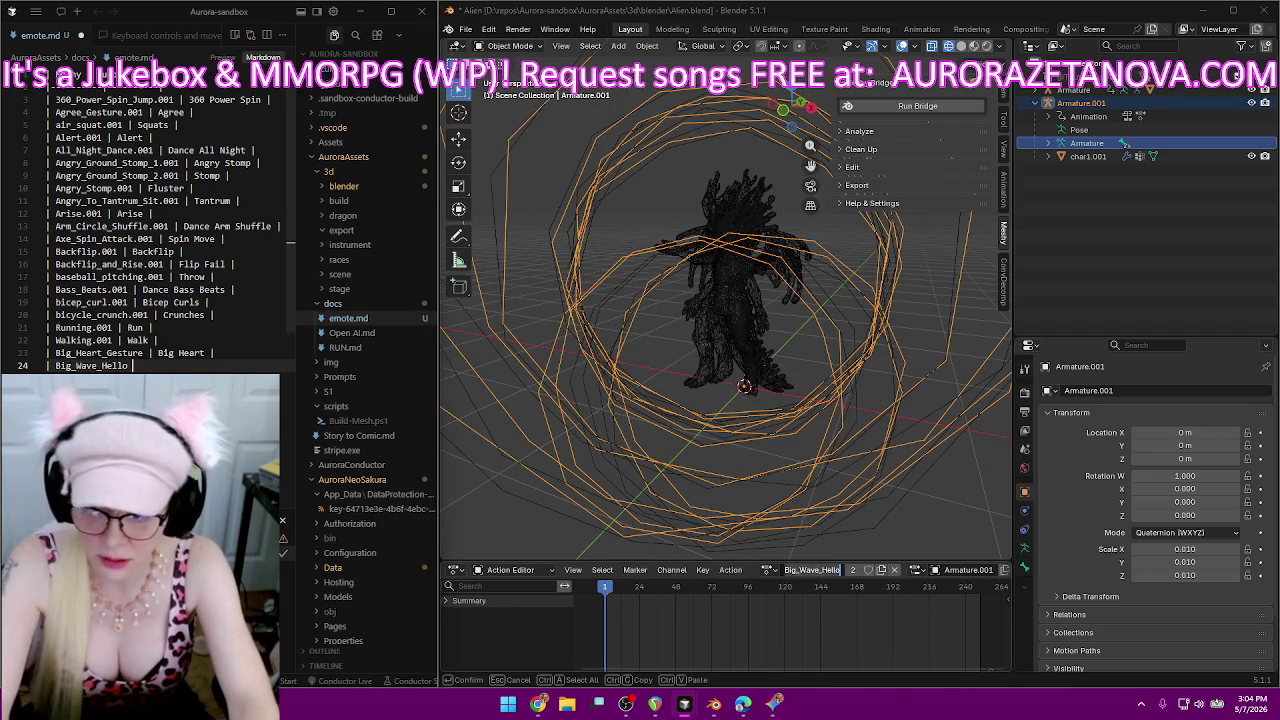
type("| B")
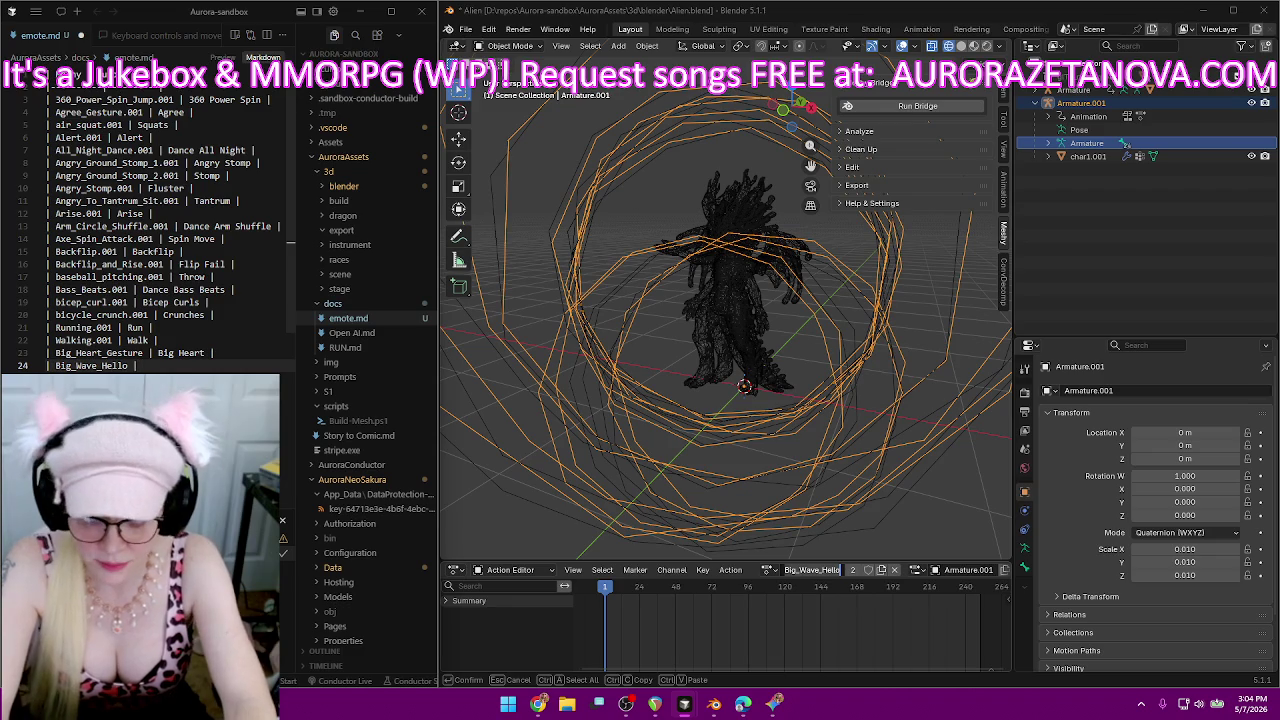
type("ig Wave |")
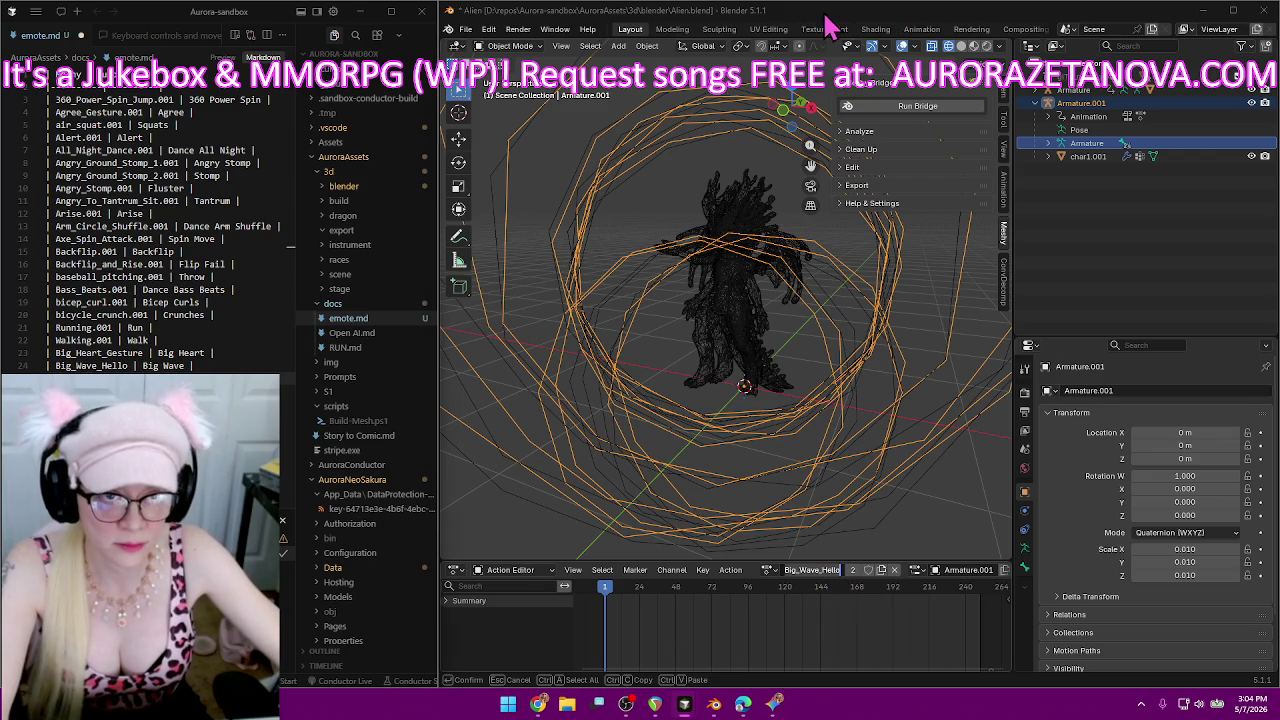
type("B")
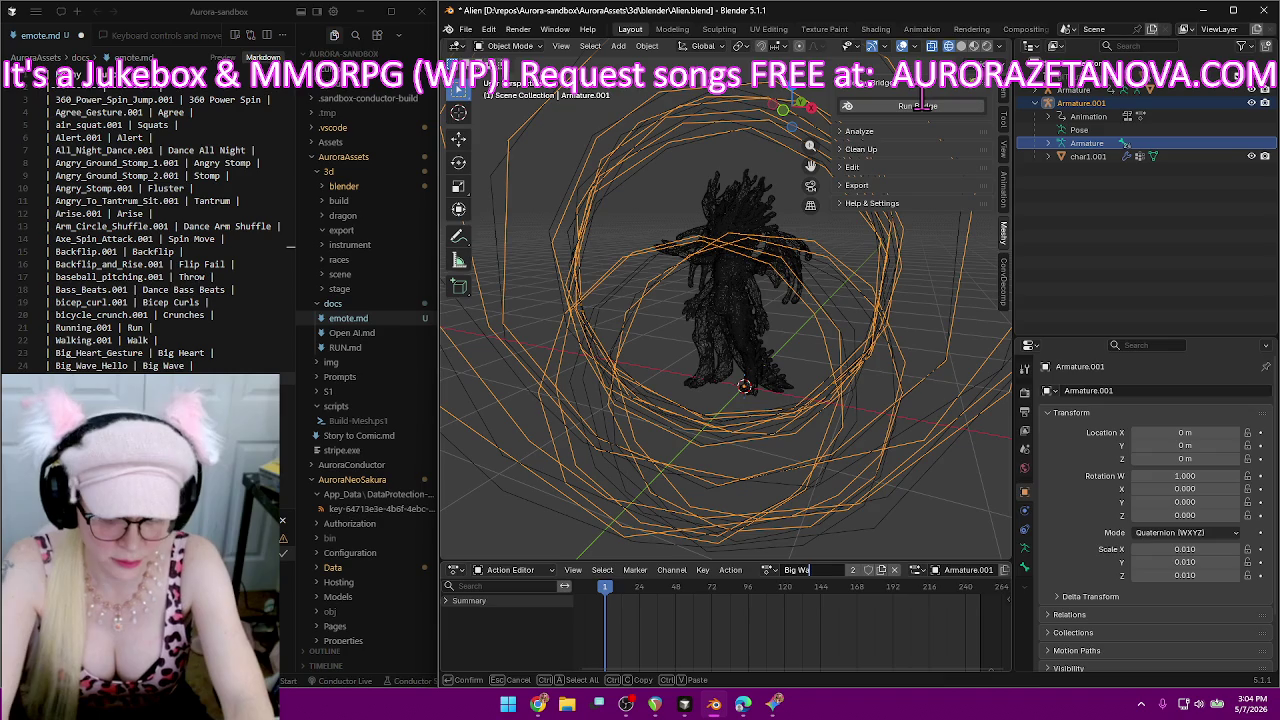
key("Return")
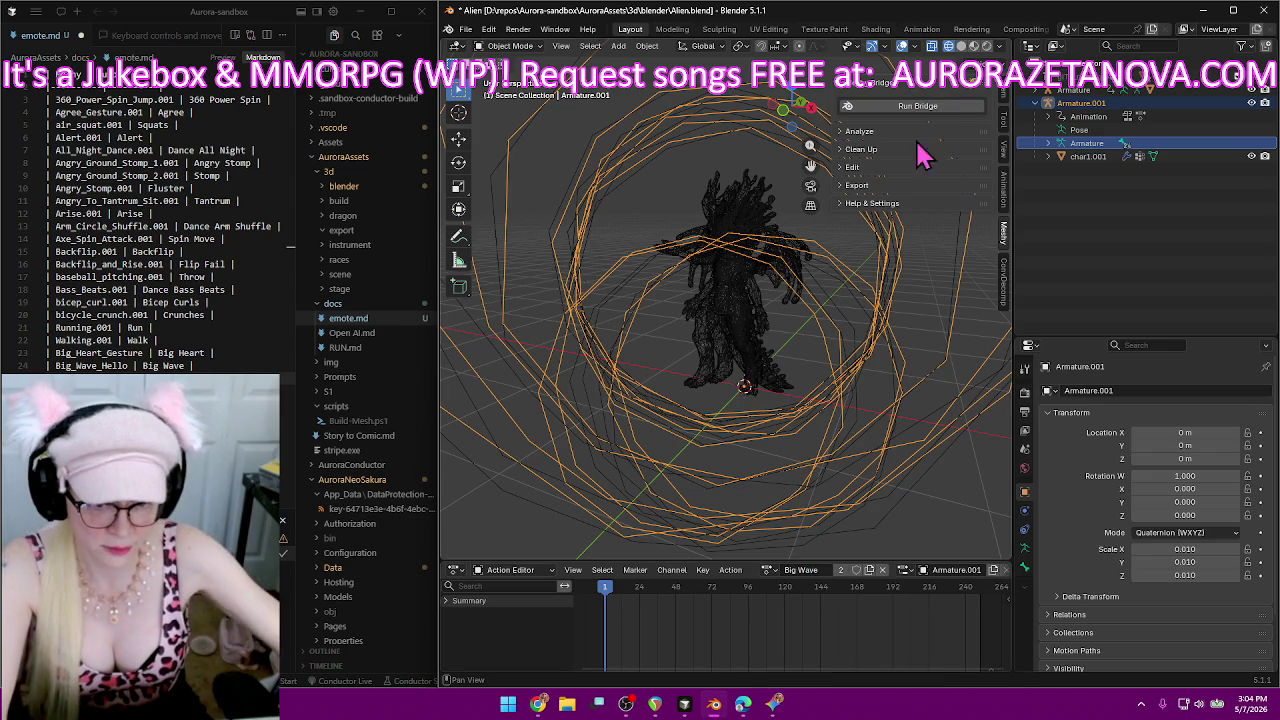
Switch to Boom_Dance, rename it 'Dance Boom', and enable its Fake User shield.
left_click(769, 570)
left_click(790, 532)
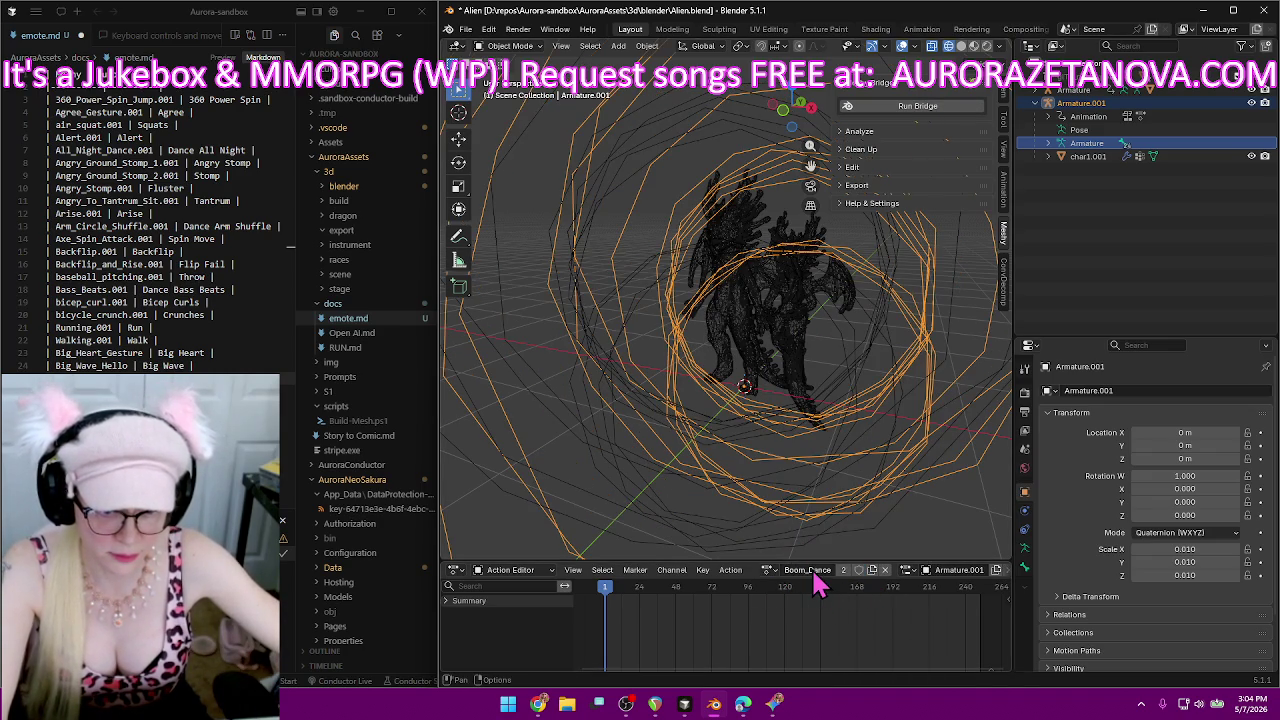
left_click(815, 570)
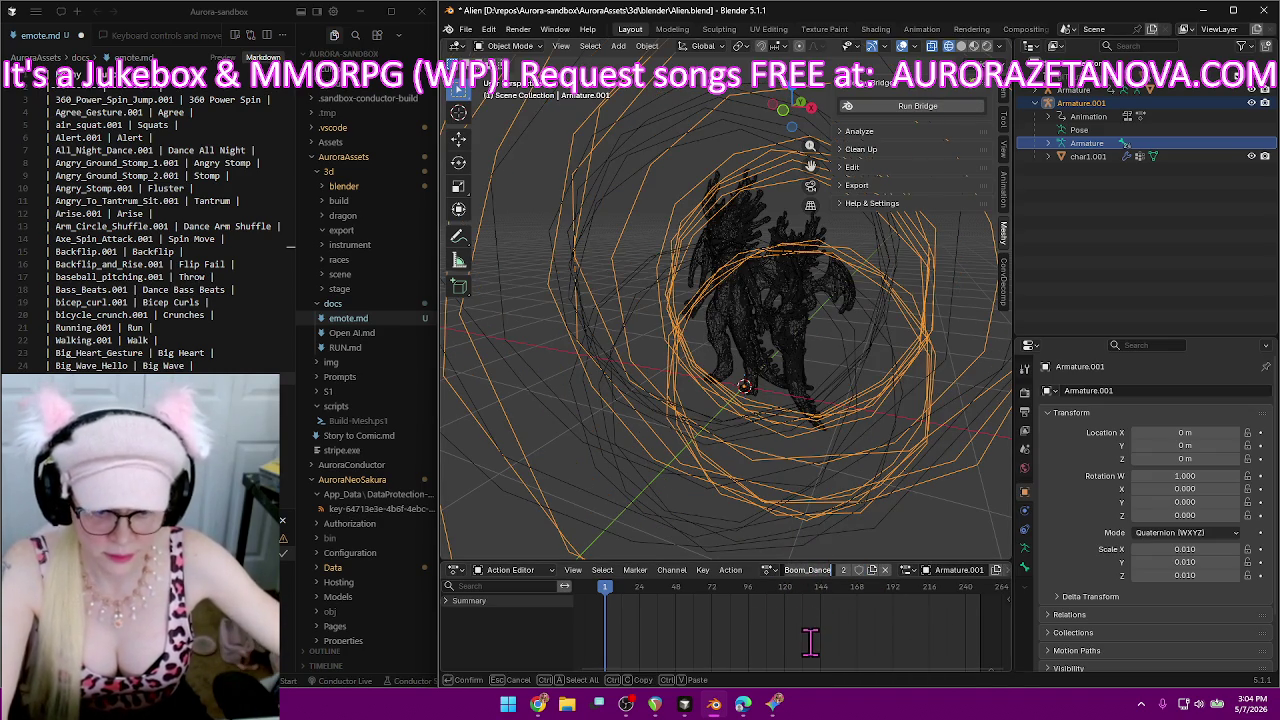
type("D")
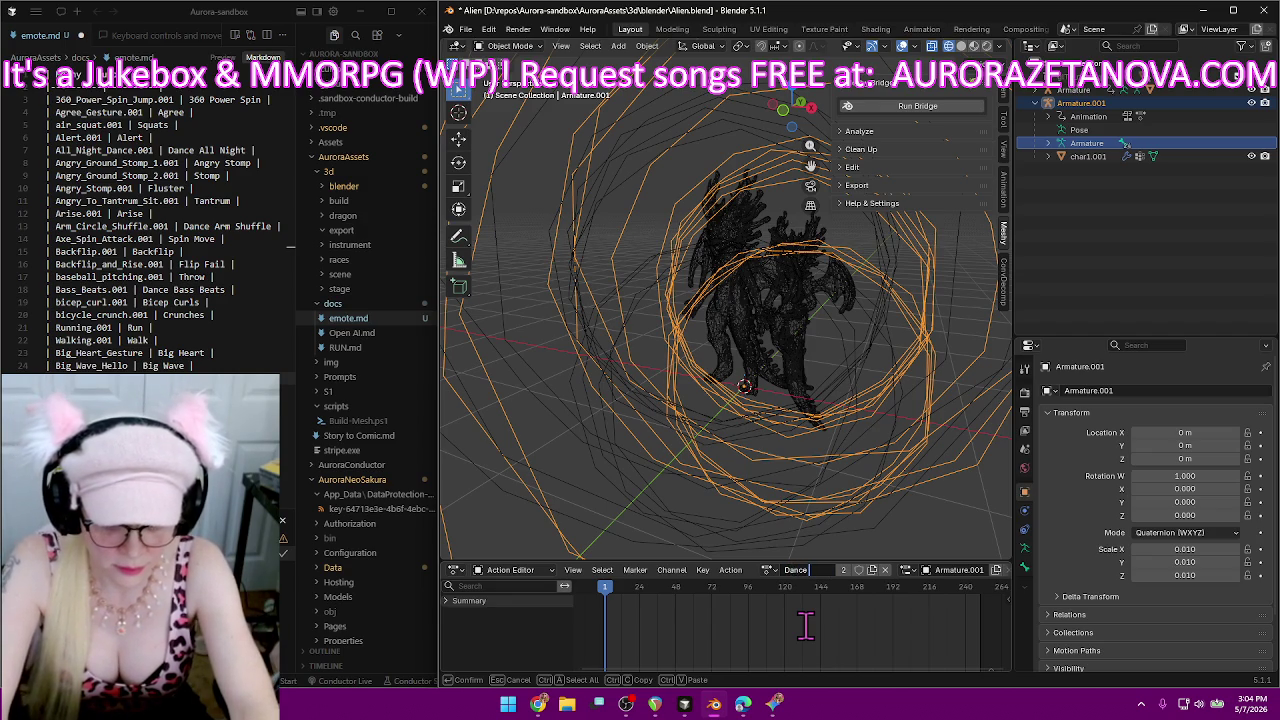
key("Return")
left_click(857, 571)
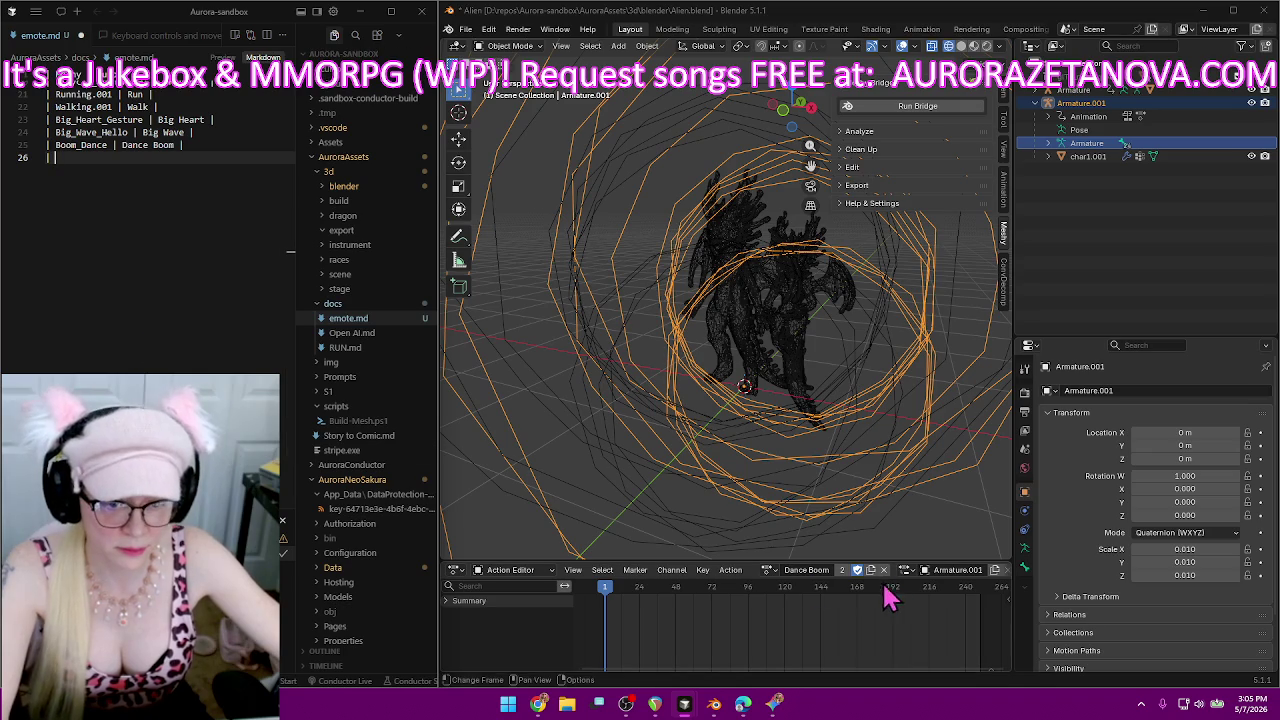
Pick Boxing_Guard_Right_Straight_Kick from the action list and rename it 'Kick'.
left_click(768, 569)
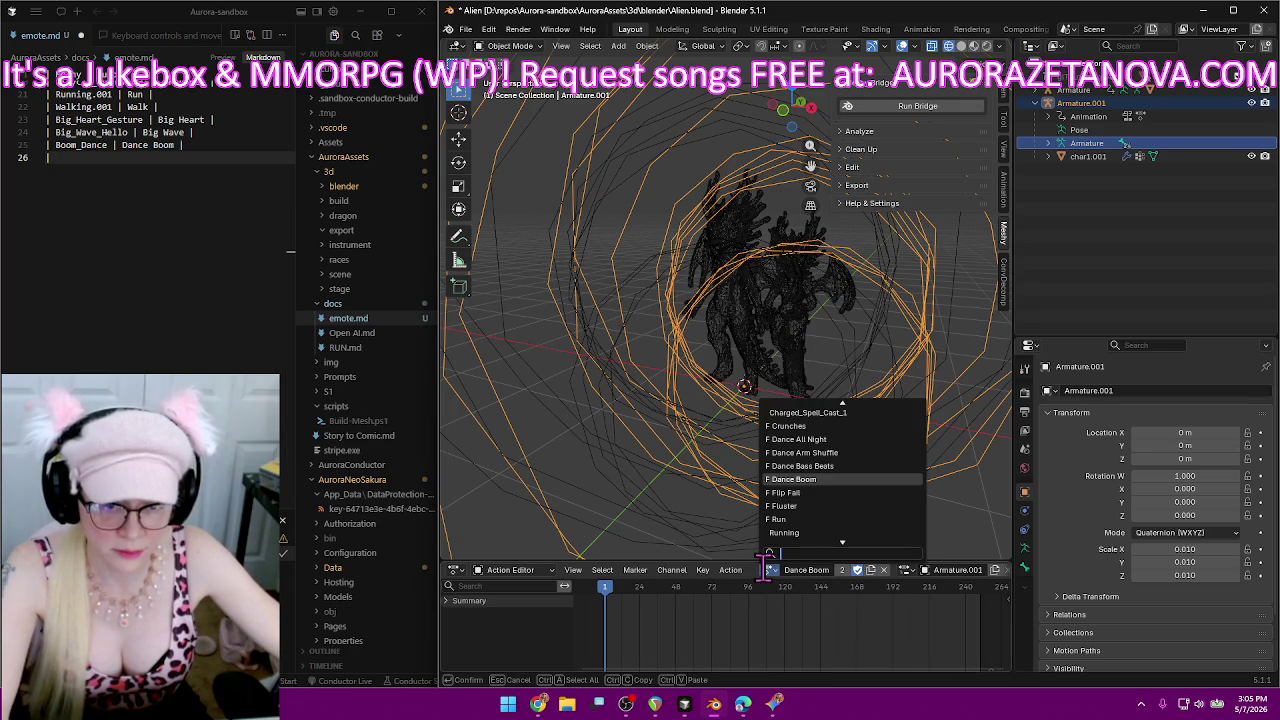
scroll(810, 530, "down", 2)
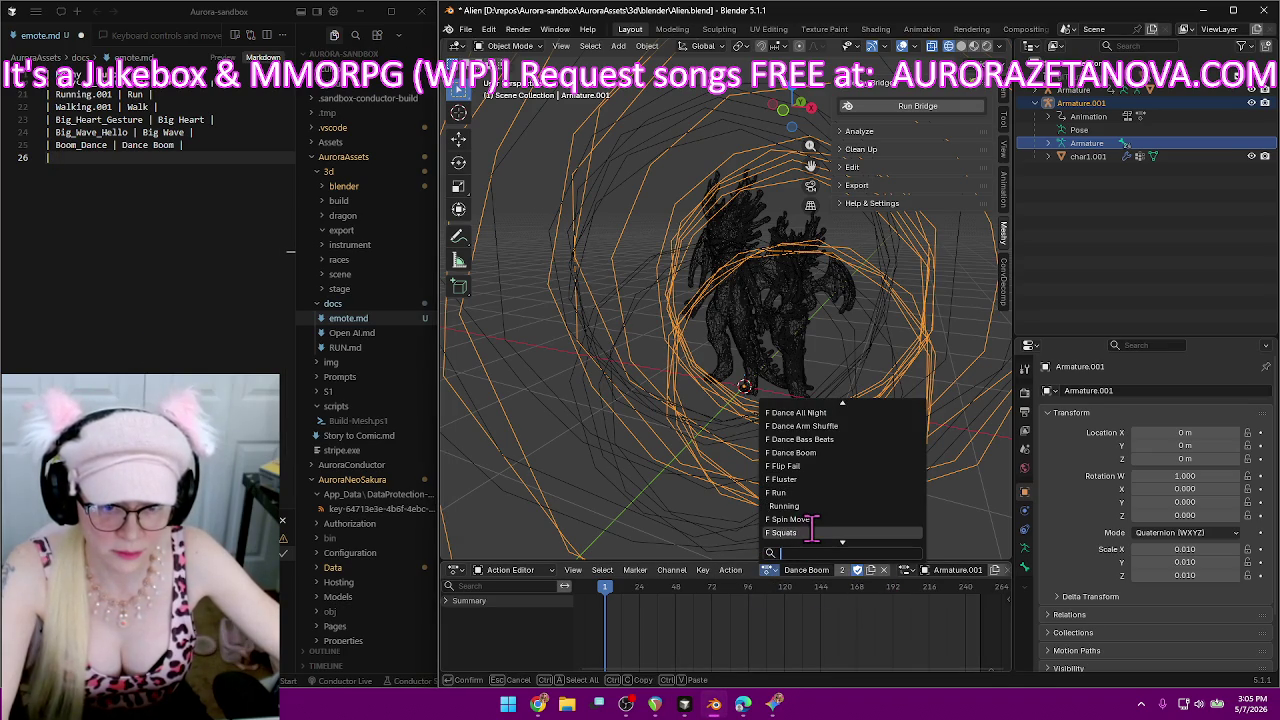
left_click(840, 507)
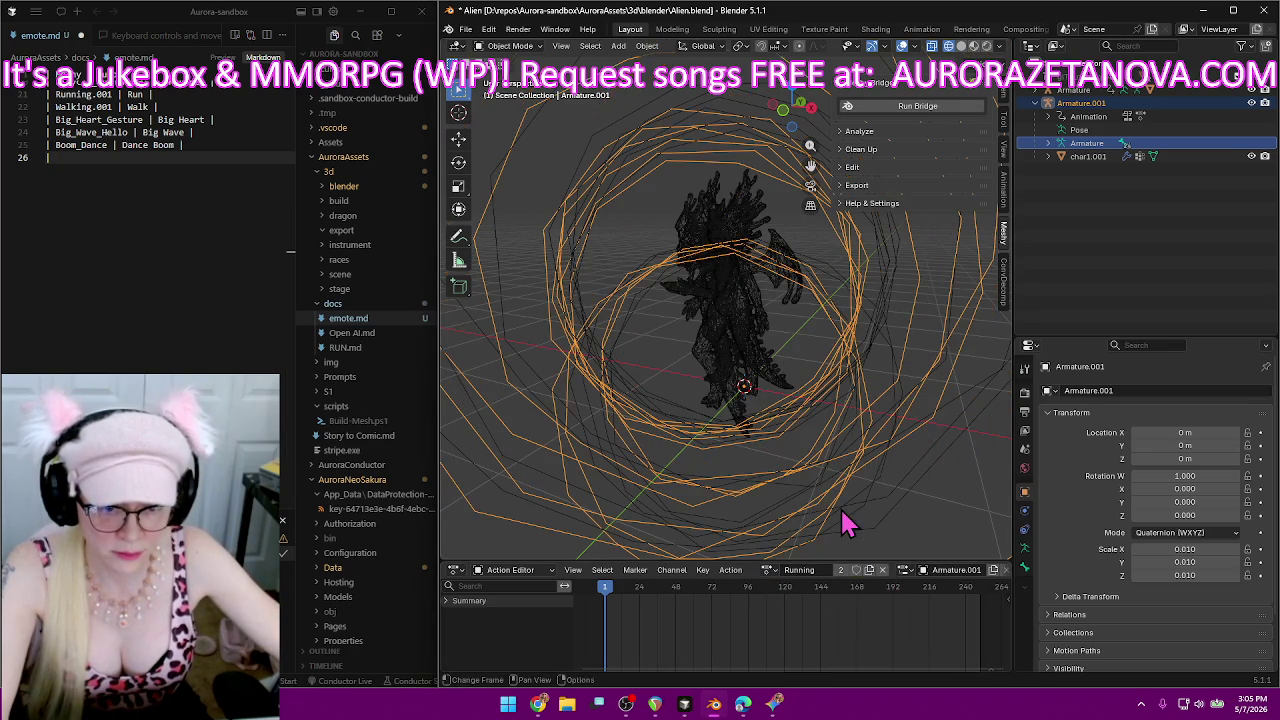
left_click(768, 570)
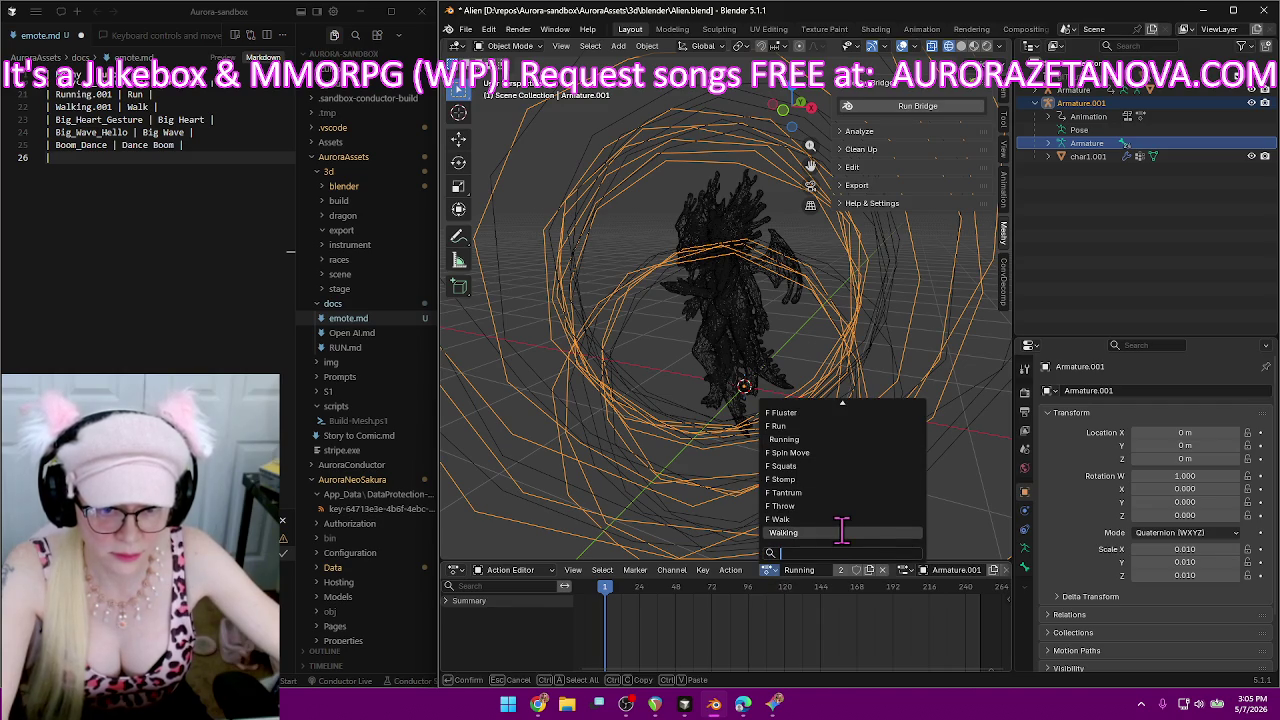
scroll(843, 531, "up", 4)
scroll(843, 531, "up", 4)
scroll(843, 531, "up", 4)
scroll(843, 535, "up", 3)
scroll(843, 540, "up", 3)
scroll(843, 535, "up", 3)
scroll(843, 530, "up", 3)
scroll(835, 490, "up", 3)
left_click(840, 492)
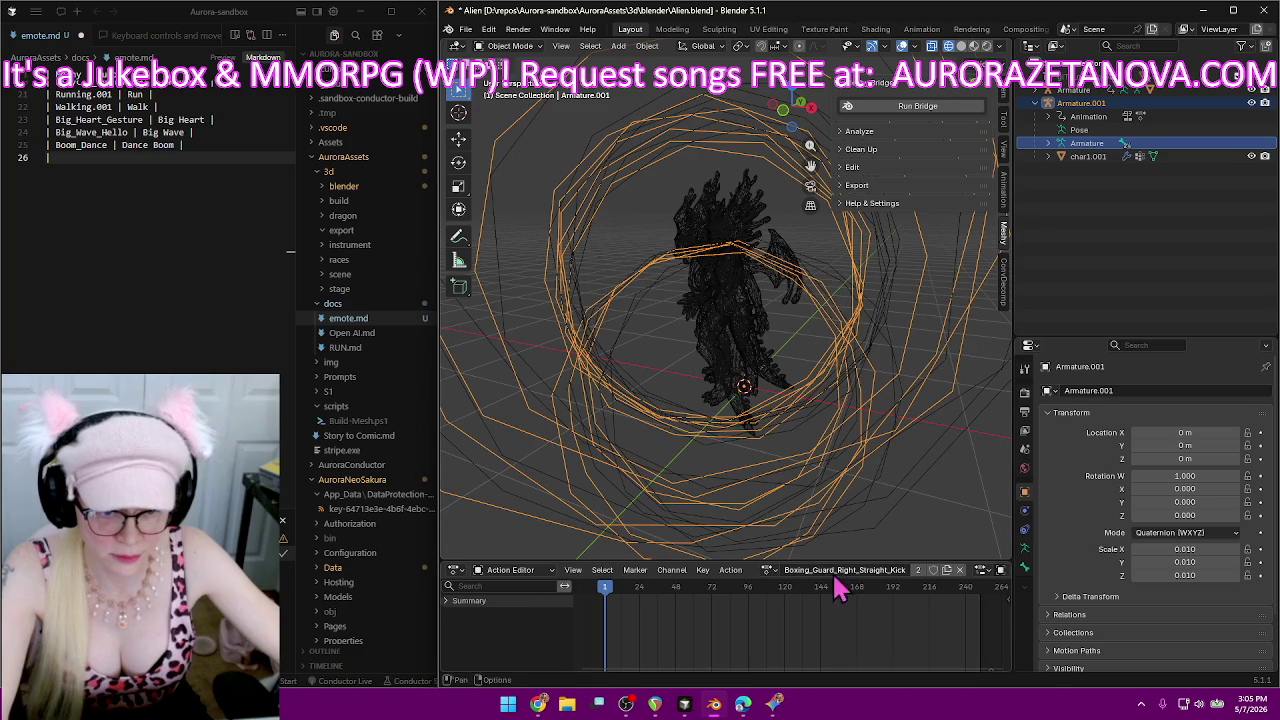
left_click(829, 574)
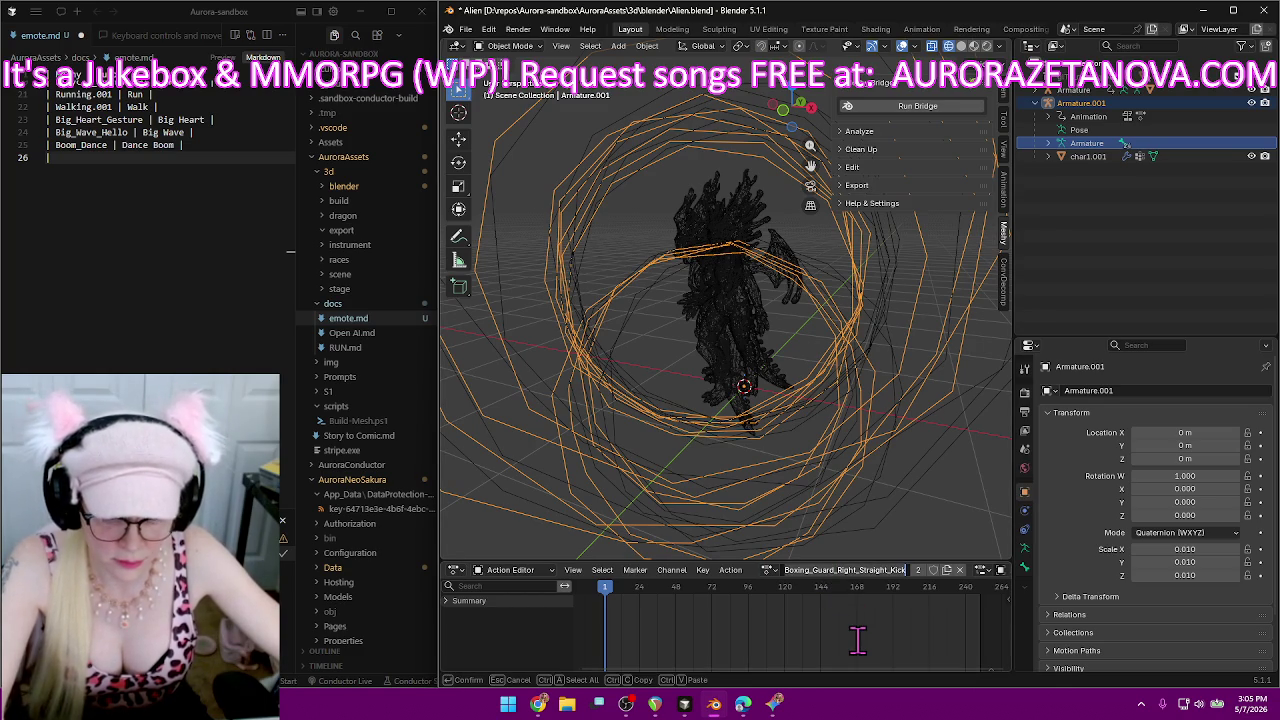
type("K")
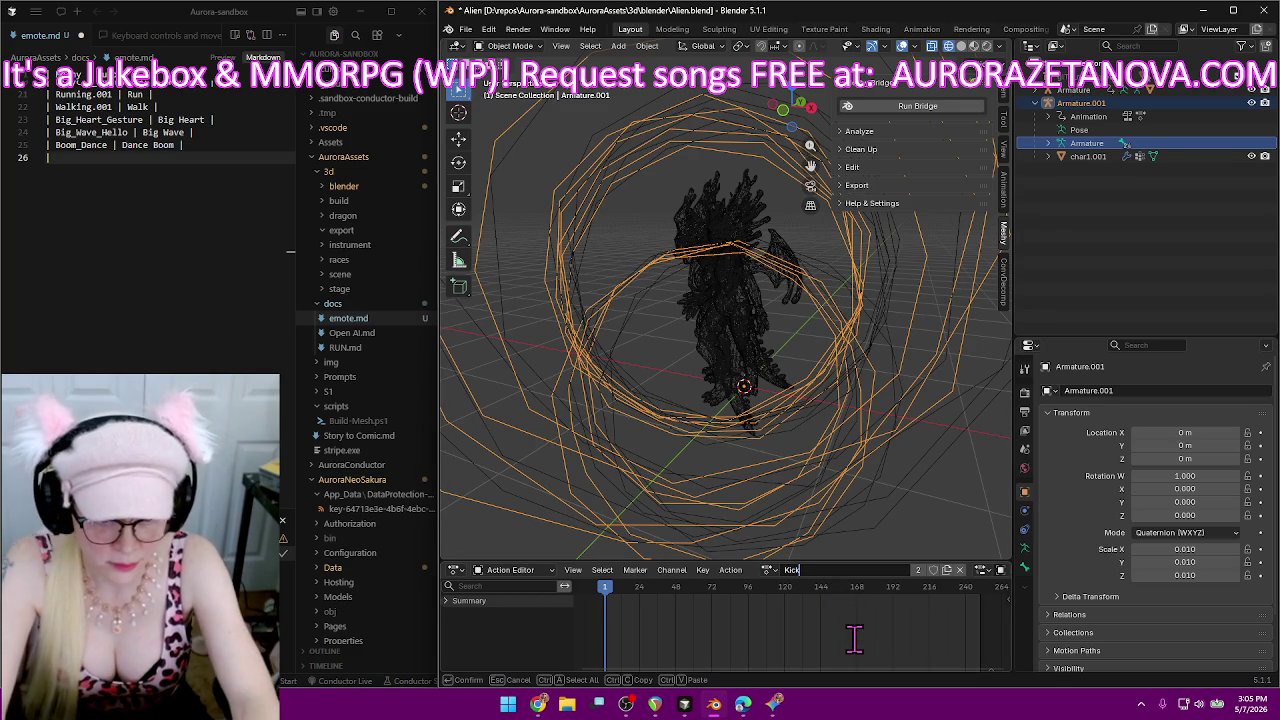
key("Return")
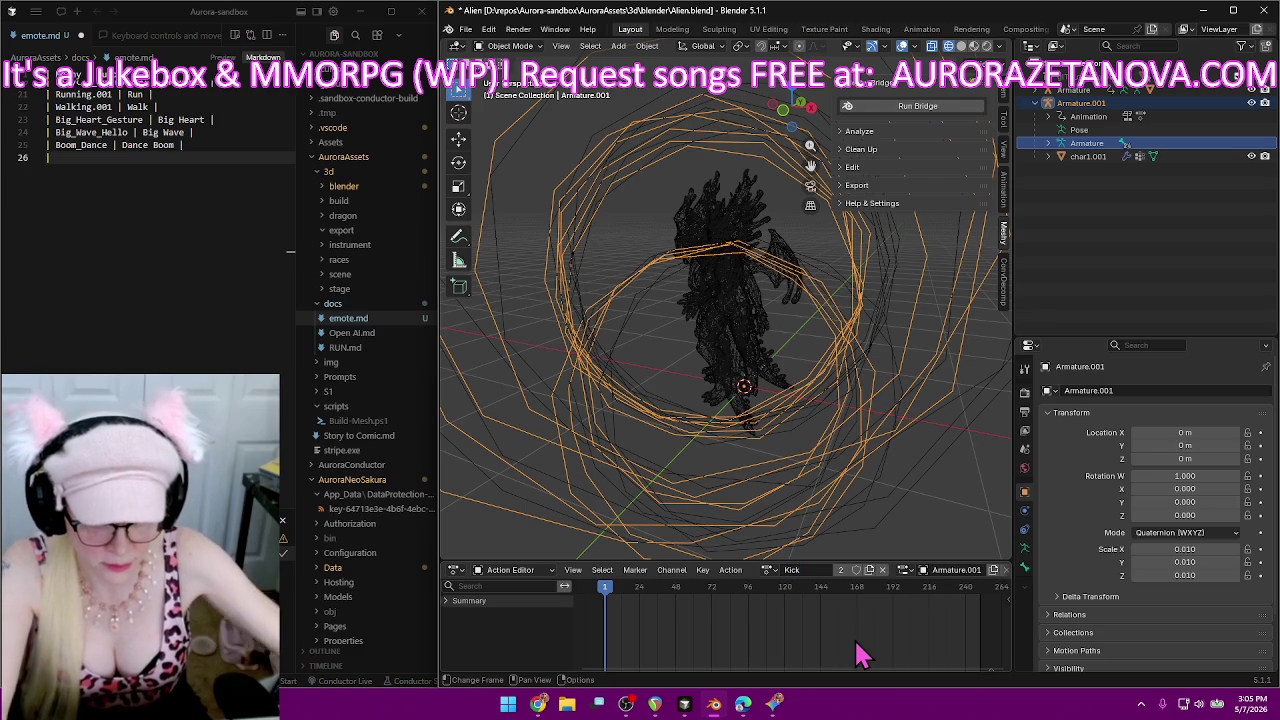
Add the 'Boxing_Guard_Right_Straight_Kick | Kick |' row to emote.md.
left_click(208, 160)
type("Boxing_Guard_Right_Straight_Kick")
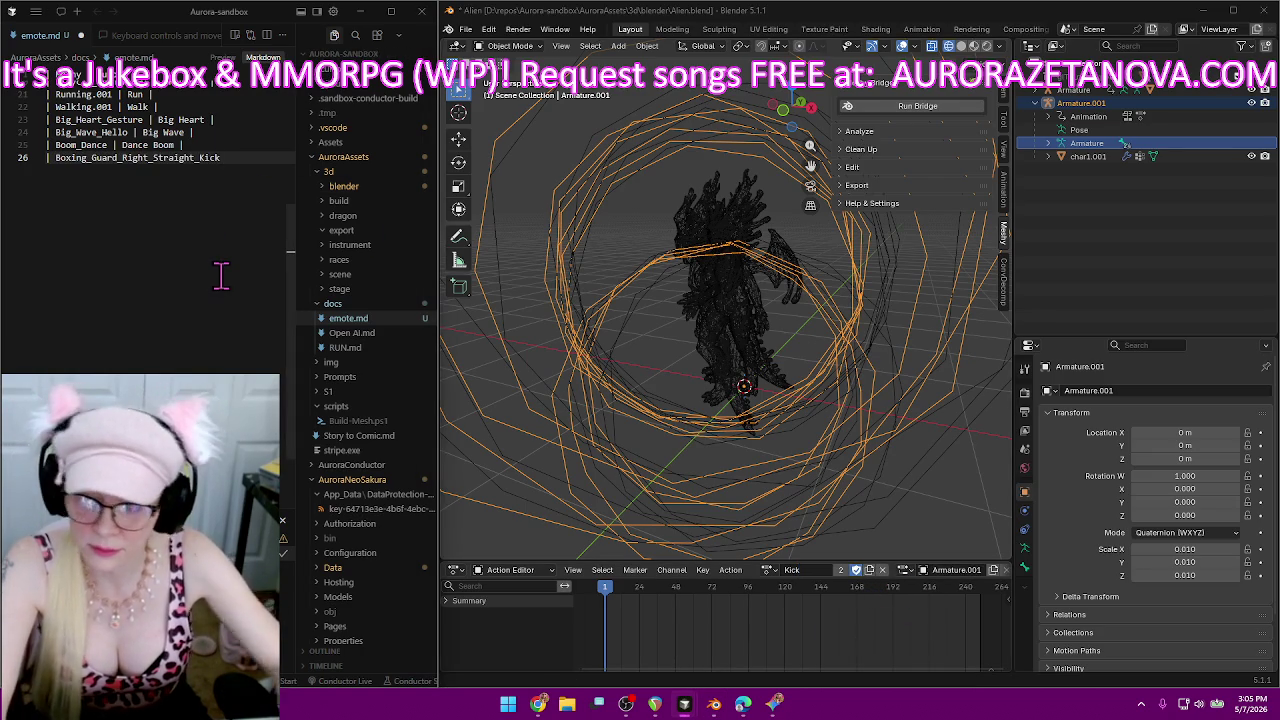
type(" | Kic")
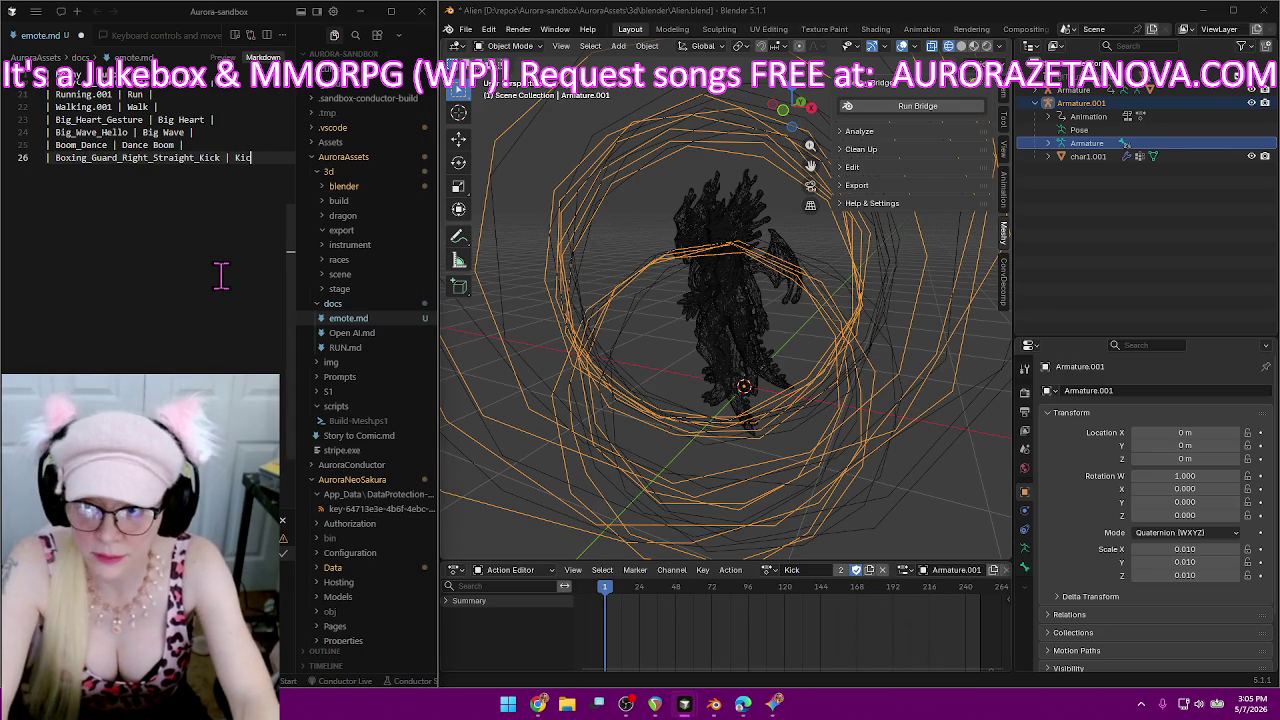
type("k |")
key("Return")
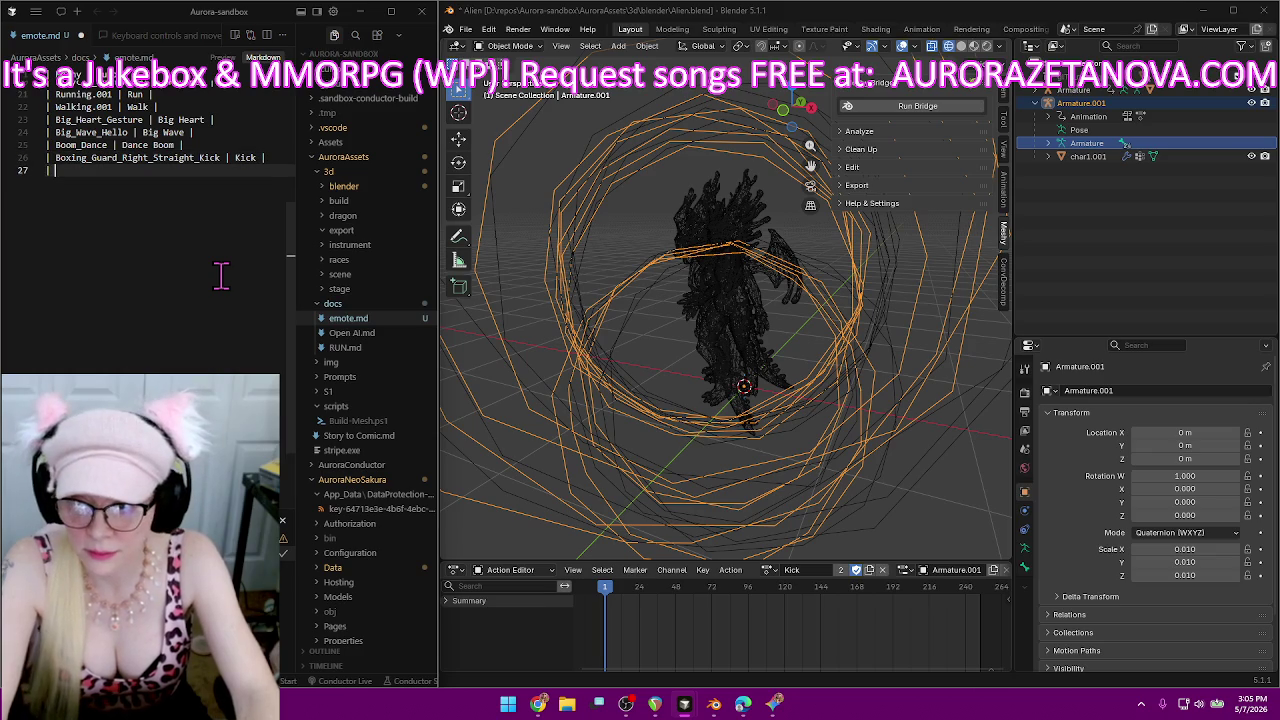
Rename the Boxing_Warmup action to 'Boxing Warmup' and finish its emote.md row.
left_click(769, 570)
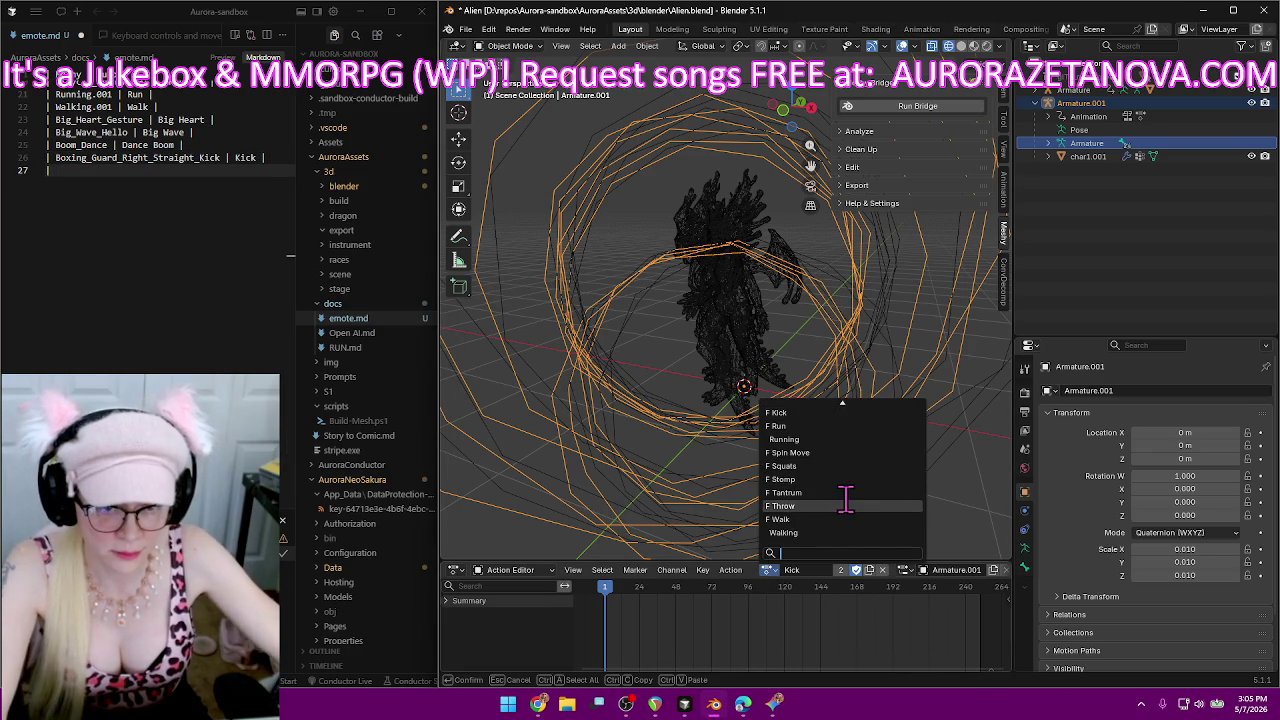
scroll(845, 500, "up", 5)
scroll(845, 500, "up", 3)
scroll(845, 500, "up", 3)
scroll(845, 500, "up", 3)
scroll(835, 495, "up", 3)
scroll(830, 470, "up", 3)
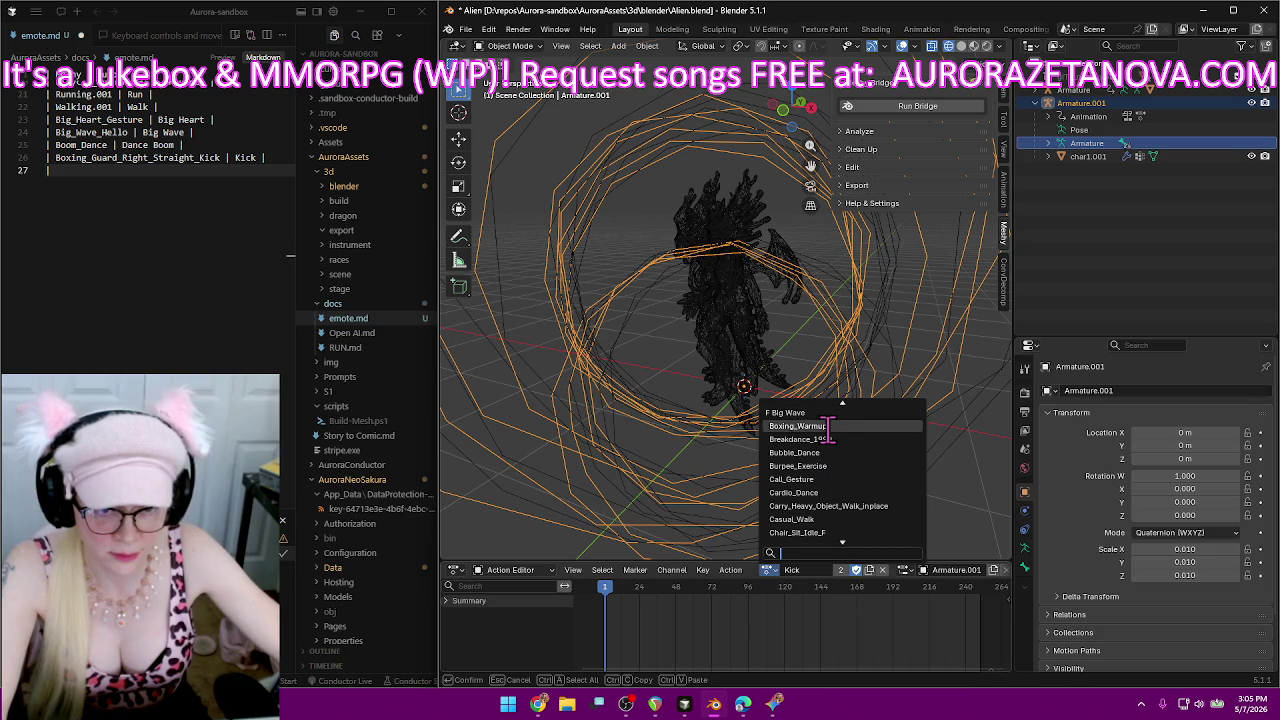
scroll(829, 428, "up", 3)
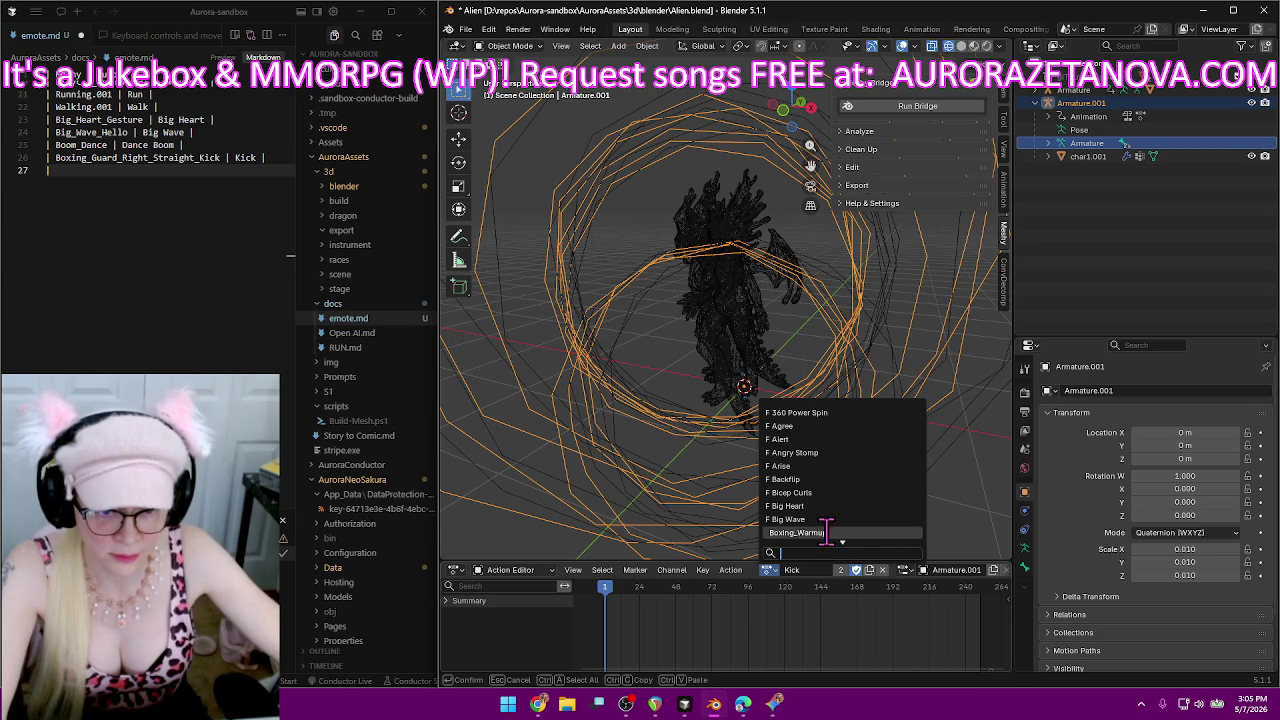
left_click(830, 532)
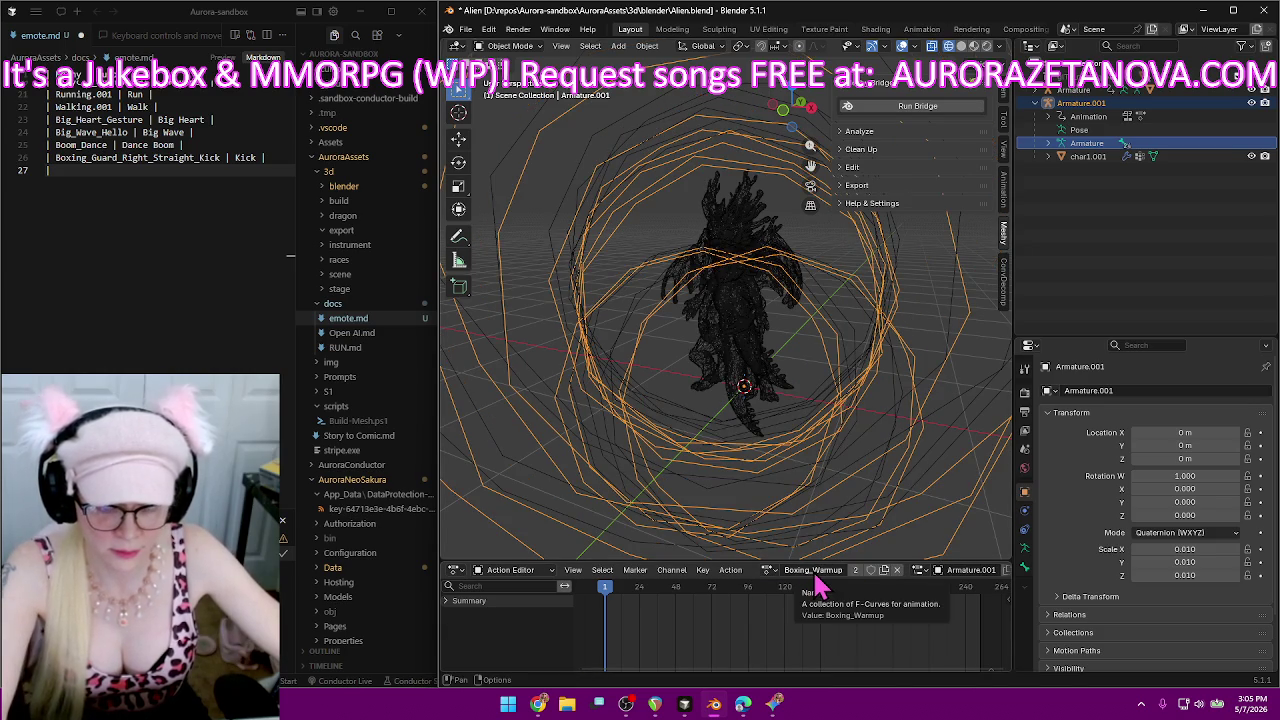
left_click(814, 574)
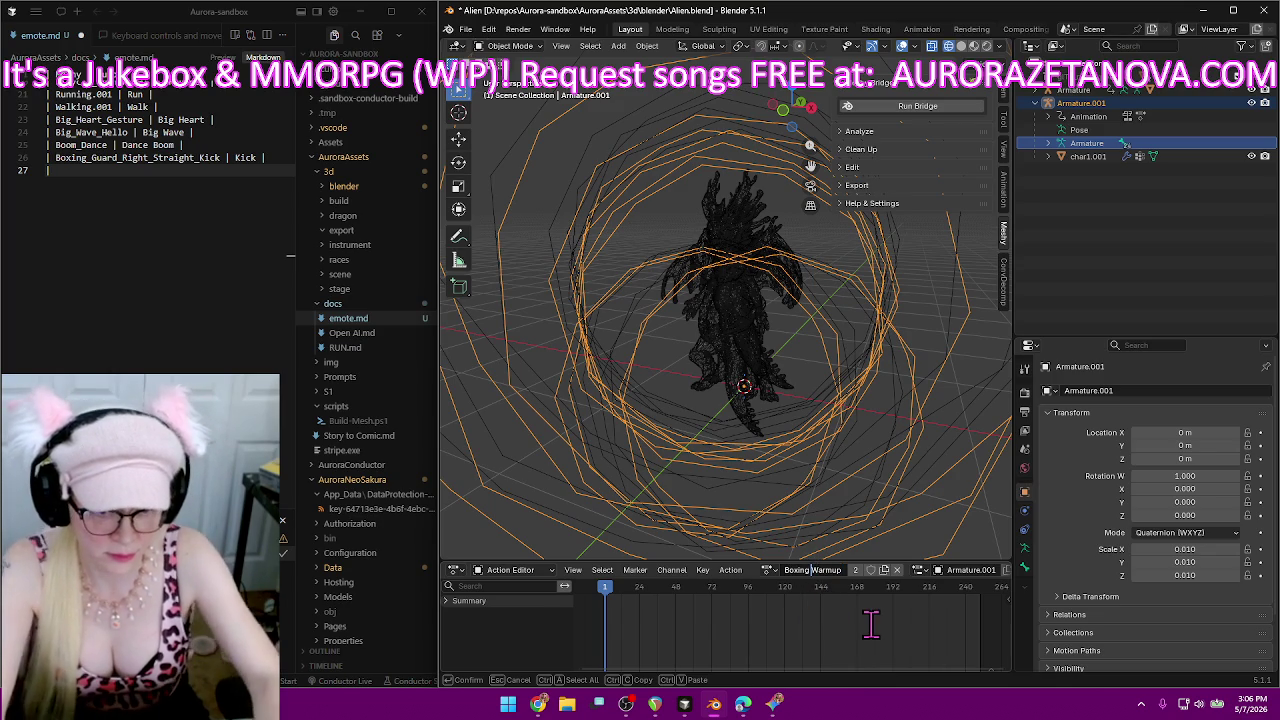
key("Return")
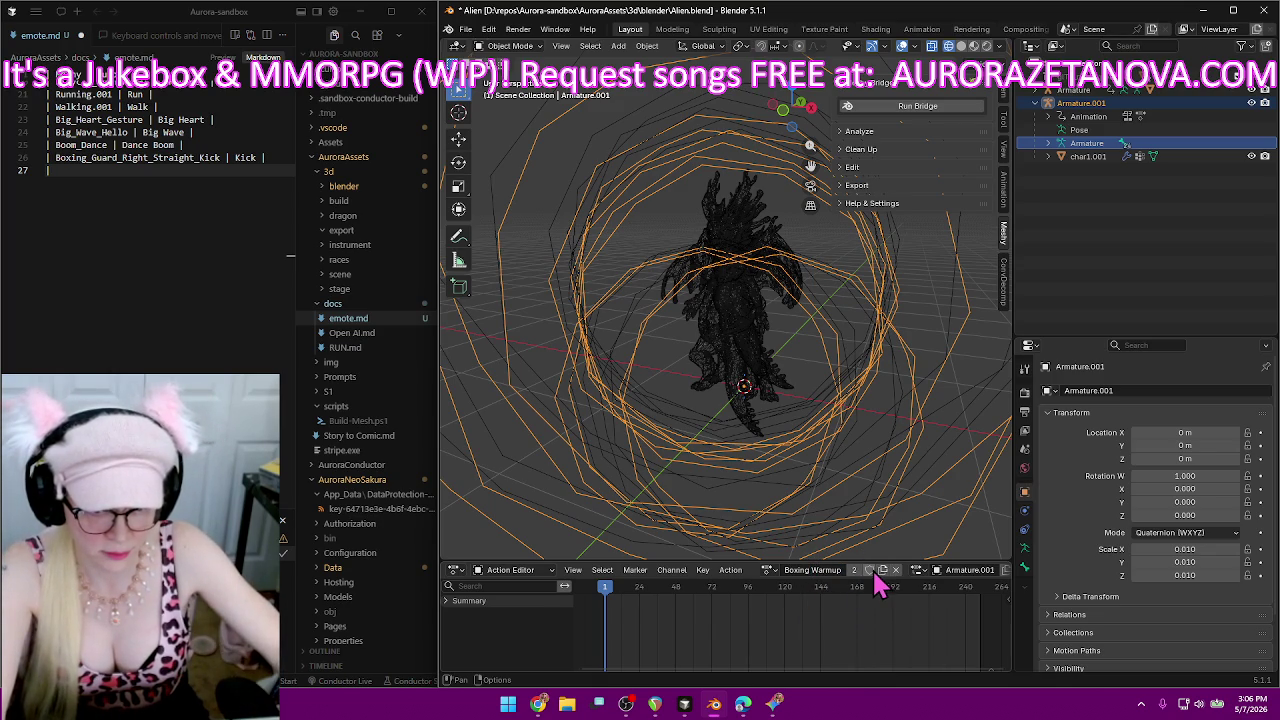
left_click(145, 170)
type("| Boxing_Warmup |")
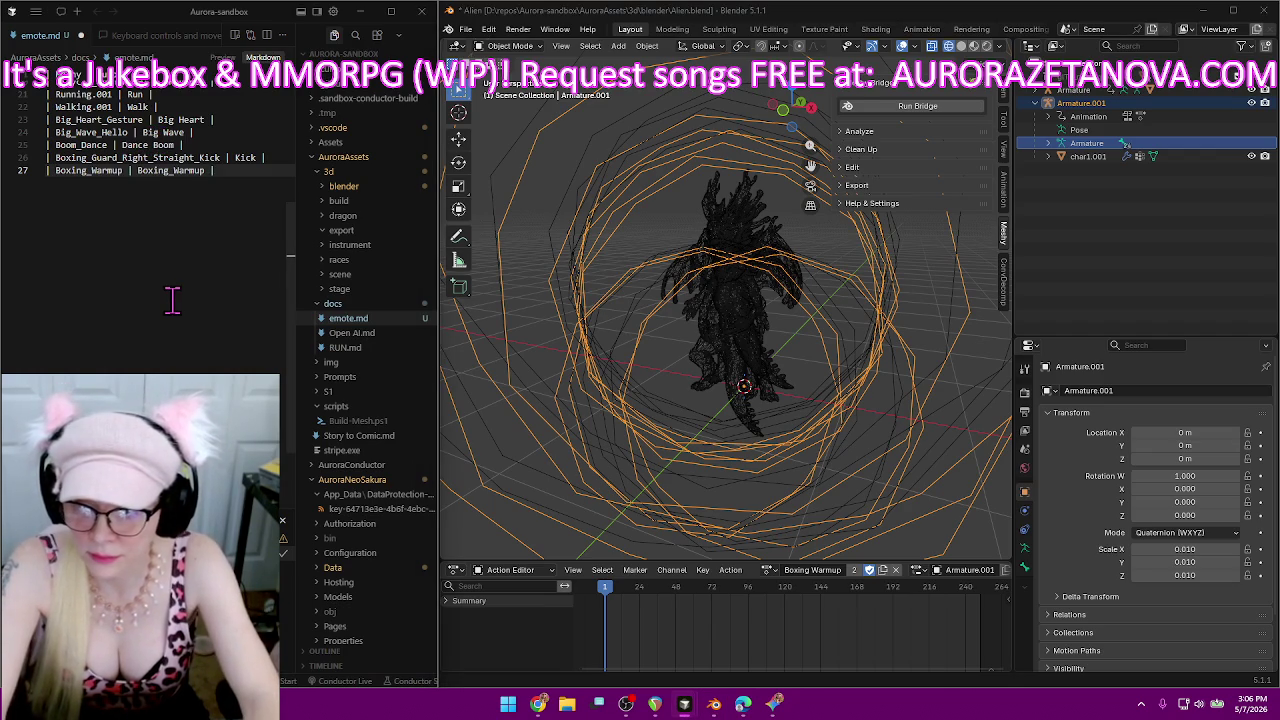
key("Return")
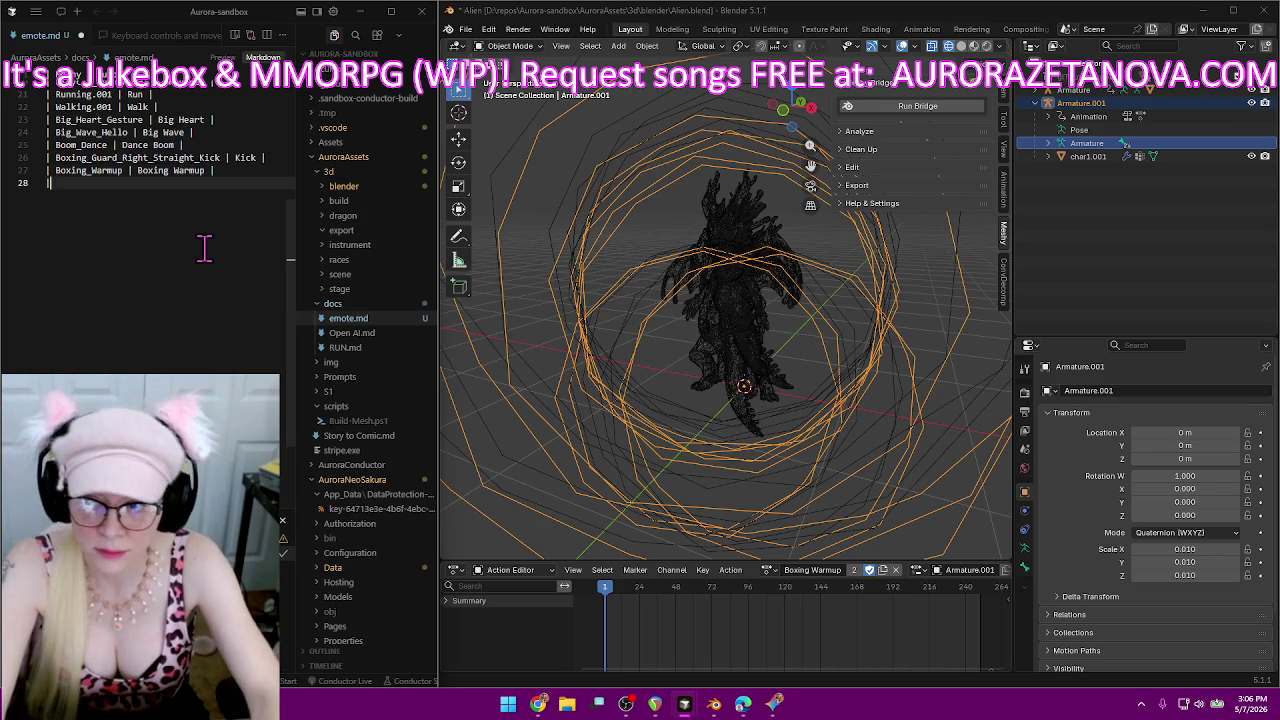
type("|")
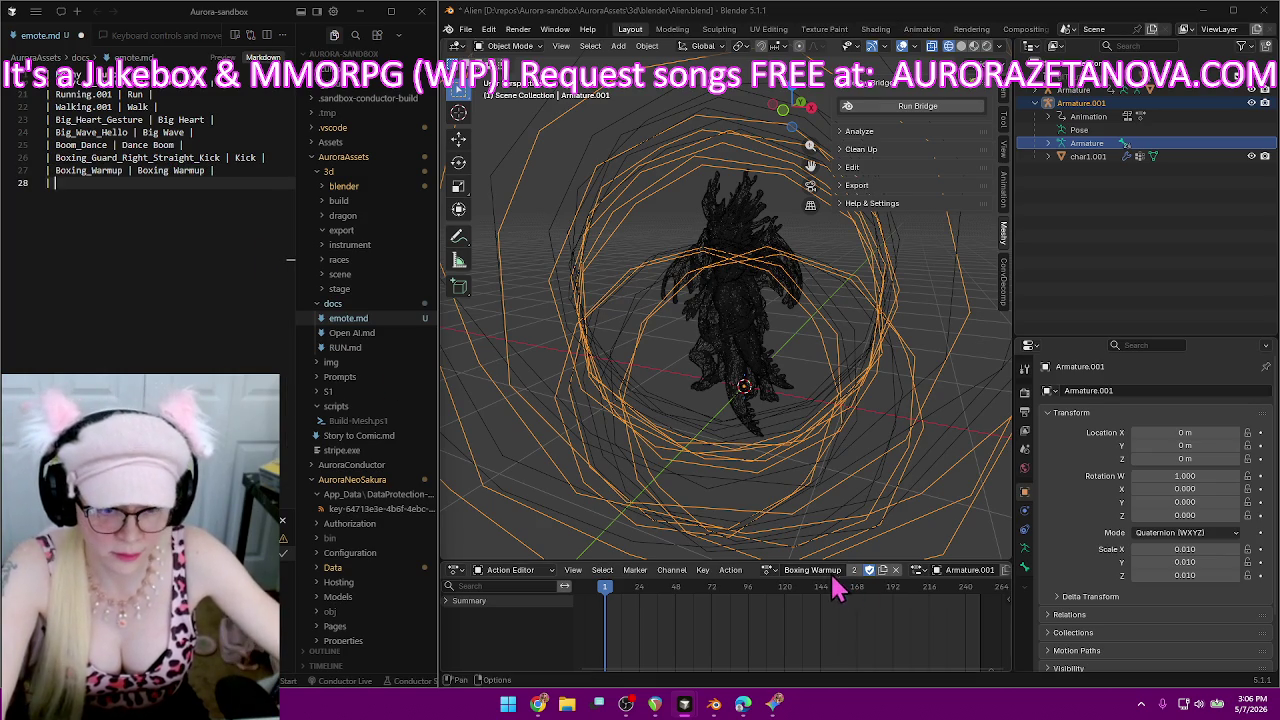
Rename Breakdance_1990 to 'Headspin' and paste its old name into emote.md.
left_click(769, 570)
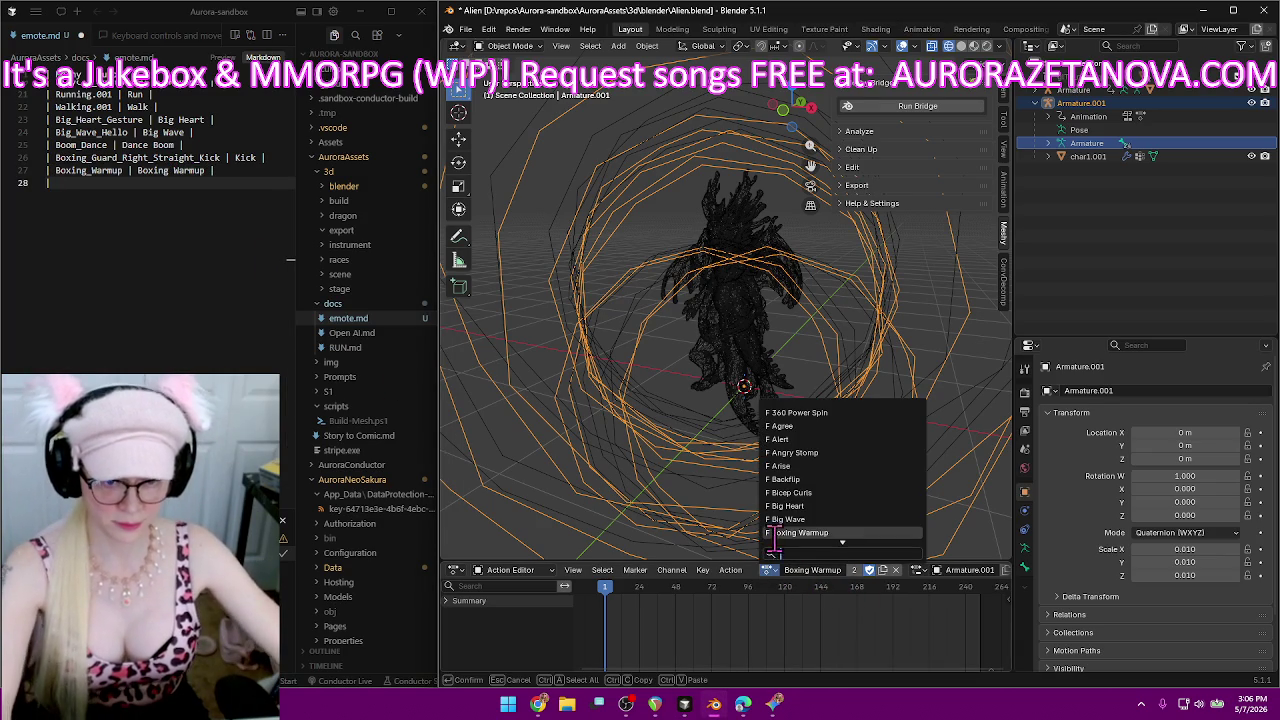
scroll(785, 528, "down", 1)
left_click(790, 532)
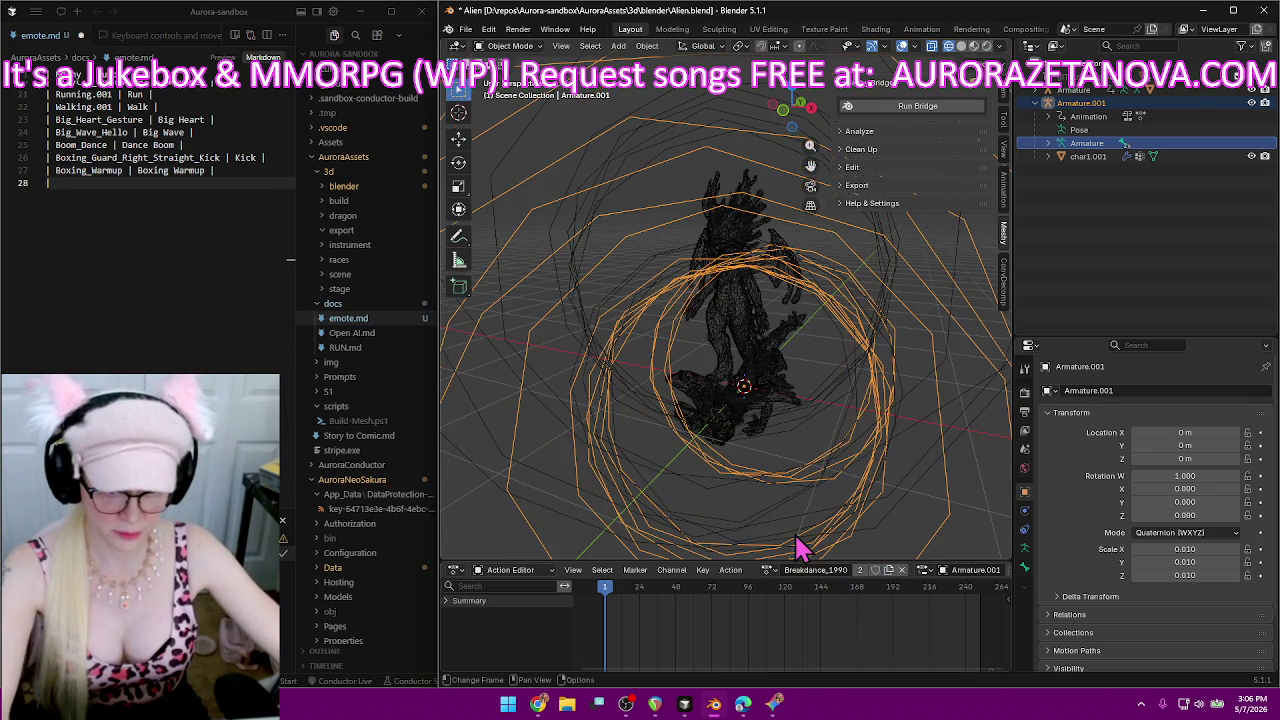
double_click(826, 570)
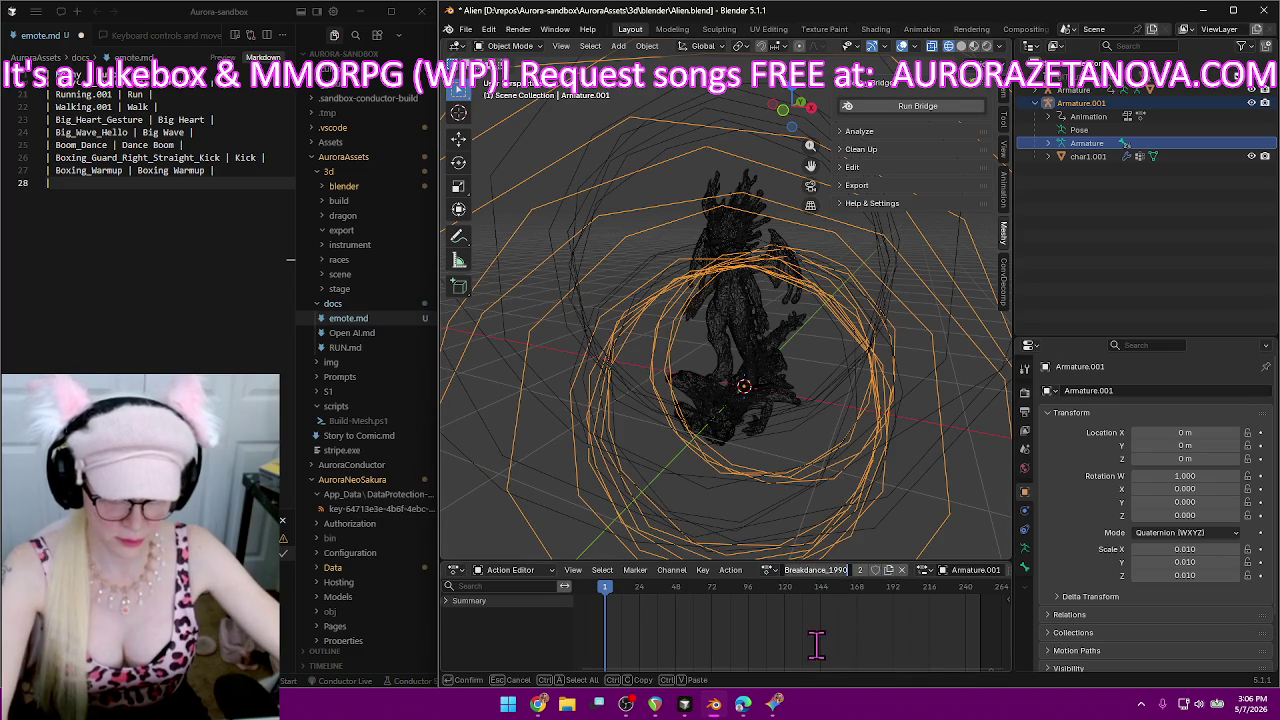
key("BackSpace")
type("Headspin")
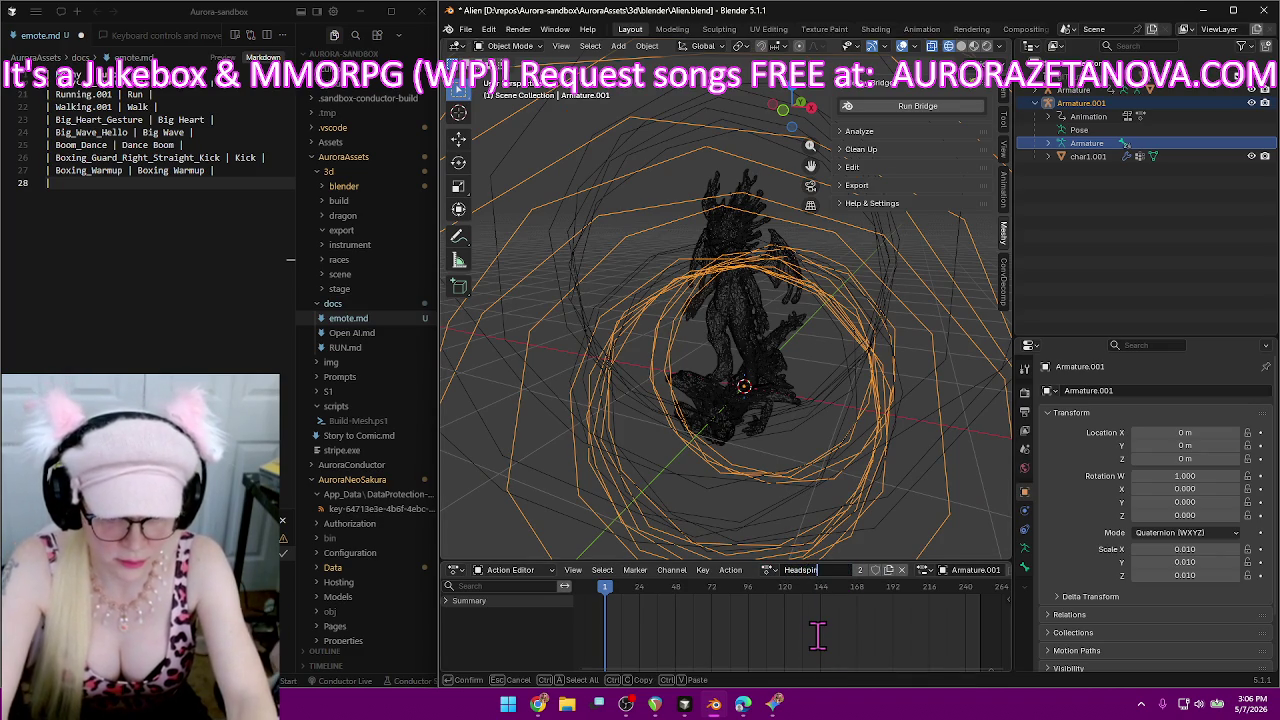
key("Return")
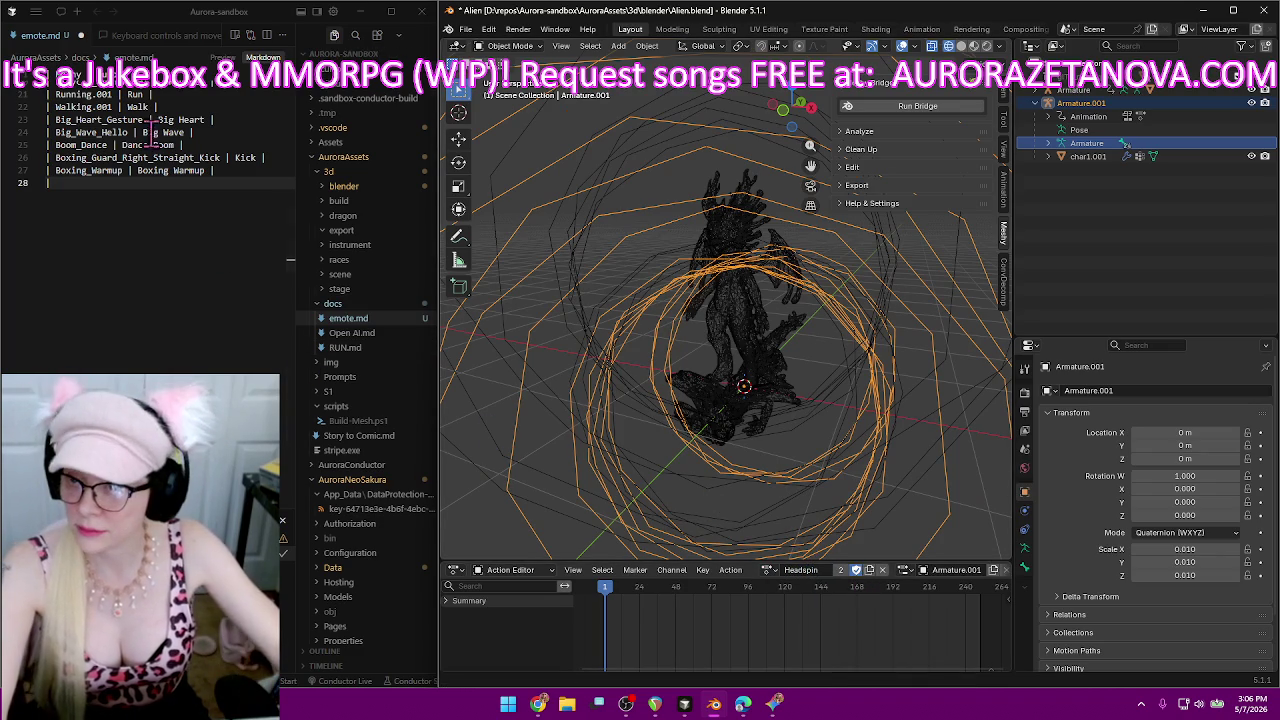
left_click(170, 192)
type("Breakdance_1990")
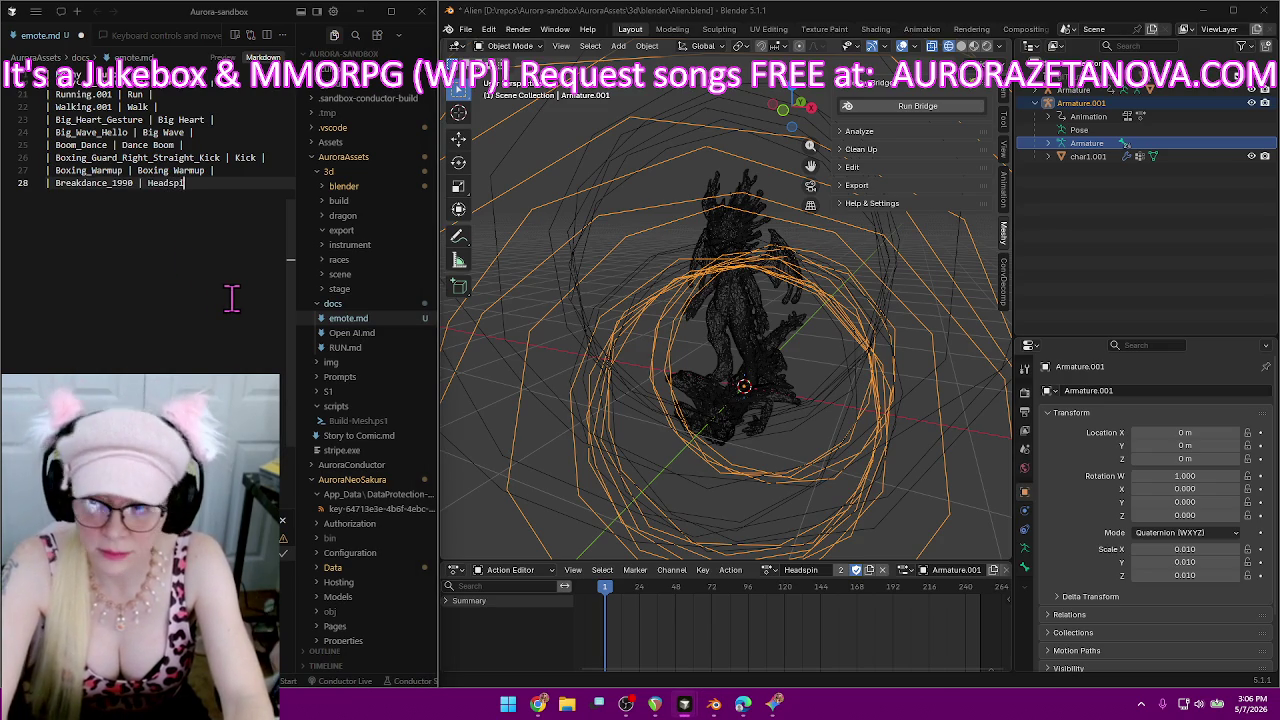
type("n |")
key("Return")
type("|")
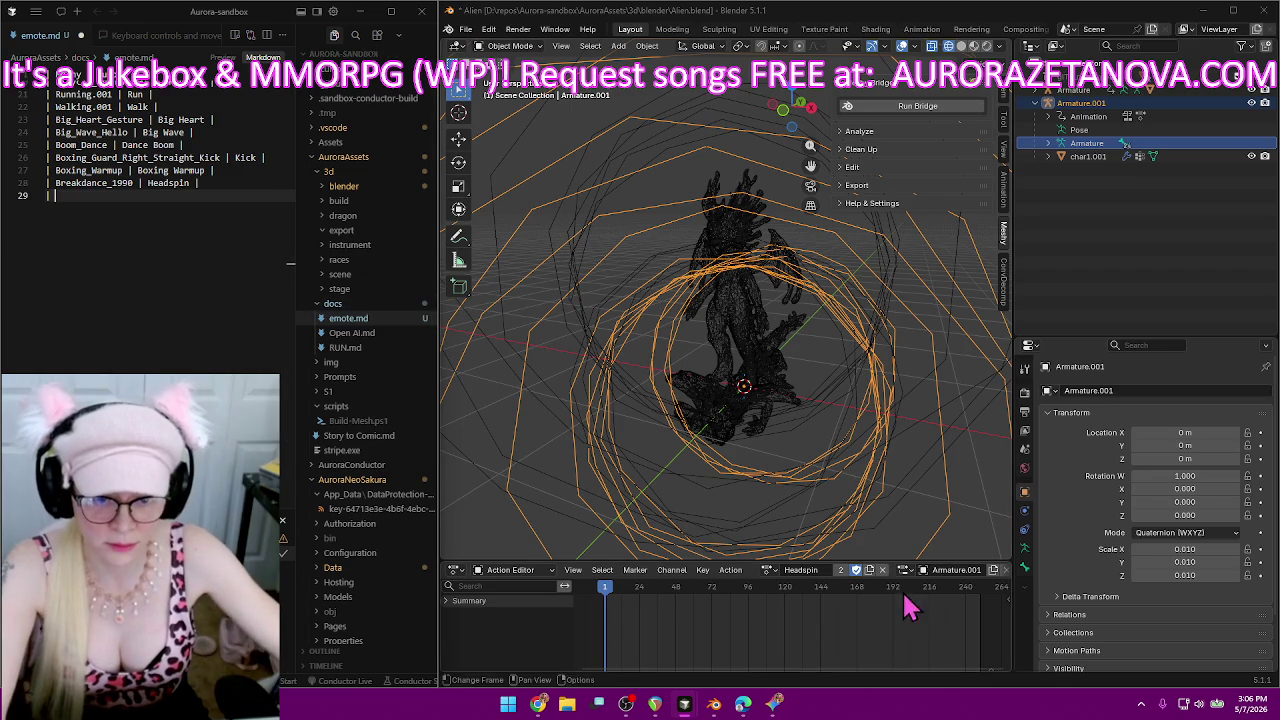
Select the Bubble_Dance action and rename it 'Dance Bubble'.
left_click(771, 572)
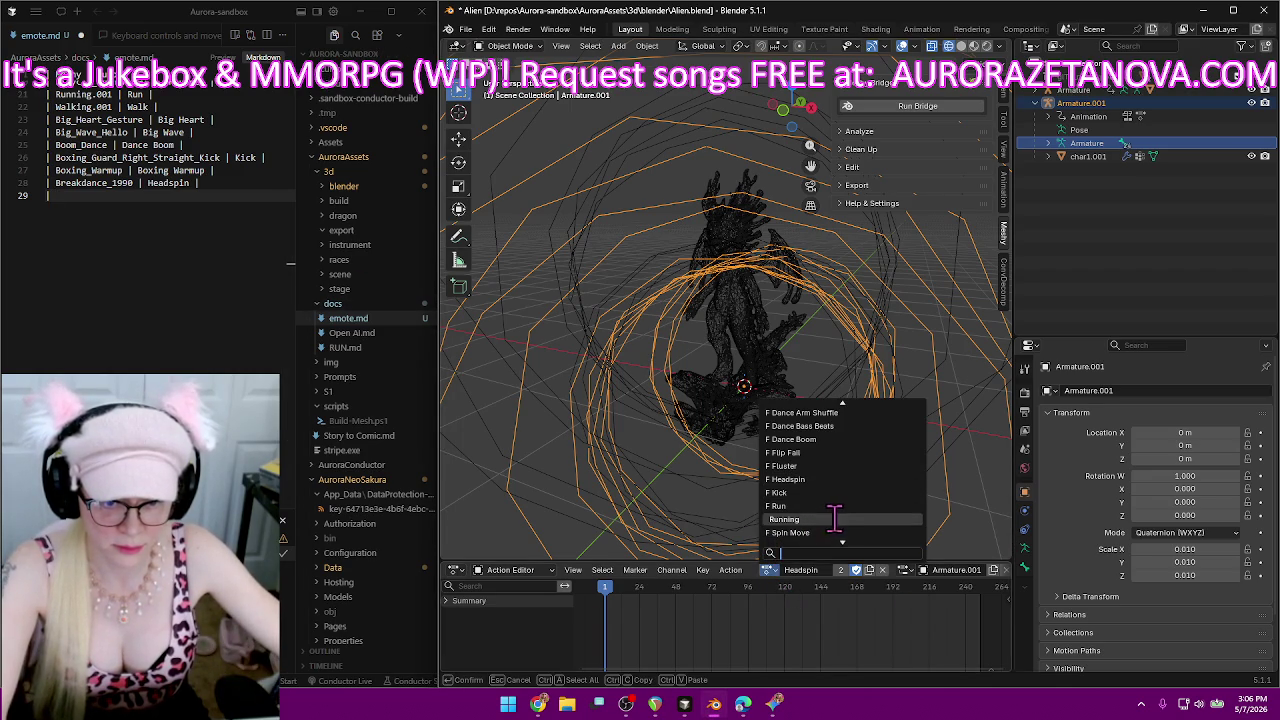
scroll(851, 508, "up", 2)
scroll(853, 508, "up", 2)
scroll(852, 508, "up", 3)
scroll(851, 506, "up", 2)
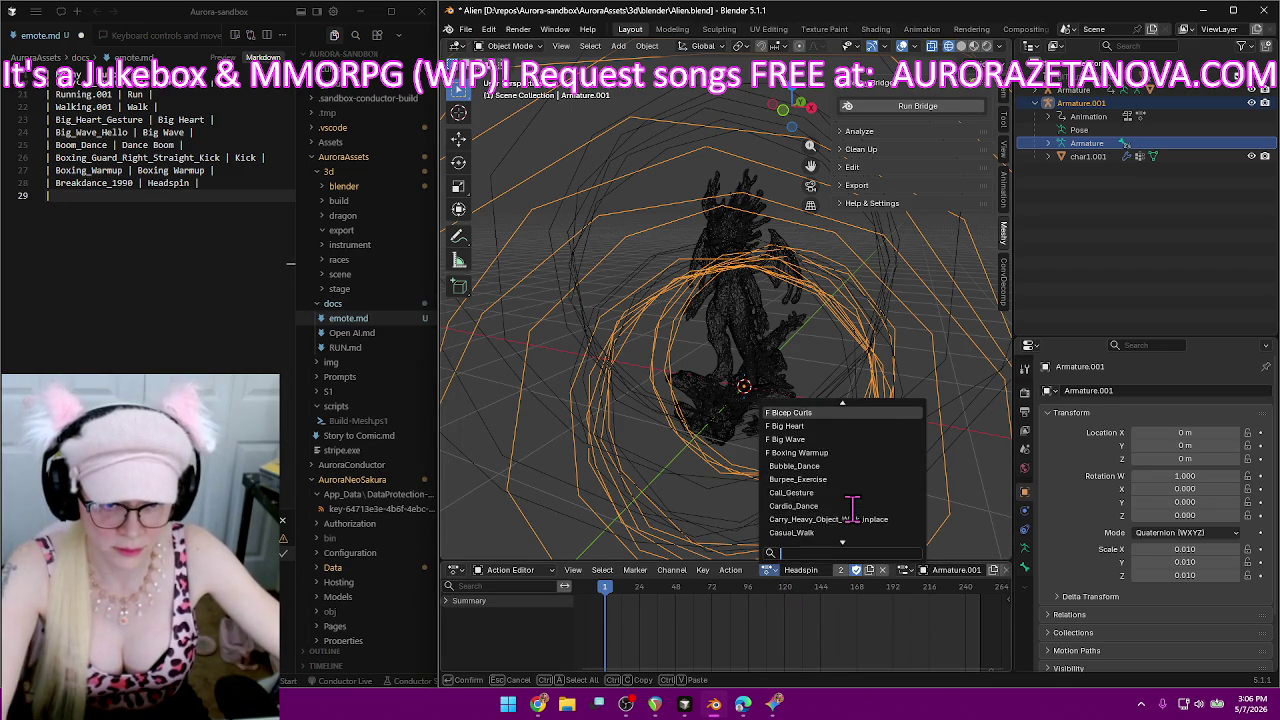
scroll(849, 500, "up", 2)
scroll(840, 480, "up", 3)
left_click(831, 467)
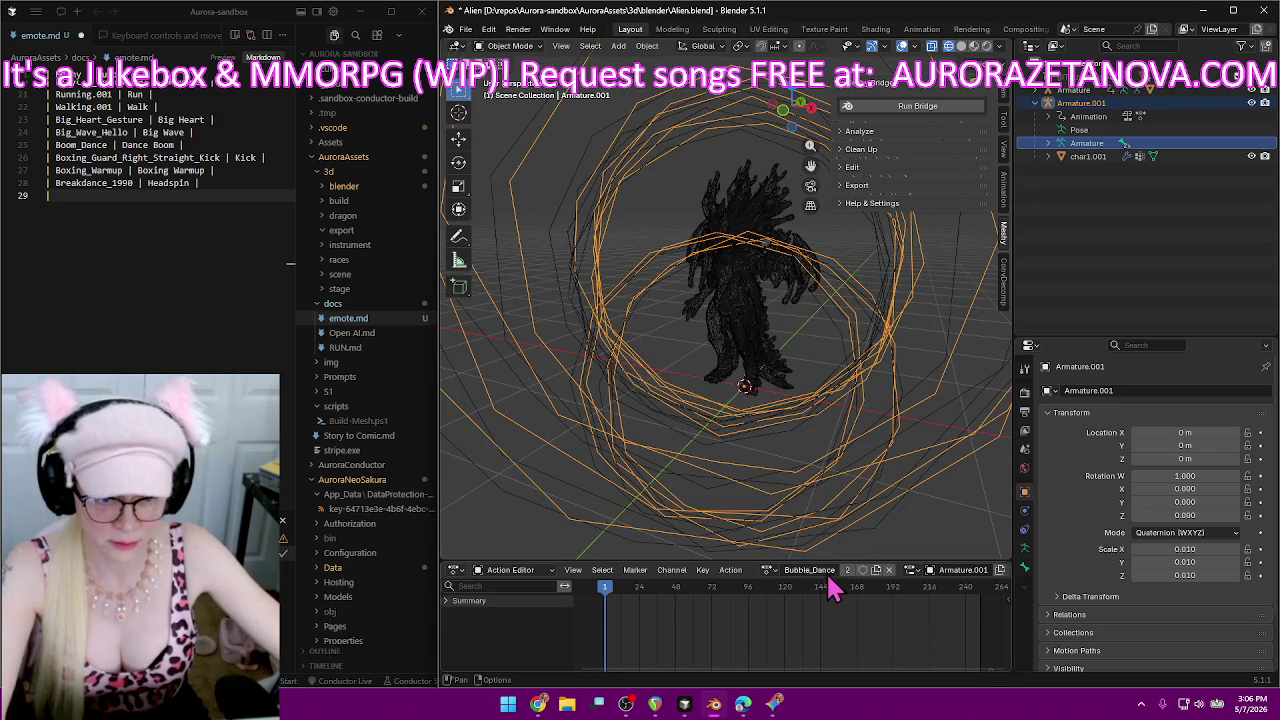
double_click(826, 569)
type("Dance")
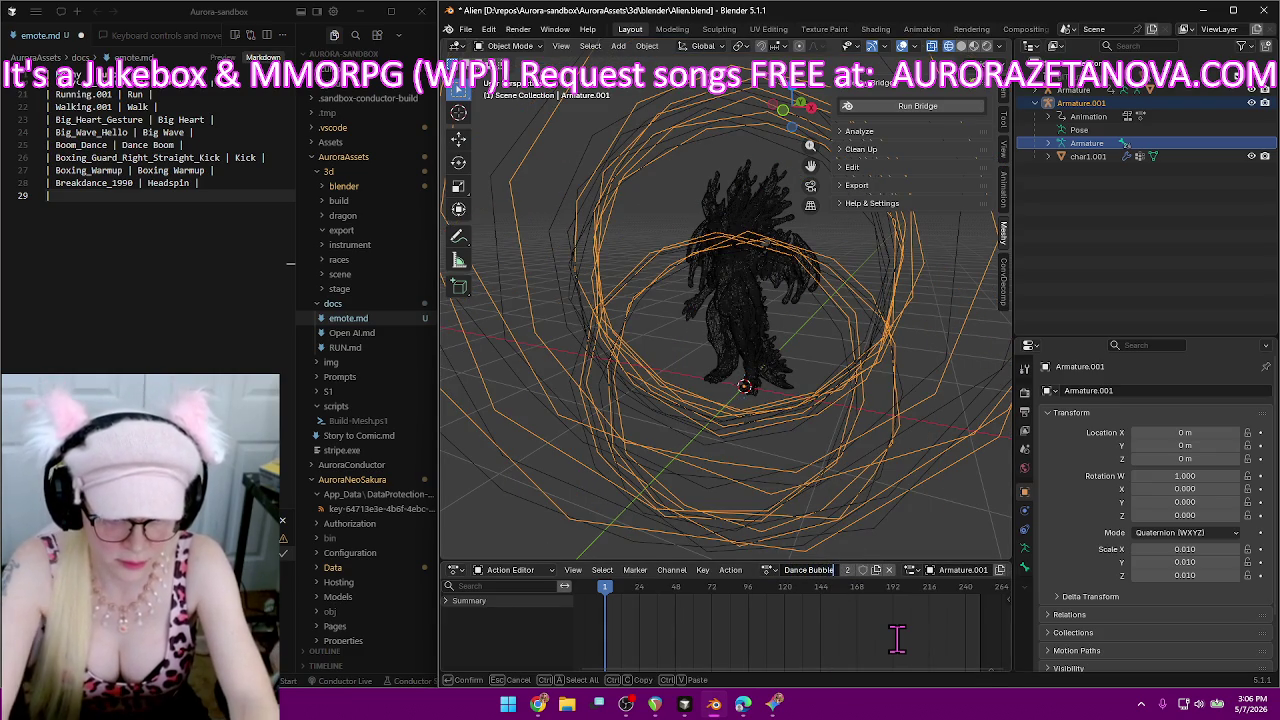
key("Return")
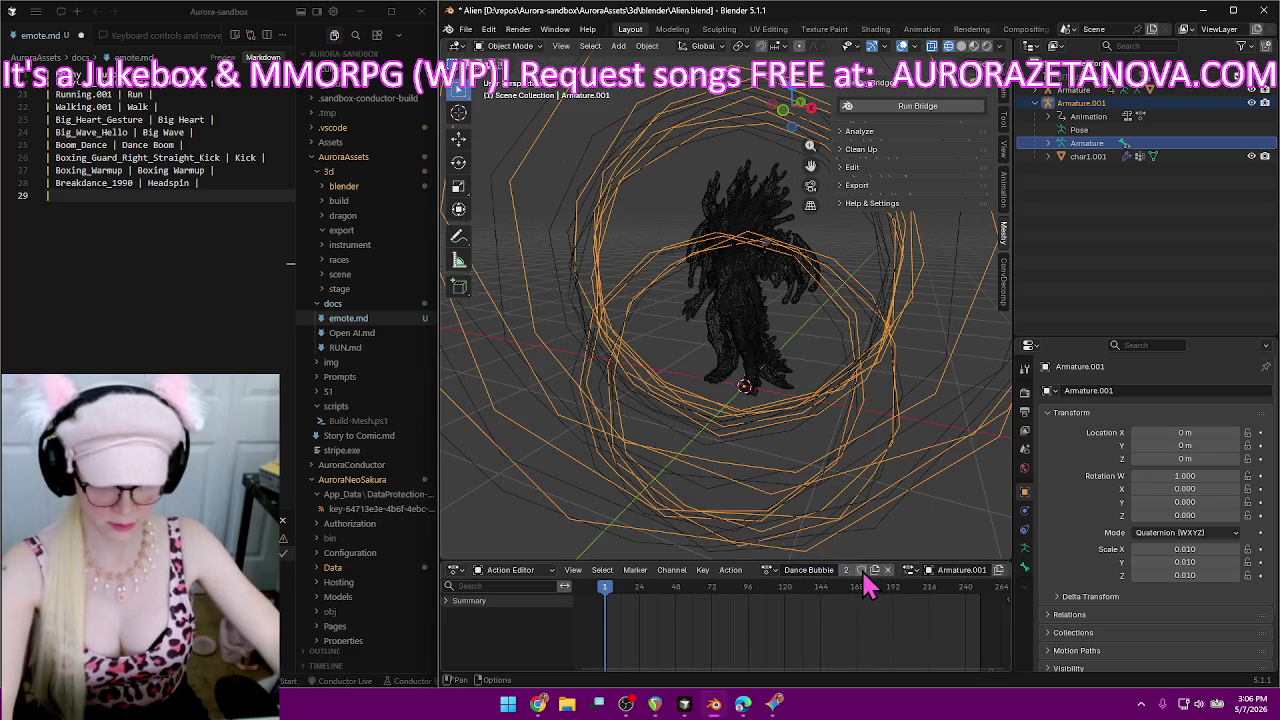
Add the '| Bubble_Dance | Dance Bubble |' row to emote.md.
left_click(220, 197)
type("| Bubble_Dance | Danc")
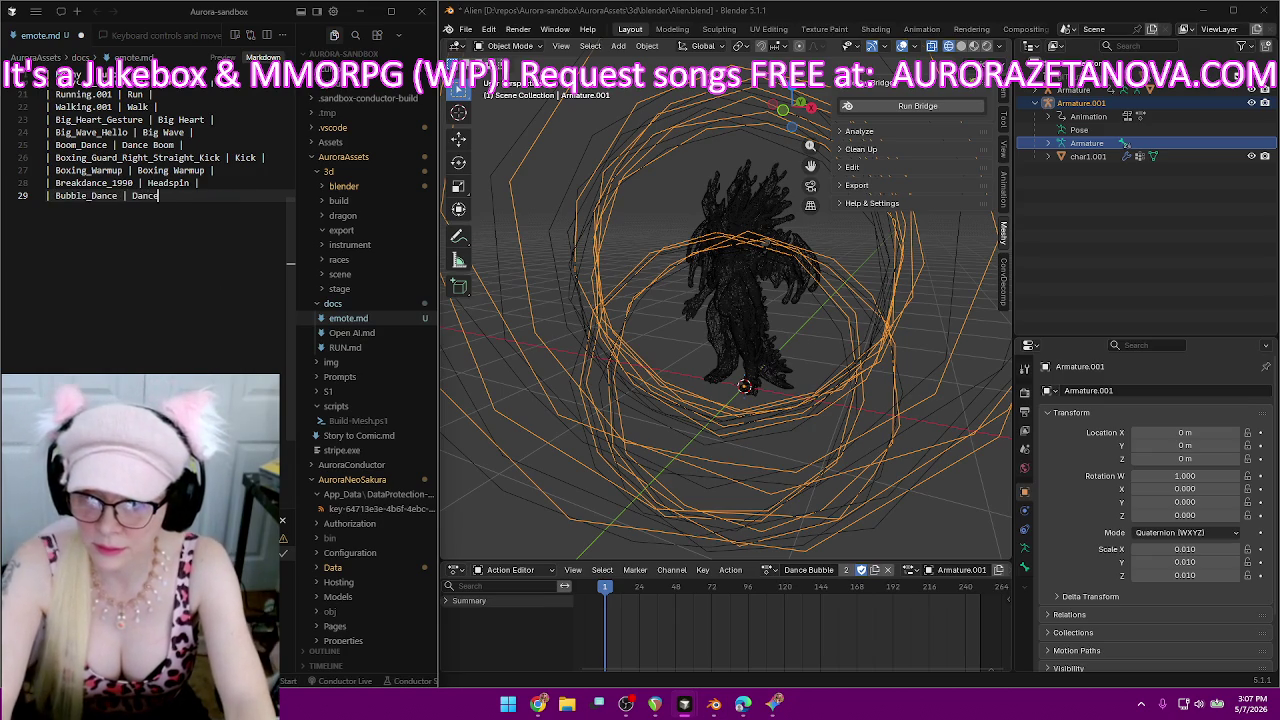
type("e Bub")
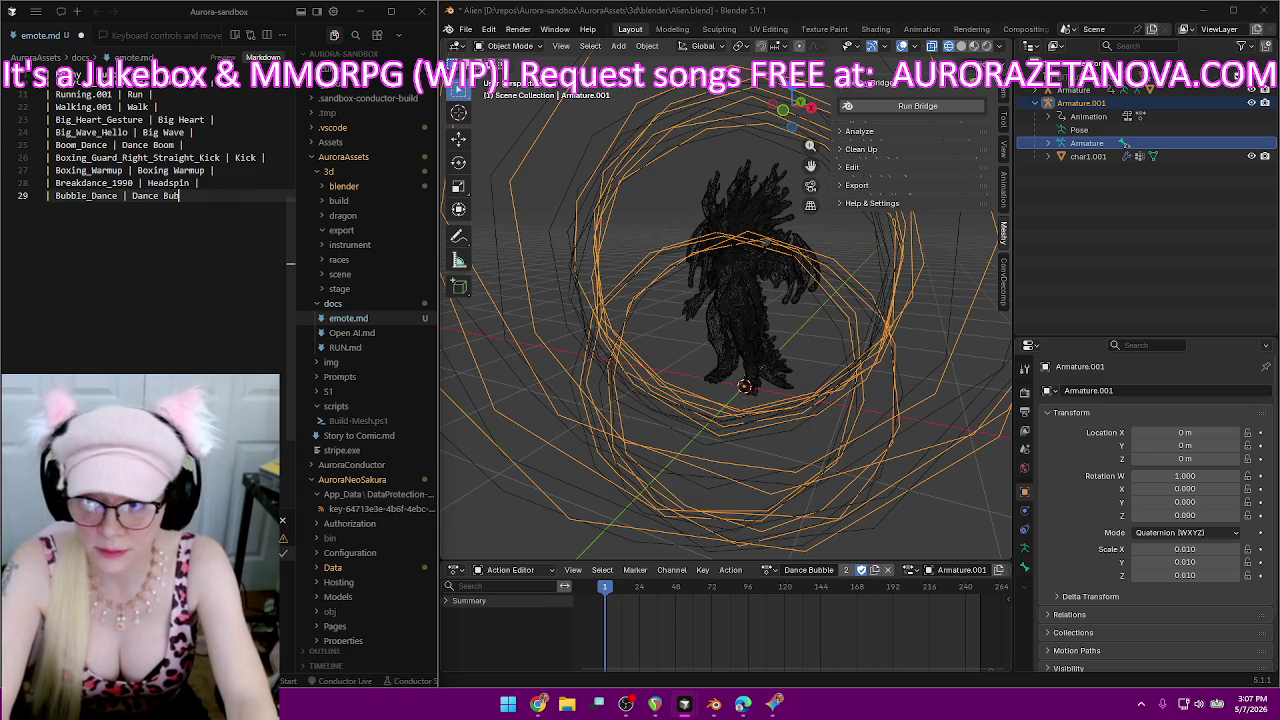
type("ble |")
key("Return")
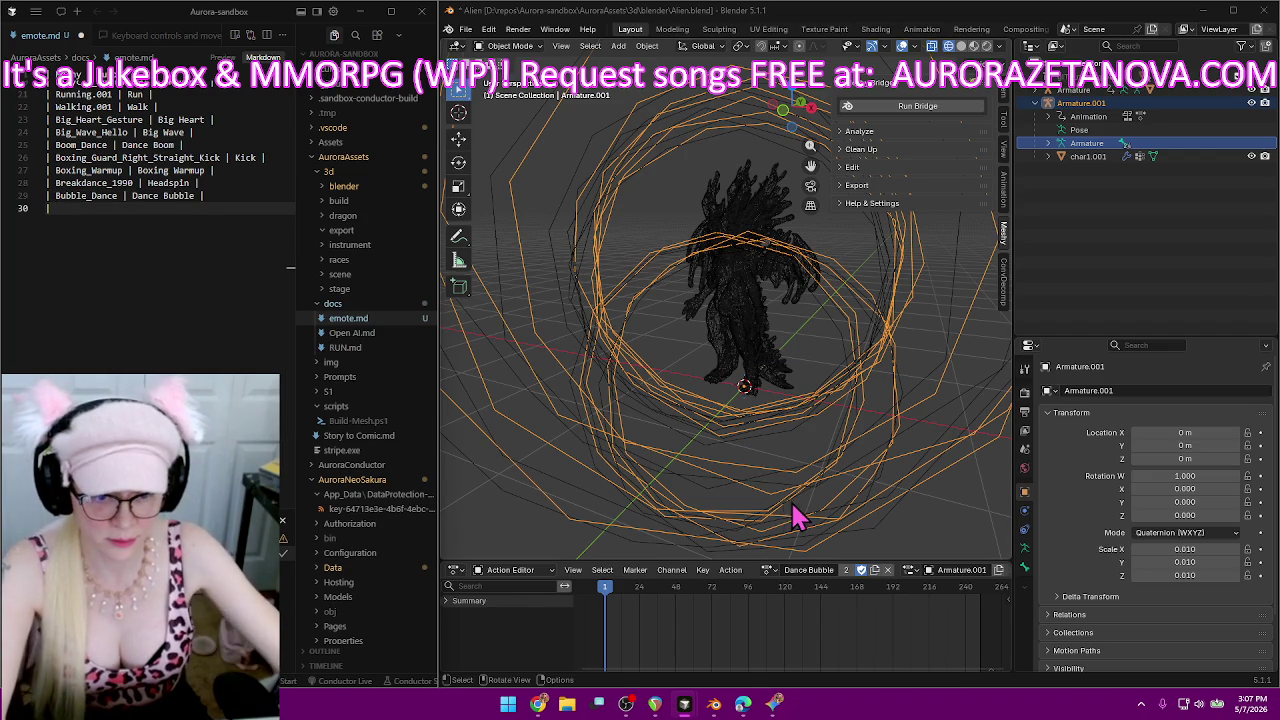
Load Burpee_Exercise from the action list and rename it 'Burpees'.
left_click(768, 569)
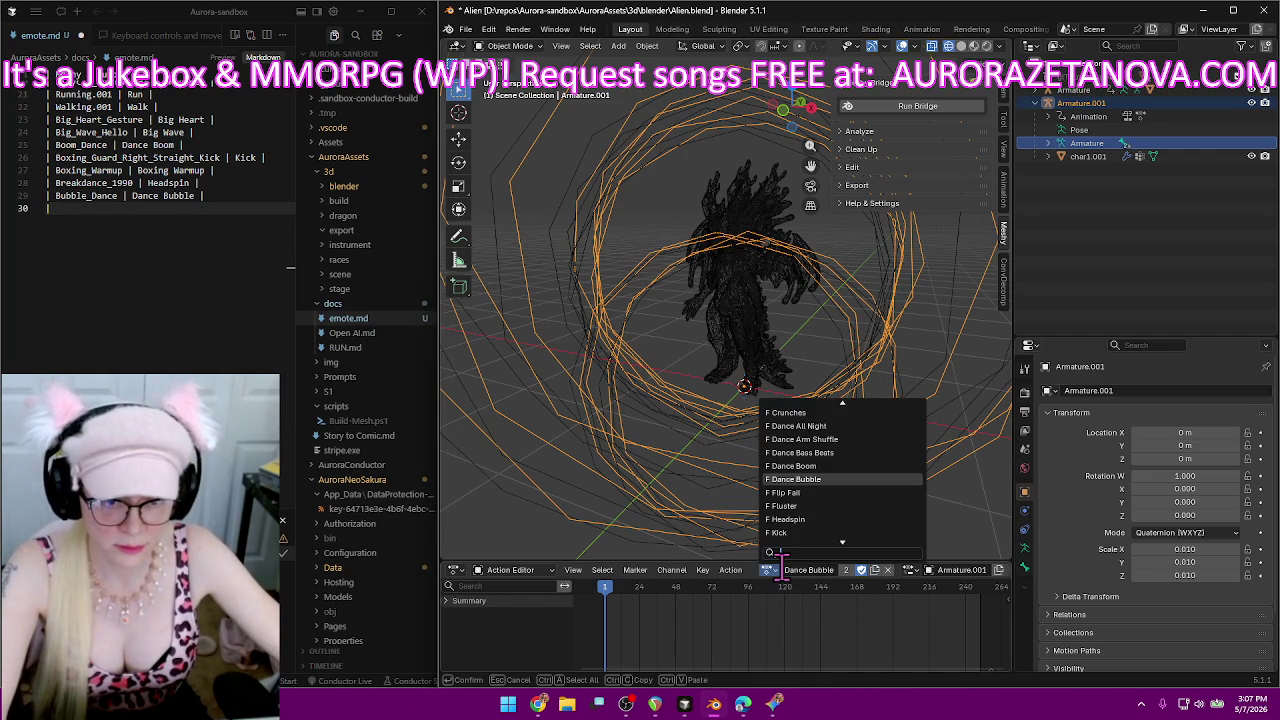
scroll(814, 531, "down", 3)
scroll(814, 531, "down", 3)
scroll(814, 531, "down", 3)
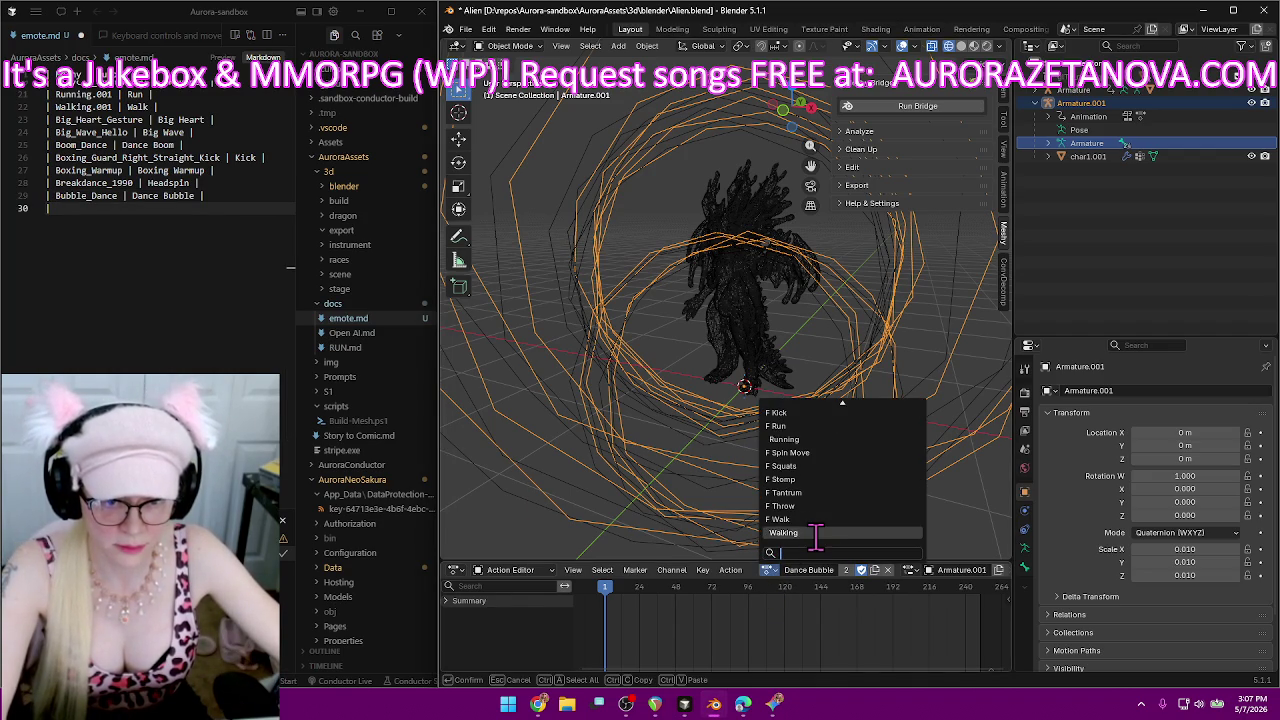
scroll(816, 537, "up", 2)
scroll(816, 537, "up", 3)
scroll(816, 537, "up", 3)
scroll(816, 537, "up", 3)
scroll(840, 492, "up", 3)
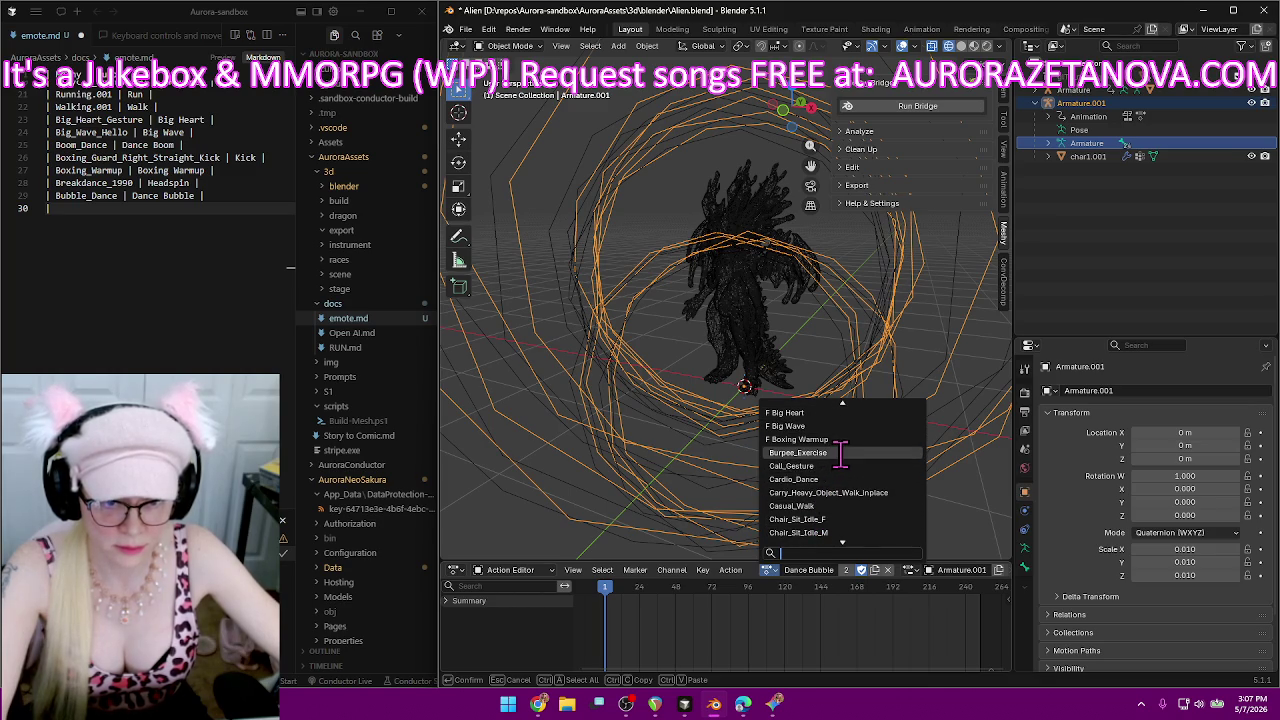
left_click(843, 468)
left_click(813, 570)
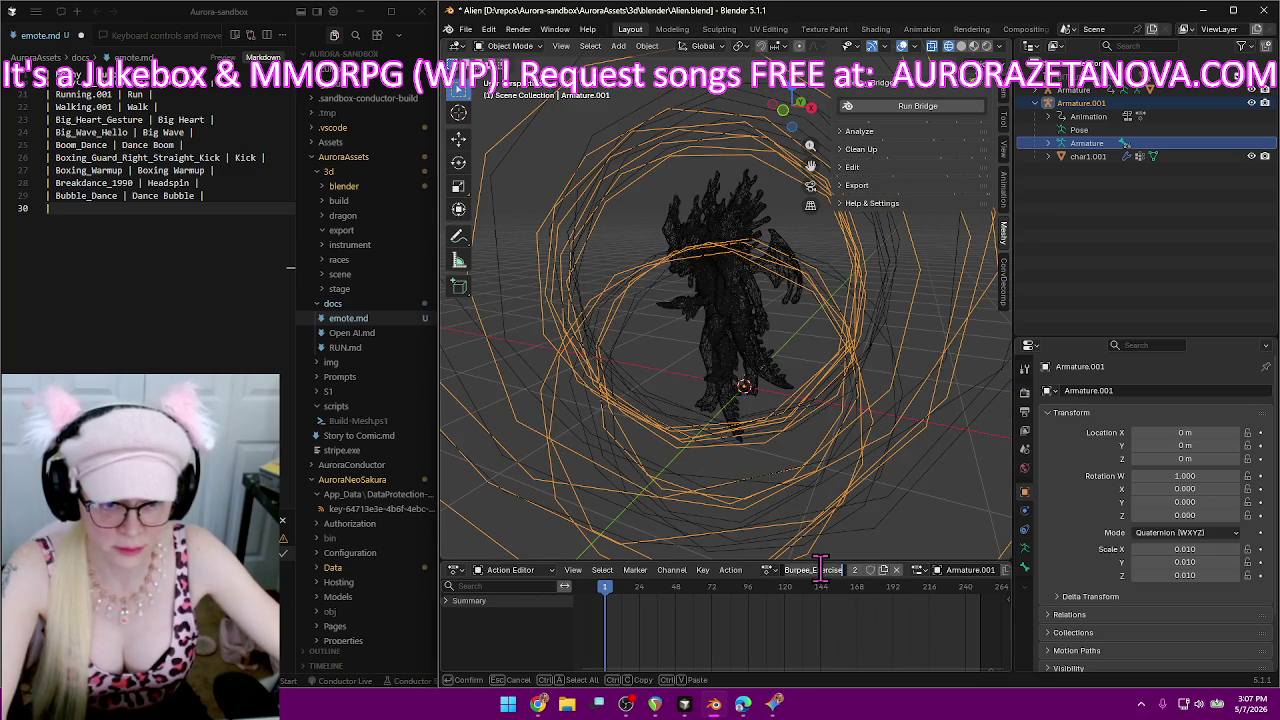
type("Burpees")
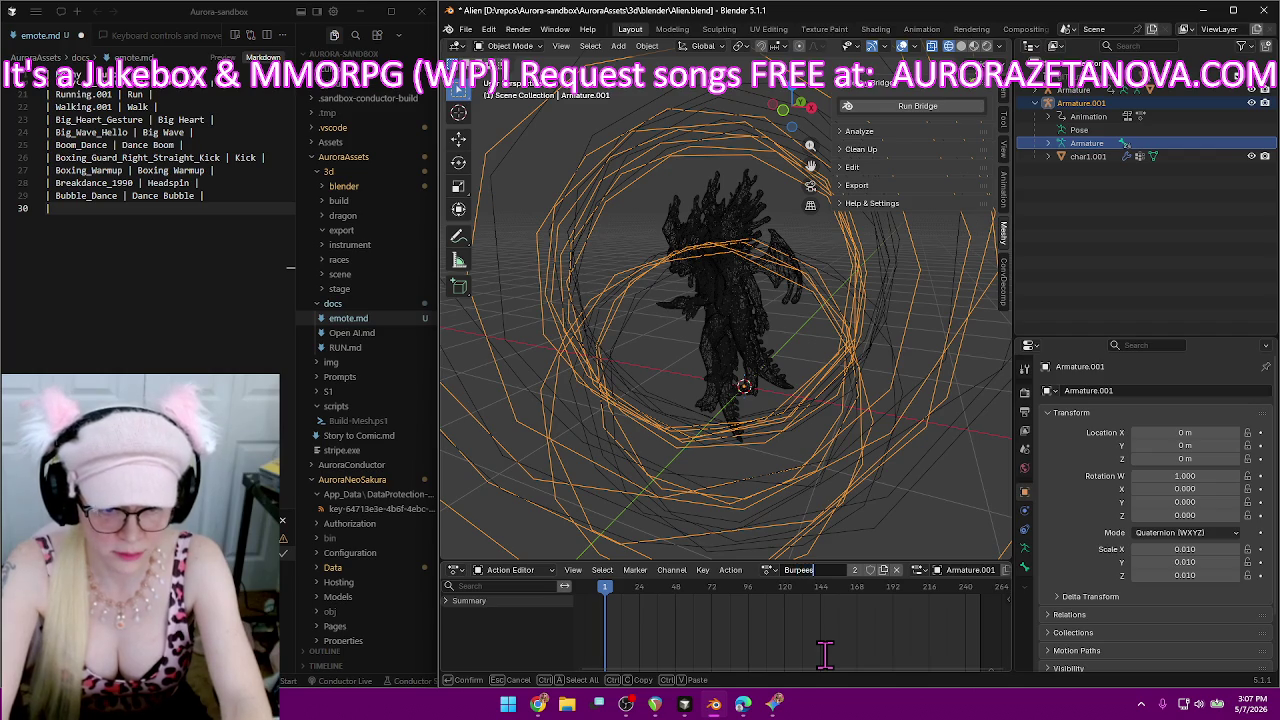
key("Return")
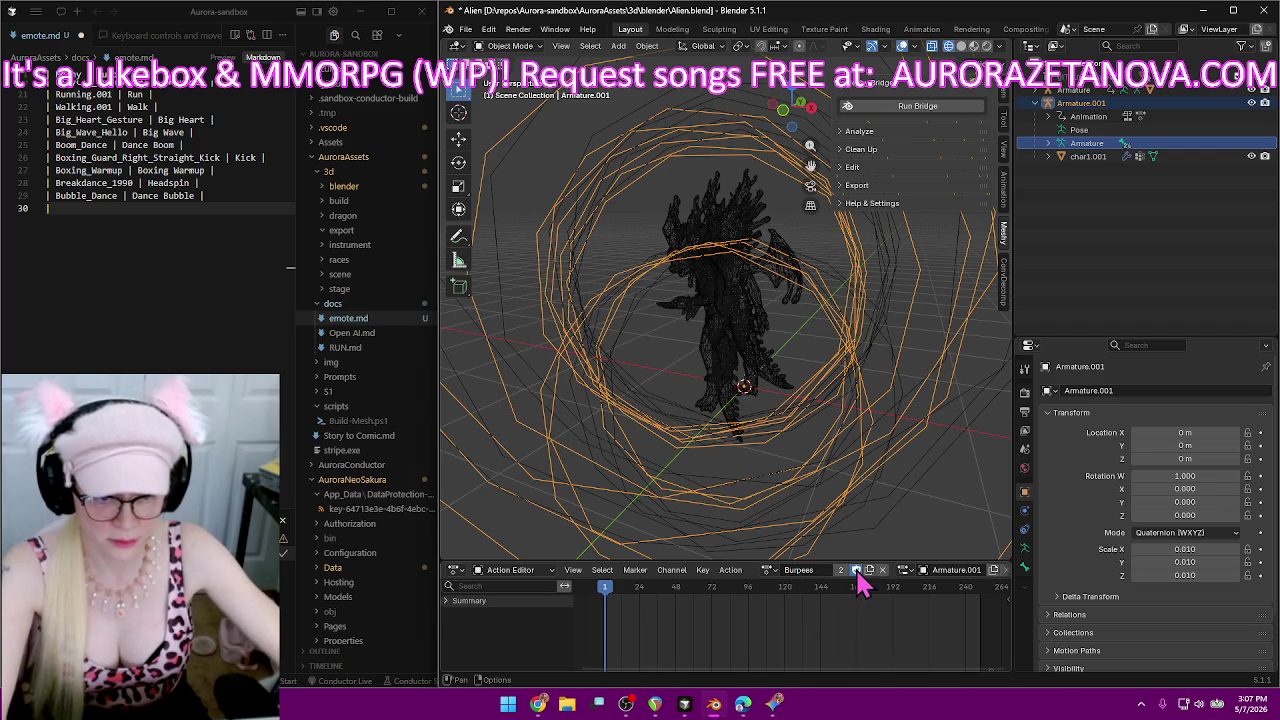
Log 'Burpee_Exercise | Burpees' on line 30 of emote.md.
left_click(179, 207)
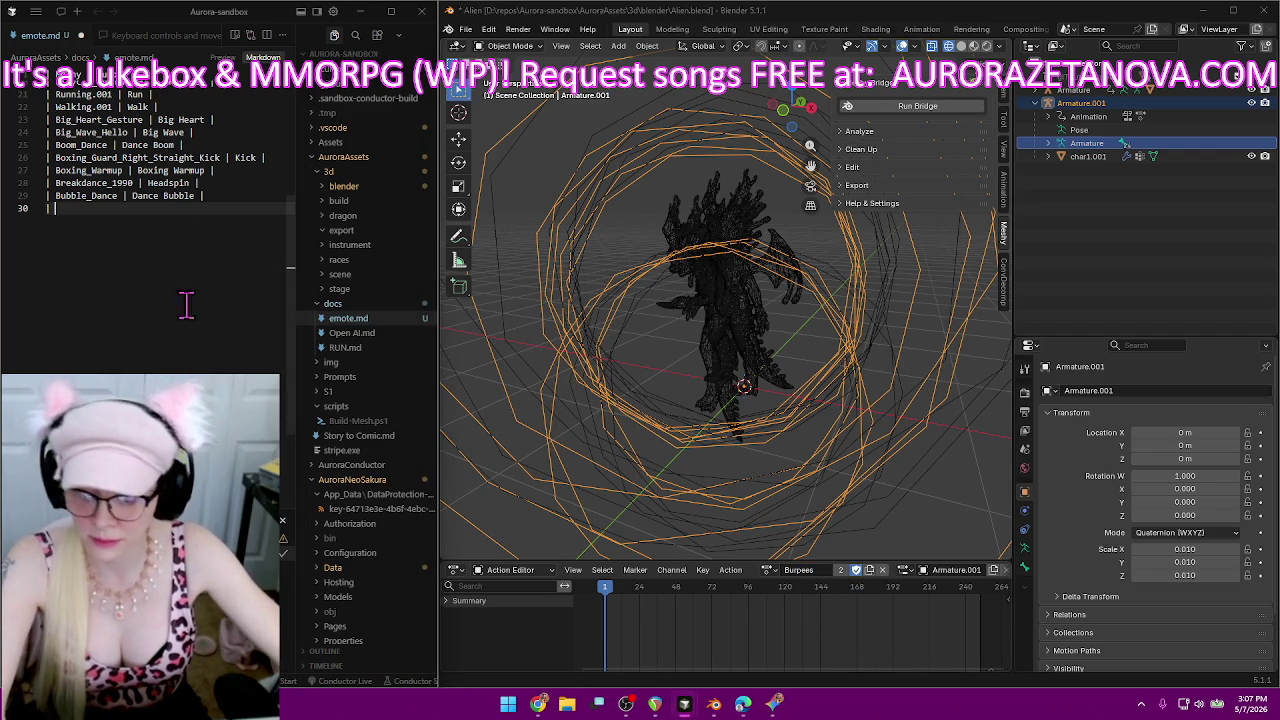
type("Burpee_Exercise | Burpees |")
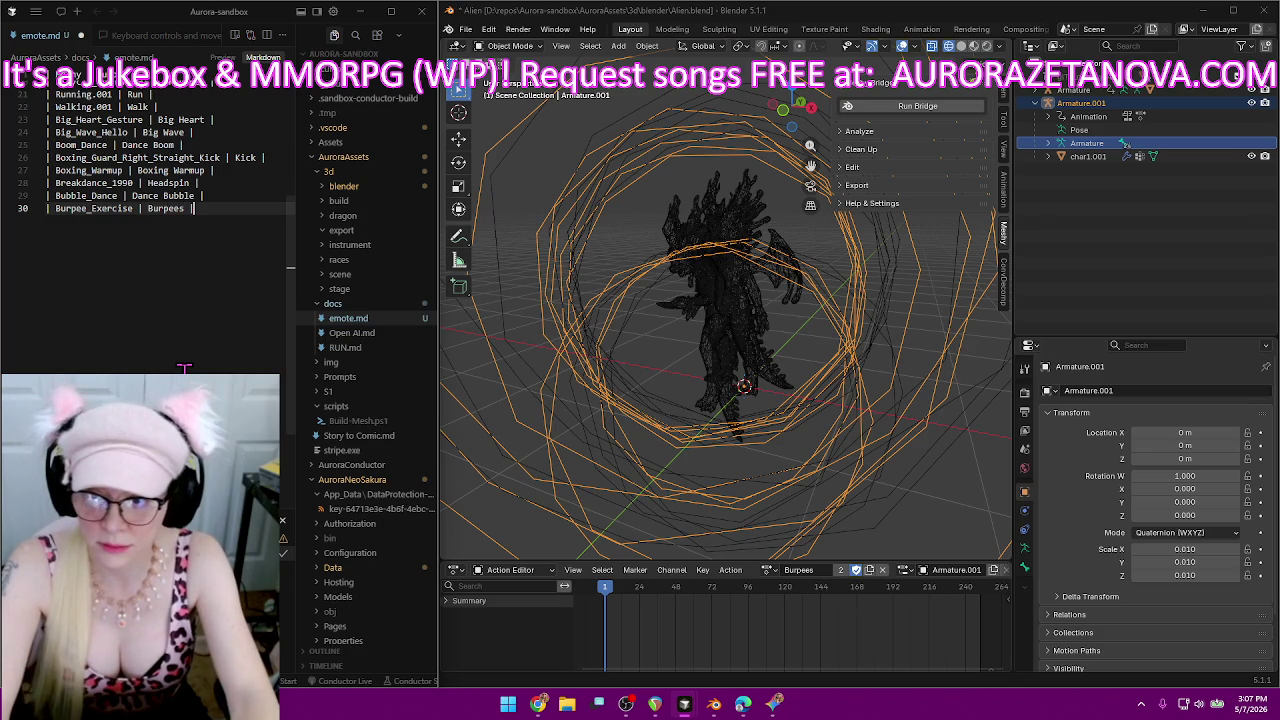
key("Return")
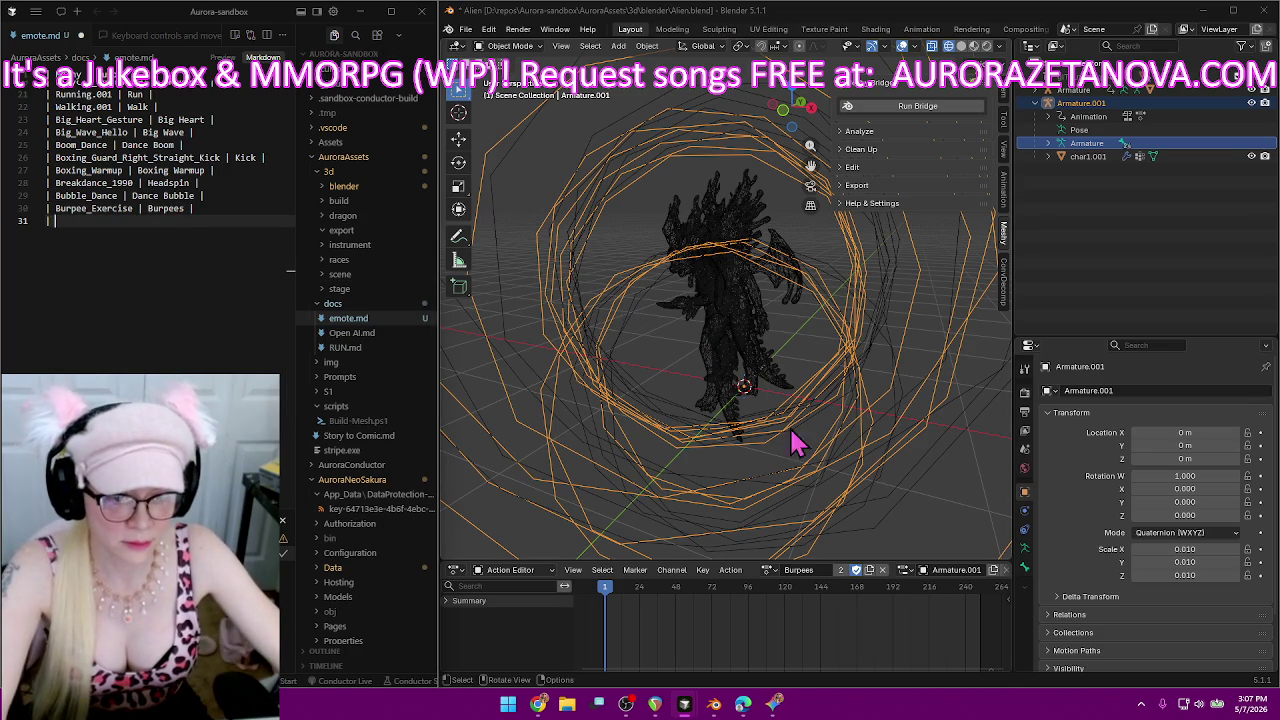
left_click(769, 569)
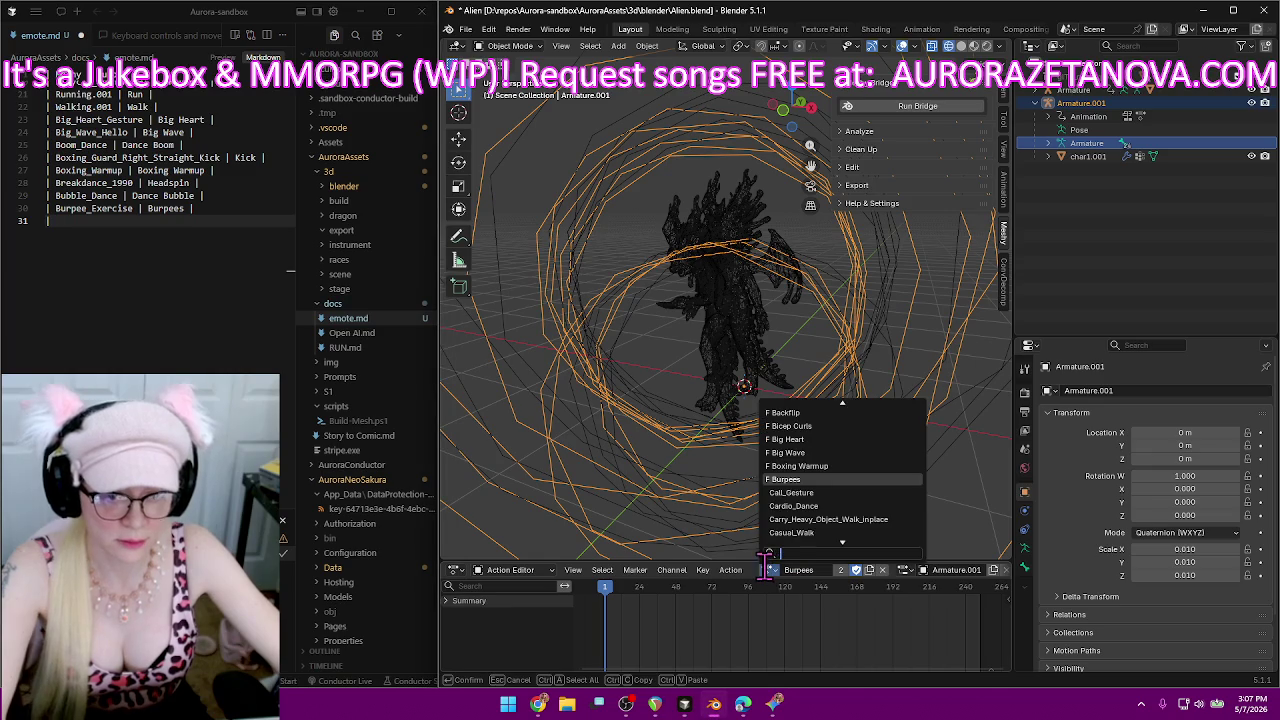
Select the Call_Gesture action and rename it 'Phone Call'.
left_click(785, 492)
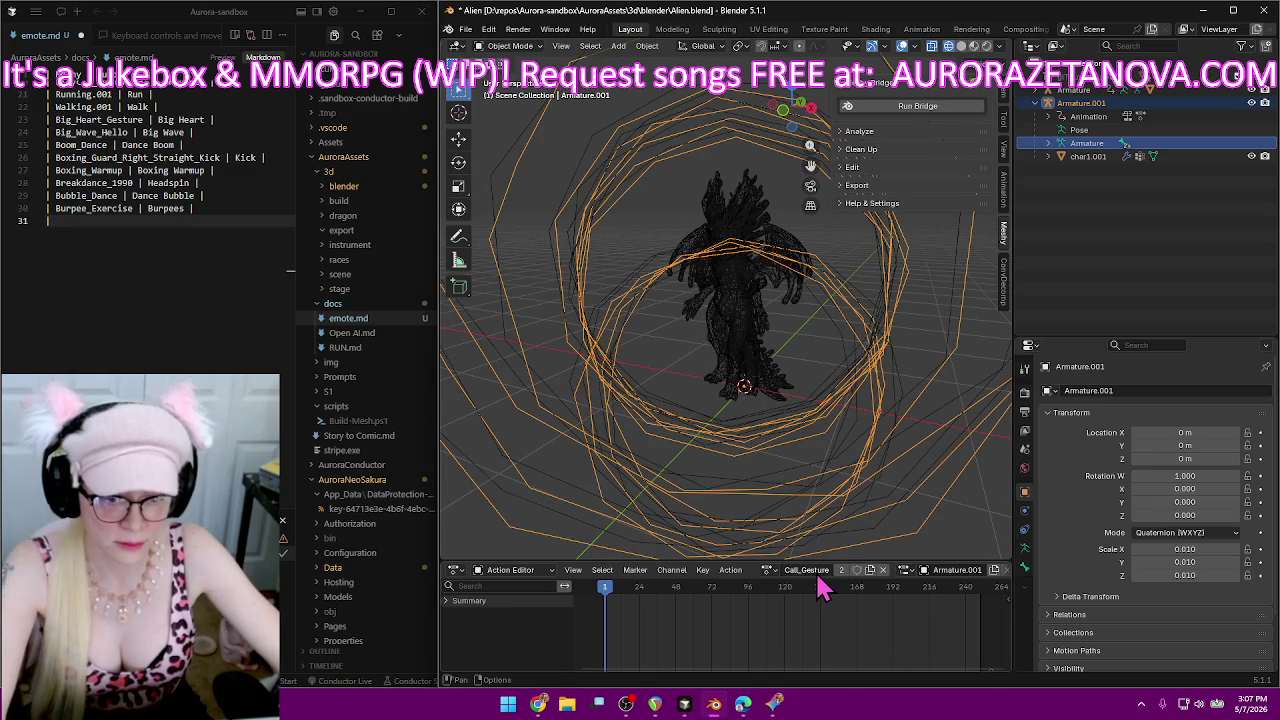
double_click(808, 569)
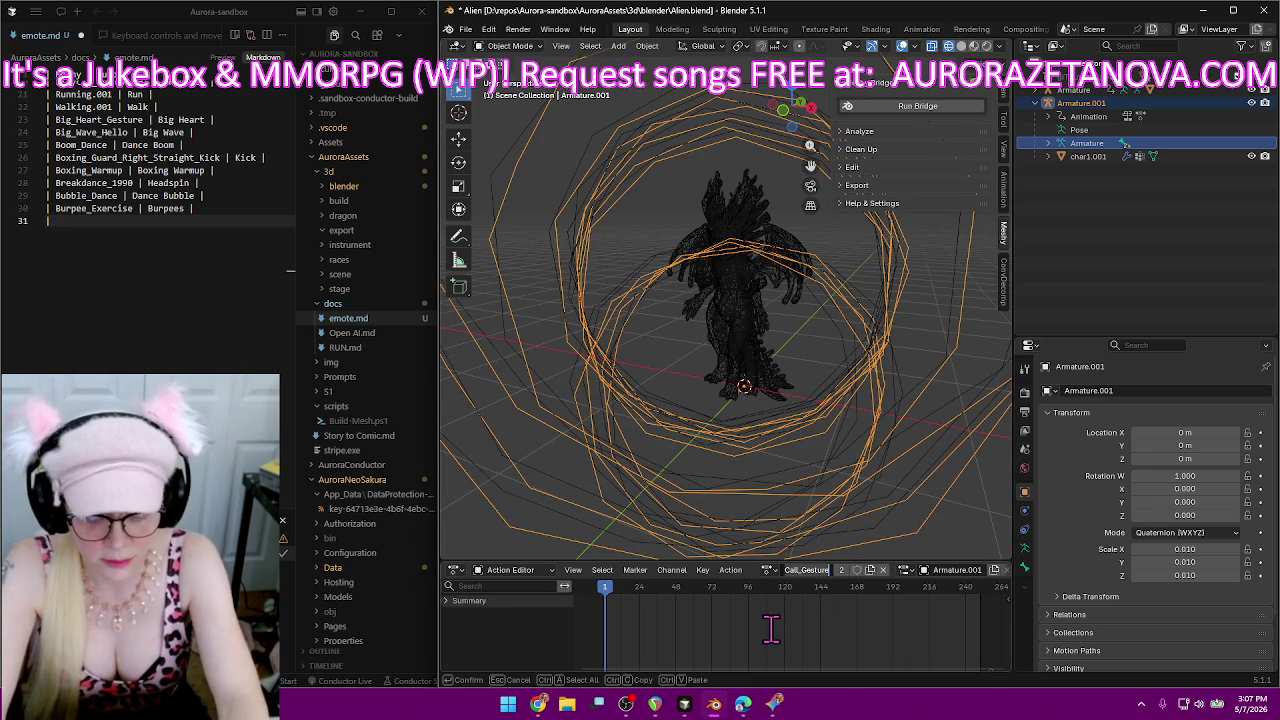
key("Escape")
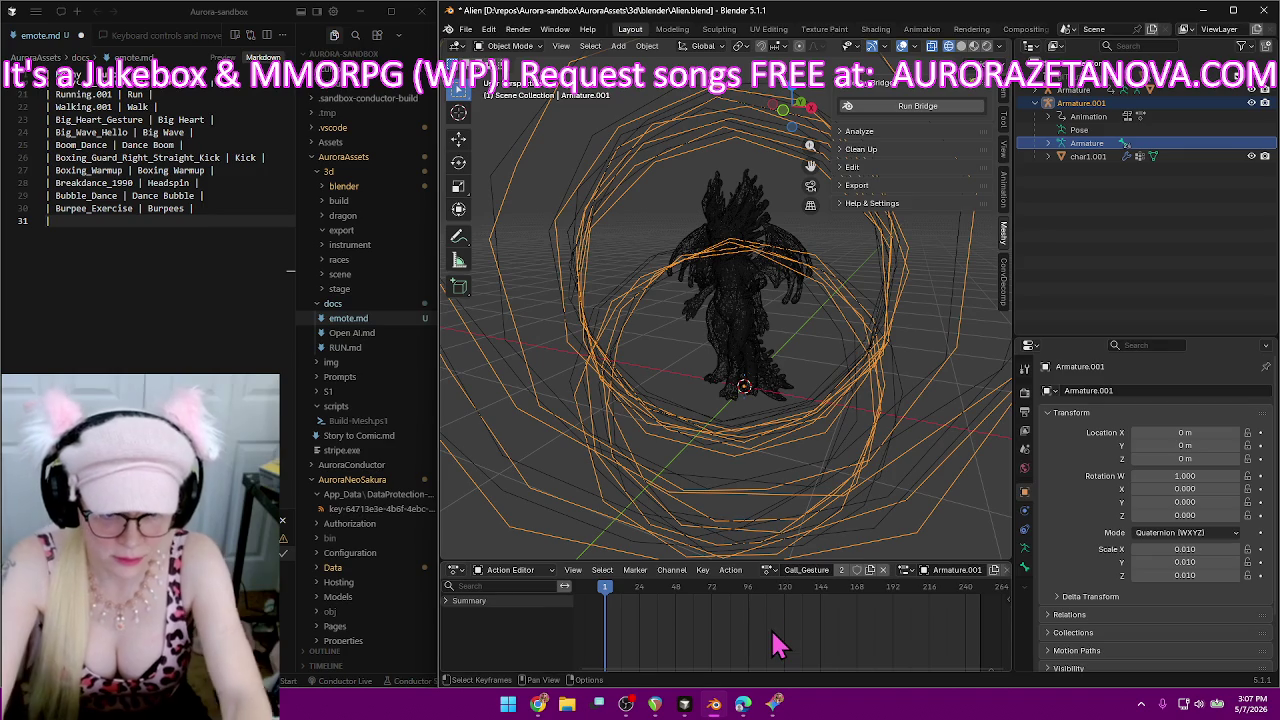
double_click(806, 569)
type("Phone Call")
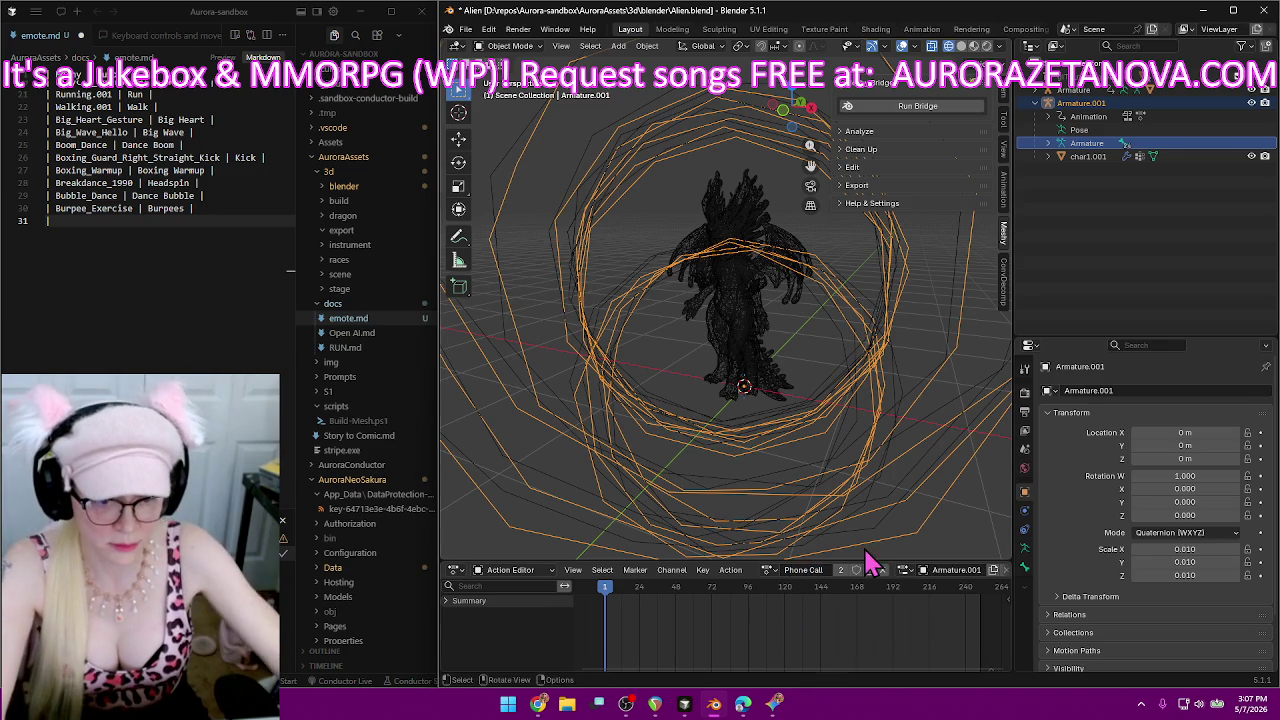
key("Return")
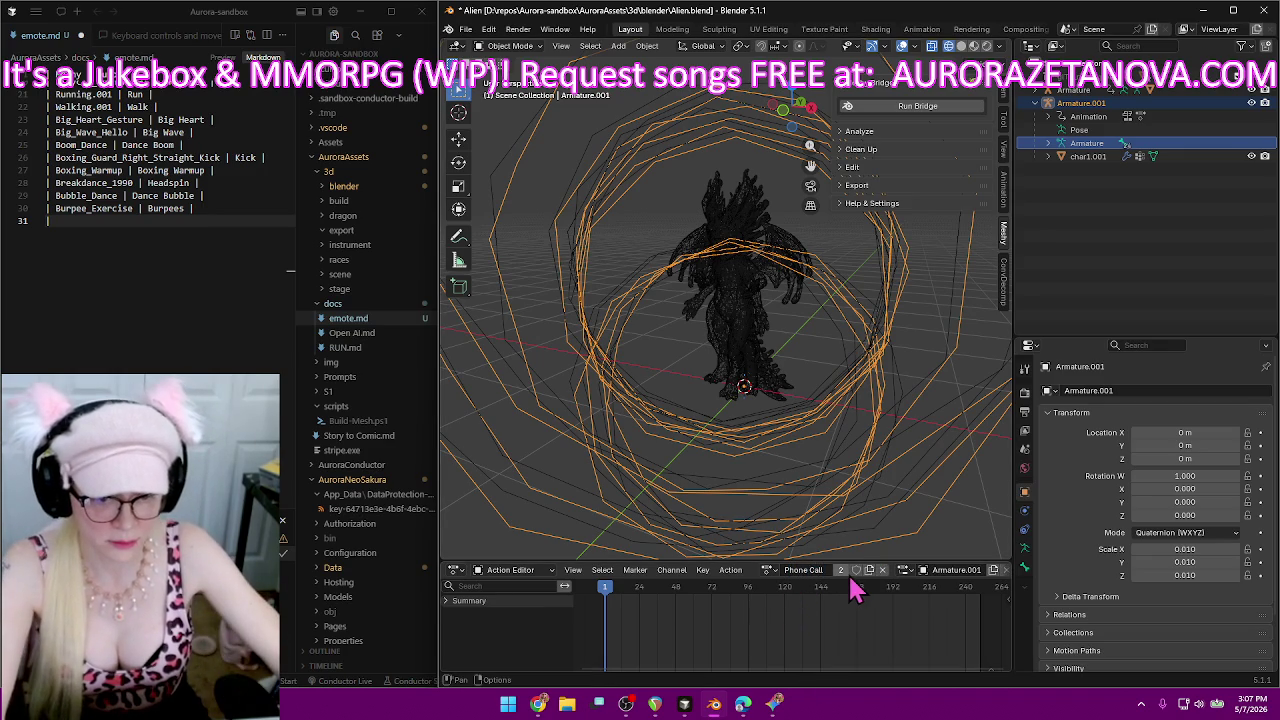
Add the 'Call_Gesture | Phone Call' row on line 31 of emote.md.
left_click(99, 220)
type("| Call_Gesture")
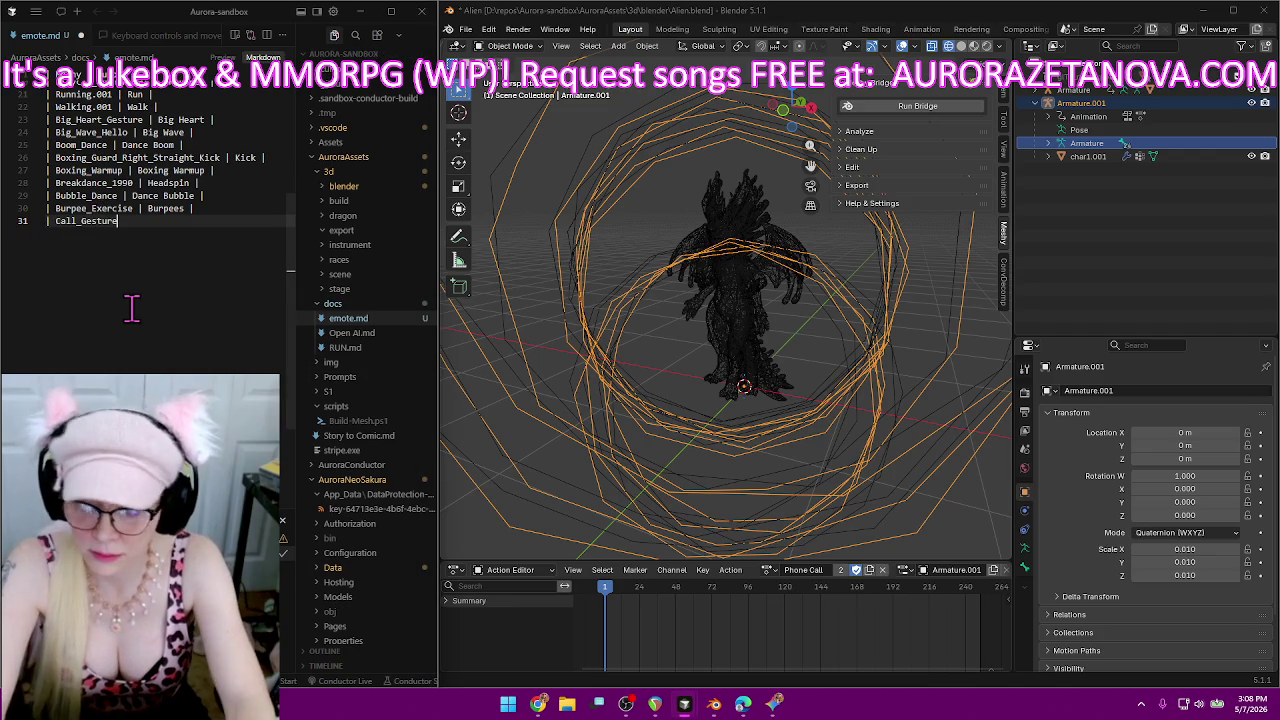
type(" | Phone Call |")
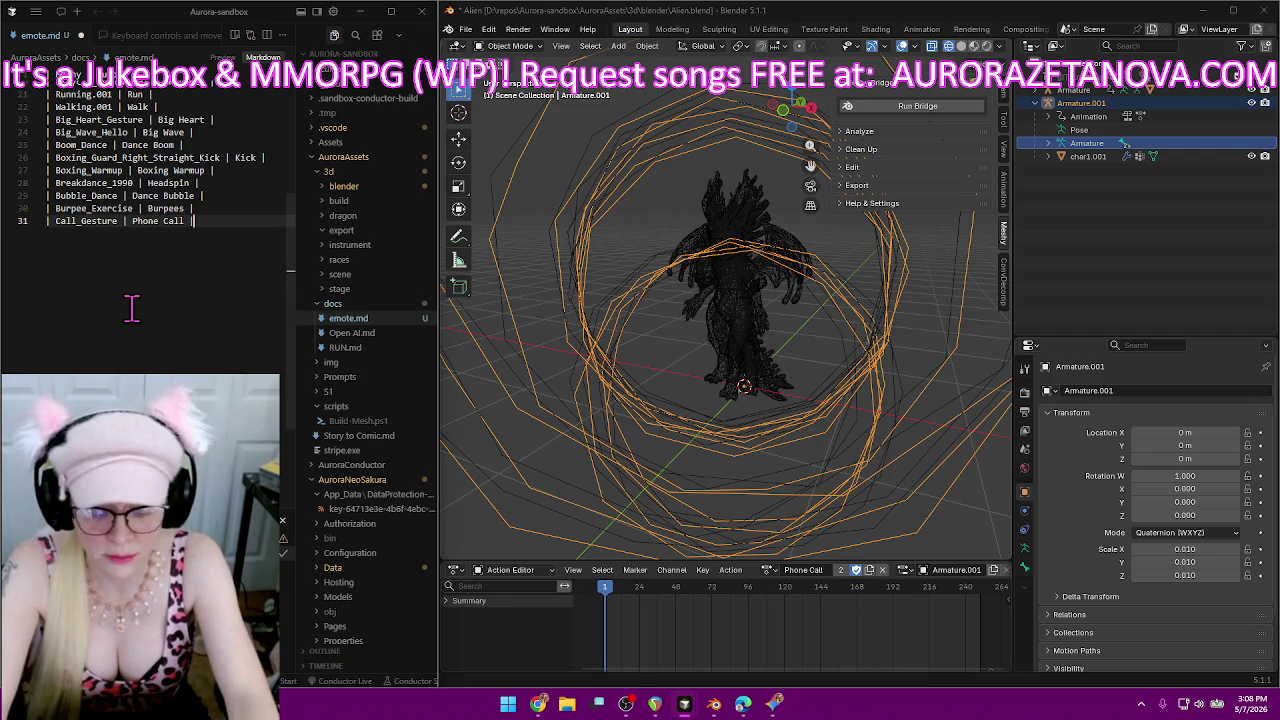
key("Return")
type("|")
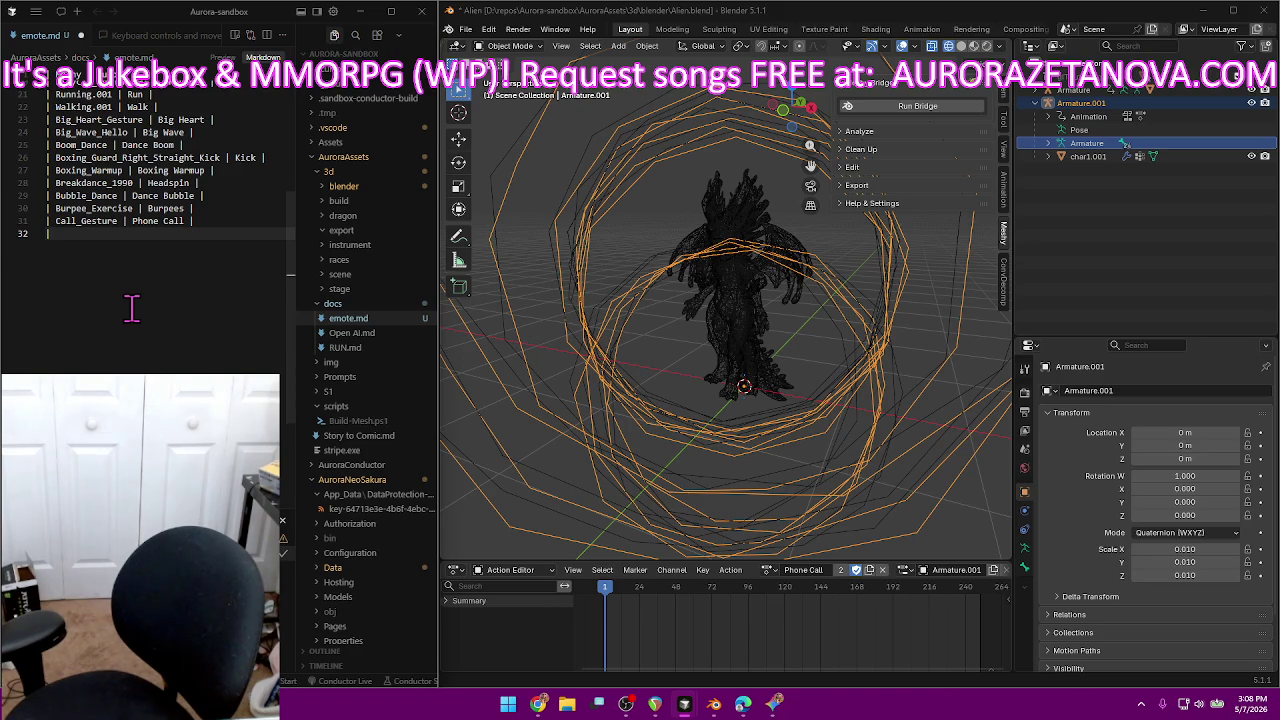
Log Armature.001's short action names, through the Phone Call row, in emote.md and save it.
type("|")
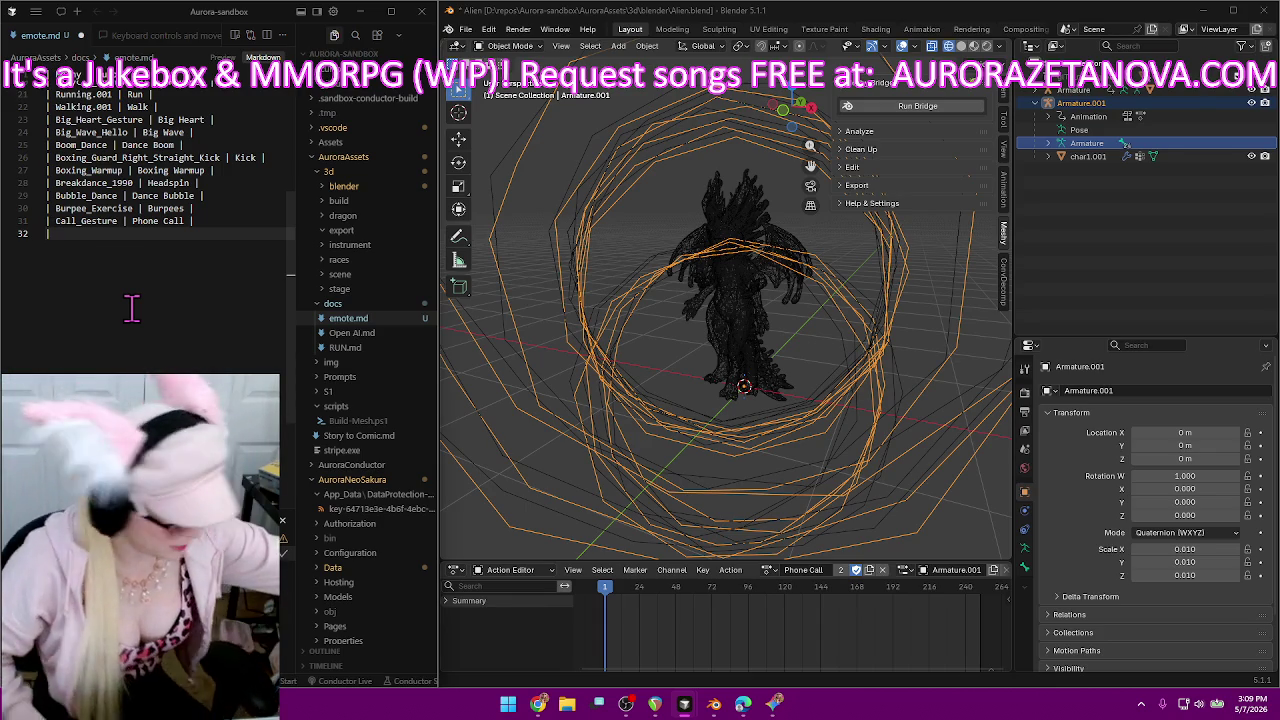
key("ctrl+s")
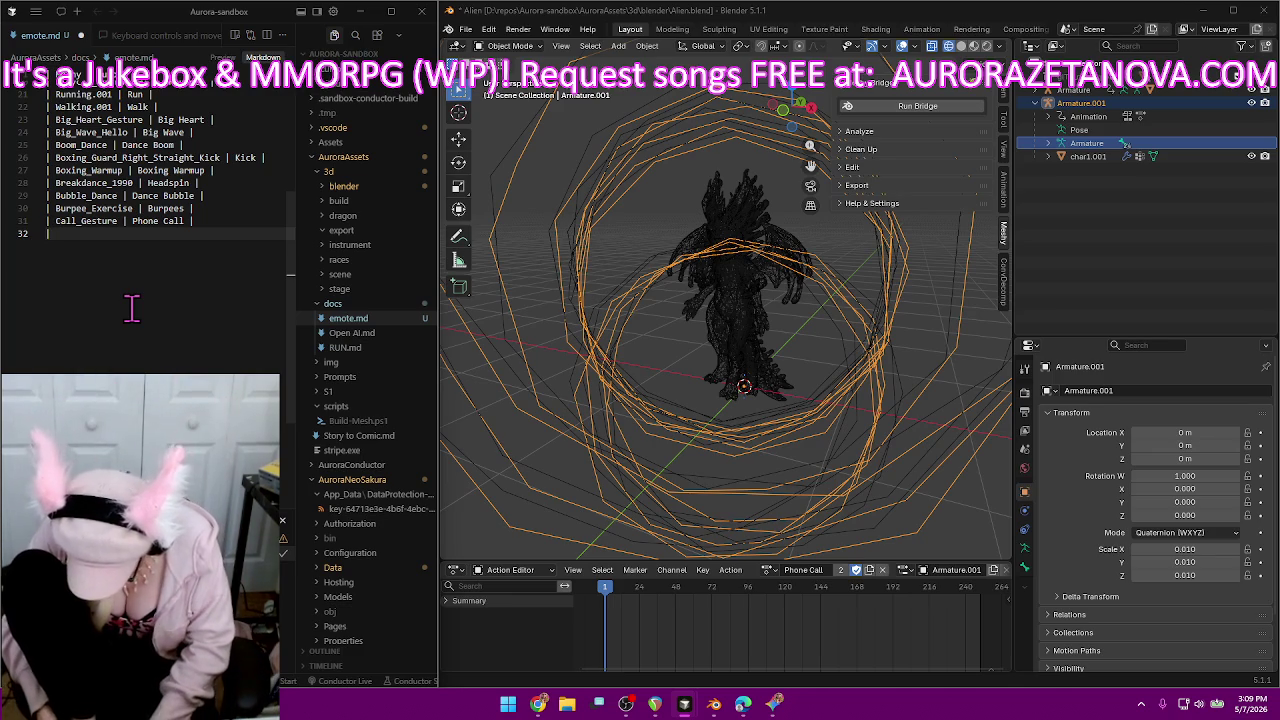
type("|")
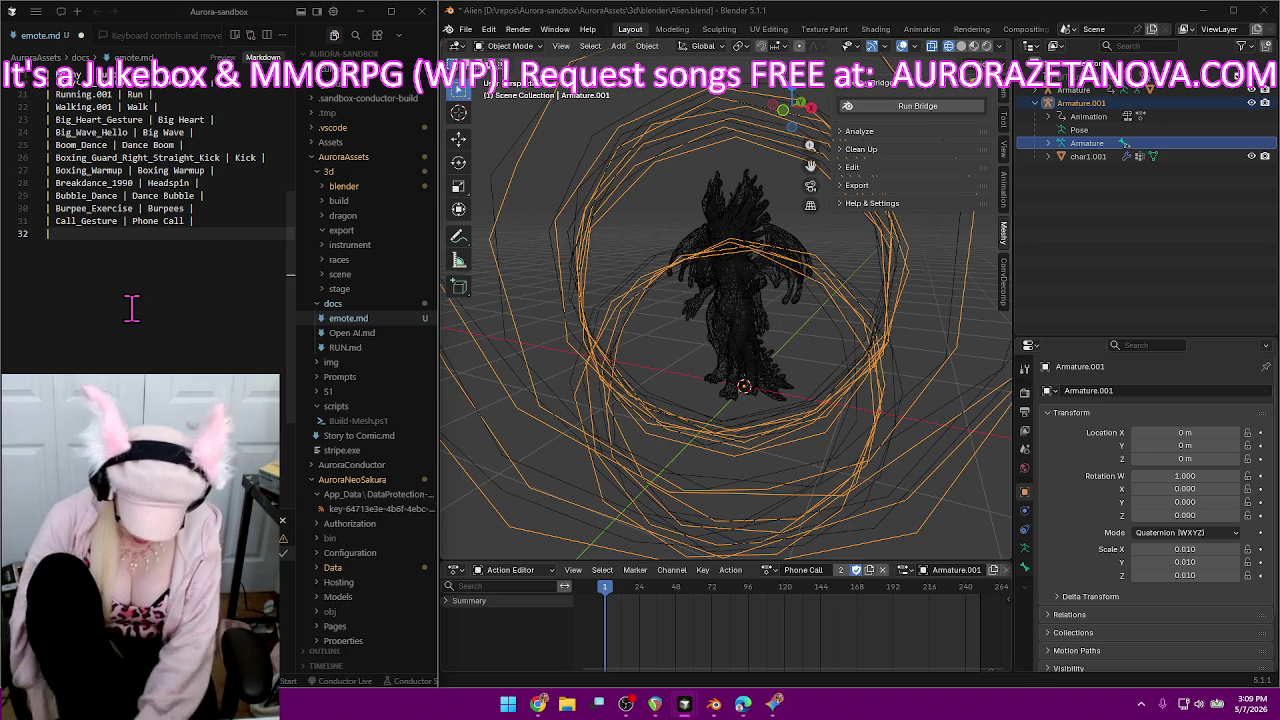
type("|")
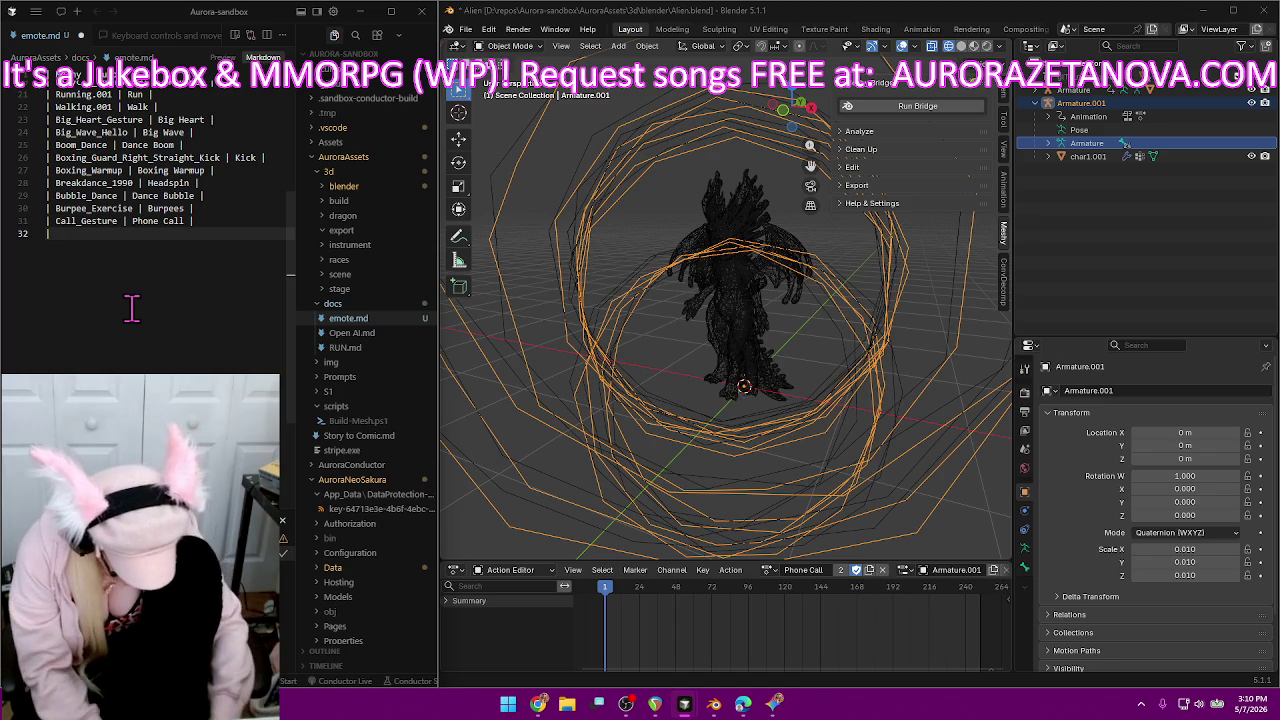
type("|")
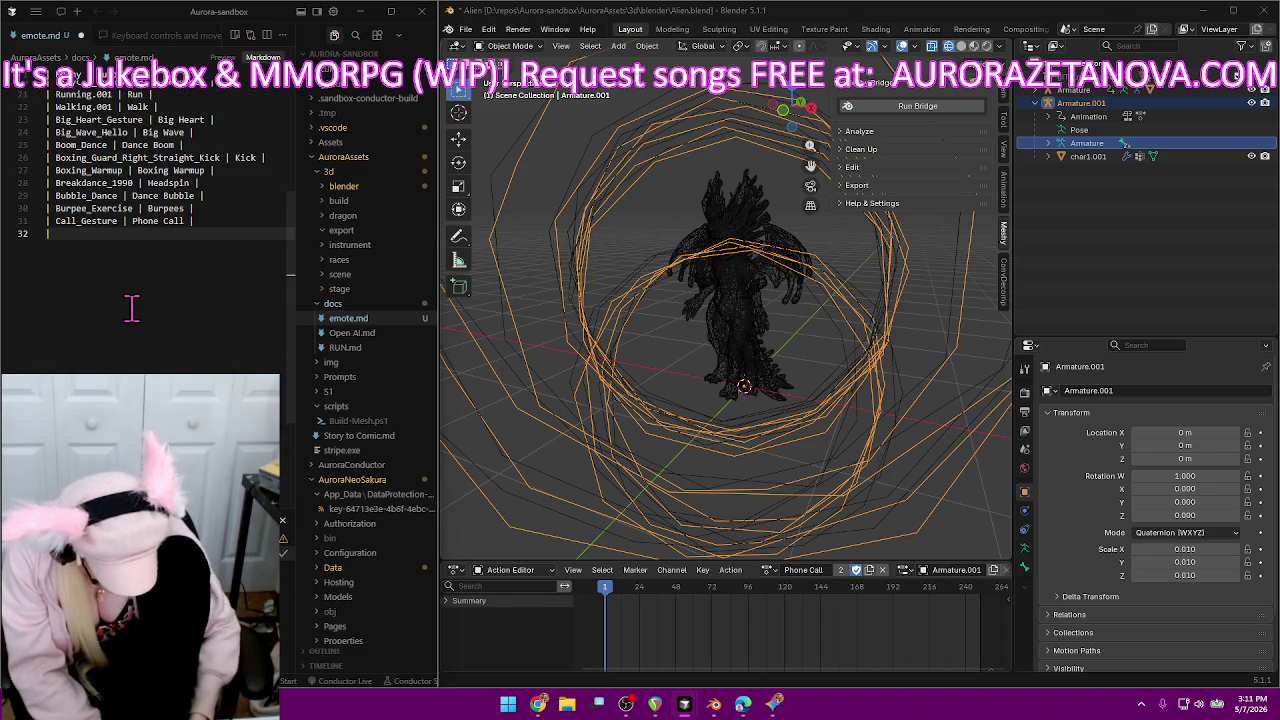
type("|")
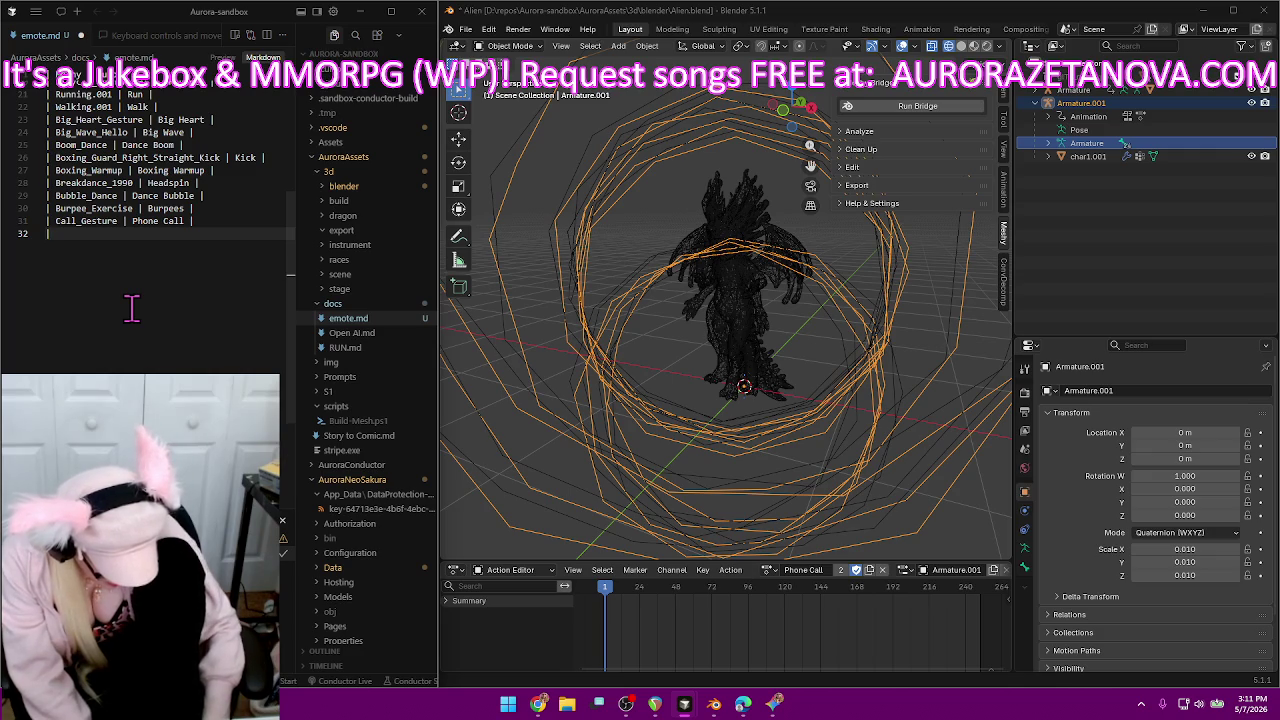
type("|")
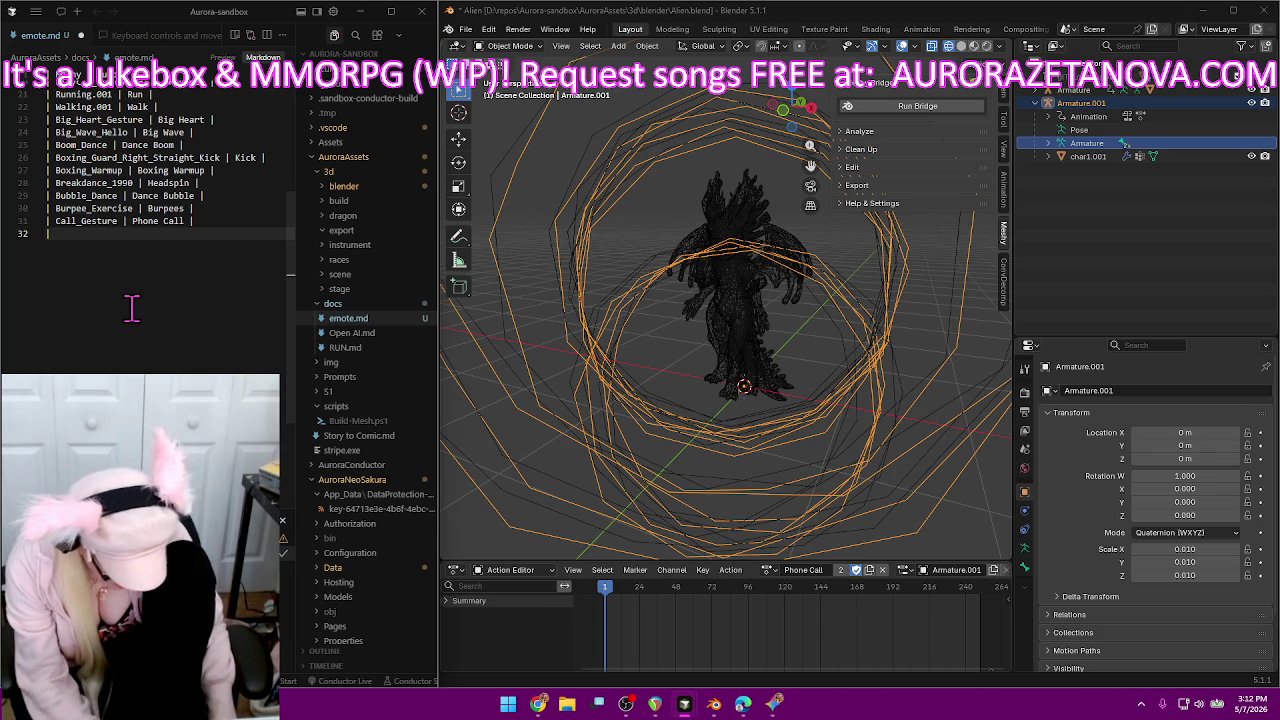
type("|")
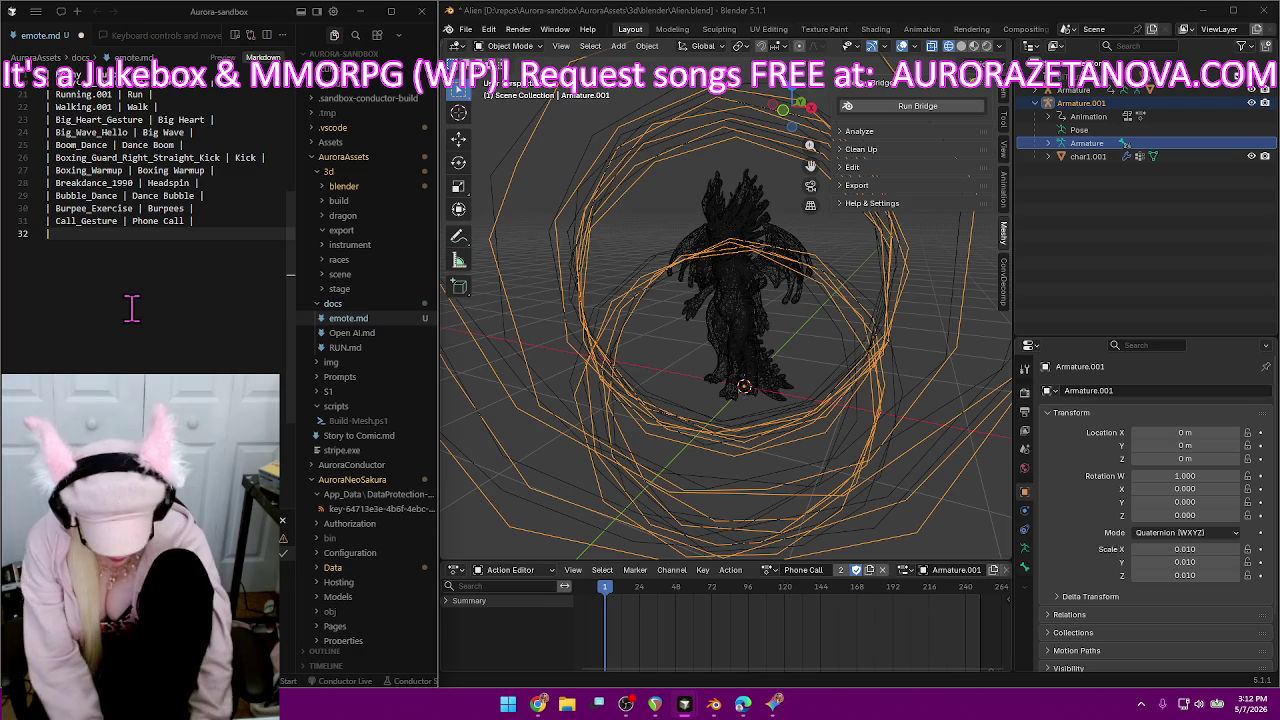
type("|")
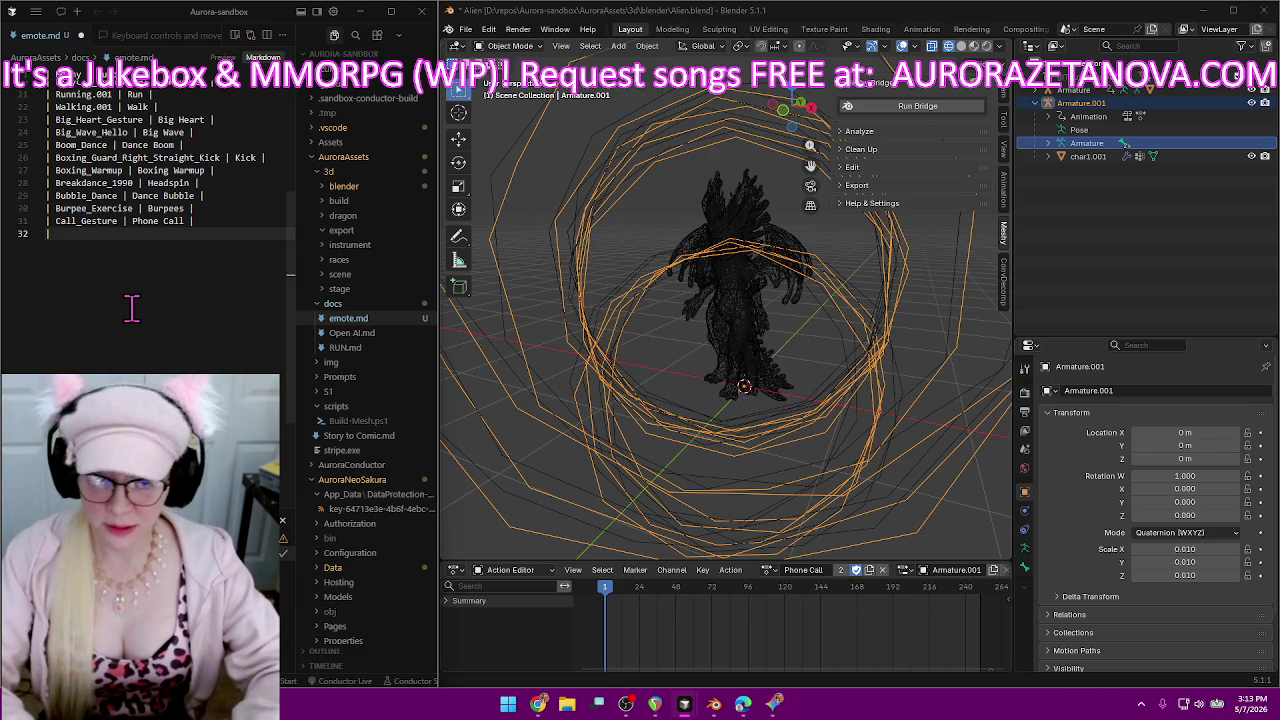
key("ctrl+s")
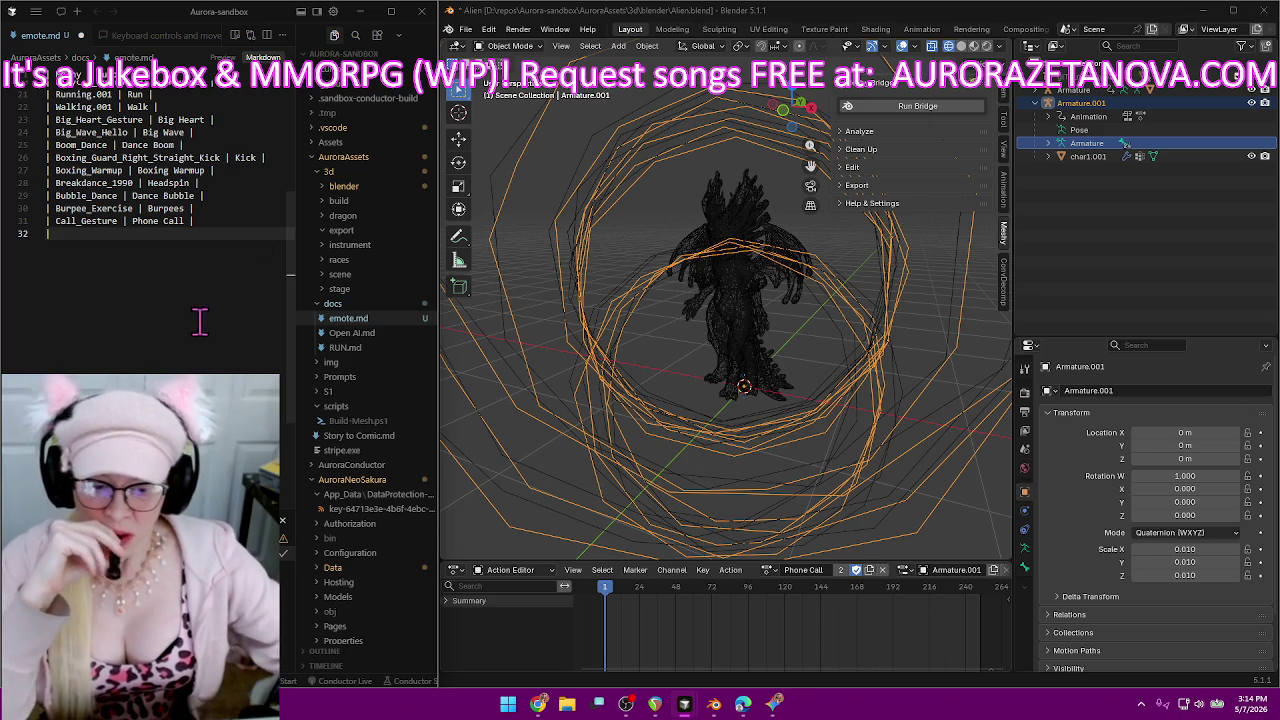
left_click(768, 570)
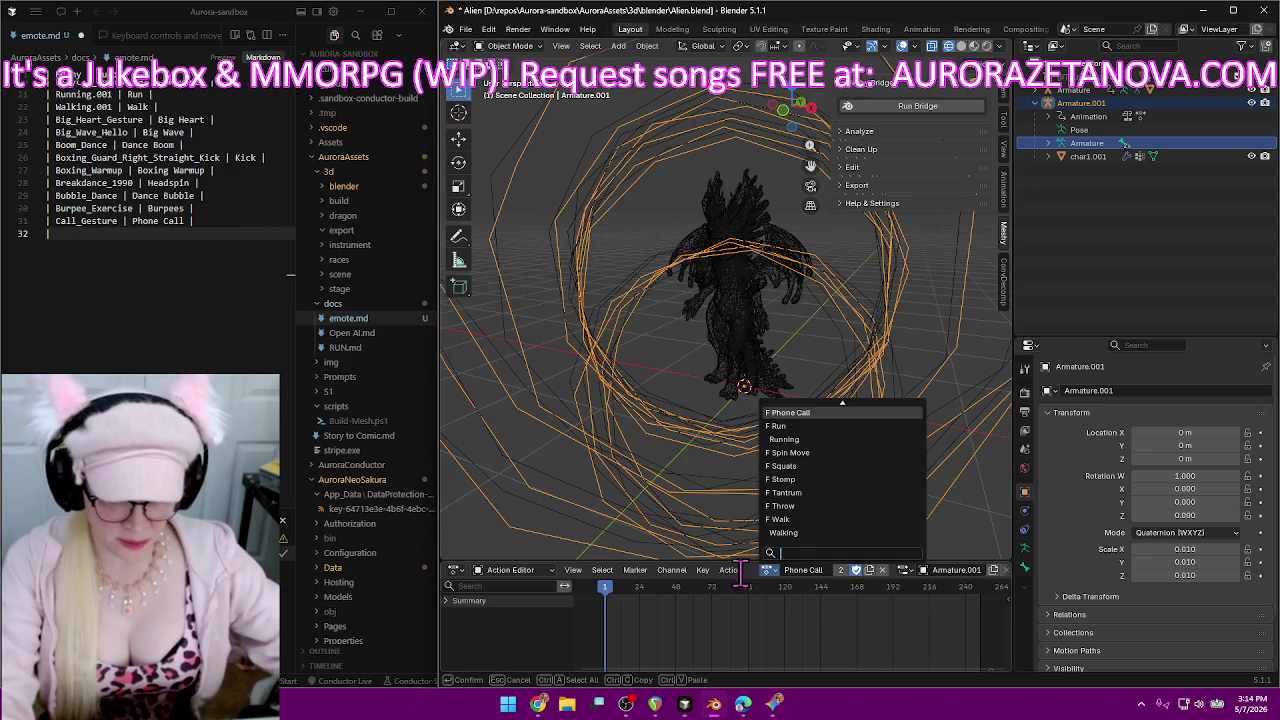
Make Cardio_Dance the active action and rename it to Dance Cardio.
scroll(810, 435, "up", 3)
scroll(815, 445, "up", 3)
scroll(815, 455, "up", 3)
scroll(820, 475, "up", 3)
left_click(830, 492)
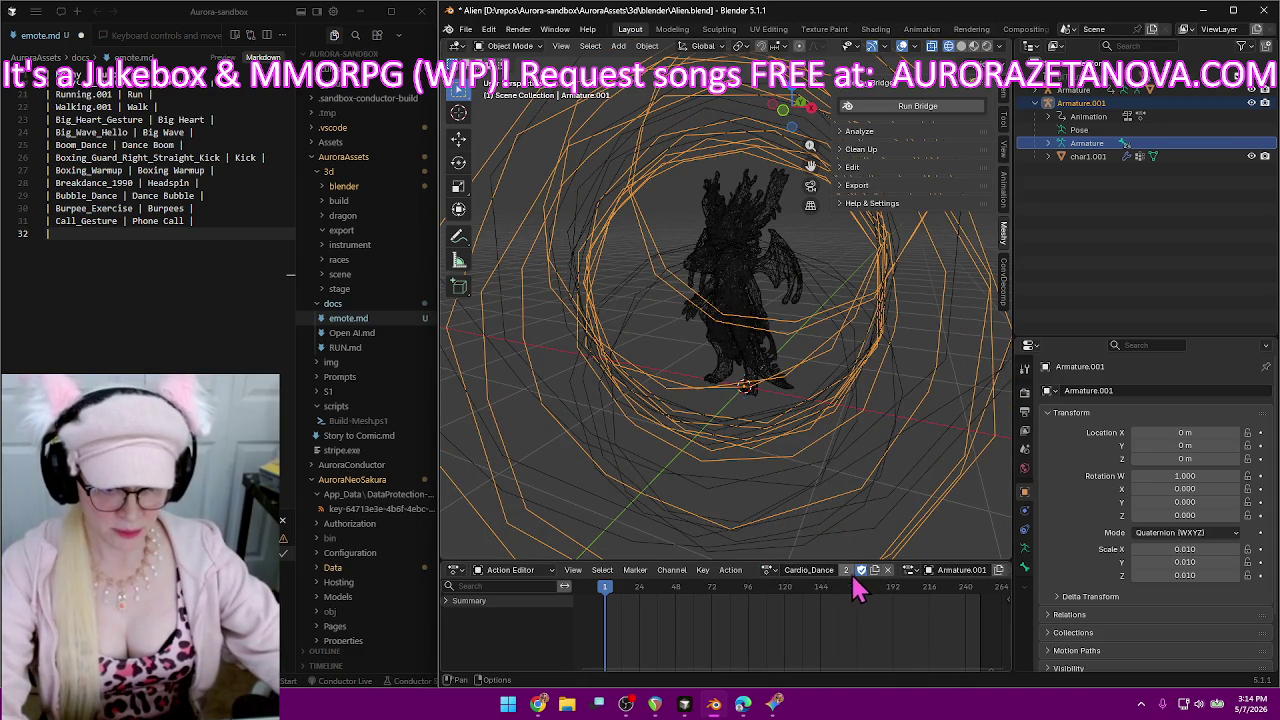
left_click(817, 569)
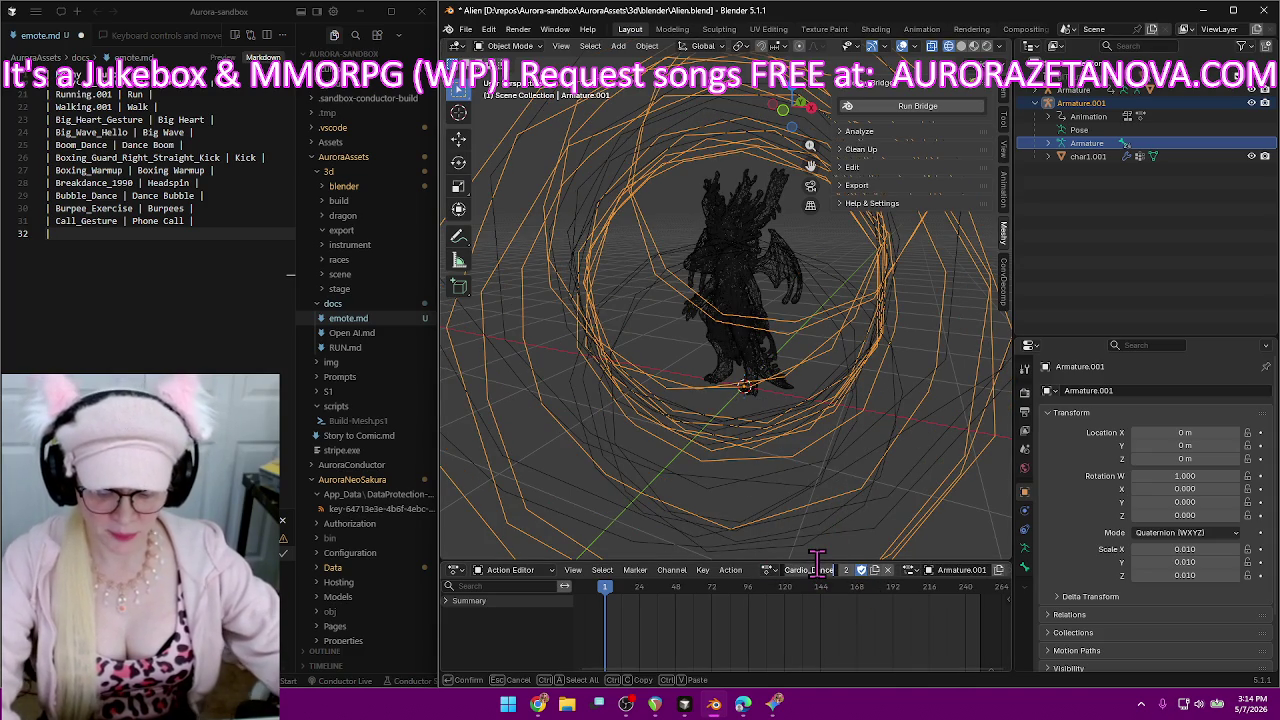
type("Dance Ca")
key("Return")
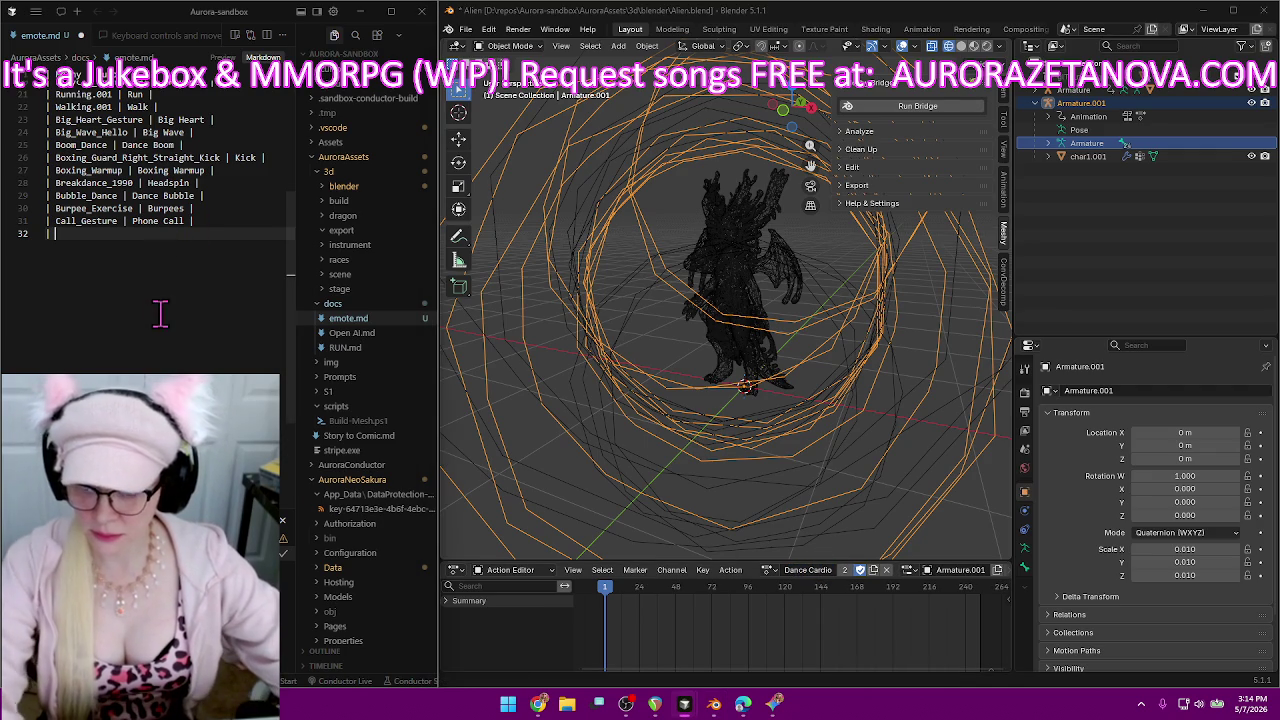
Add the Cardio_Dance | Dance Cardio row to emote.md on line 32.
type("Cardio_Dance")
type("|")
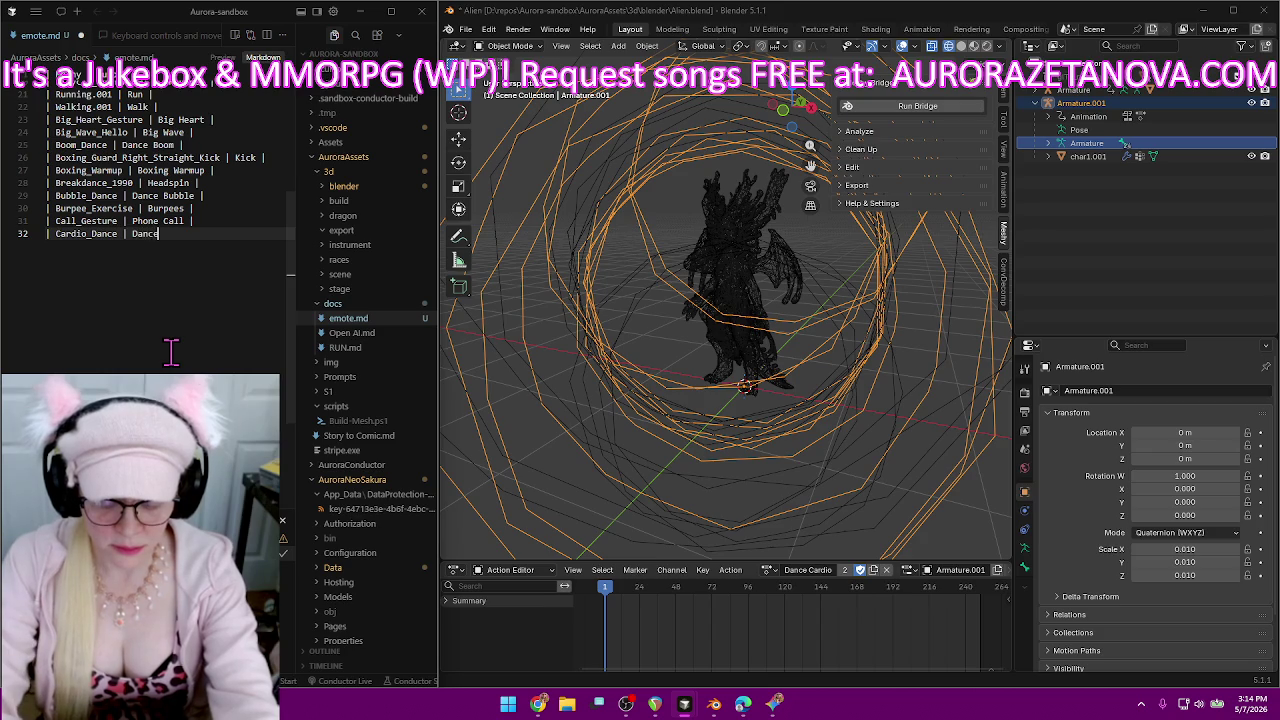
type("o |")
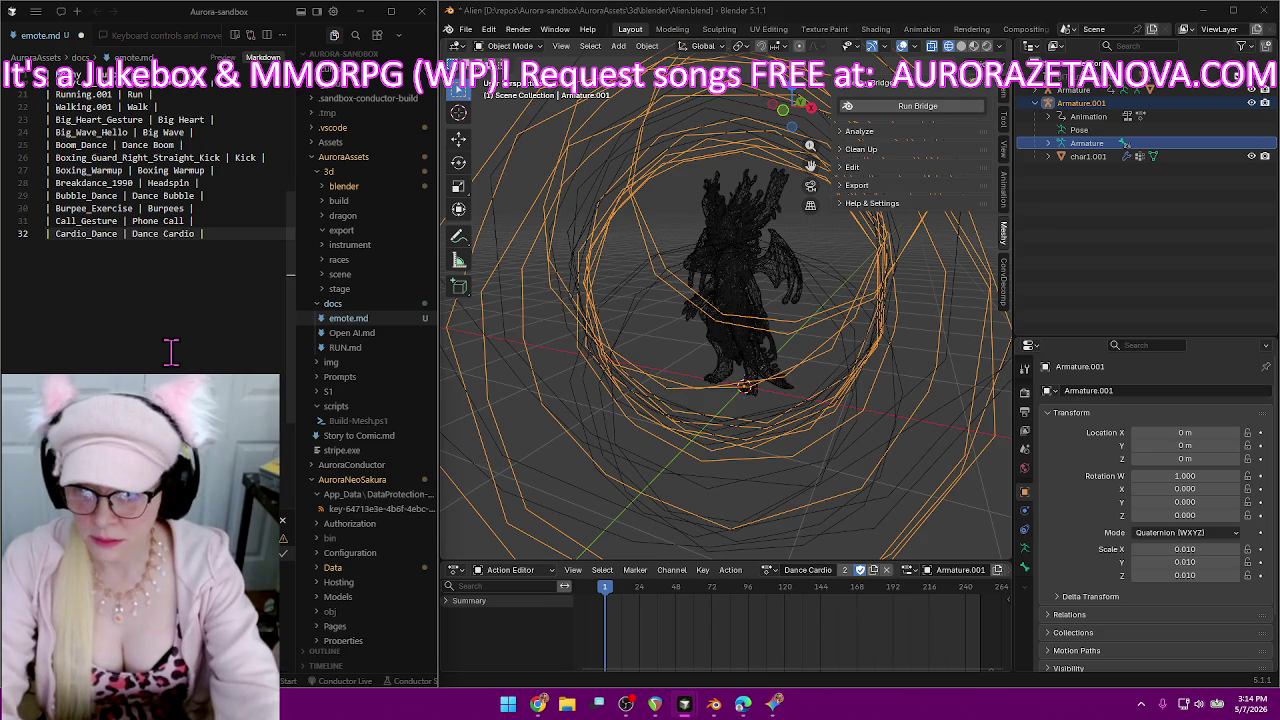
key("Return")
type("|")
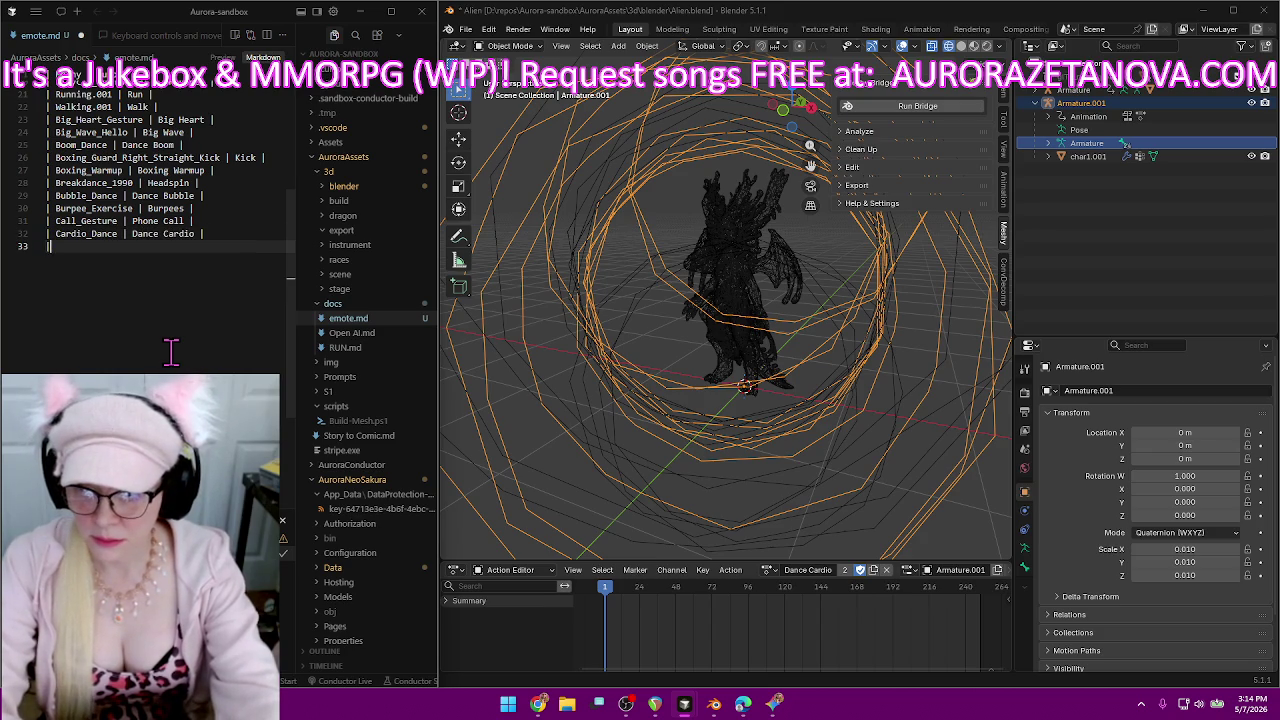
left_click(768, 570)
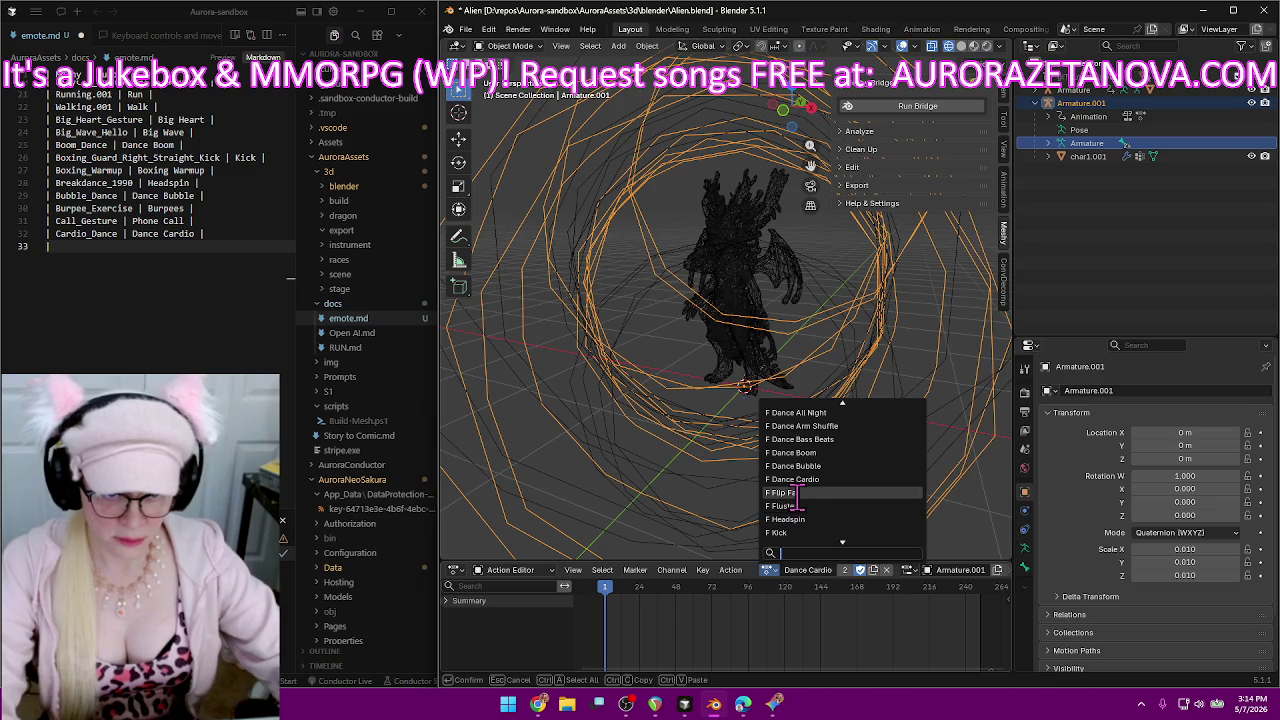
Rename Carry_Heavy_Object_Walk_inplace to Carry Heavy and give it a fake user.
scroll(795, 500, "up", 4)
scroll(800, 485, "up", 4)
scroll(805, 470, "up", 4)
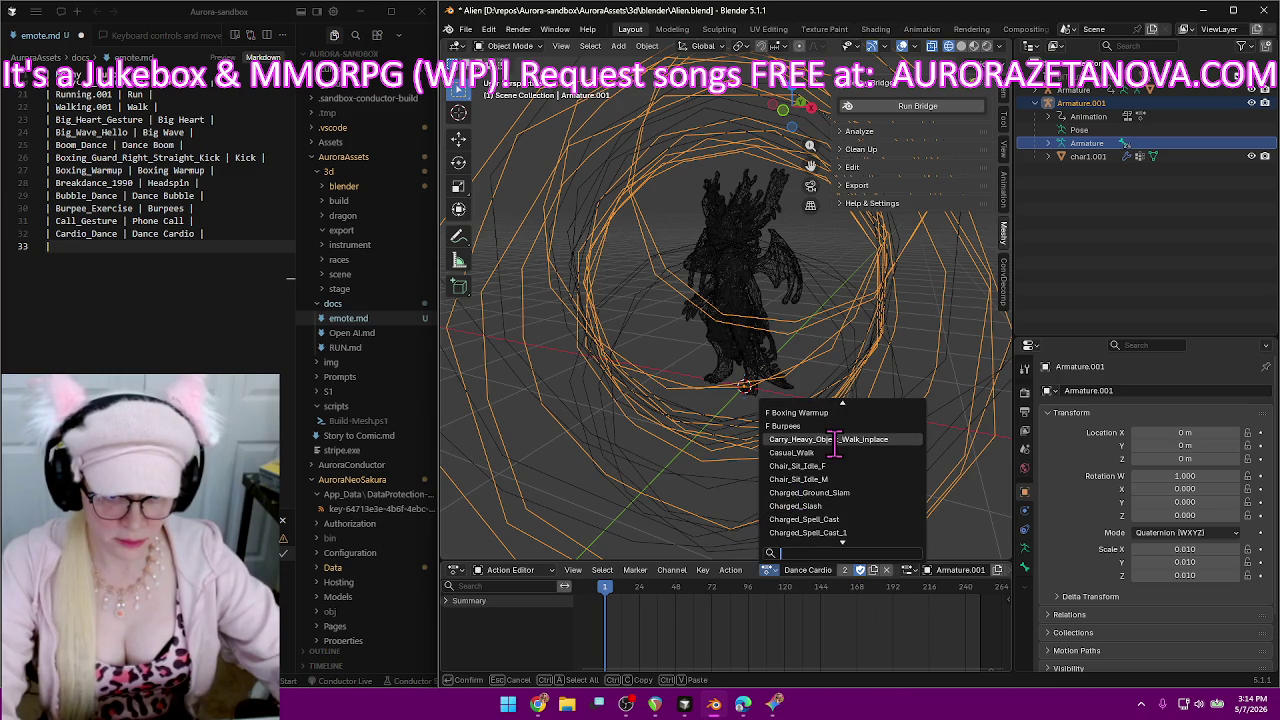
left_click(828, 439)
left_click(834, 572)
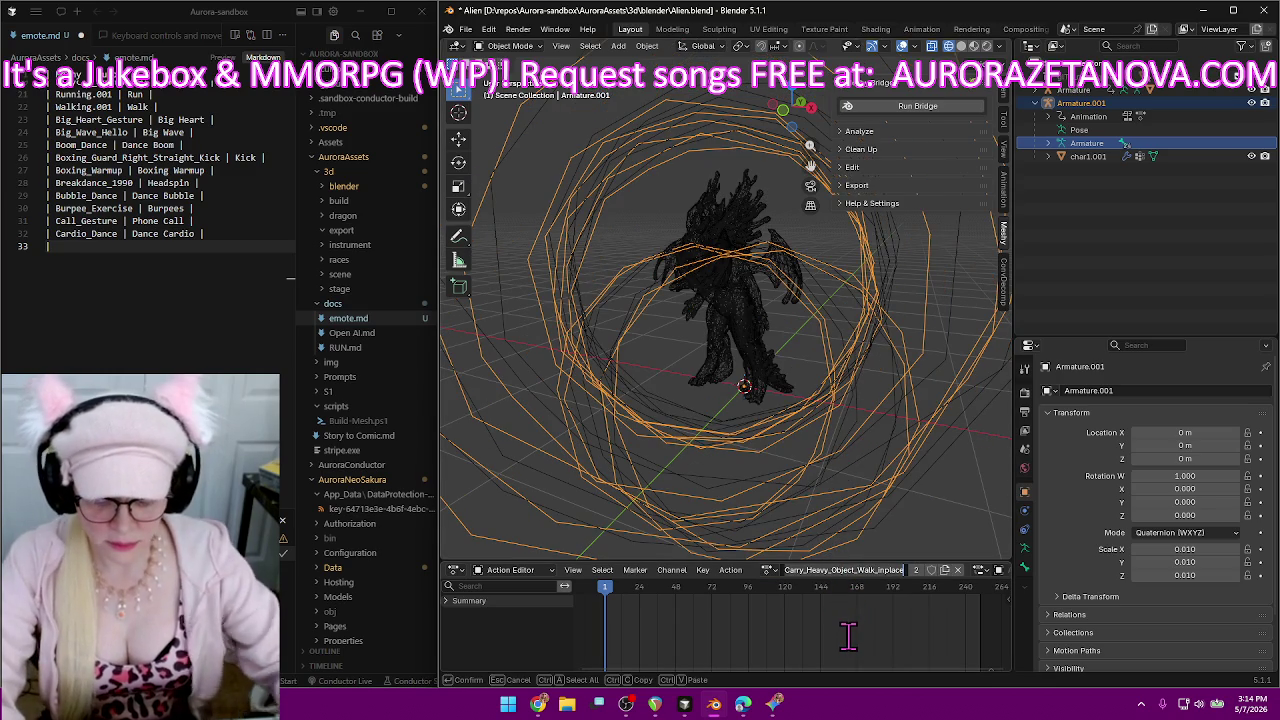
type("Carry Heavy")
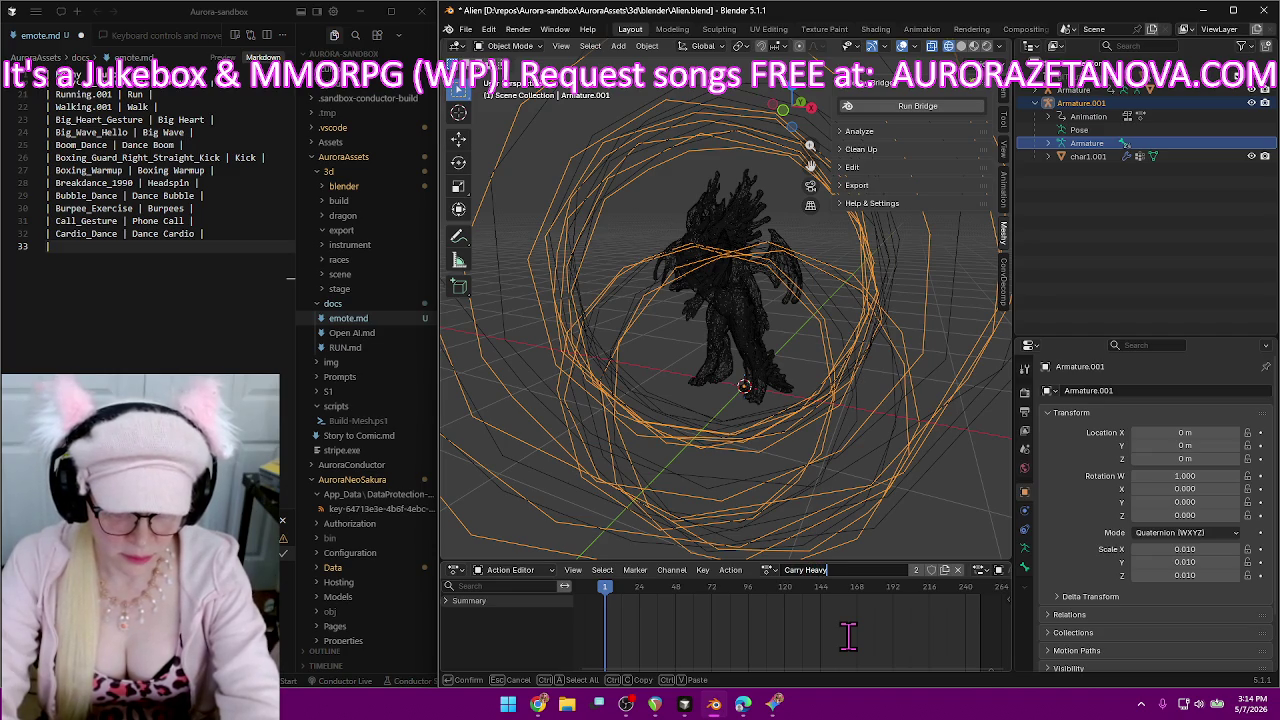
key("Return")
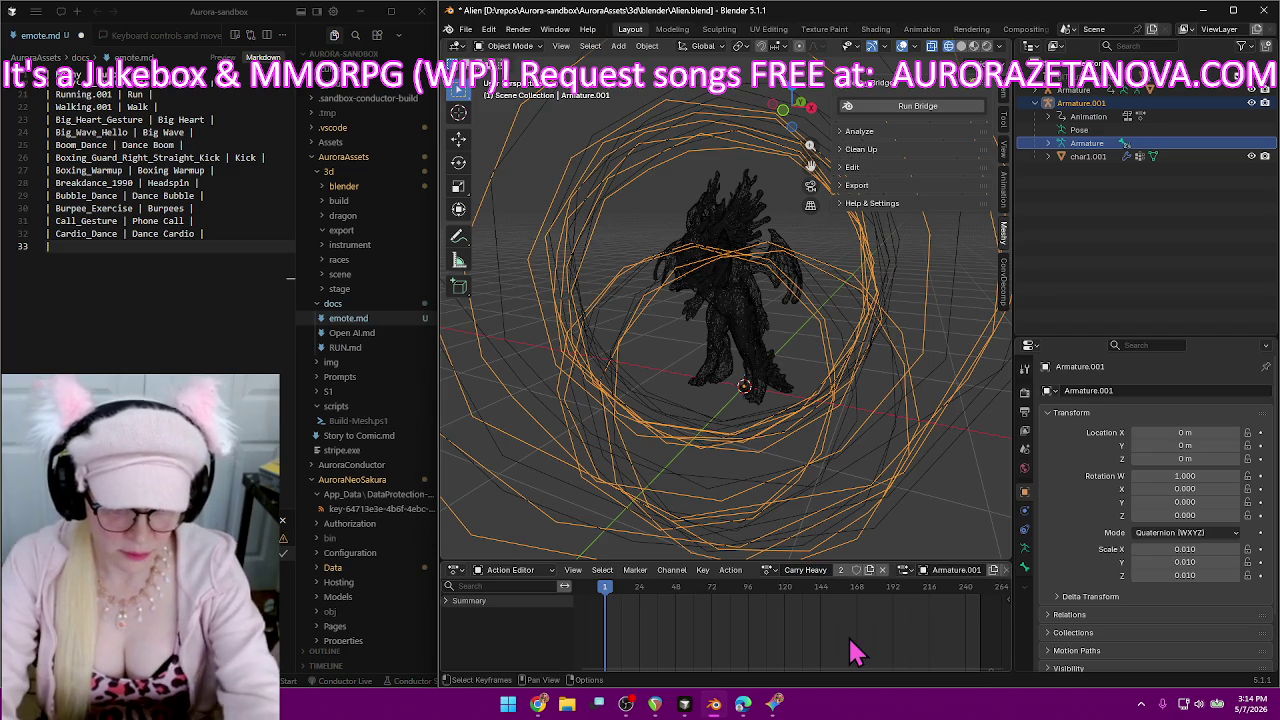
left_click(857, 574)
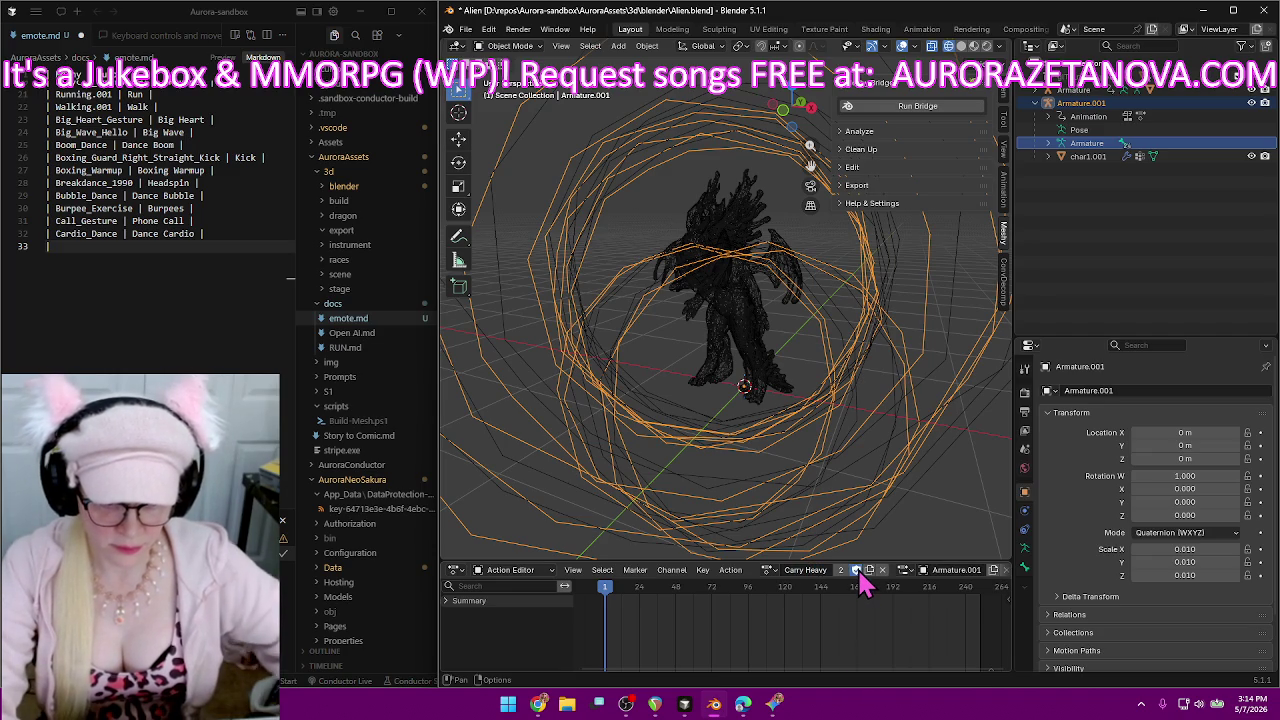
Add the Carry_Heavy_Object_Walk_inplace | Carry Heavy row to emote.md.
left_click(100, 245)
type("Carry_Heavy_Object_Walk_inplace")
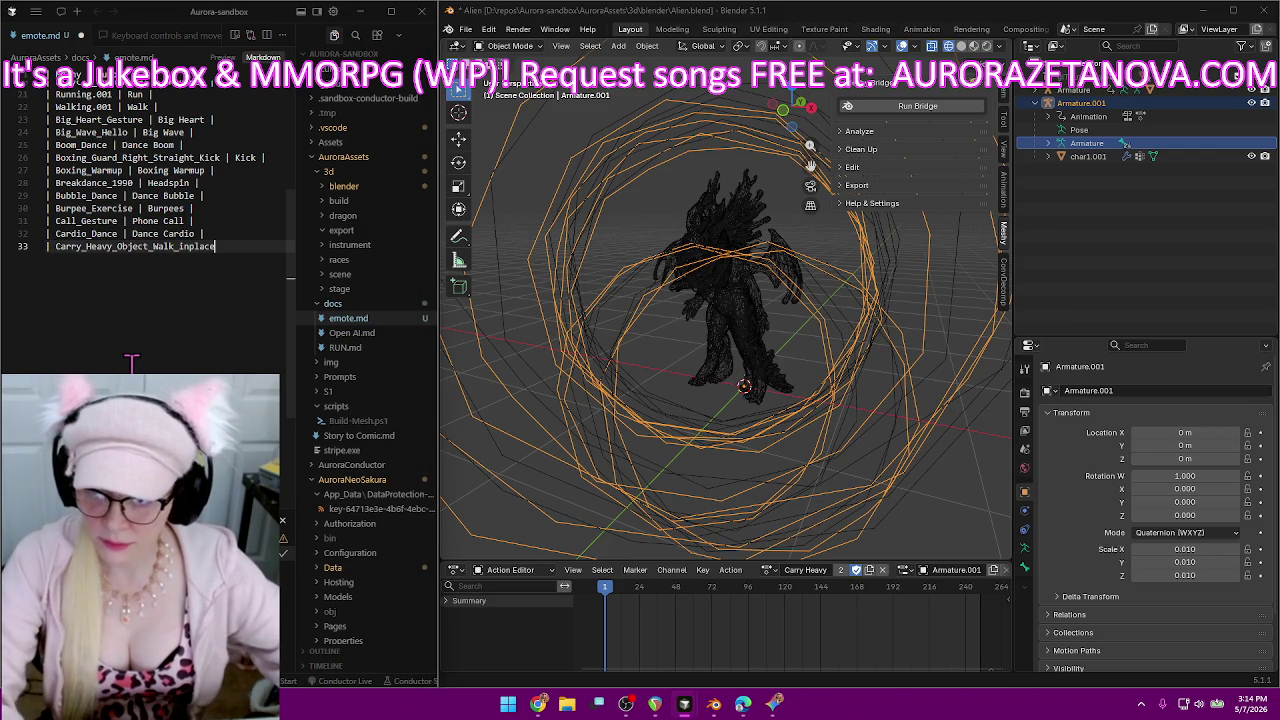
type(" | Carry Heav")
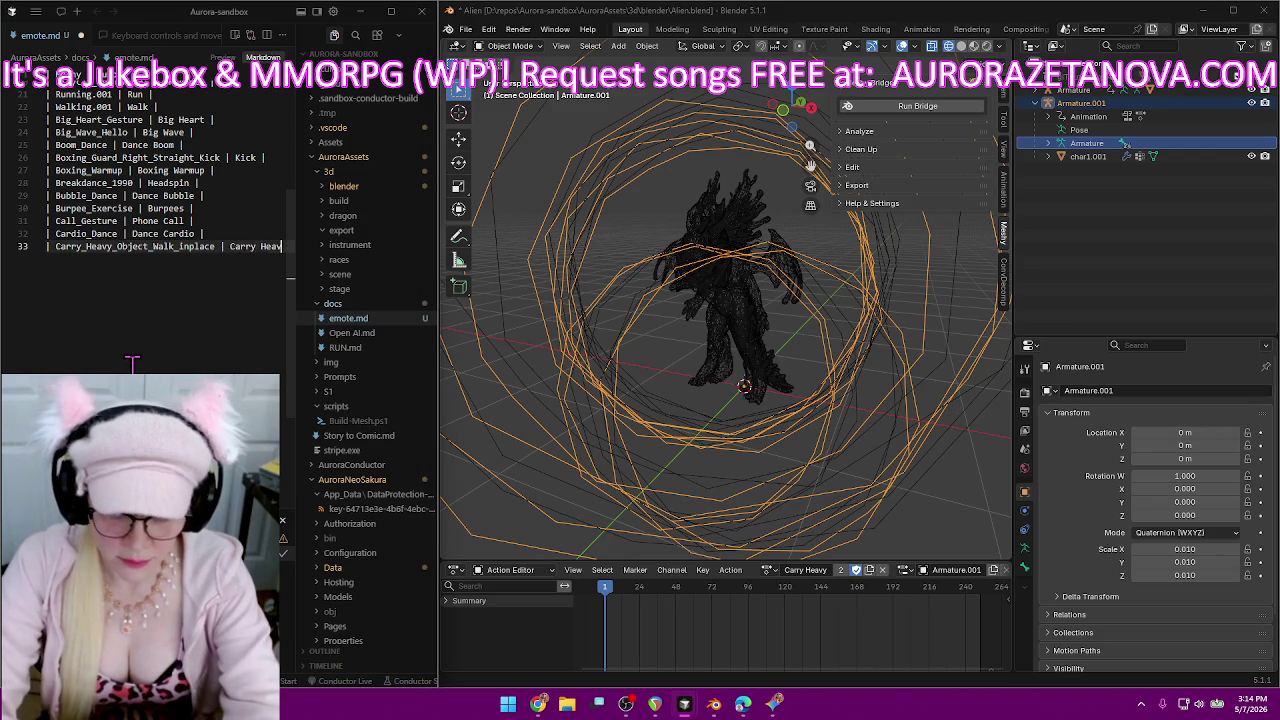
type("y |")
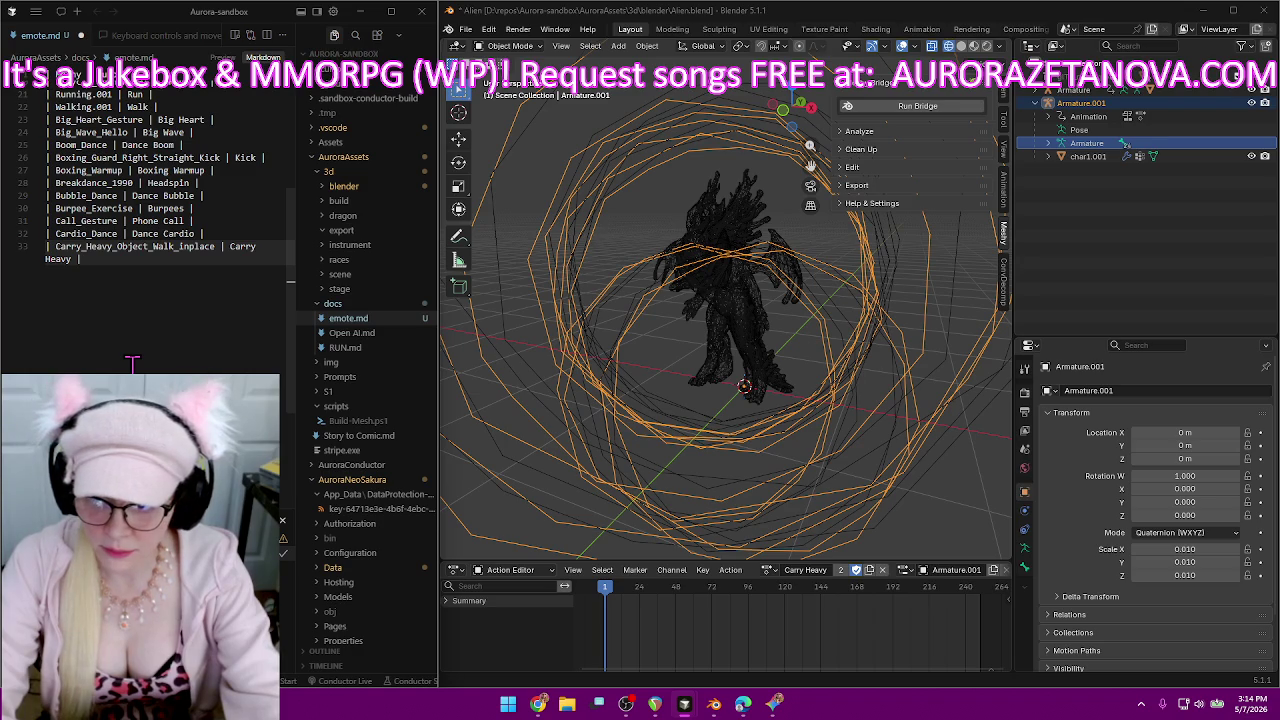
key("Return")
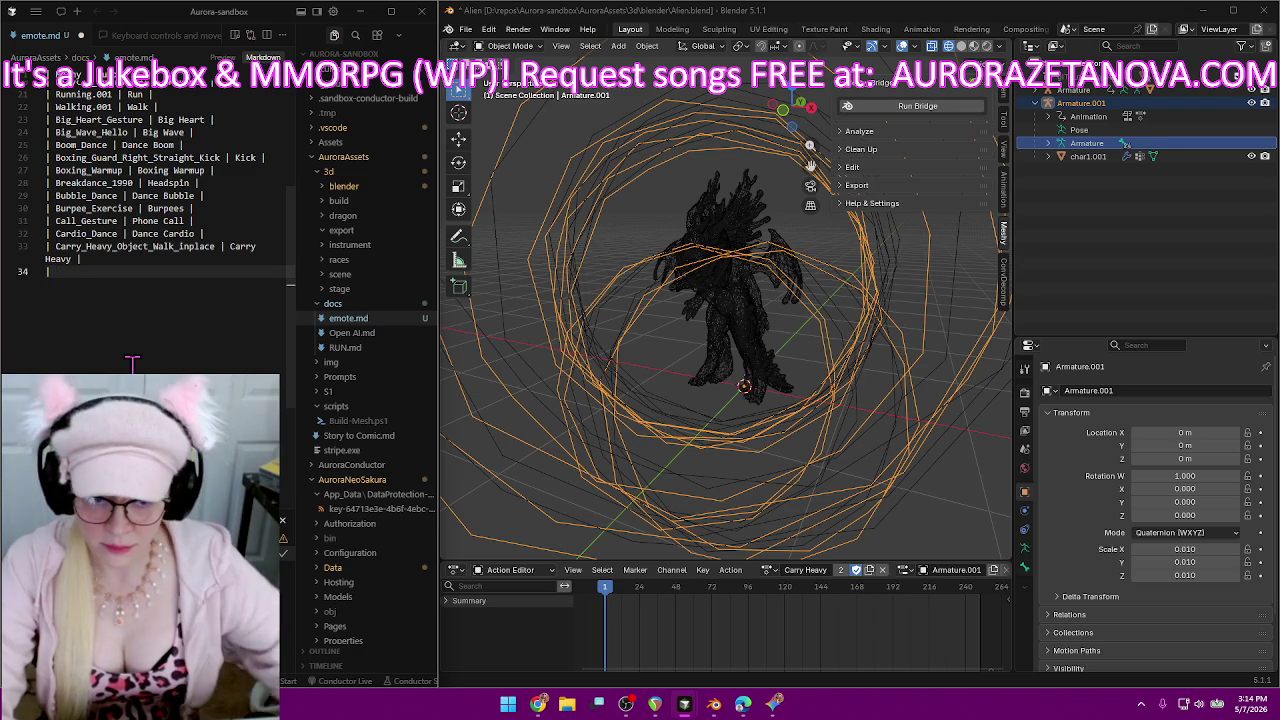
Rename the Casual_Walk action to Walk 2 and give it a fake user.
left_click(769, 570)
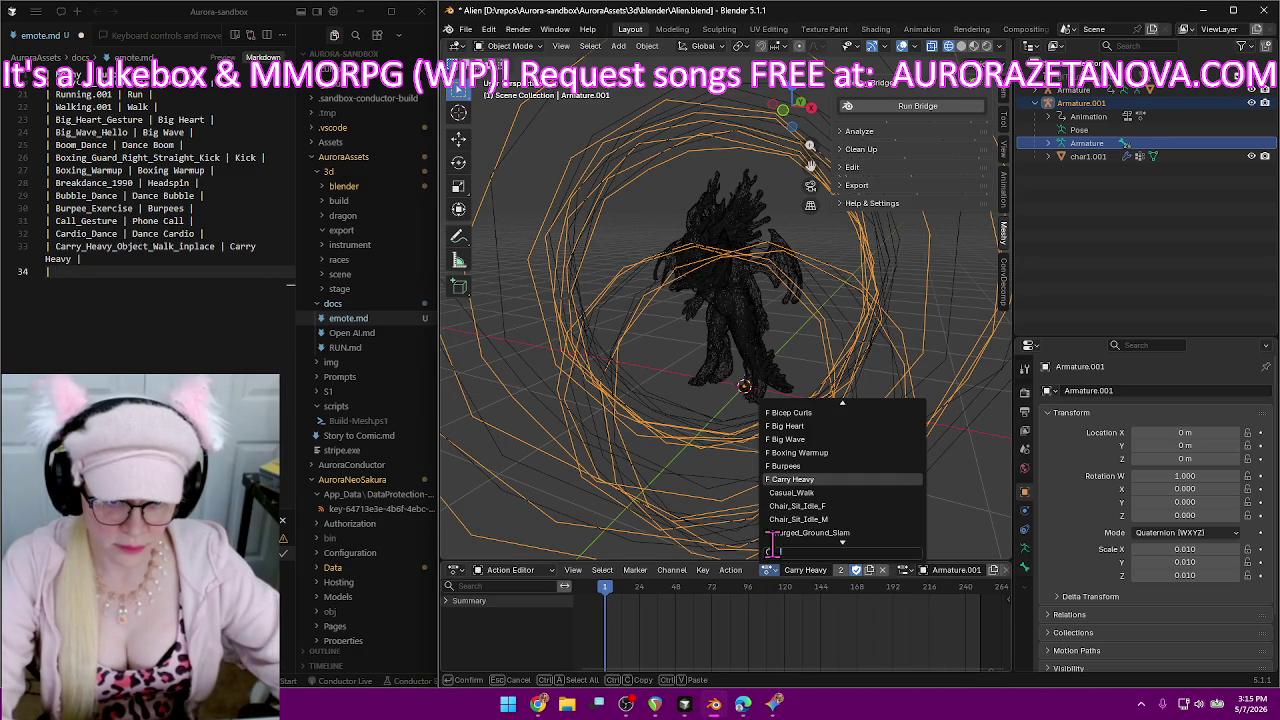
left_click(836, 492)
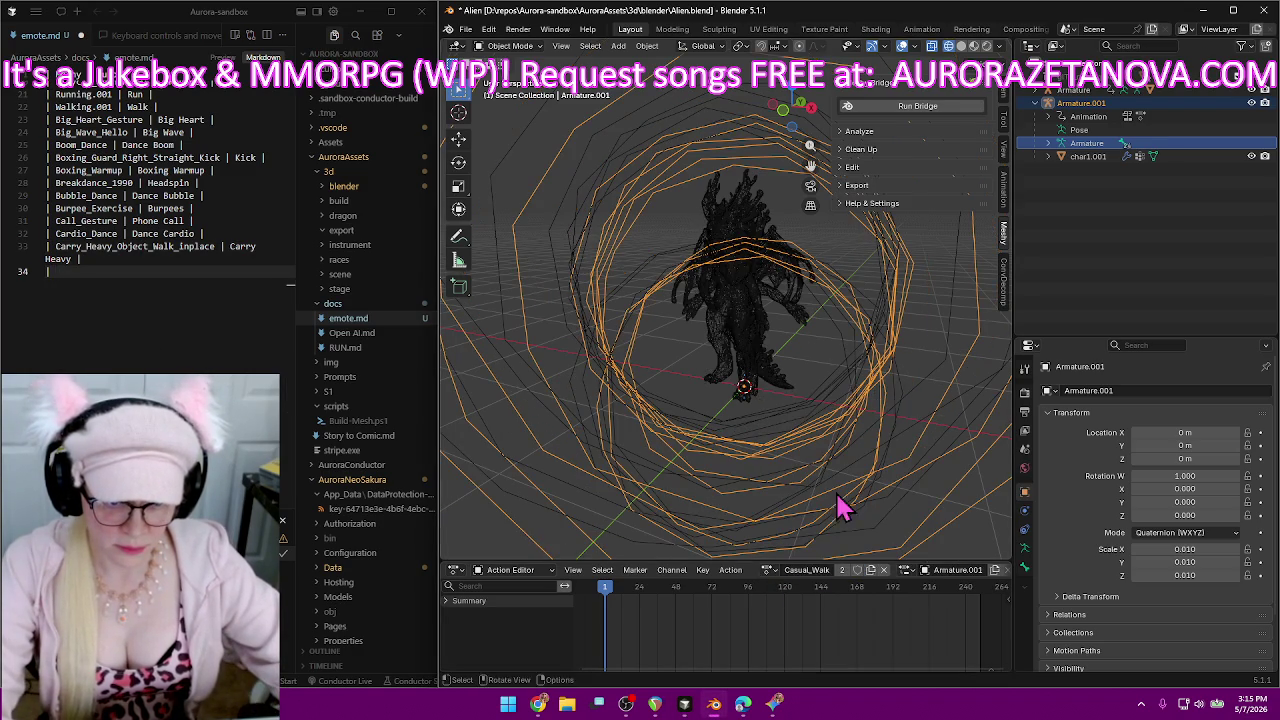
double_click(820, 572)
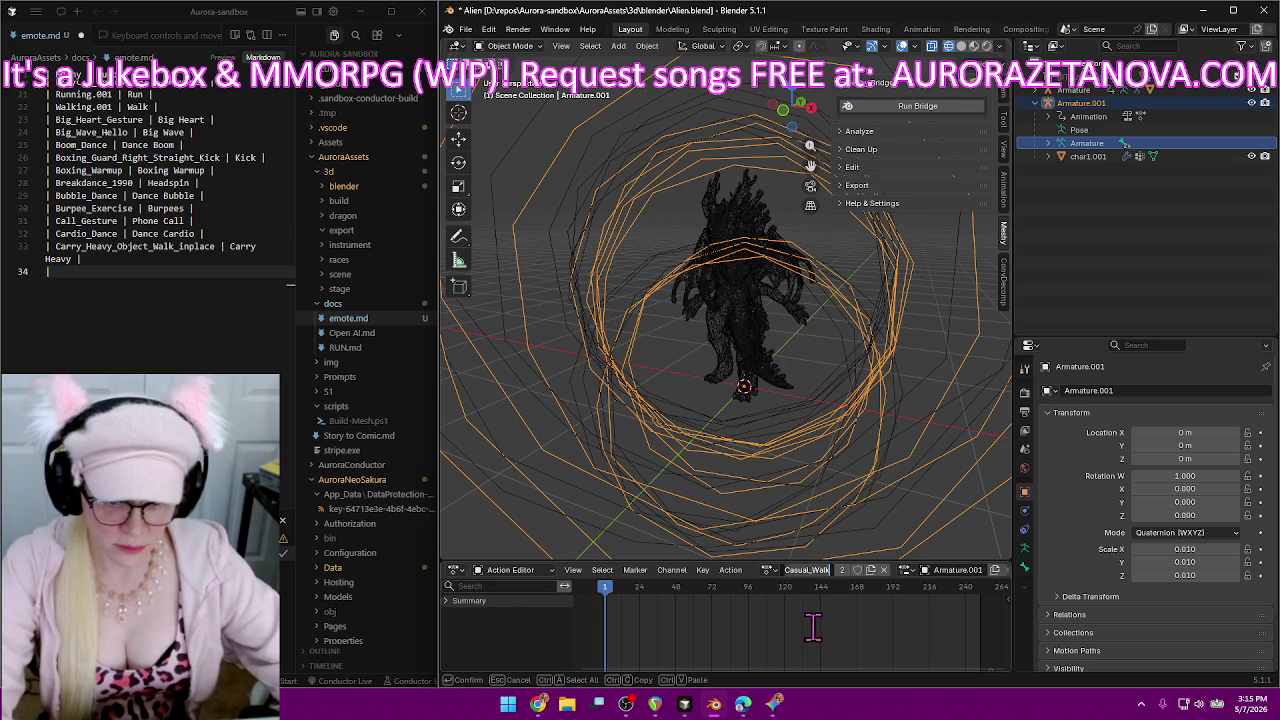
type("w")
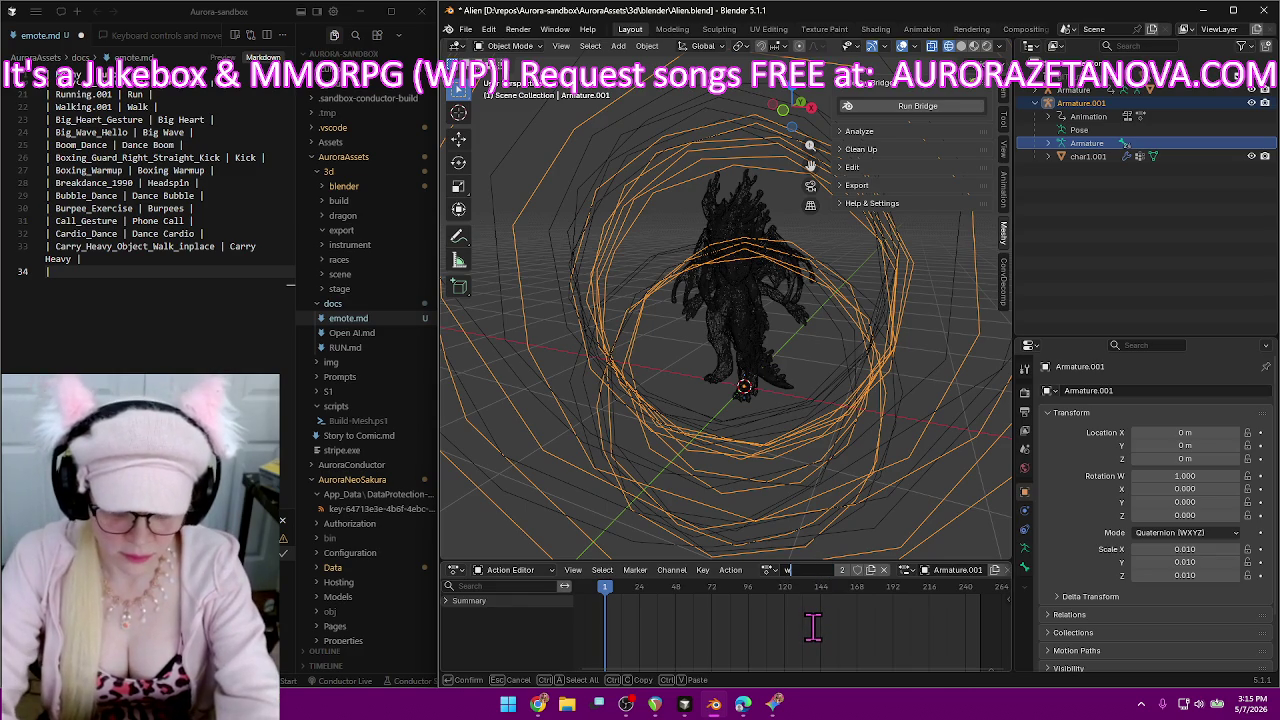
type("Walk")
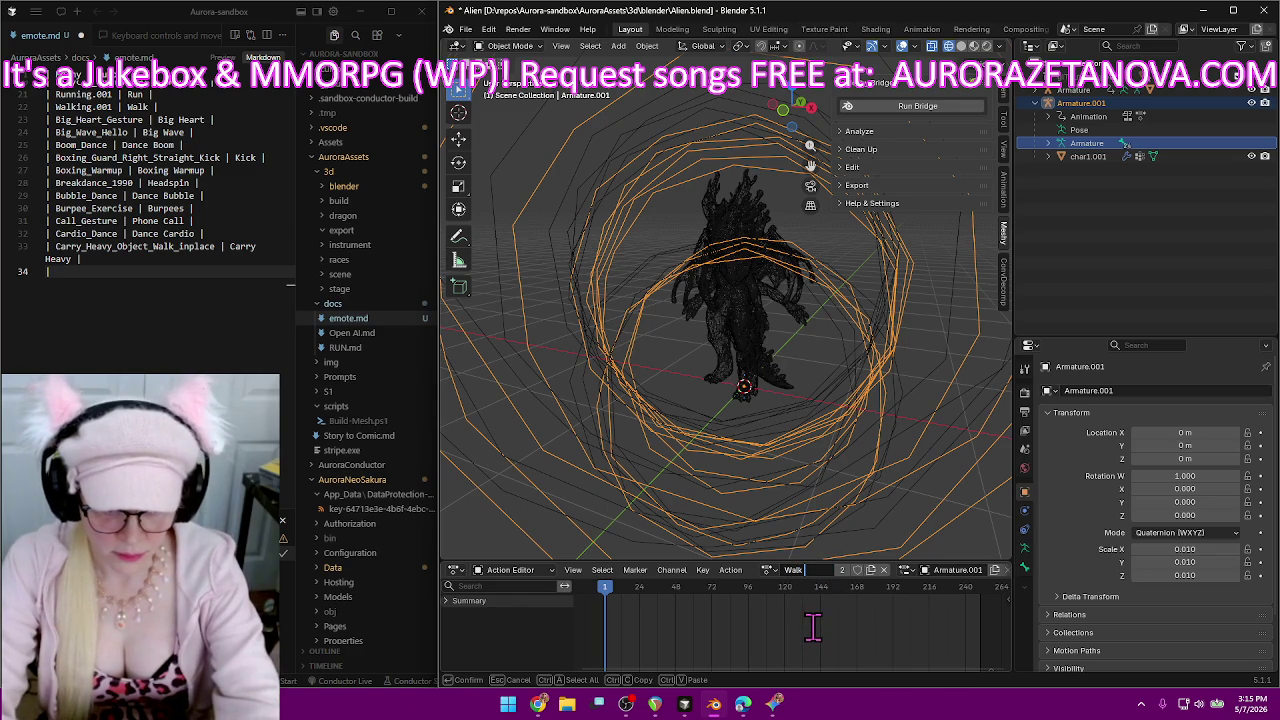
type(" 2")
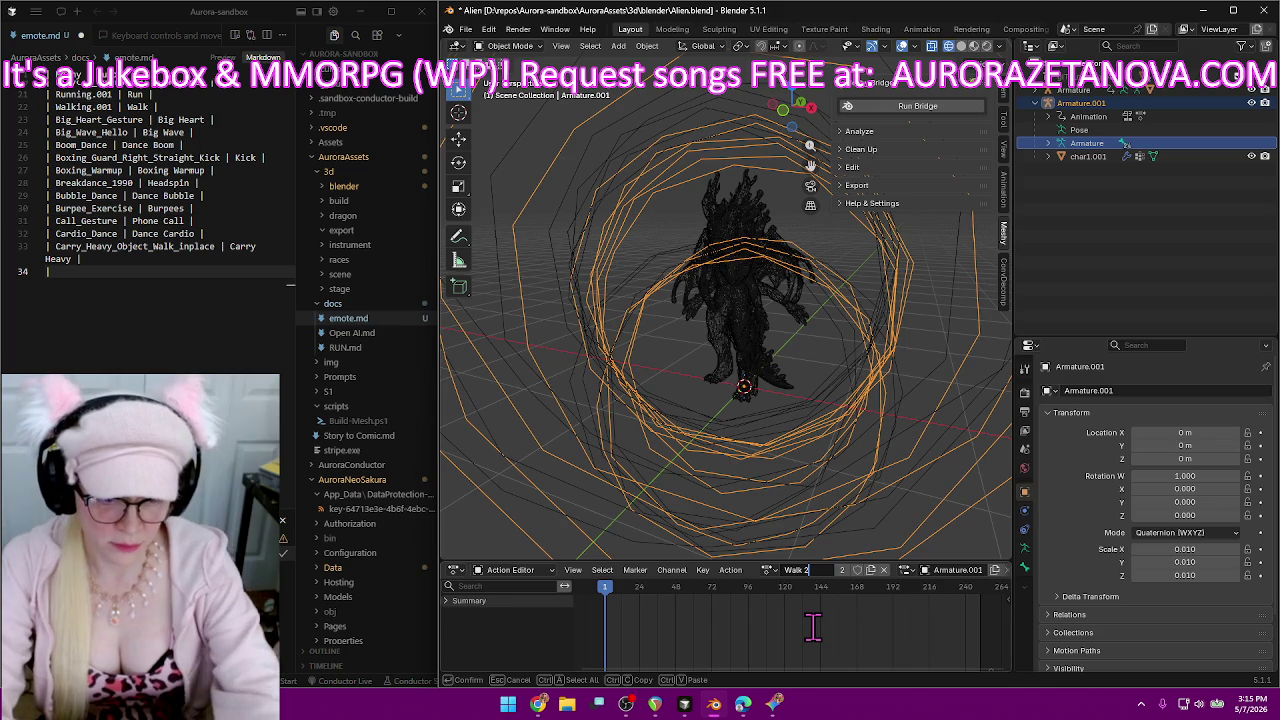
key("Return")
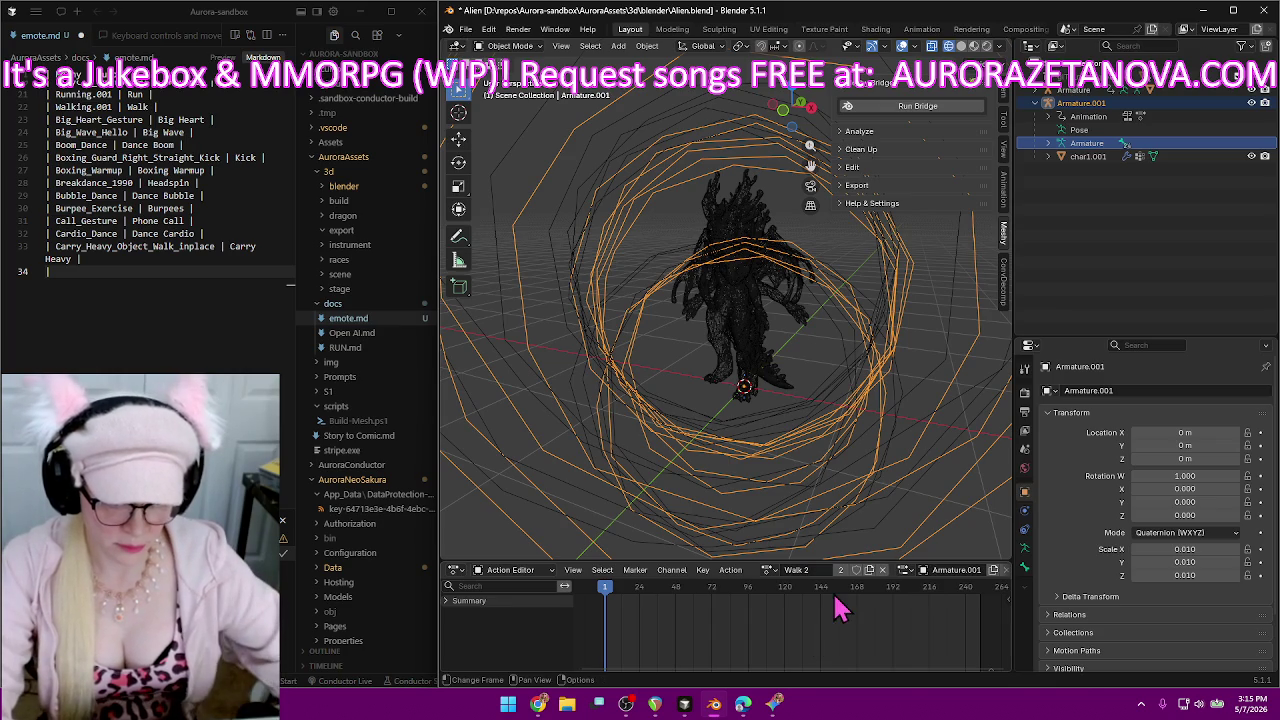
left_click(856, 570)
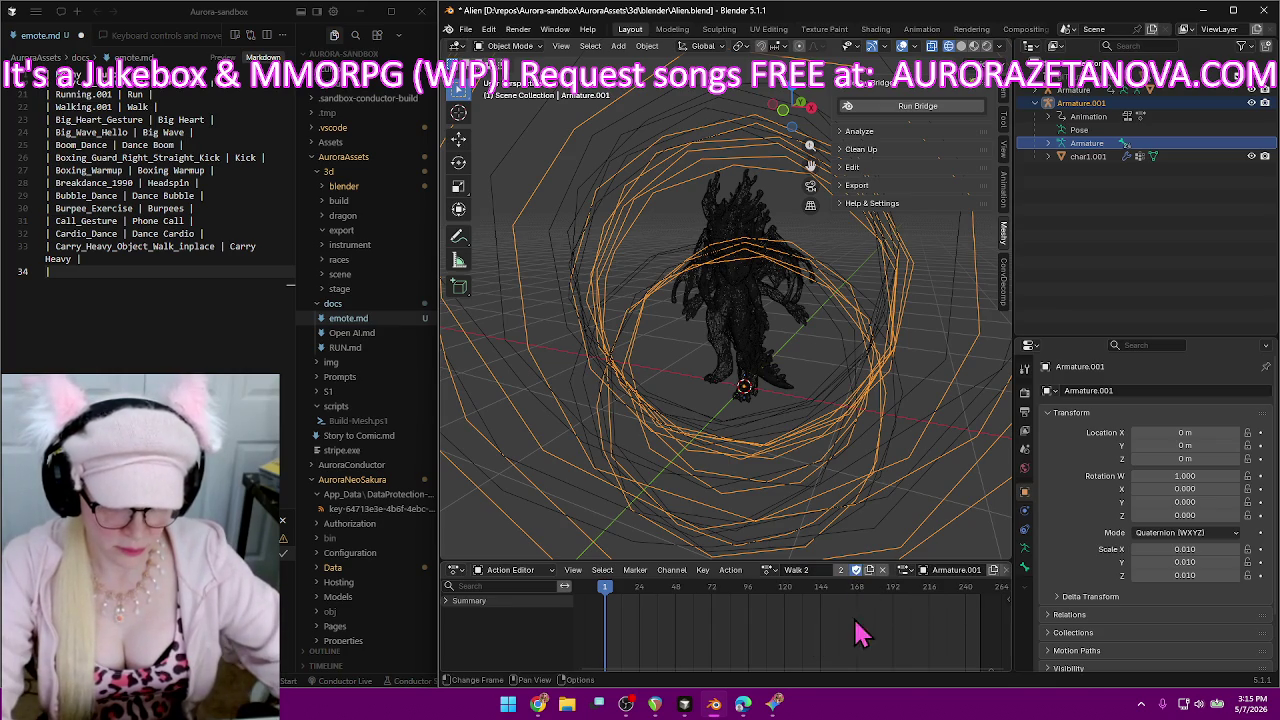
left_click(770, 572)
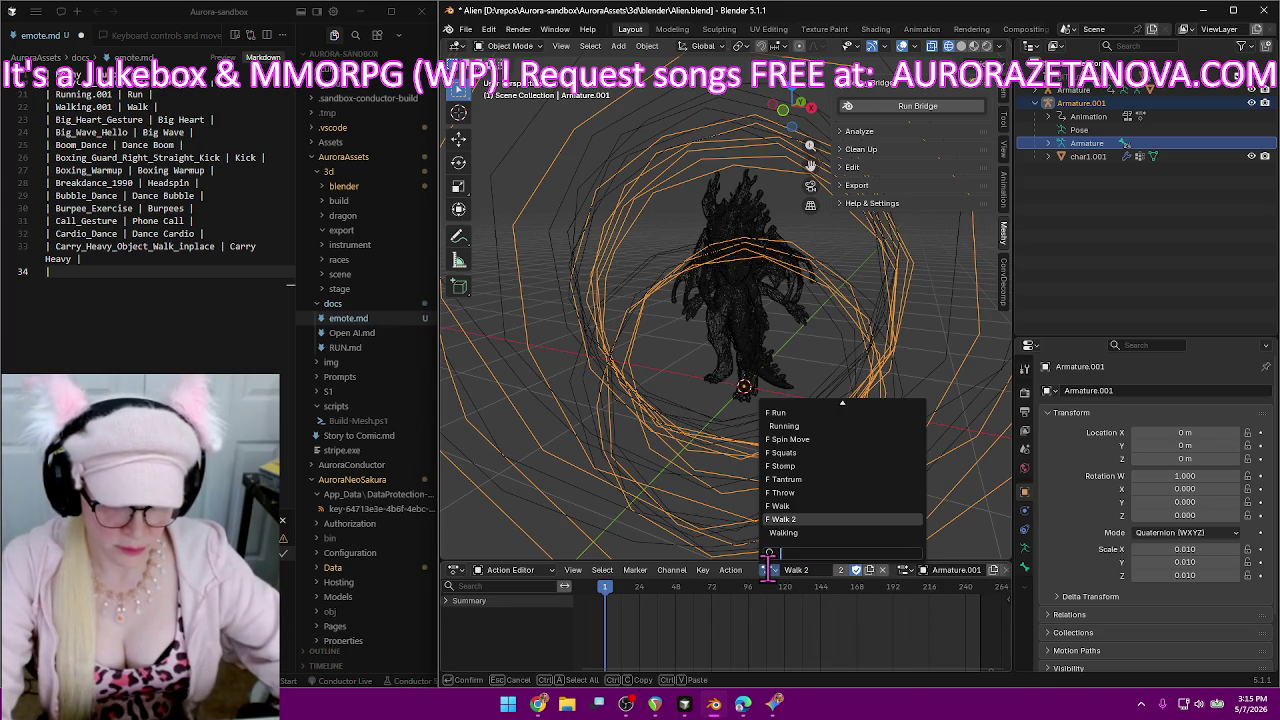
Rename the Walk action to Walk 1.
left_click(822, 507)
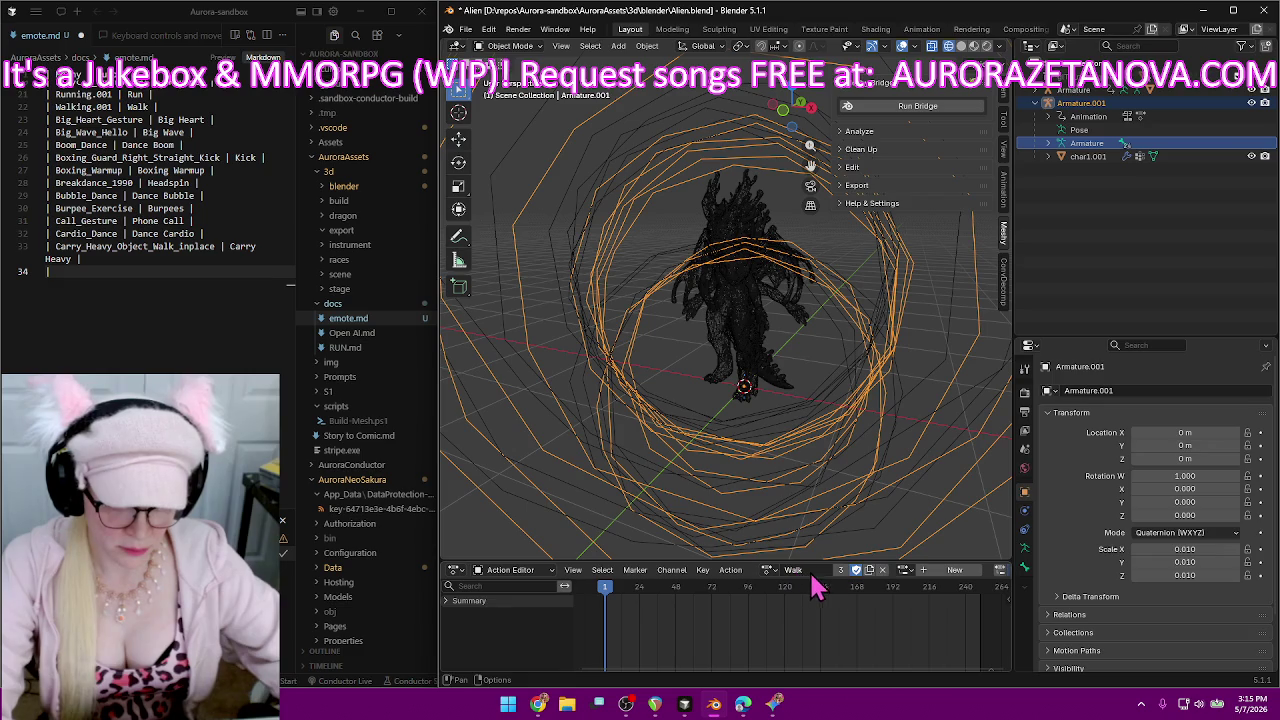
double_click(812, 570)
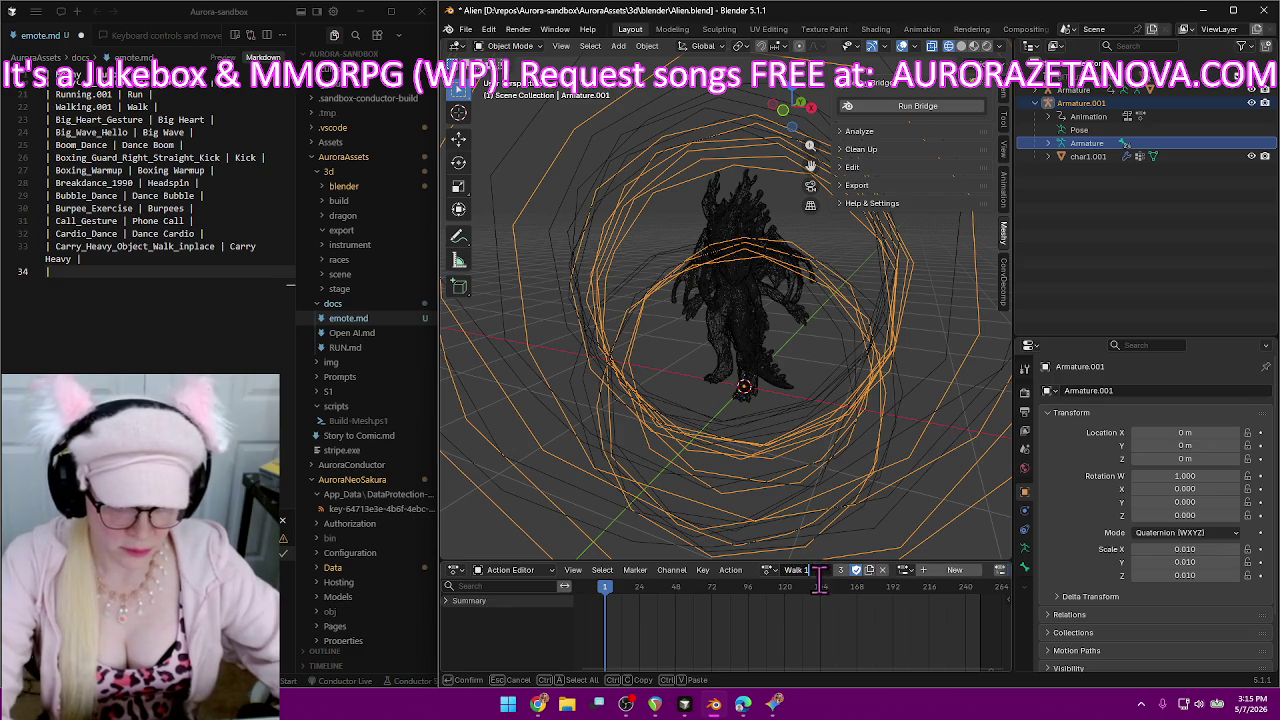
key("Return")
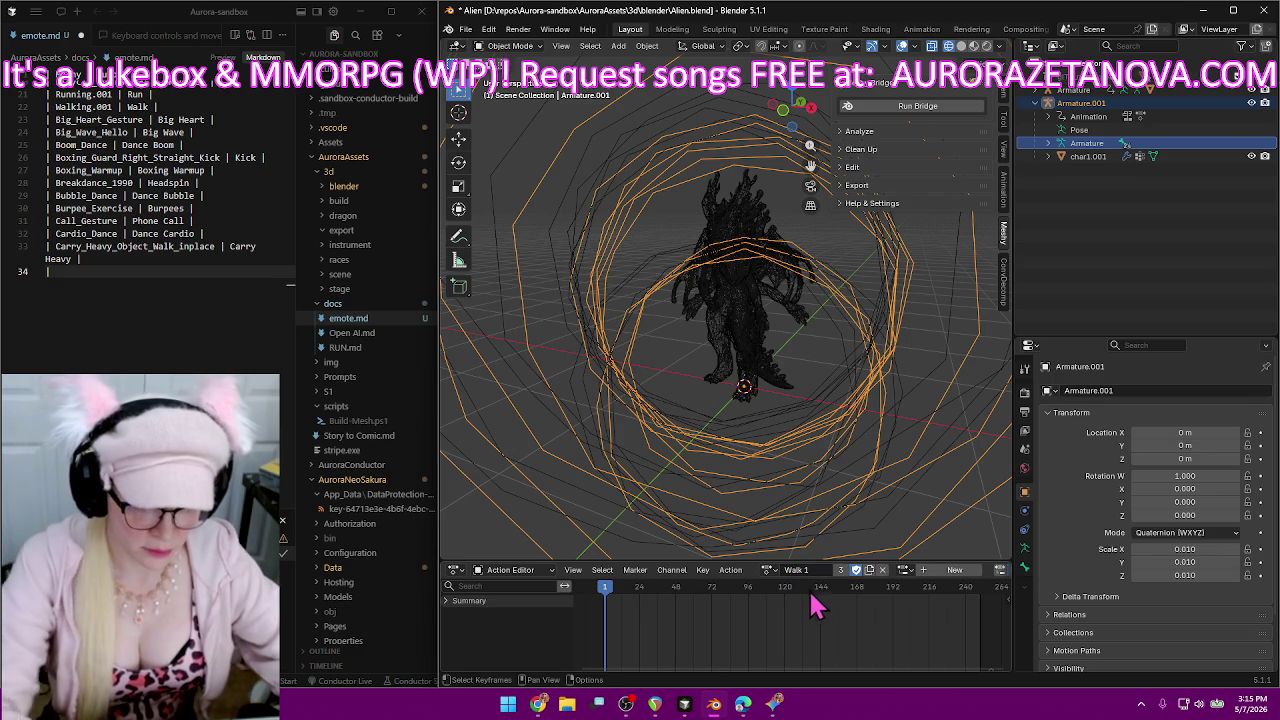
In emote.md, mark the Walking.001 row as Walk 1 and add a Casual_Walk | Walk 2 row.
left_click(154, 106)
type("1")
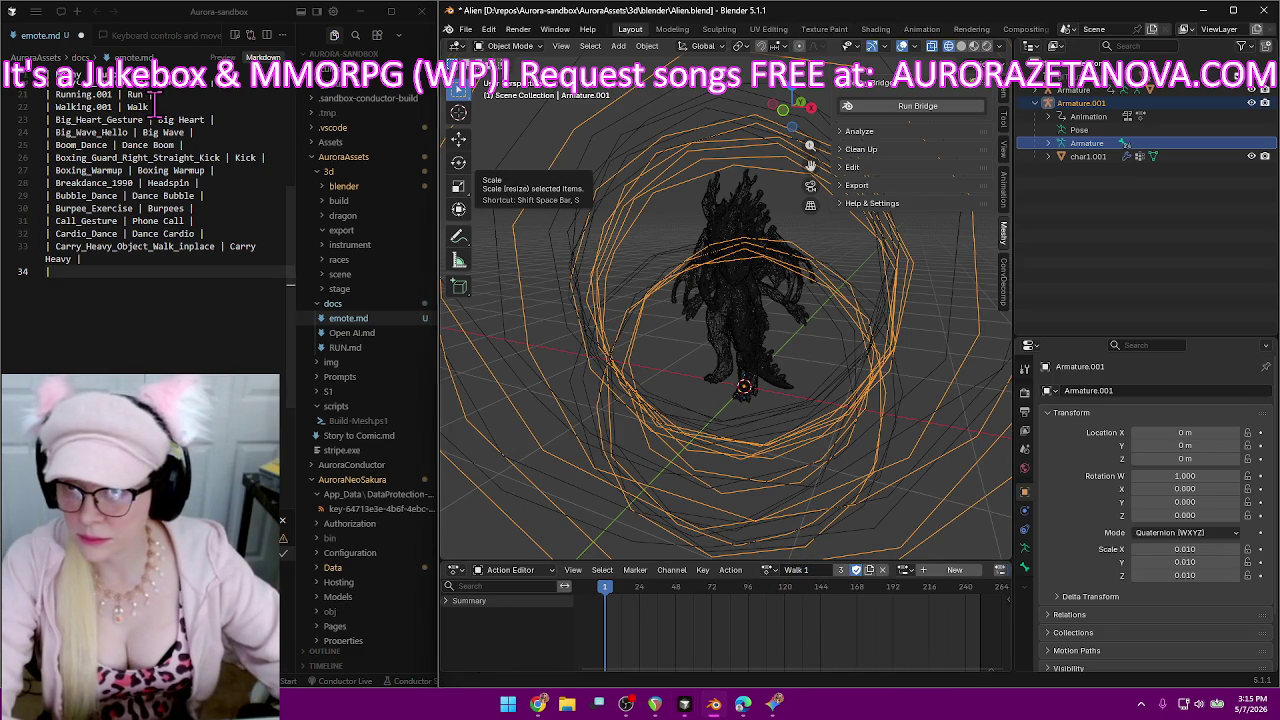
scroll(243, 143, "up", 1)
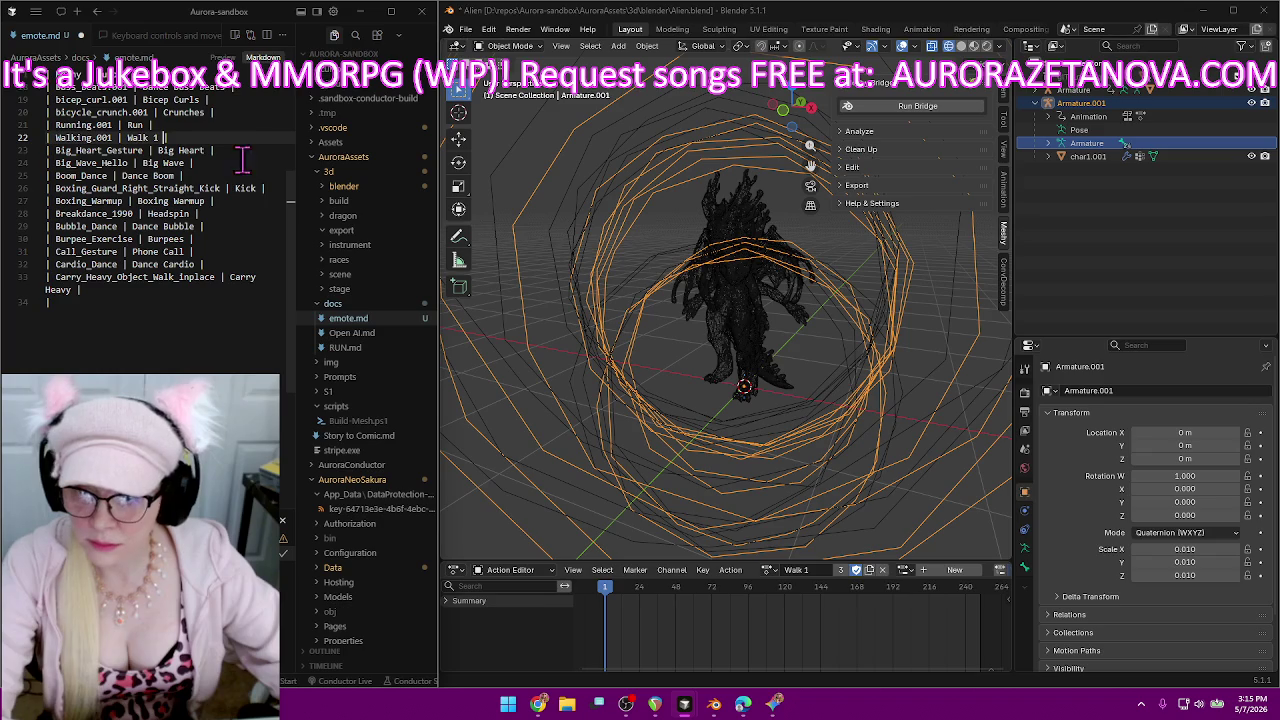
left_click(175, 302)
type("Casual_Walk |")
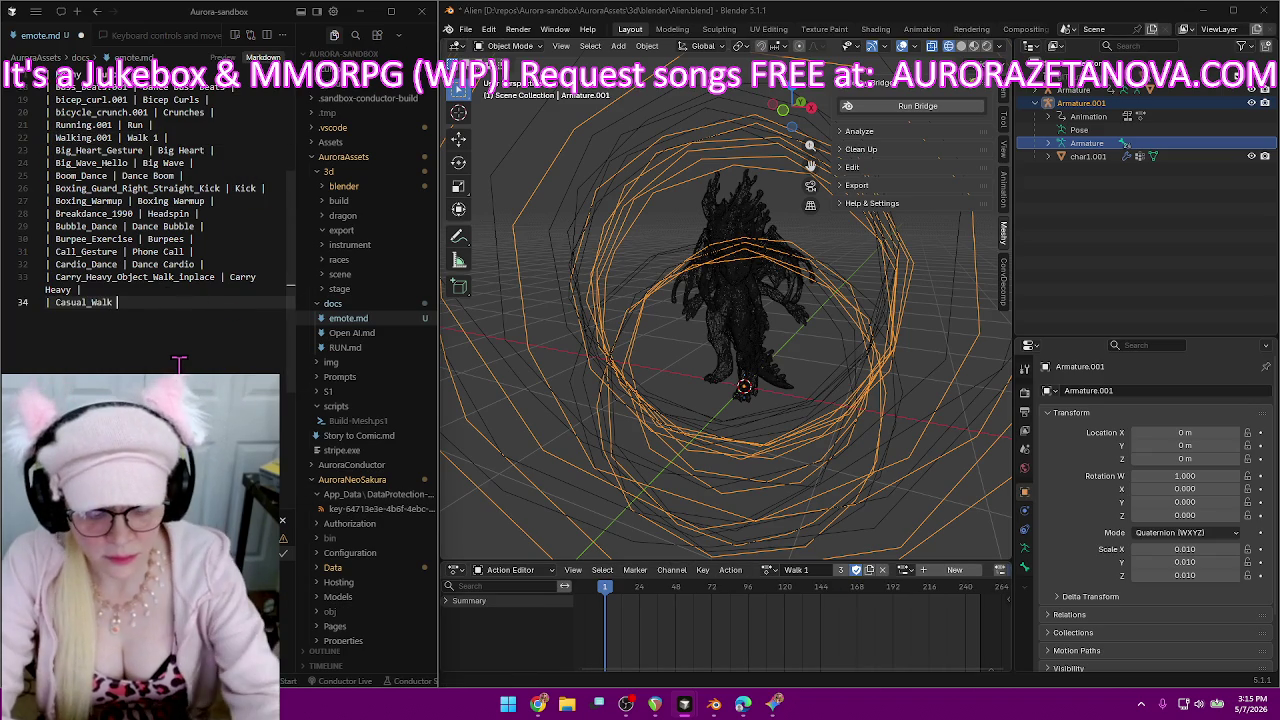
type("| W")
type(" 2")
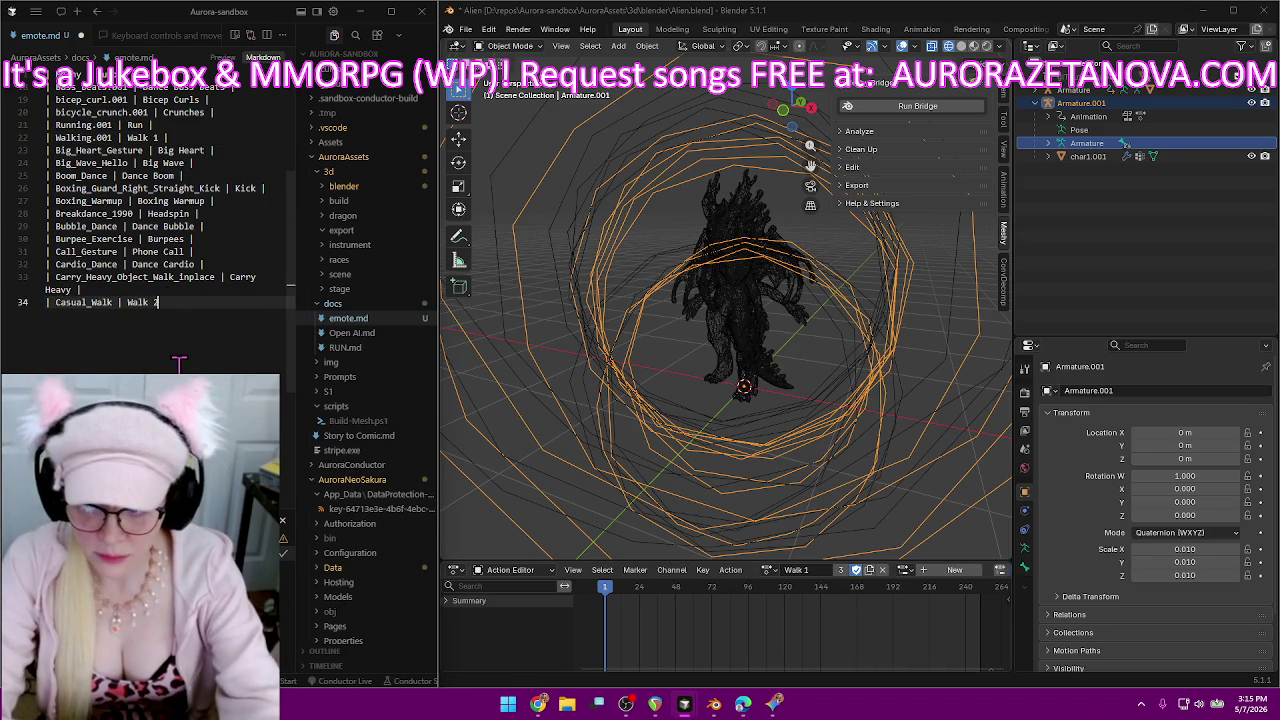
type(" |")
key("Return")
type("|")
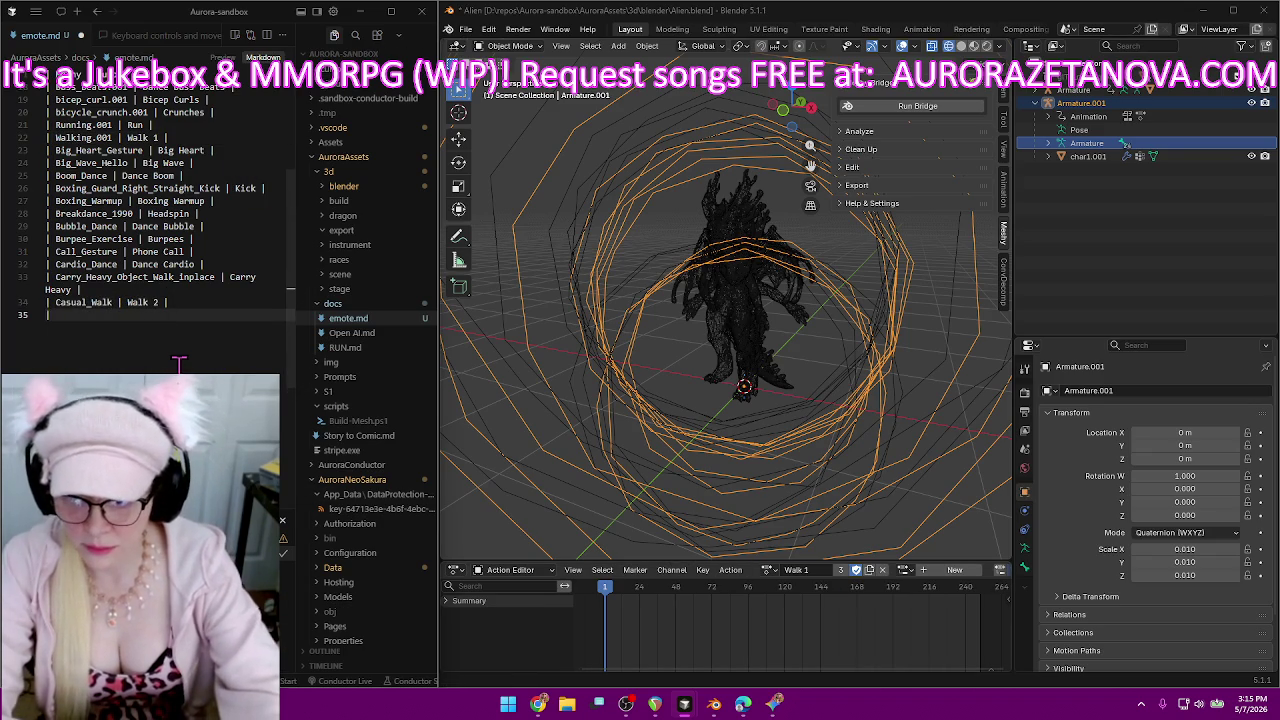
Rename Chair_Sit_Idle_F to Sit 1 with a fake user, and check the action list.
left_click(768, 570)
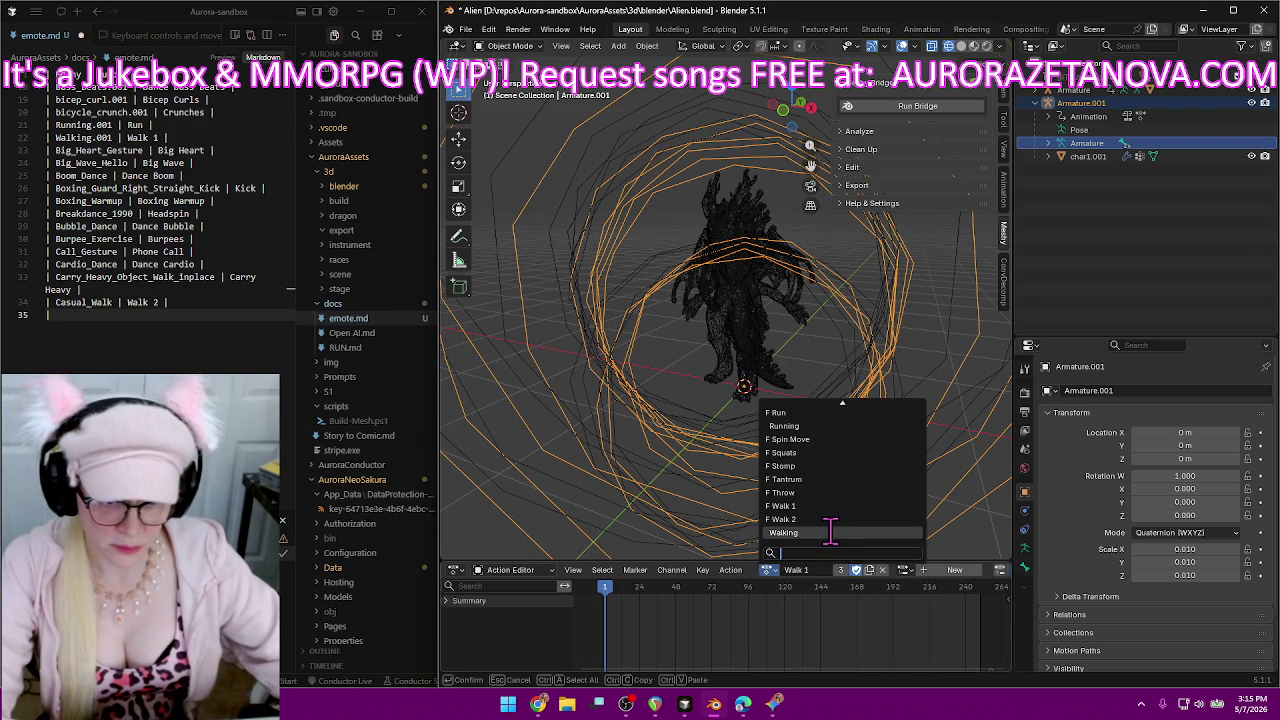
scroll(830, 532, "up", 3)
scroll(833, 531, "up", 3)
scroll(833, 531, "up", 3)
scroll(833, 525, "up", 3)
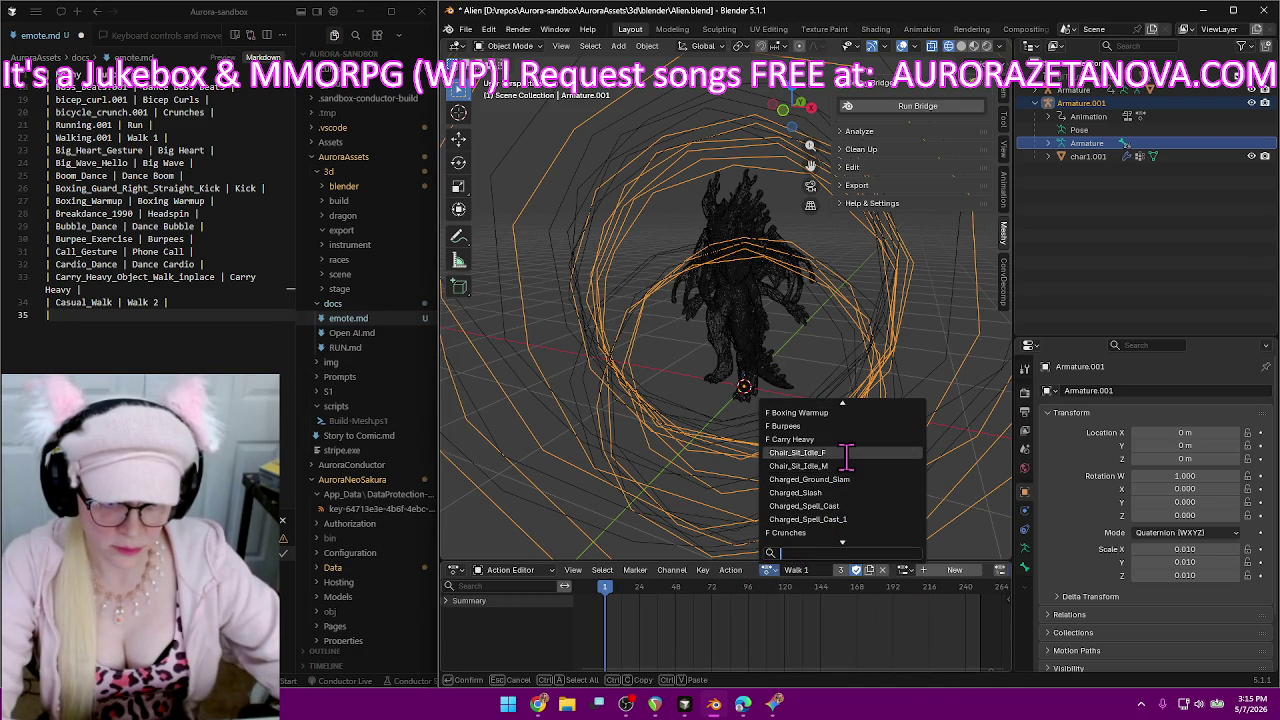
left_click(846, 453)
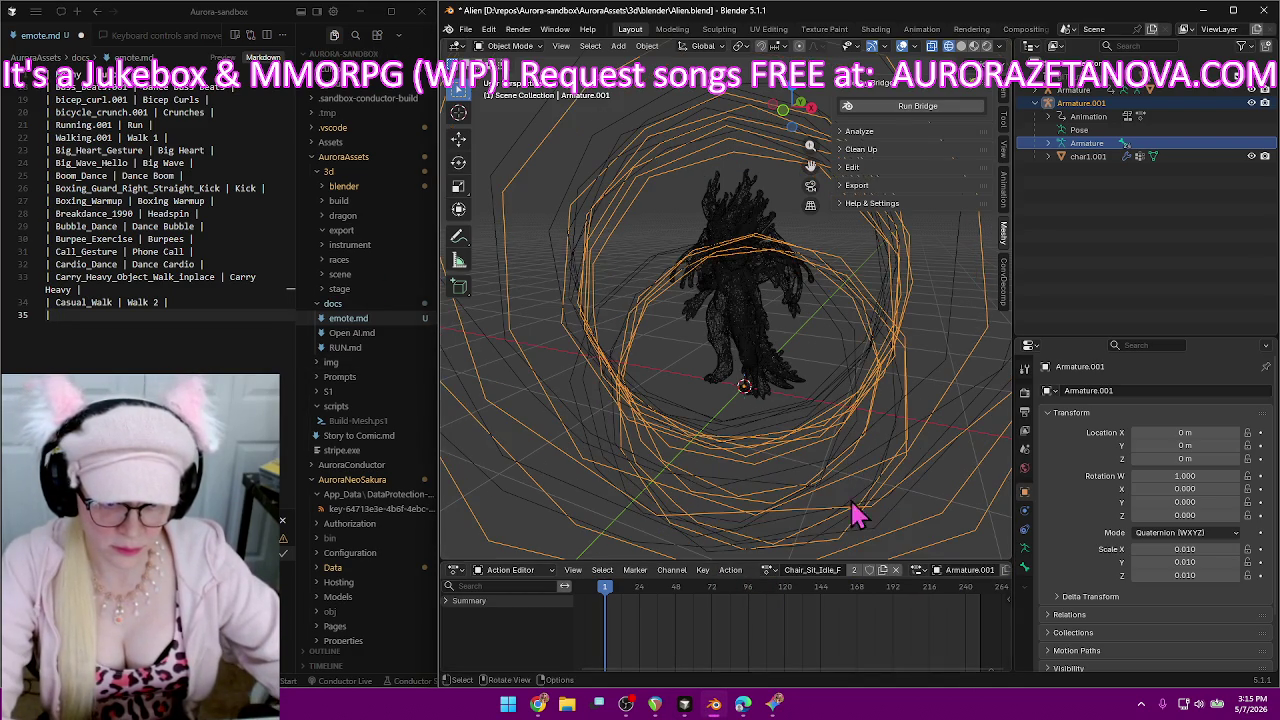
left_click(812, 569)
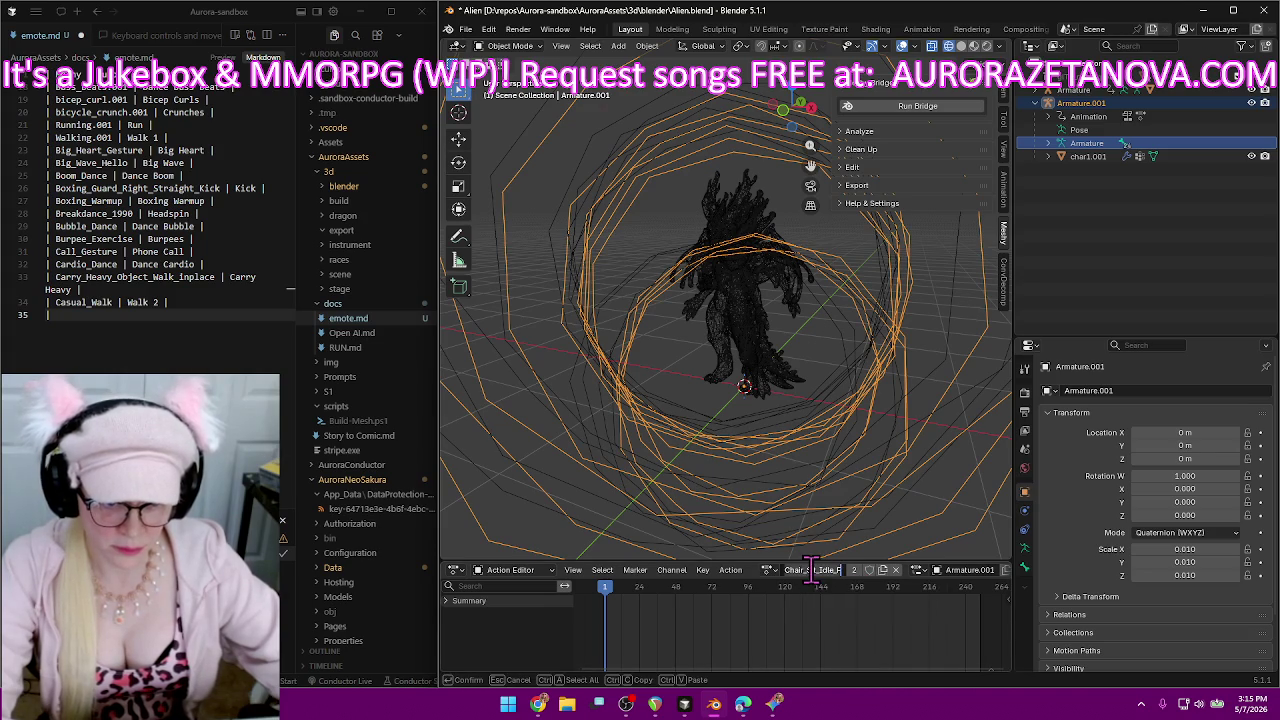
type("Sit 1")
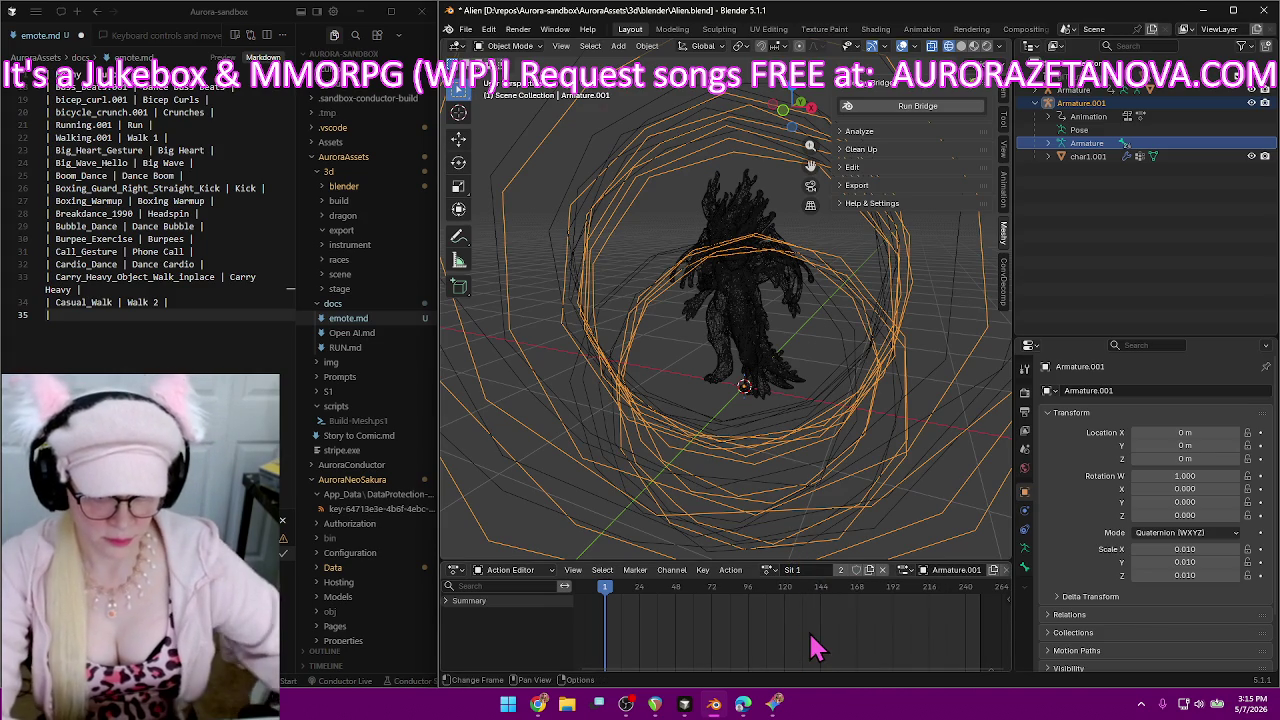
key("Return")
left_click(855, 570)
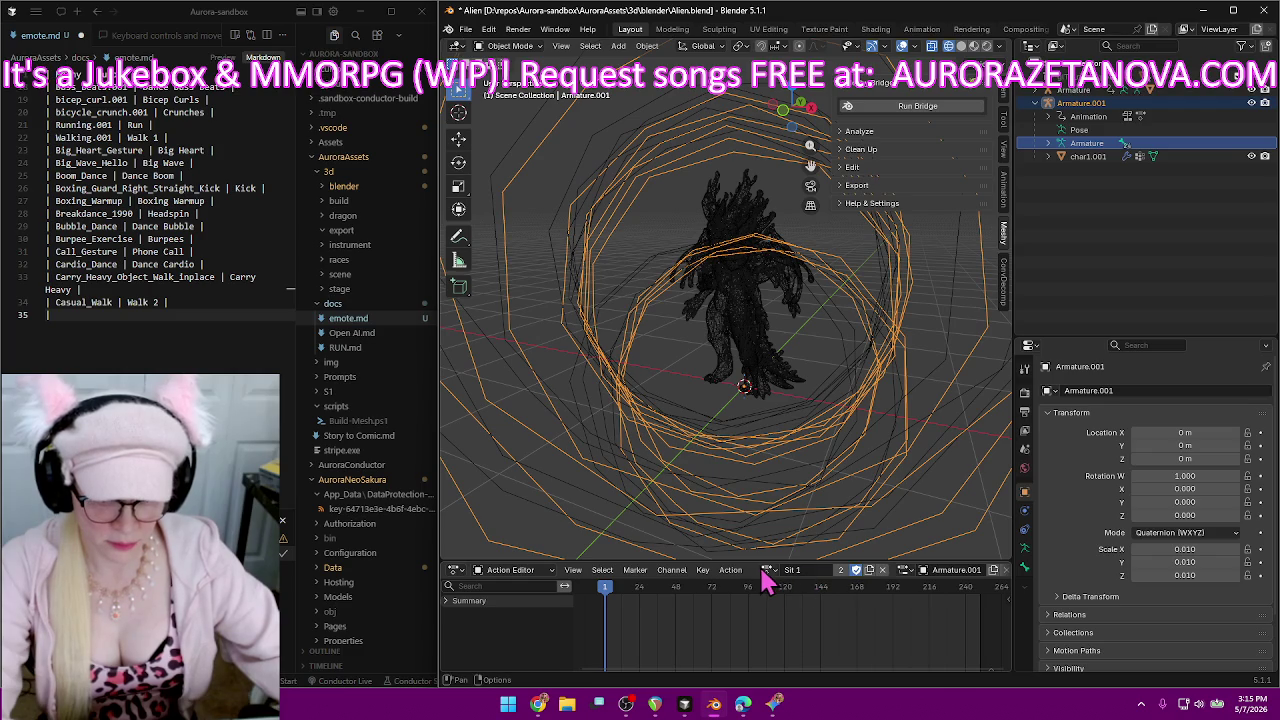
left_click(815, 570)
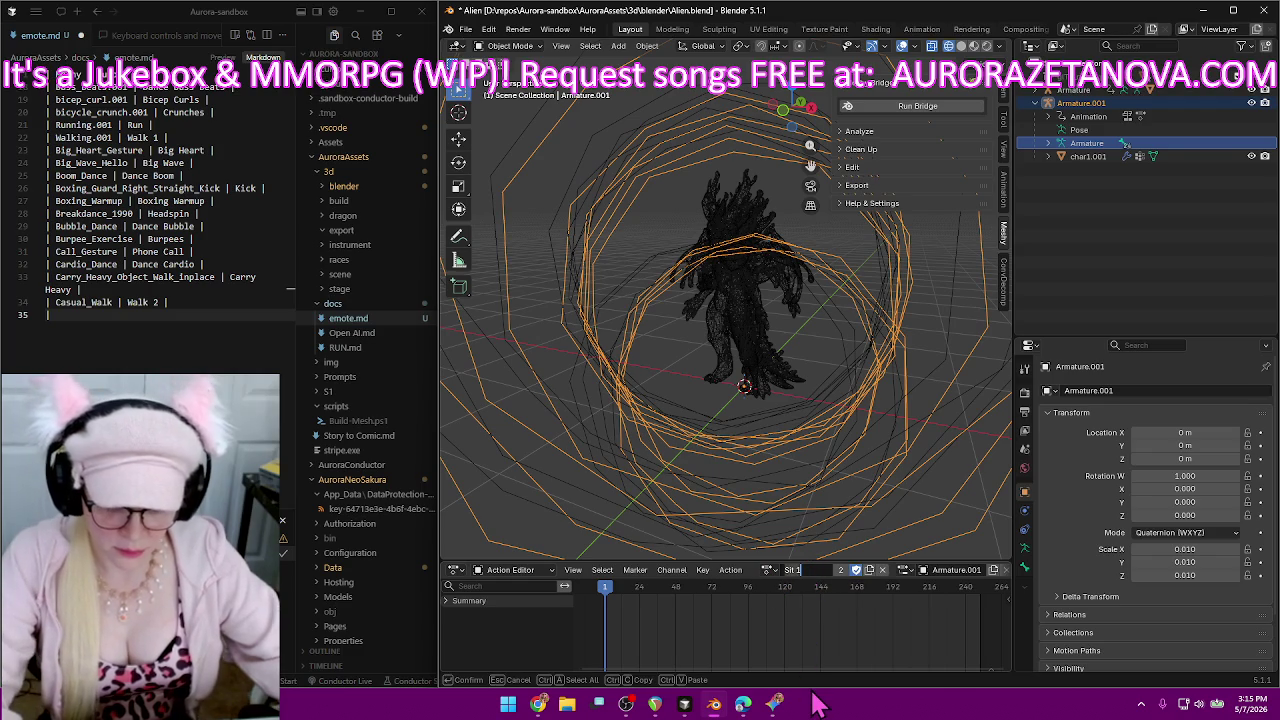
left_click(769, 569)
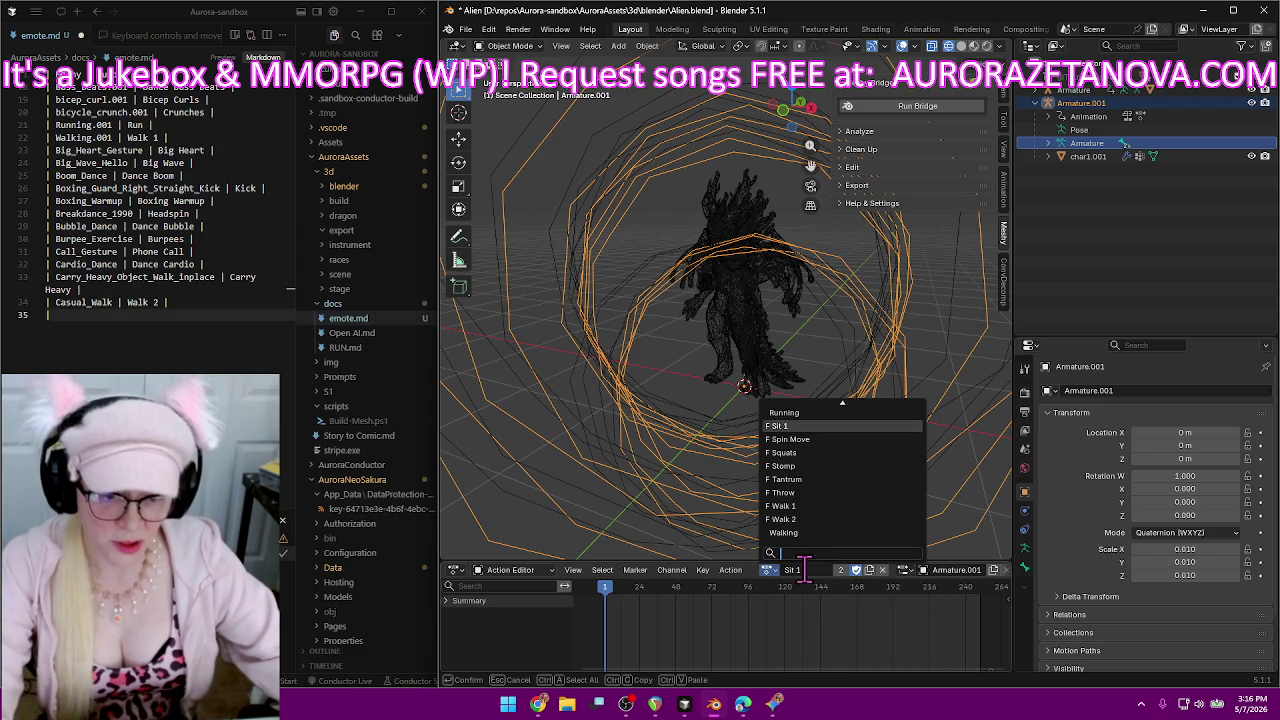
left_click(812, 585)
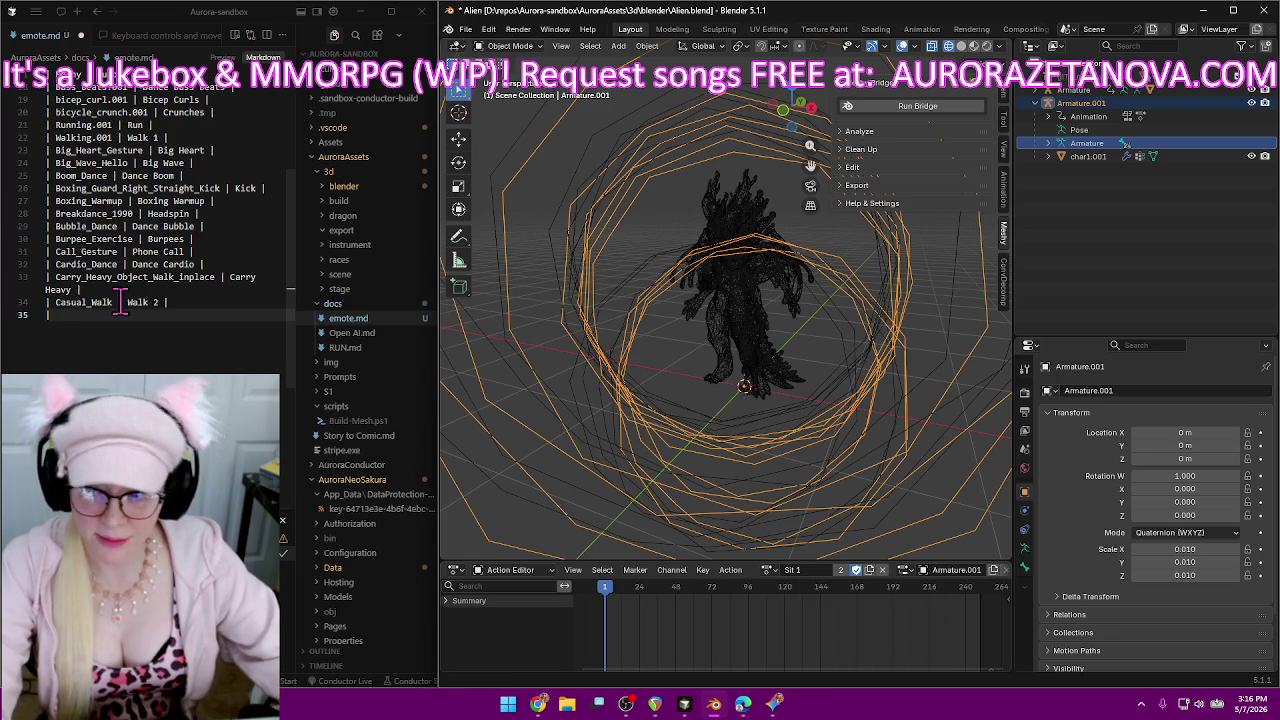
Fix line 35 of emote.md to read Chair_Sit_Idle_F | Sit 1 and save.
left_click(145, 322)
type("Casual_Walk")
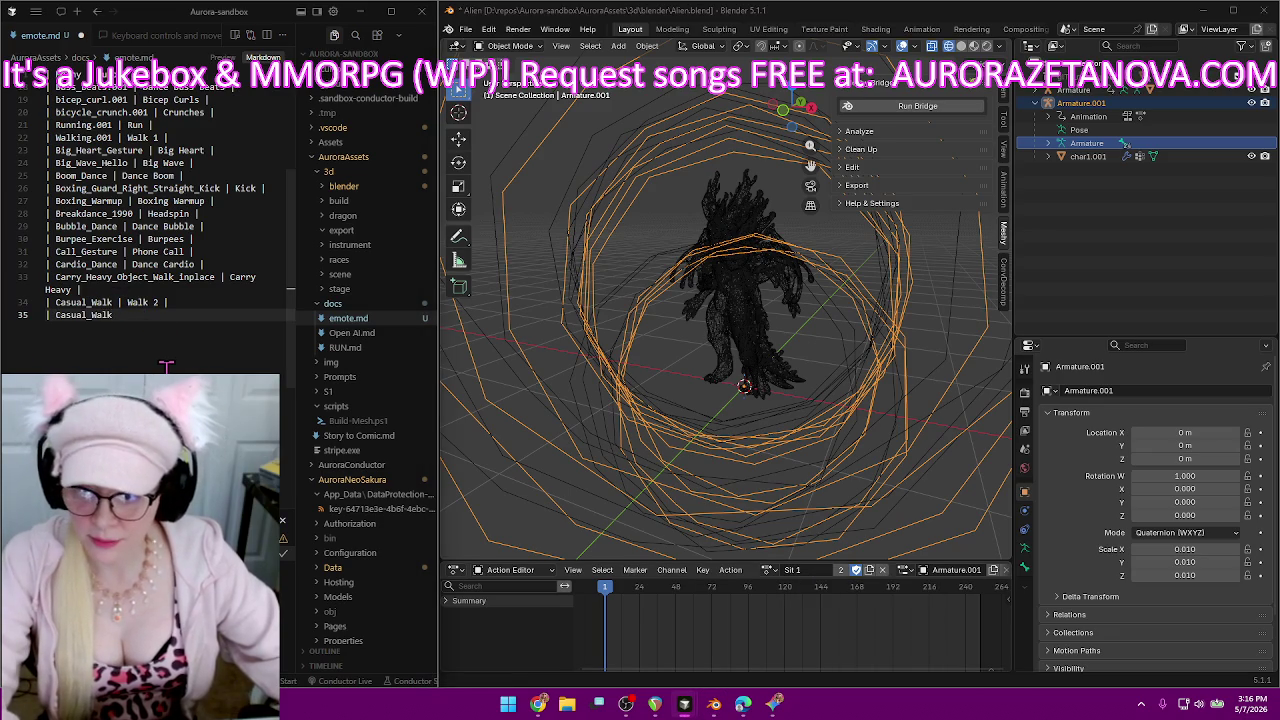
key("BackSpace")
key("BackSpace")
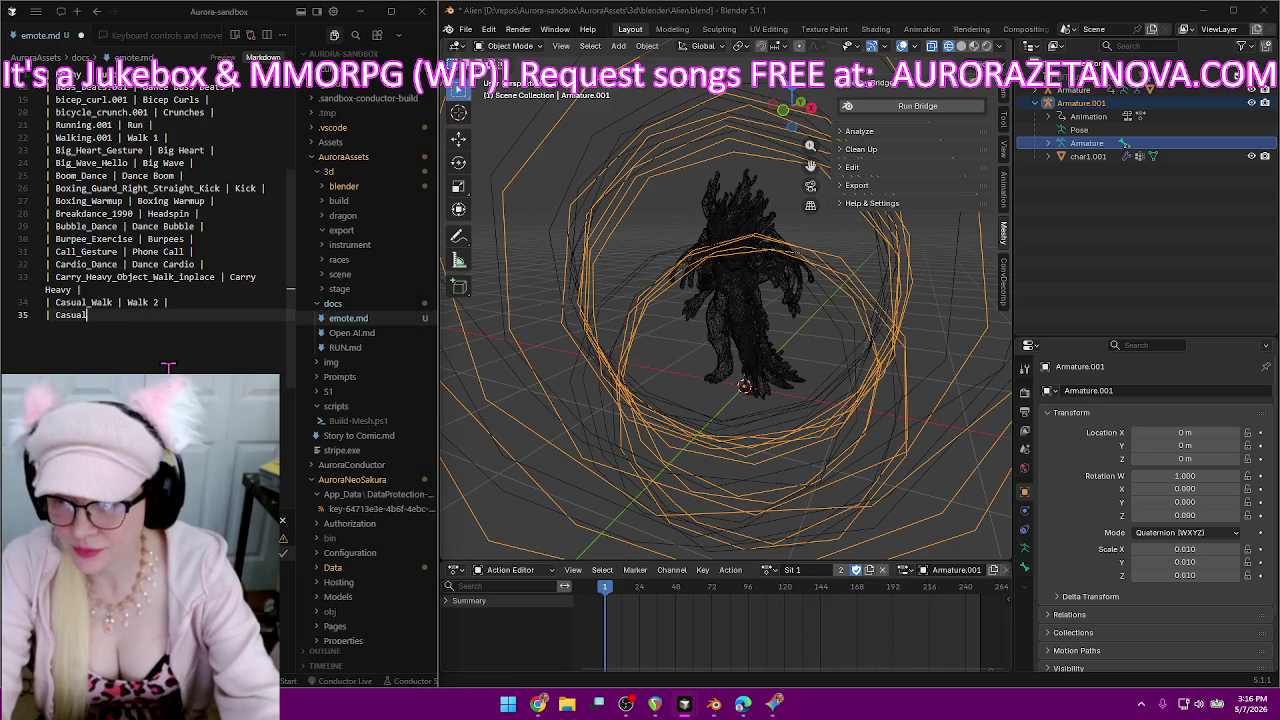
type("hair_Sit_Idle_")
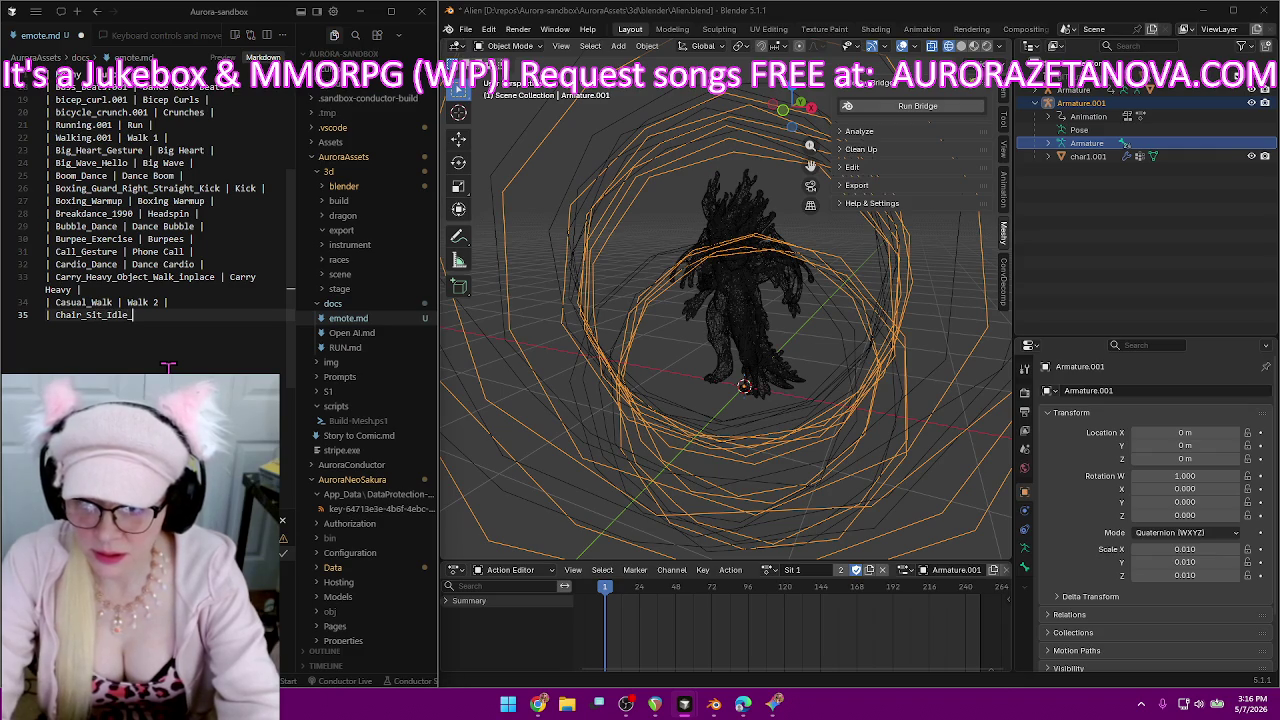
type("F | ")
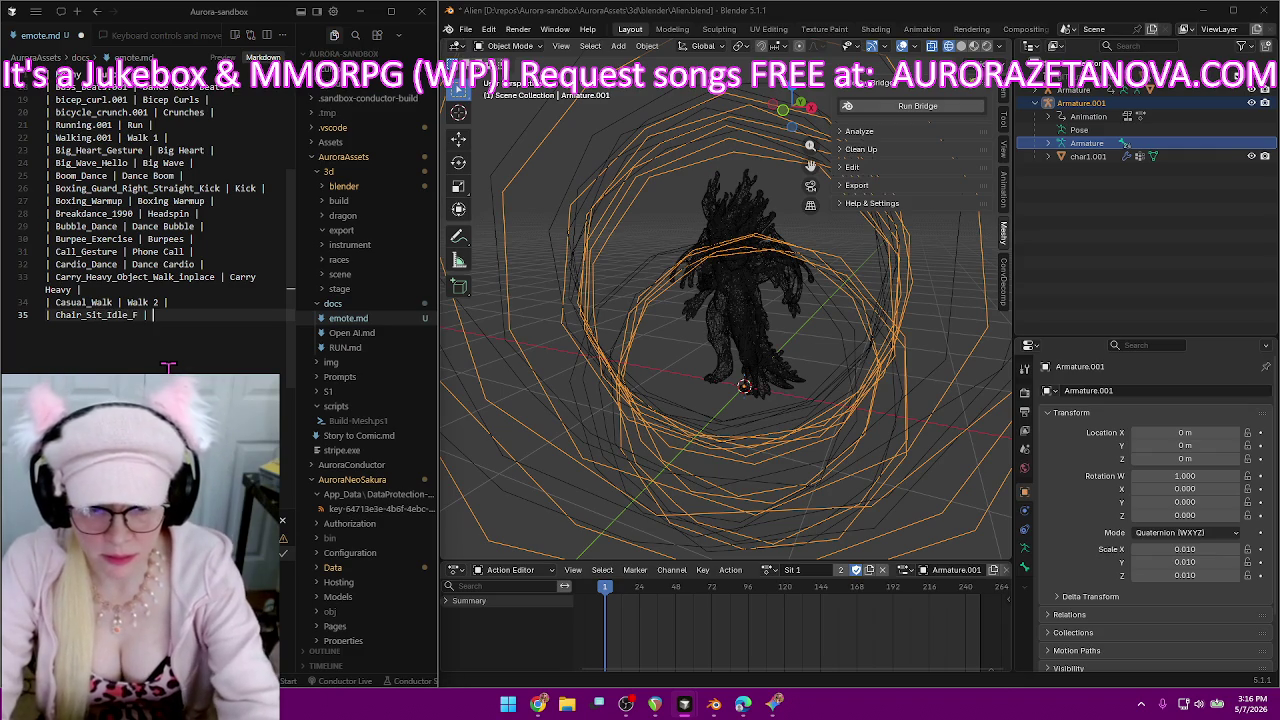
type("Sit 1 |")
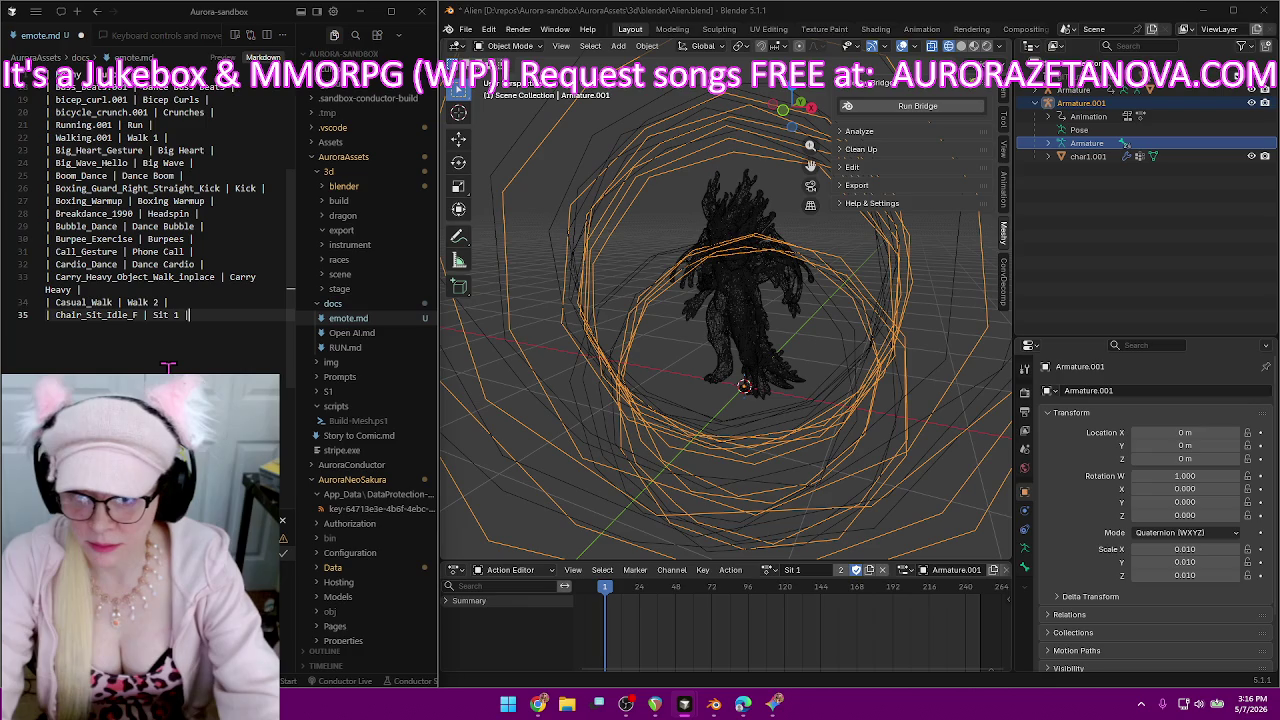
key("Return")
key("ctrl+s")
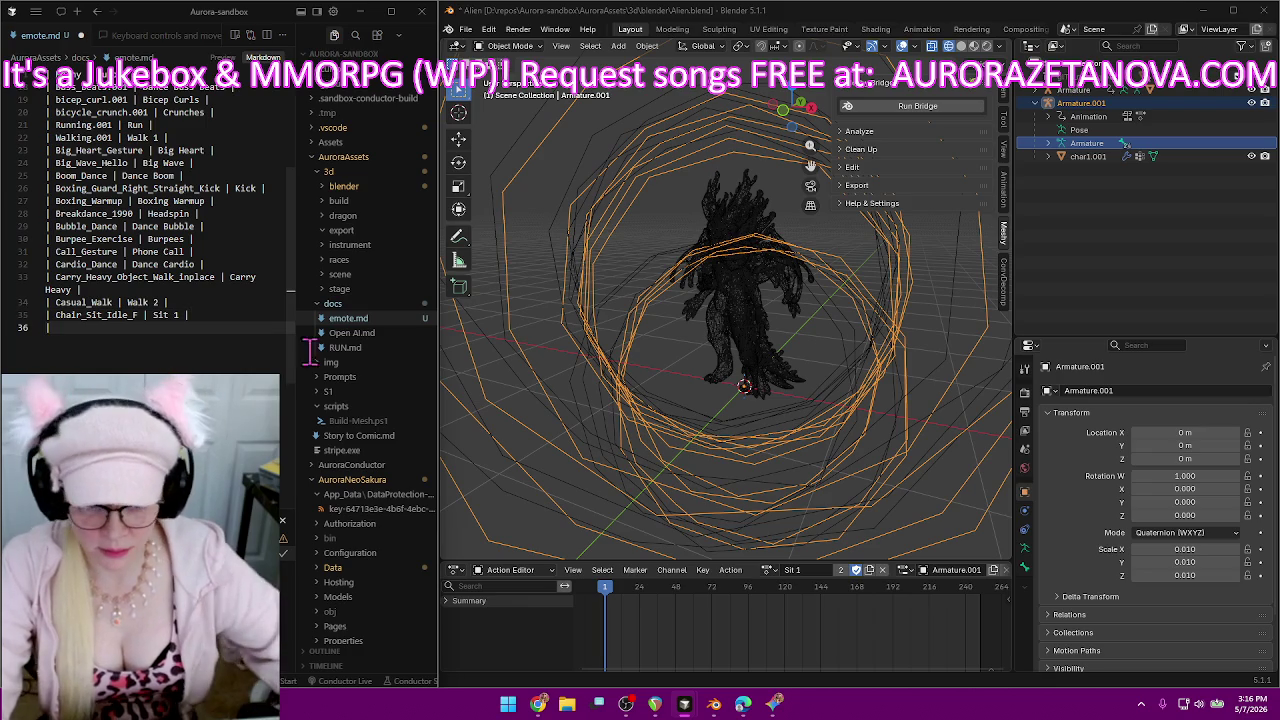
Rename Chair_Sit_Idle_M to Sit 2 and give it a fake user.
left_click(767, 570)
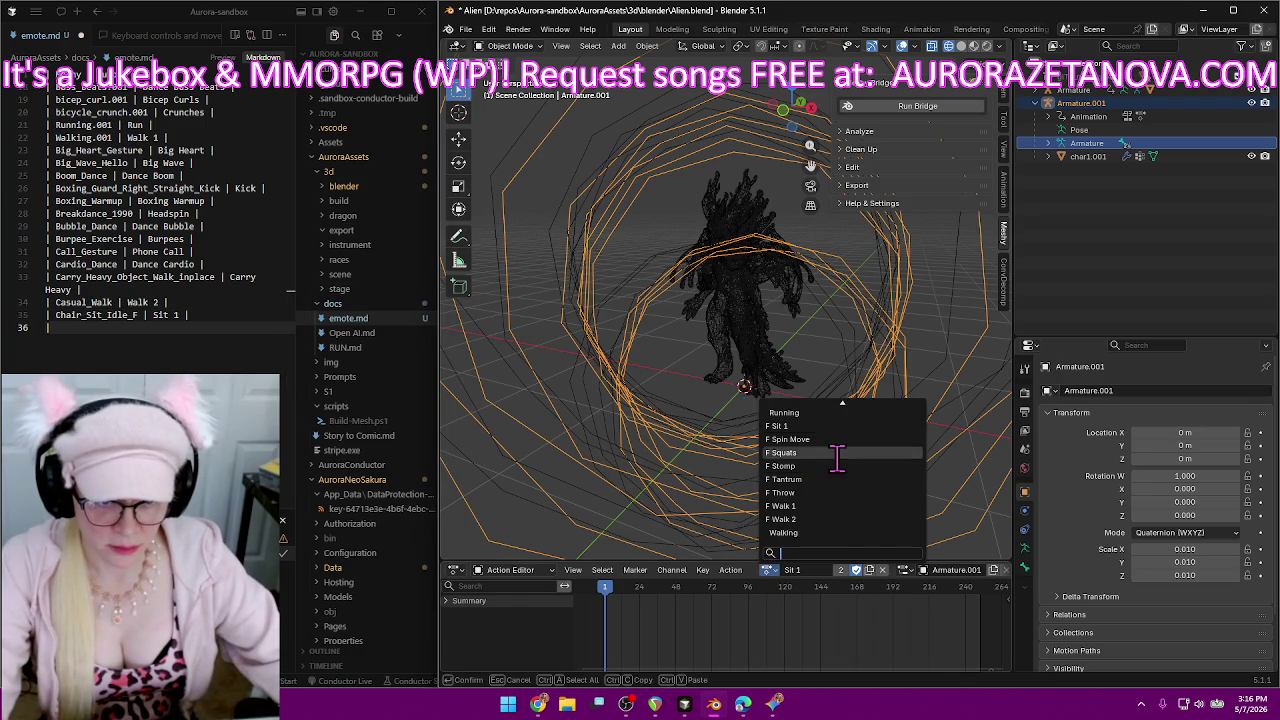
scroll(842, 482, "up", 5)
scroll(843, 477, "up", 5)
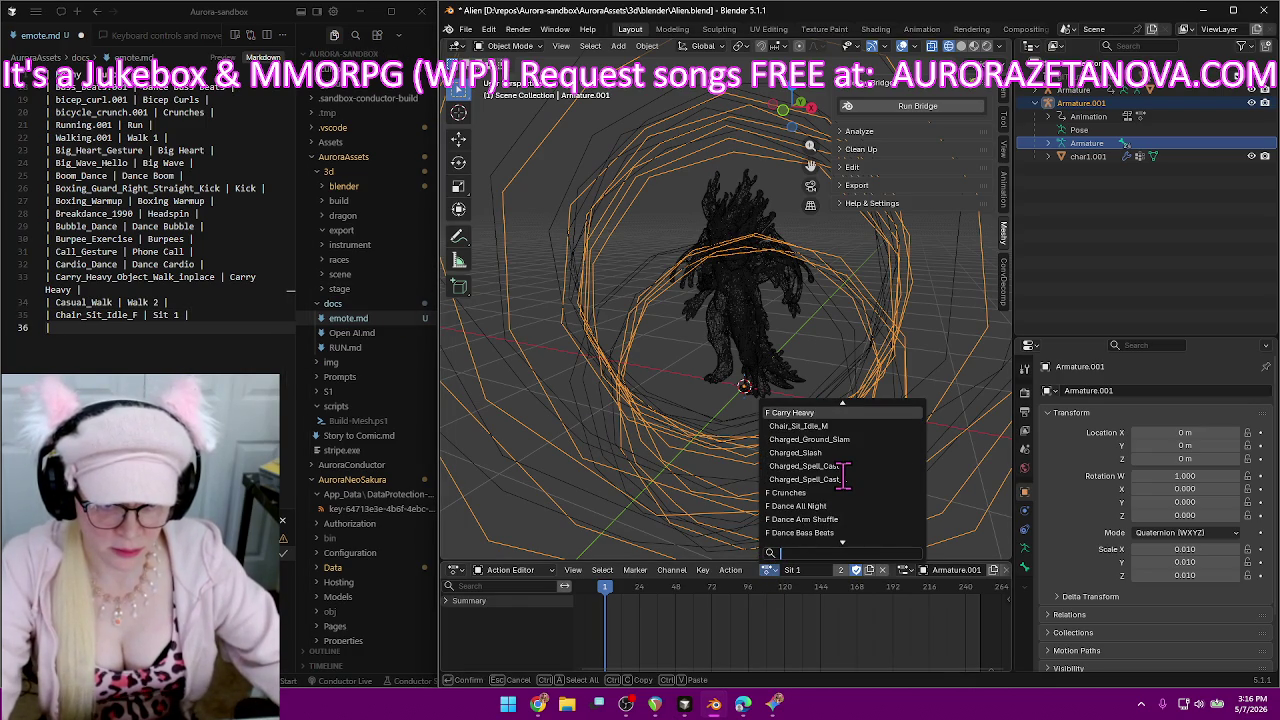
left_click(857, 426)
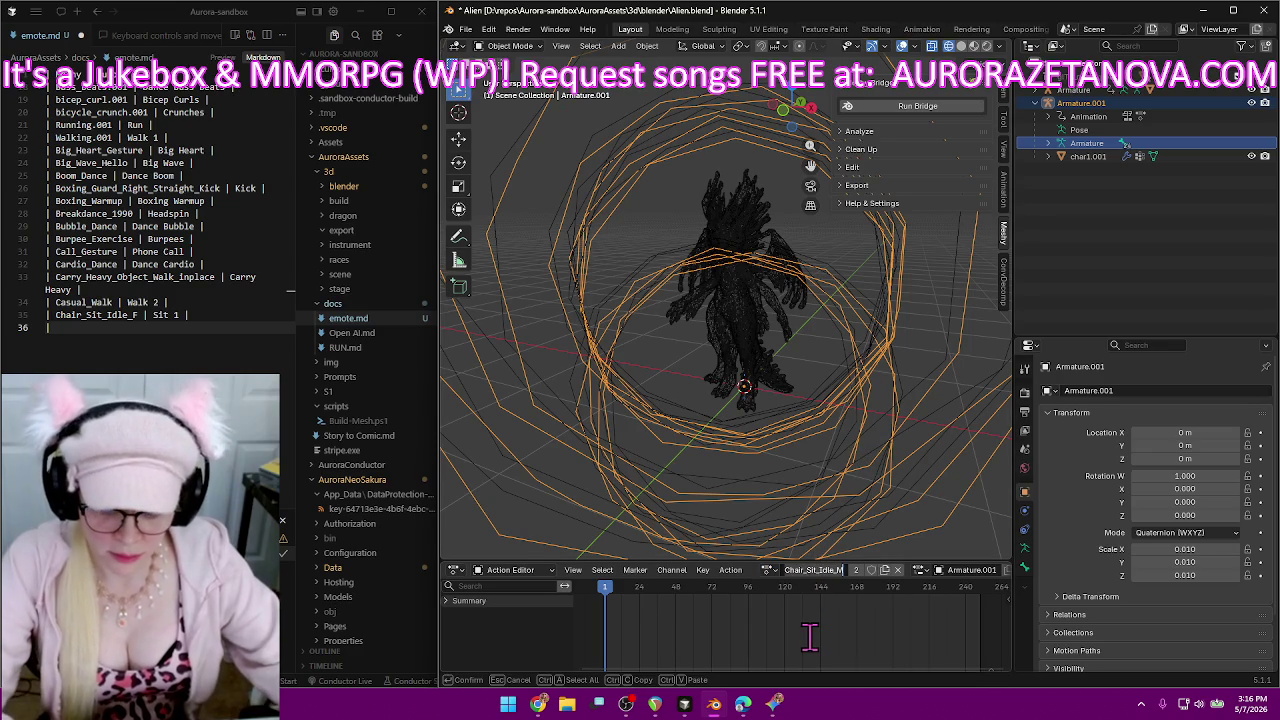
key("BackSpace")
type("hair_S")
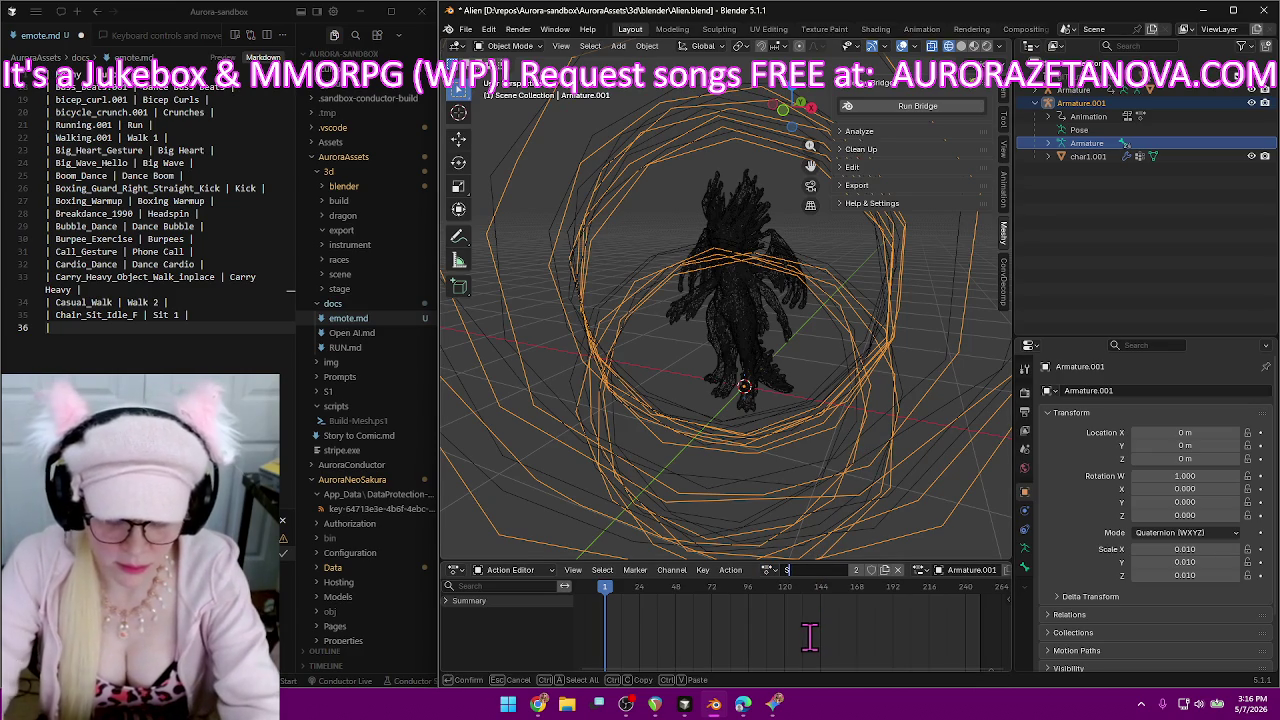
type(" 2")
key("Return")
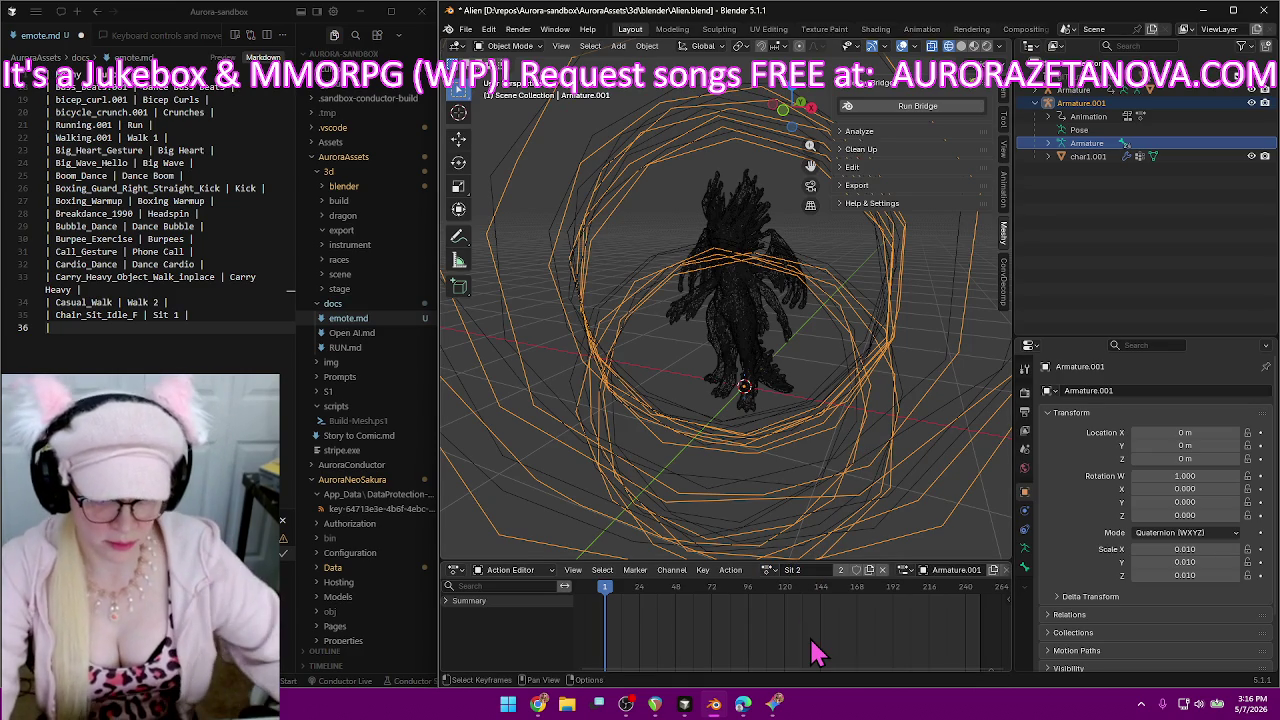
left_click(856, 569)
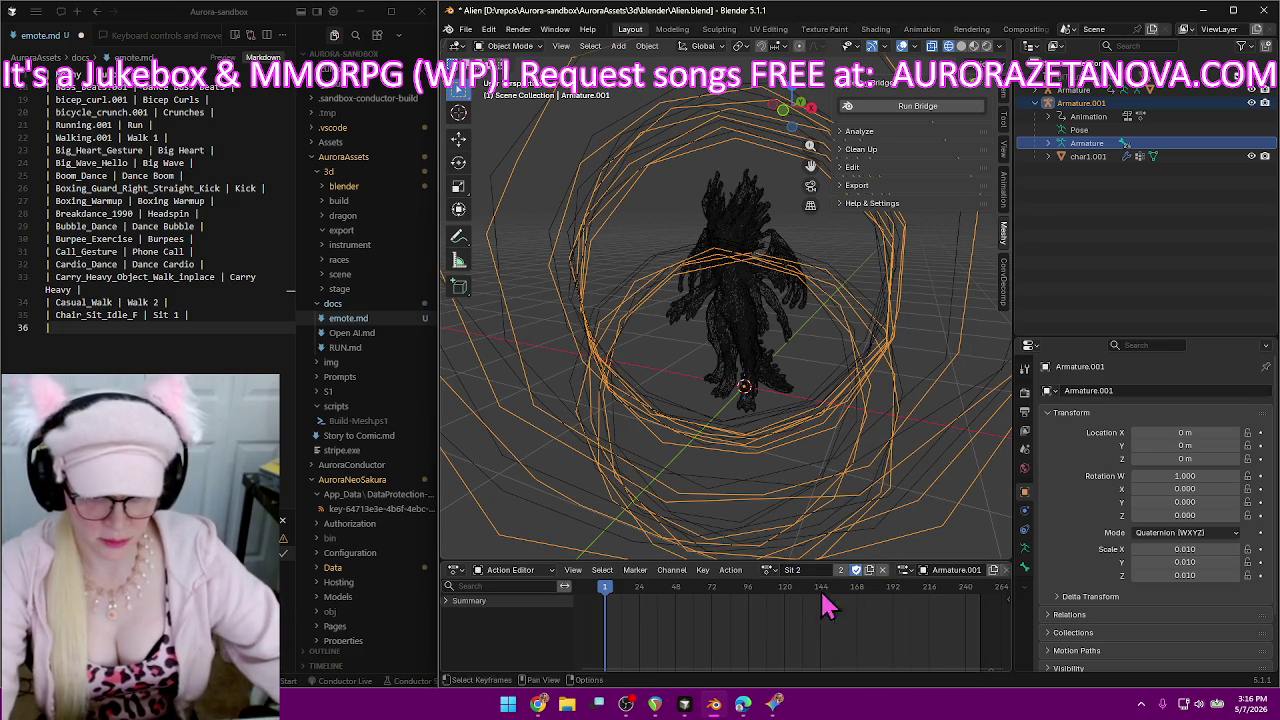
Add the Chair_Sit_Idle_M | Sit 2 row to emote.md on line 36.
left_click(229, 340)
type("|")
type("Chair_Sit_Idle_M")
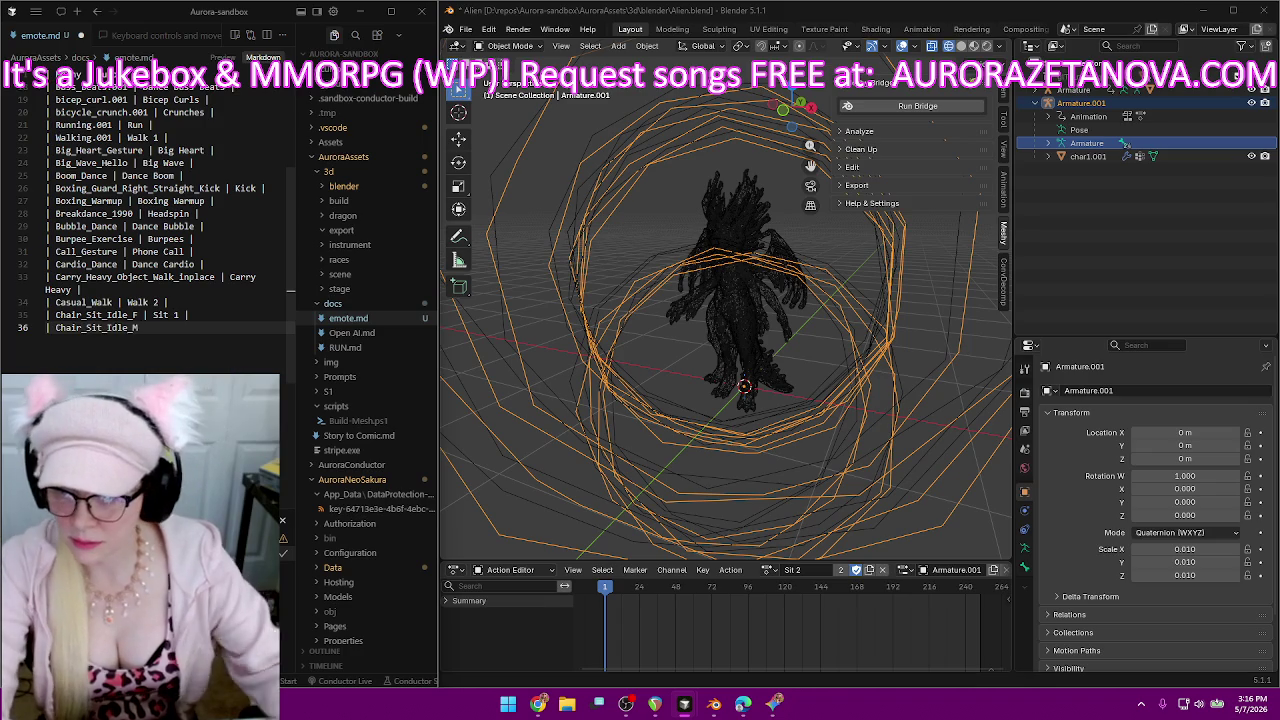
type("| Sit 2 |")
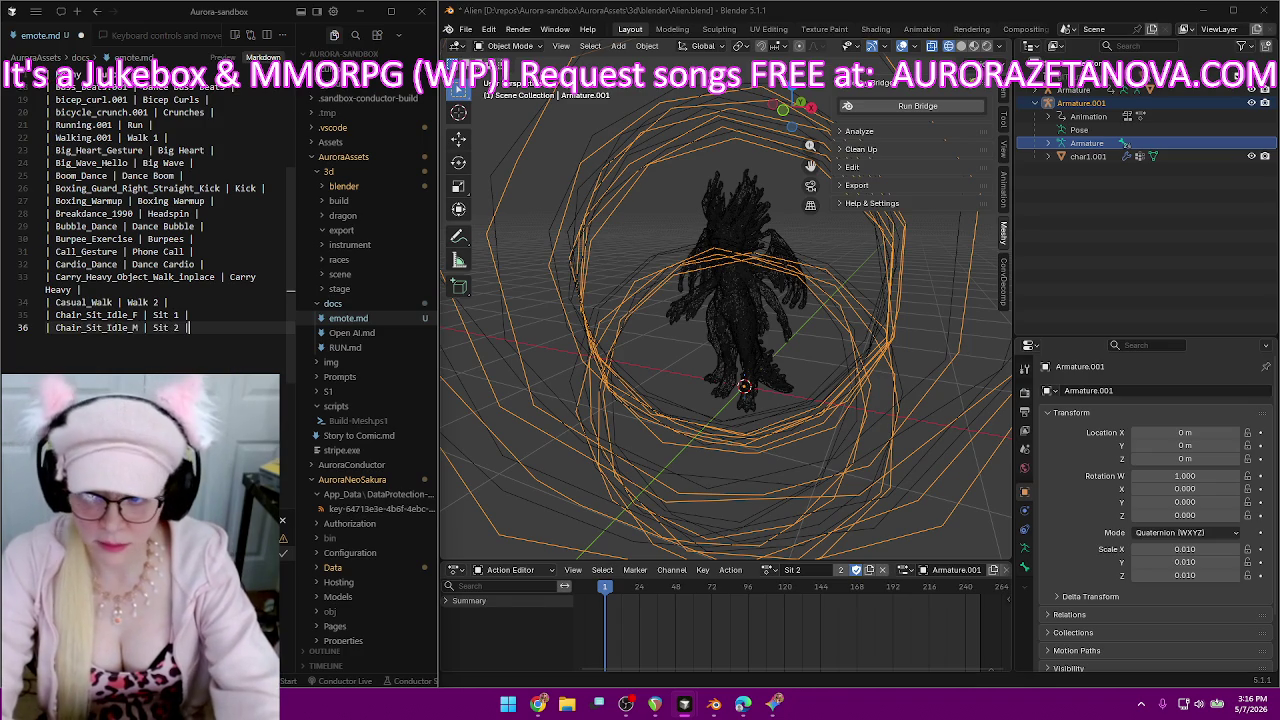
key("Return")
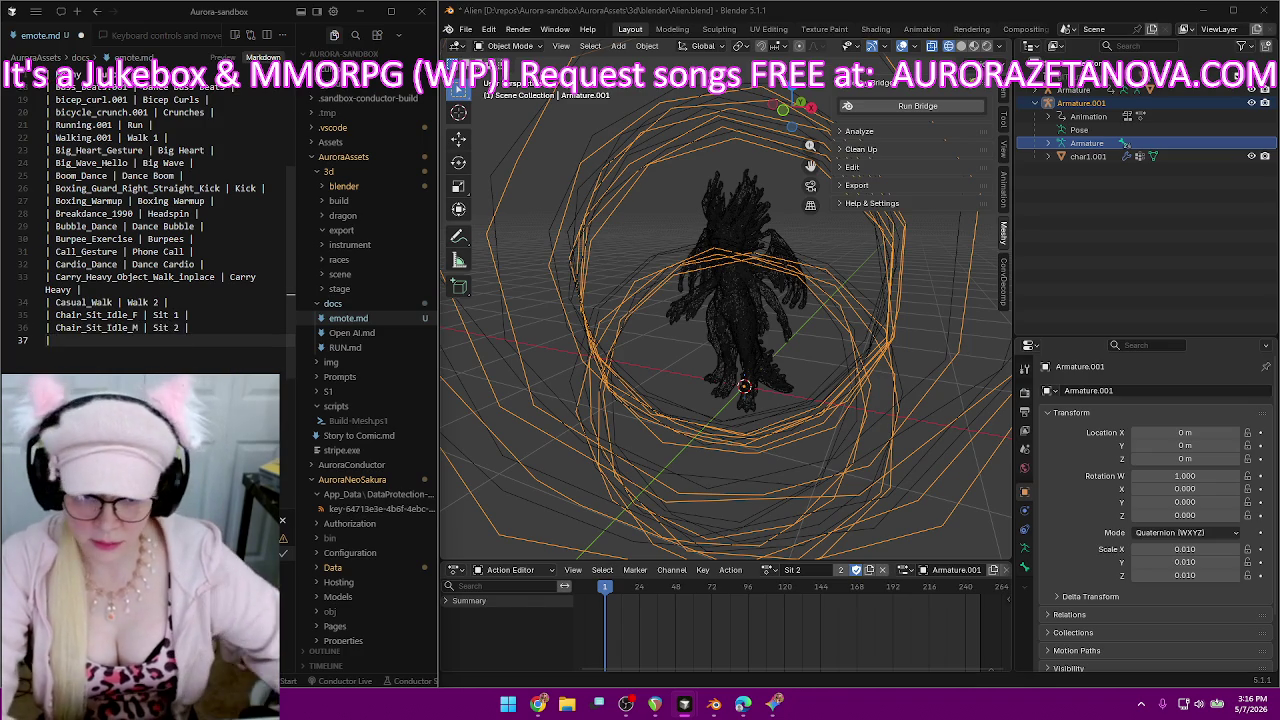
Make Charged_Ground_Slam the active action and rename it to Ground Pound.
left_click(771, 569)
scroll(808, 486, "up", 5)
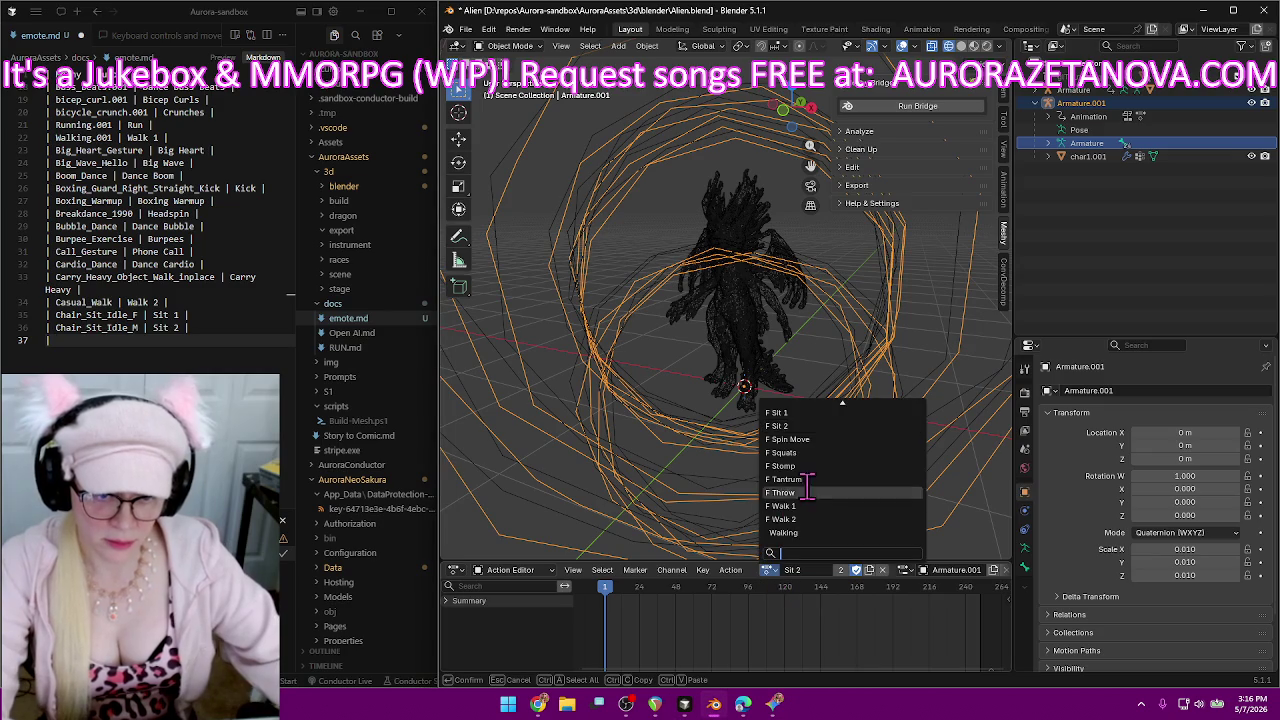
scroll(808, 486, "up", 5)
scroll(810, 485, "up", 5)
scroll(812, 483, "up", 5)
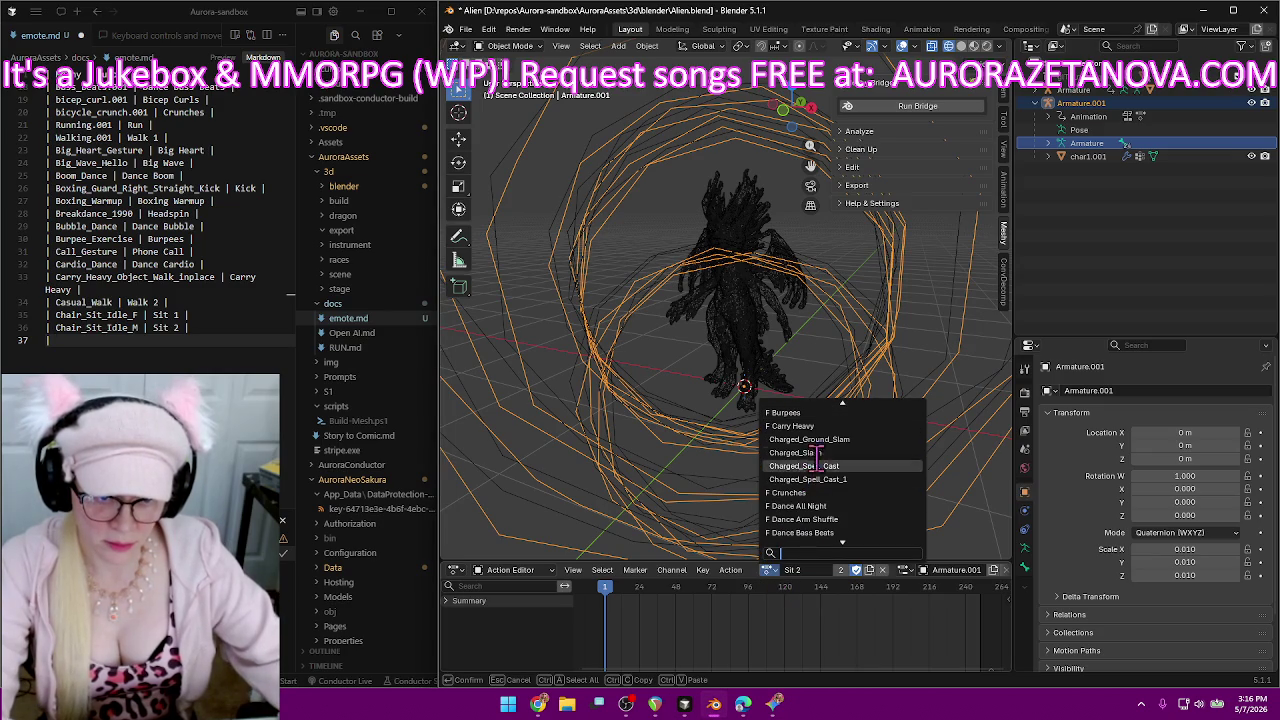
left_click(830, 439)
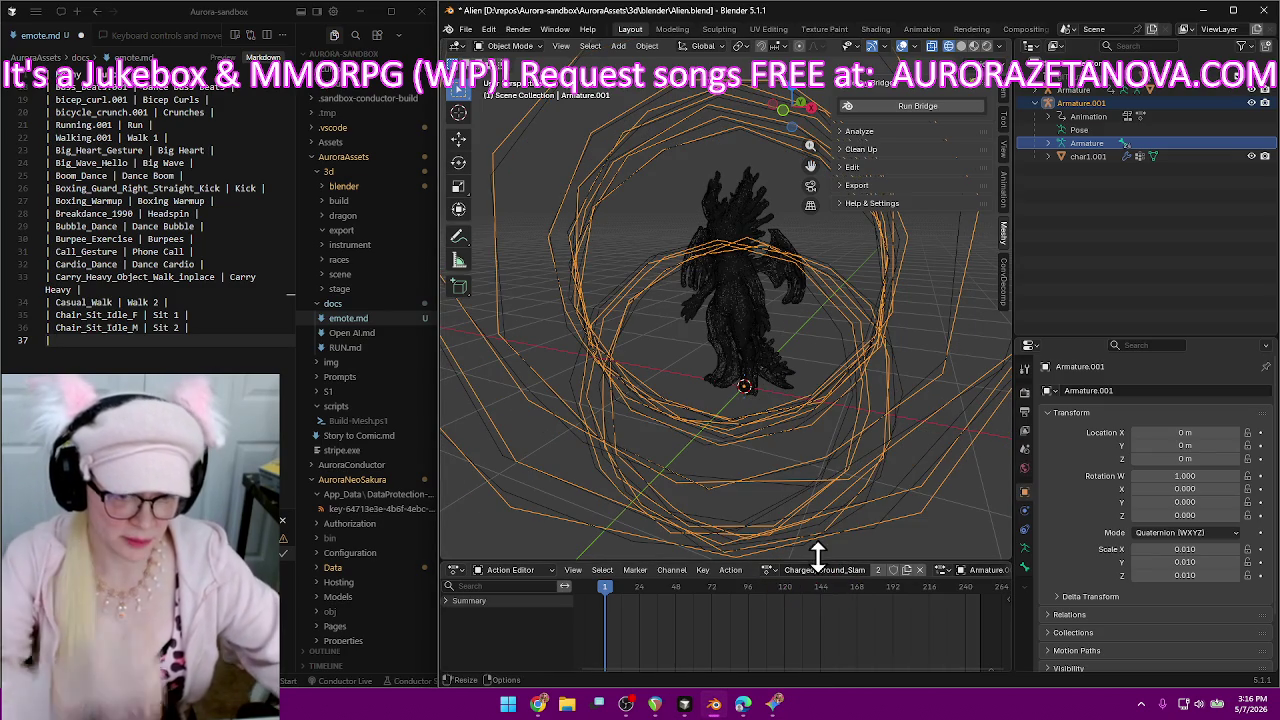
double_click(860, 597)
key("BackSpace")
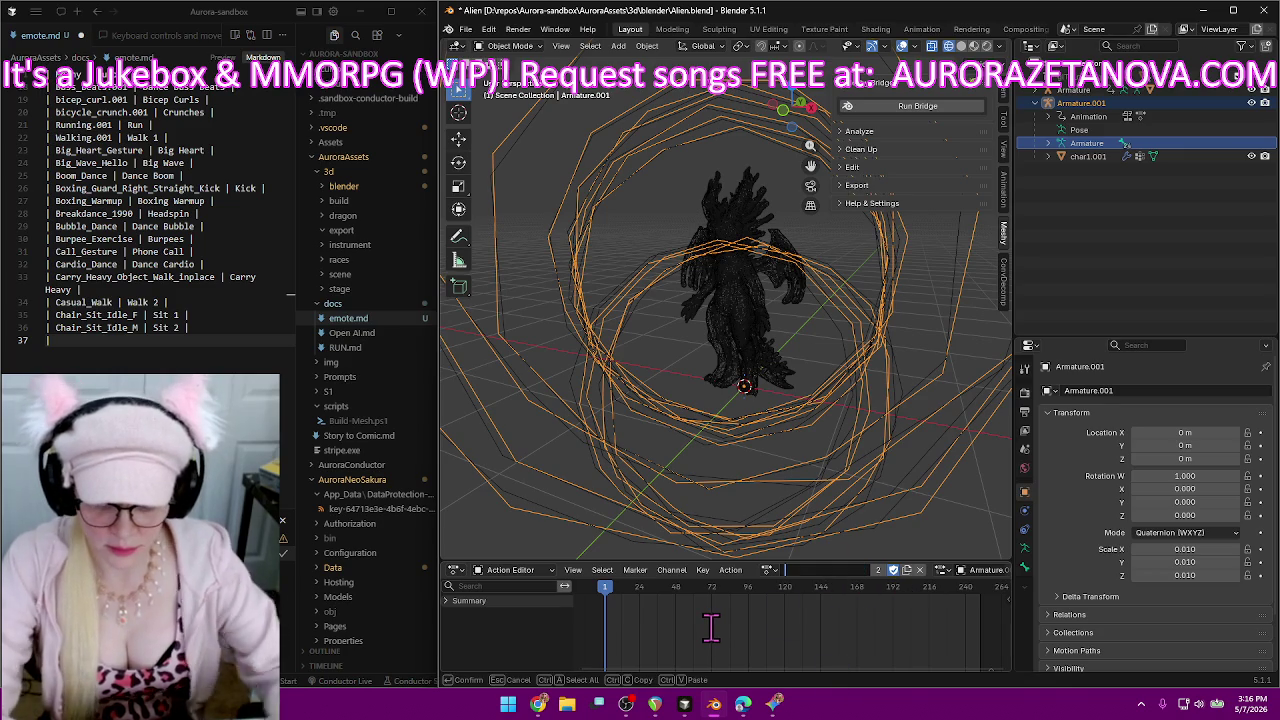
type("Ground Pound")
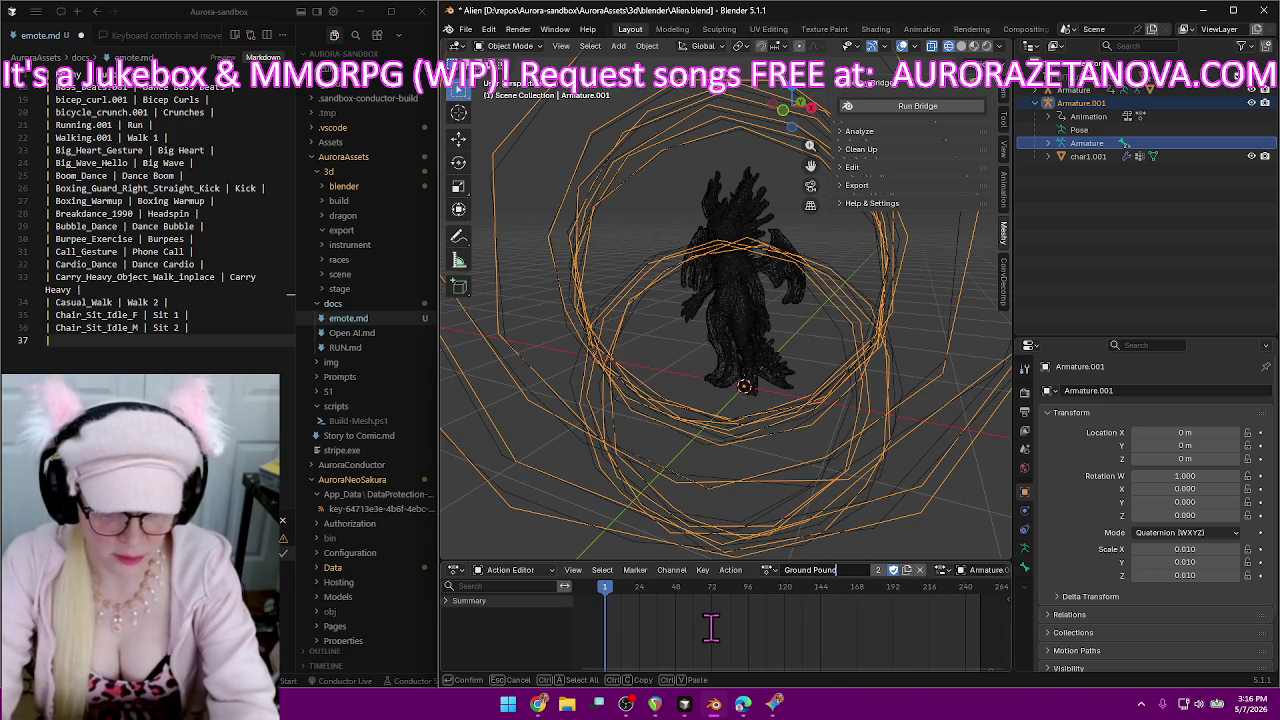
key("Return")
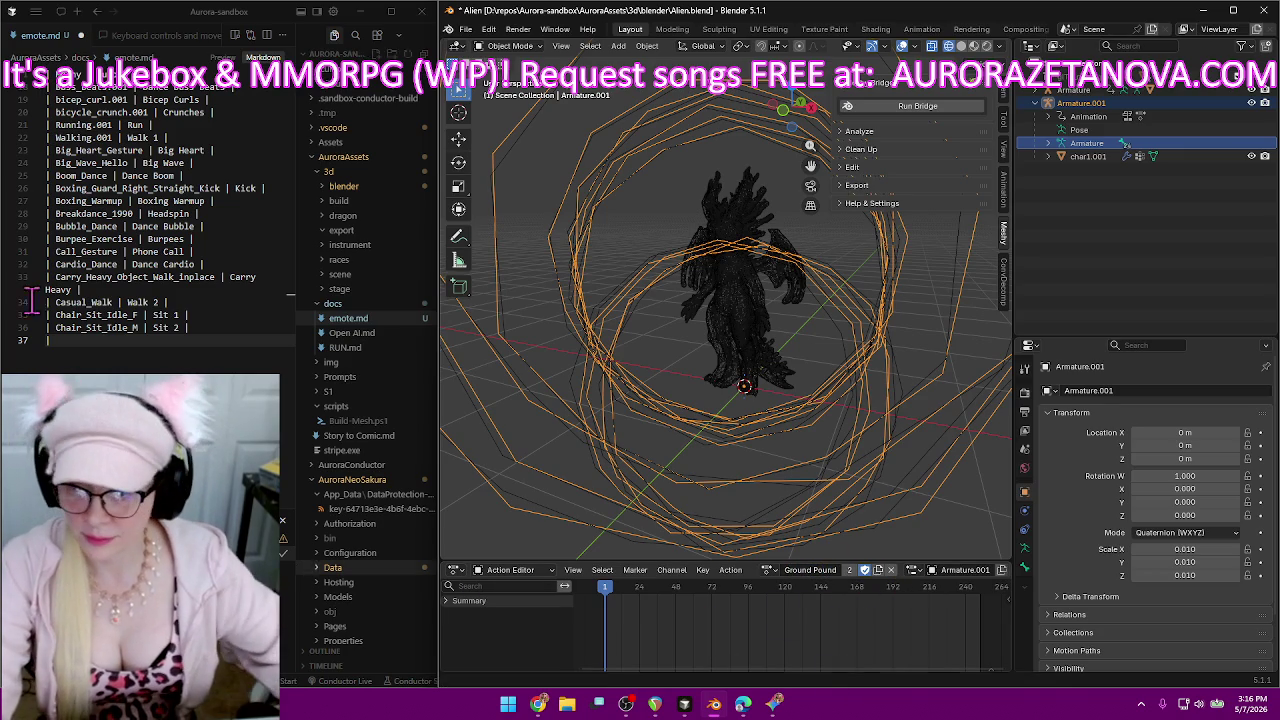
Record Ground Pound as the short name in emote.md.
left_click(64, 343)
type("Charged_Ground_Slam")
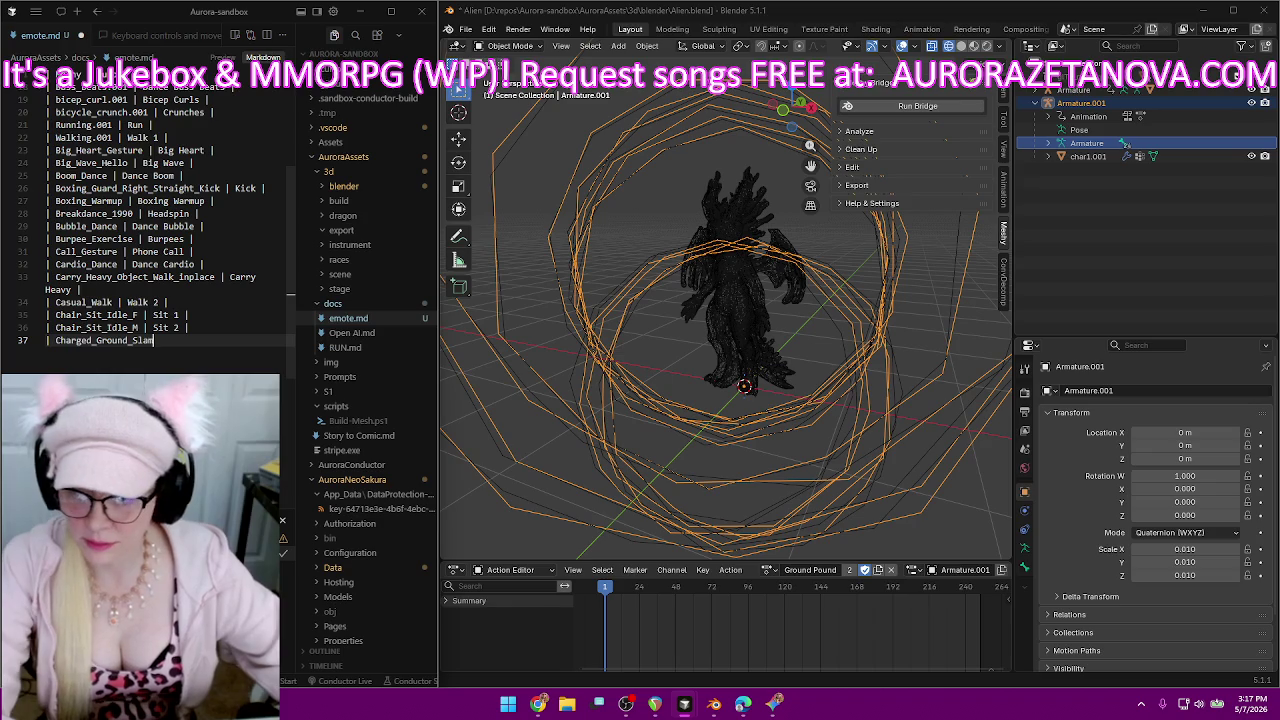
type(" | ")
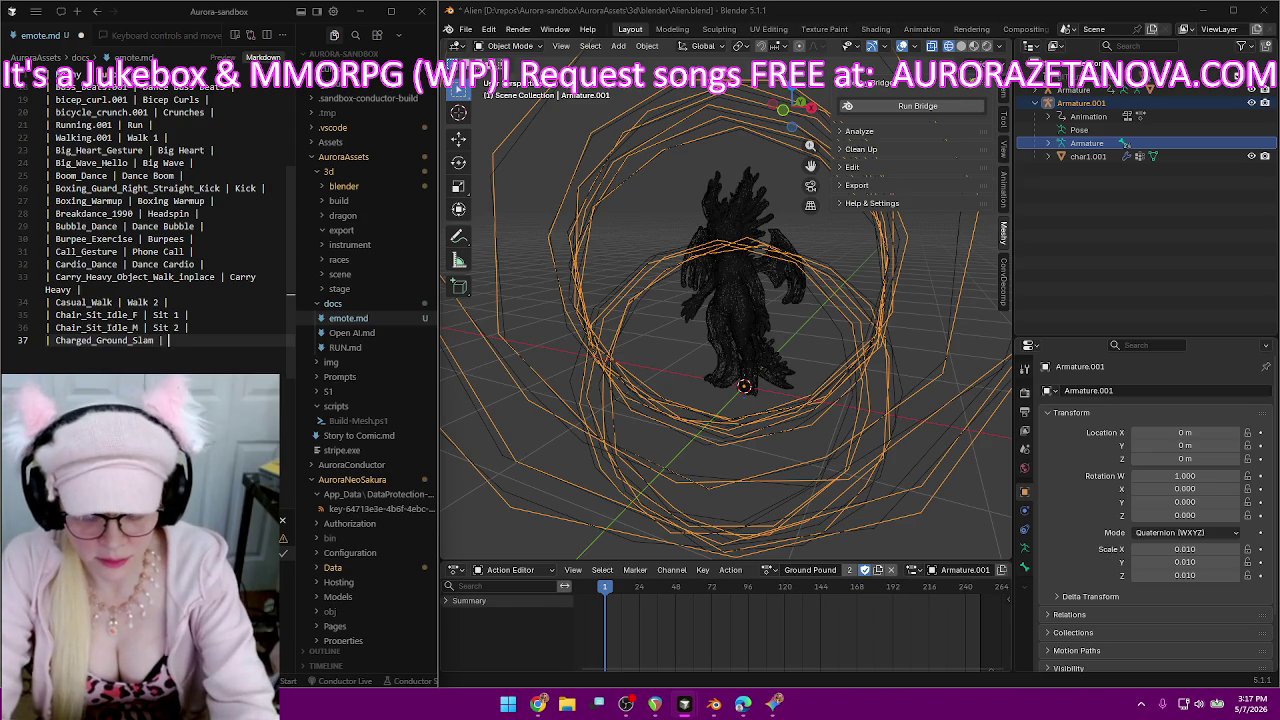
type("Ground Pound |")
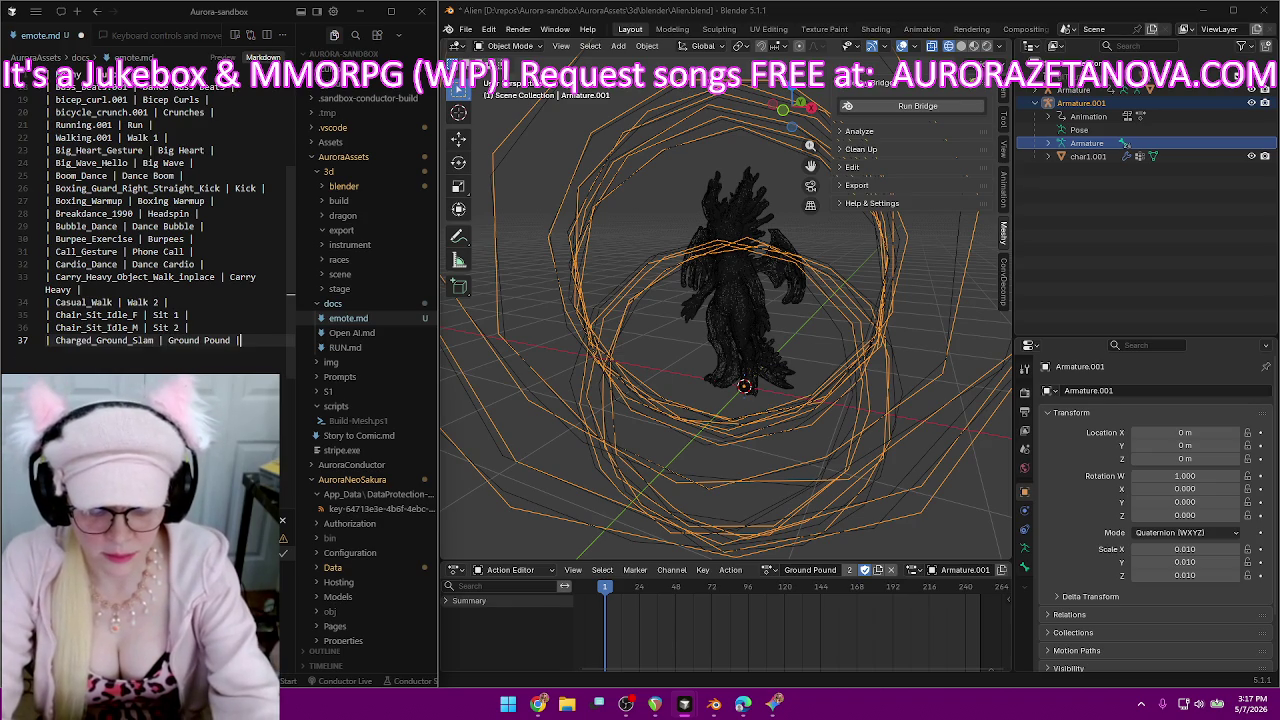
key("Return")
type("|")
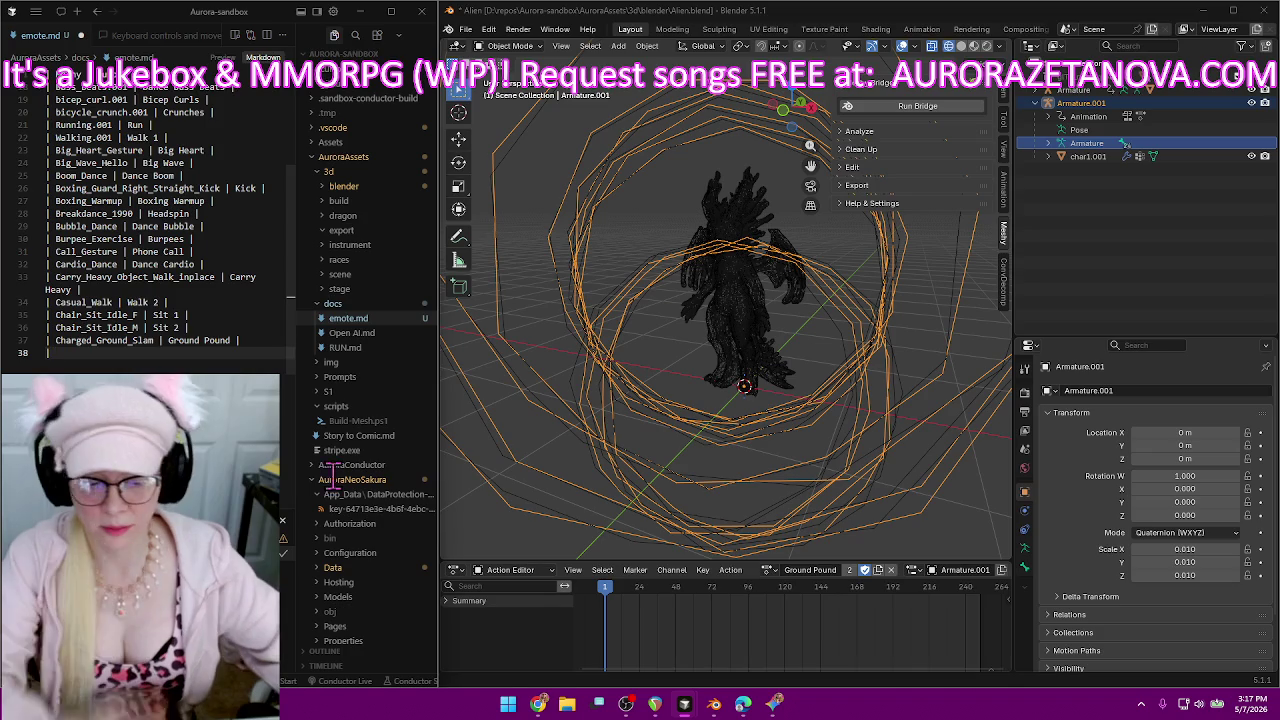
Make Charged_Slash the active action and rename it to Slash.
left_click(770, 569)
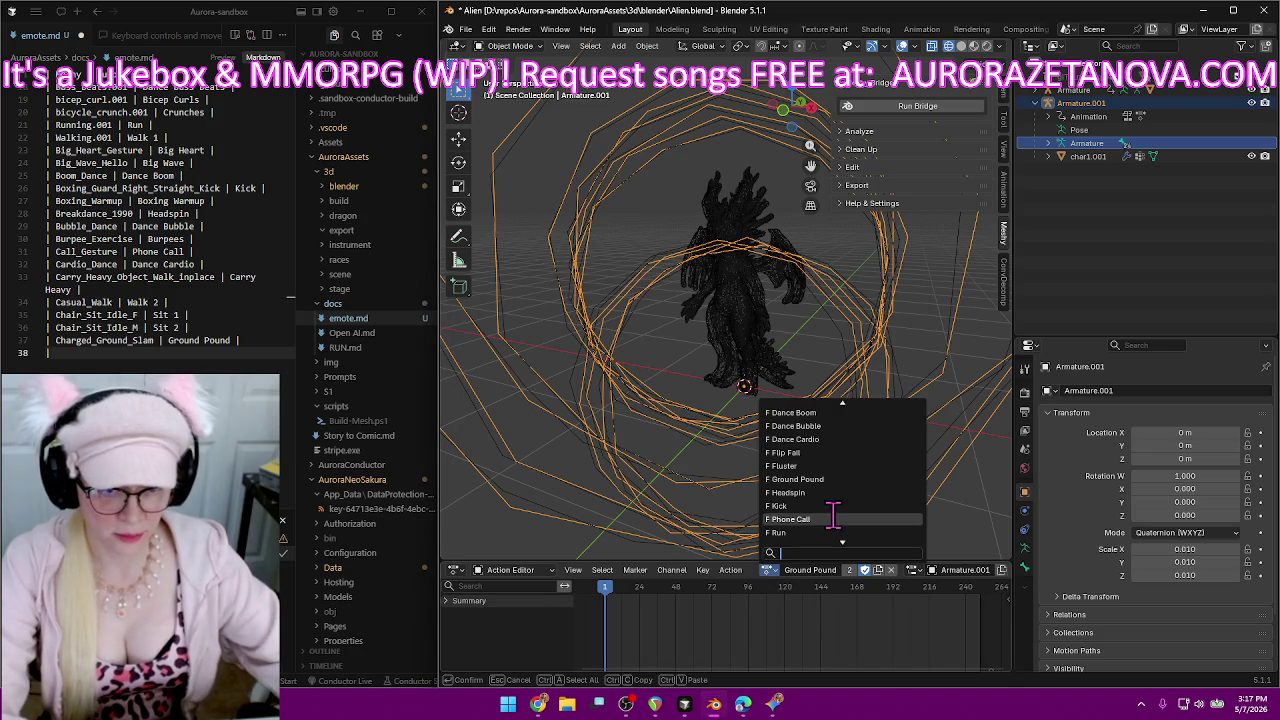
scroll(840, 510, "up", 3)
scroll(840, 510, "up", 3)
scroll(840, 510, "down", 3)
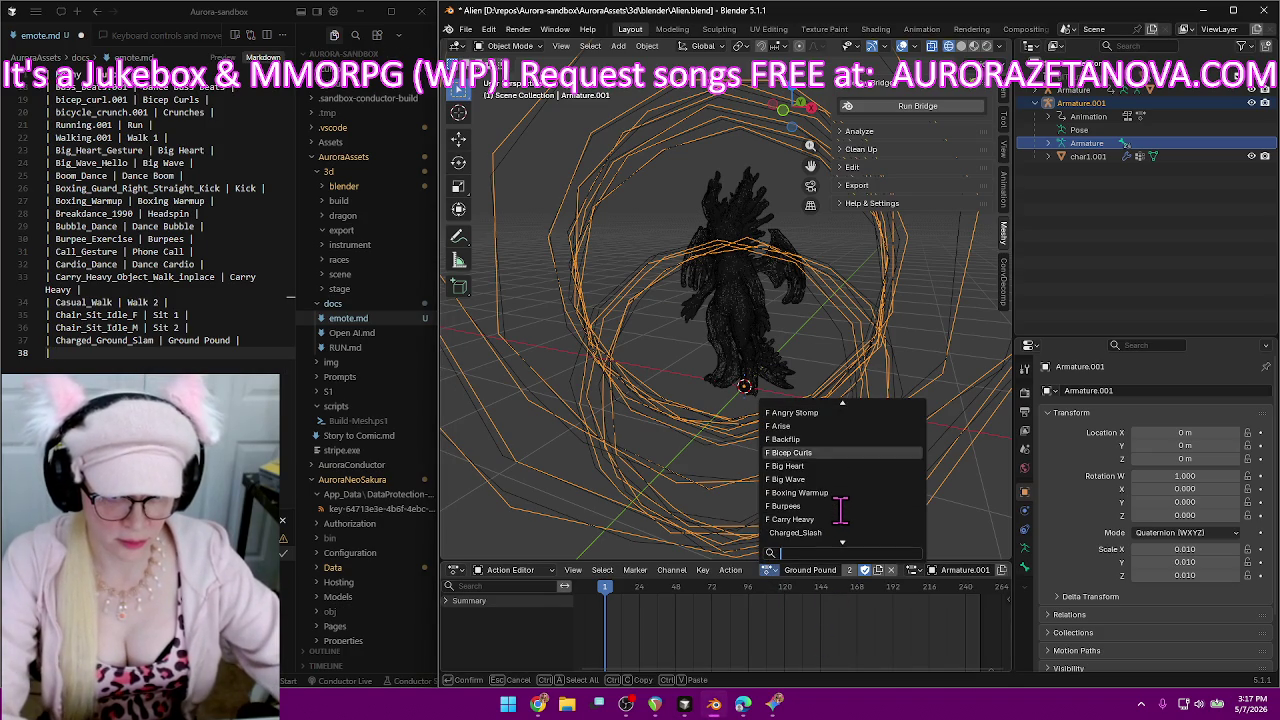
scroll(840, 510, "down", 6)
left_click(824, 532)
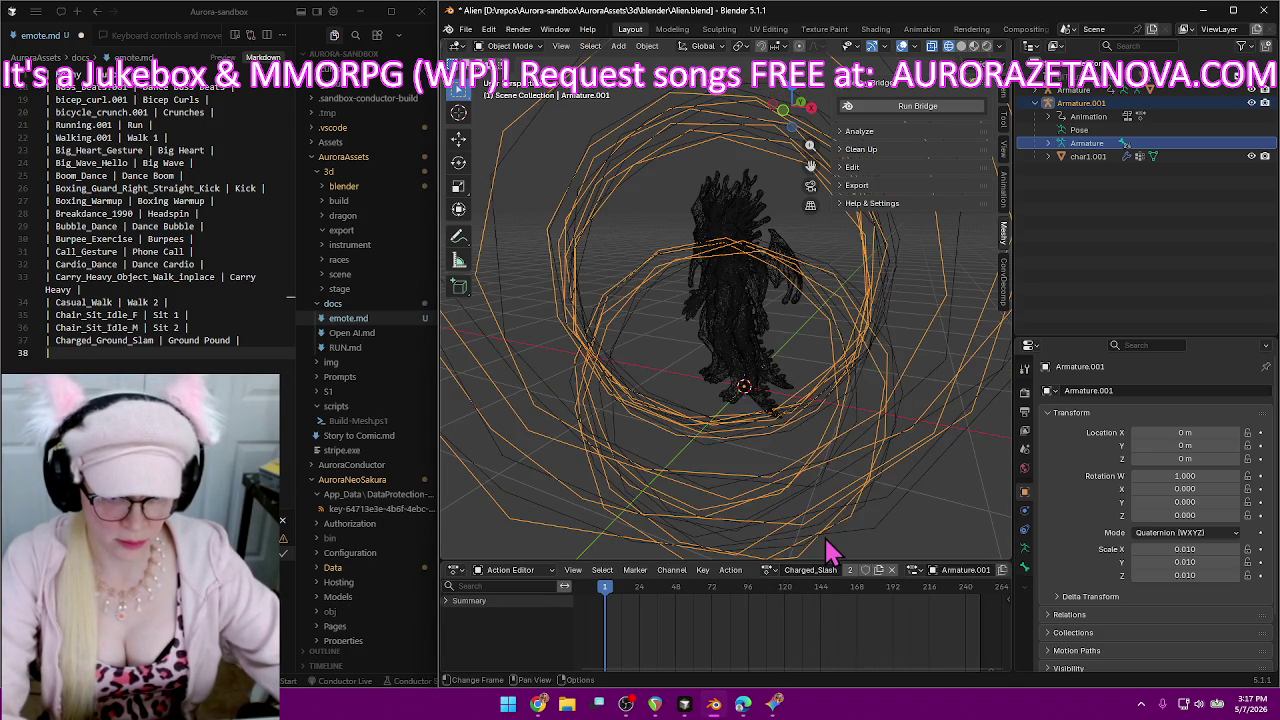
left_click(820, 572)
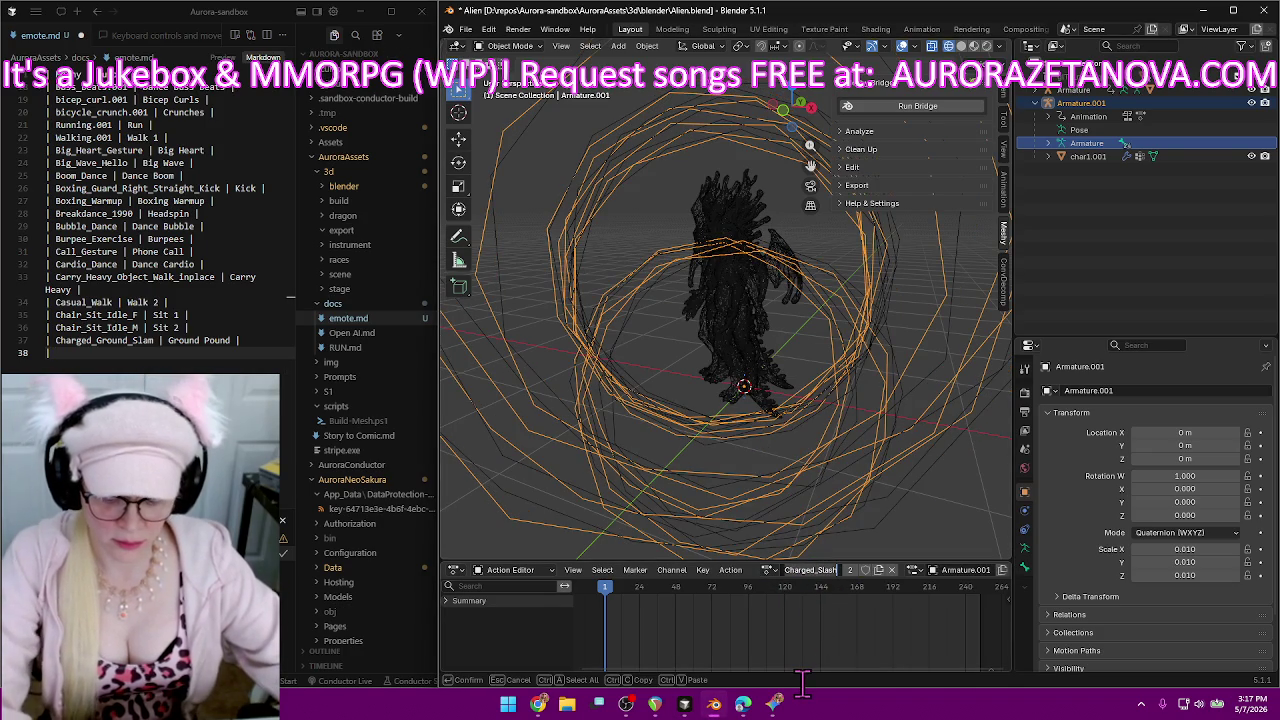
type("S")
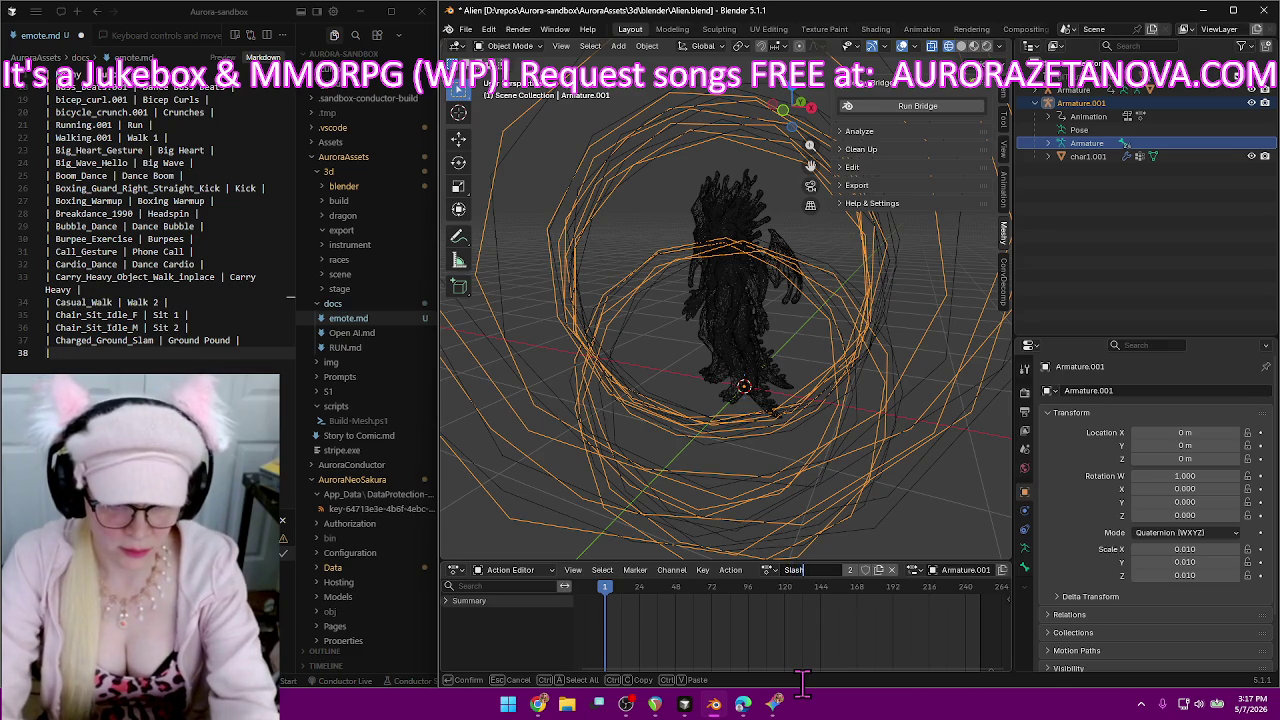
key("Return")
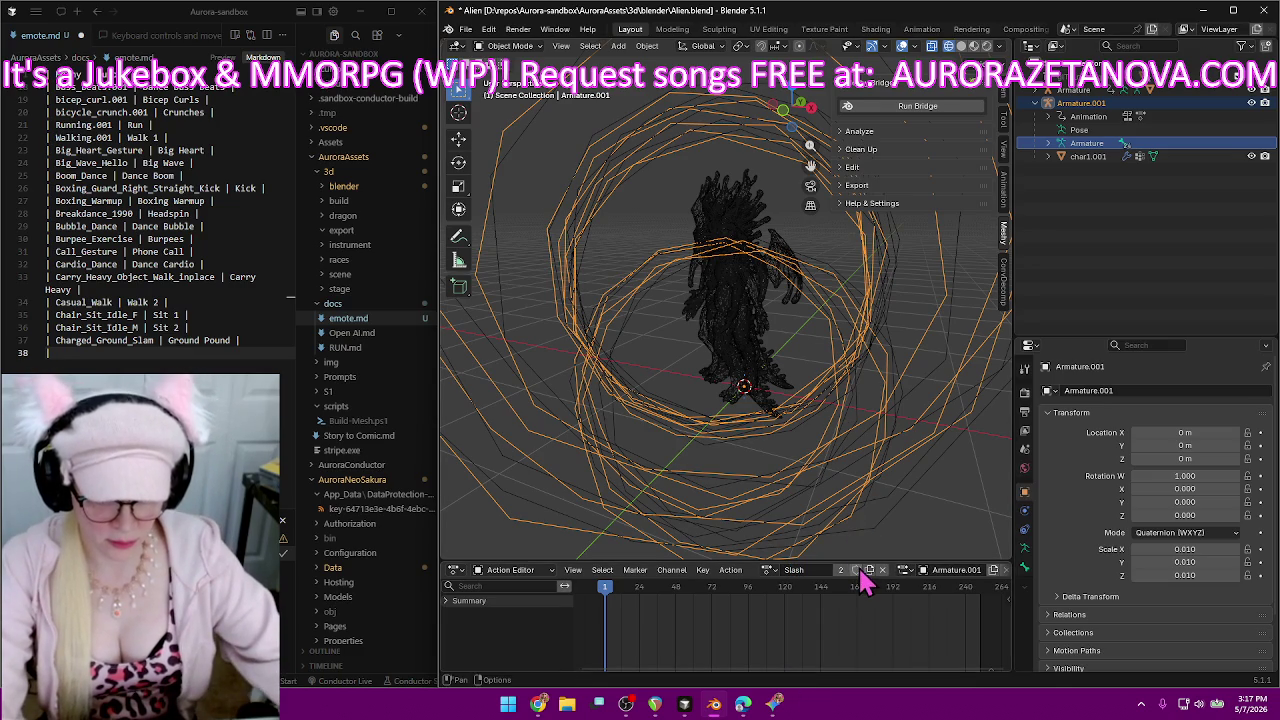
Save emote.md and add the Charged_Slash row, typed as 'Sash'.
left_click(246, 354)
key("ctrl+s")
type("| Charged_Slash | Sash |")
key("Return")
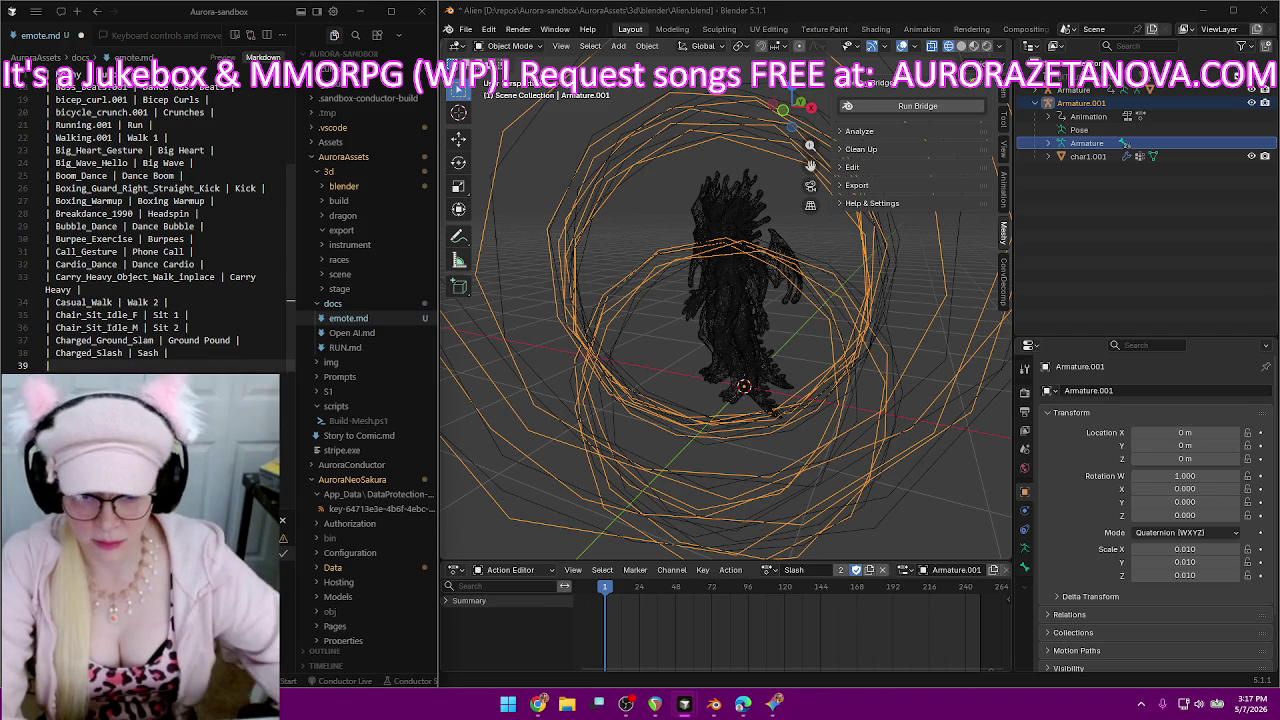
Rename the Charged_Spell_Cast action to Spell 1 and log 'Charged_Spell_Cast | Spell 1' in emote.md.
left_click(772, 569)
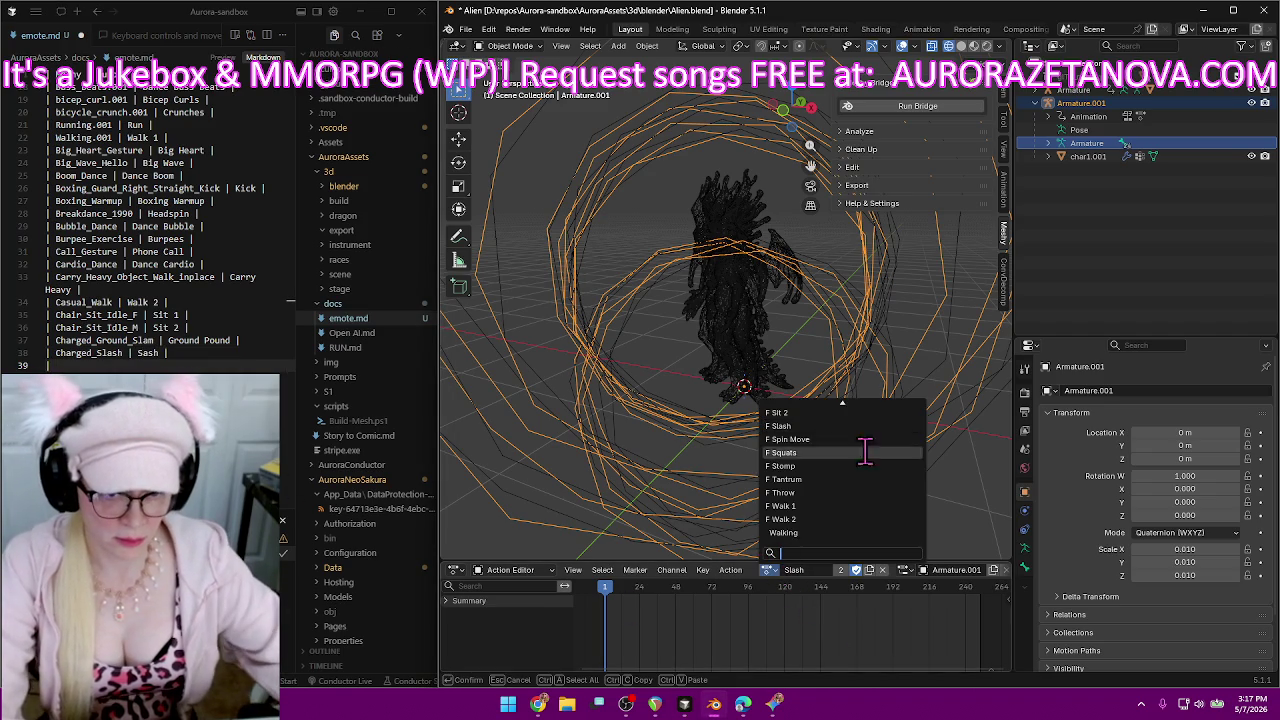
scroll(875, 467, "up", 5)
scroll(875, 472, "up", 5)
scroll(875, 478, "up", 5)
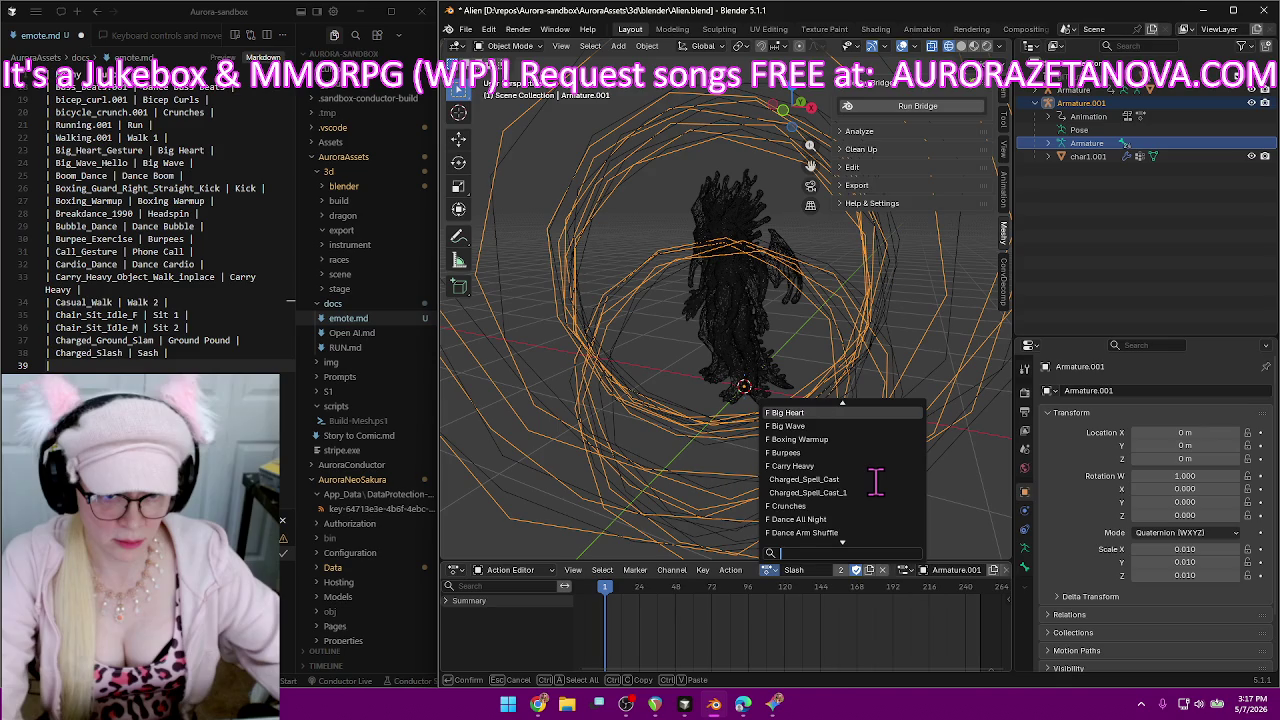
left_click(818, 472)
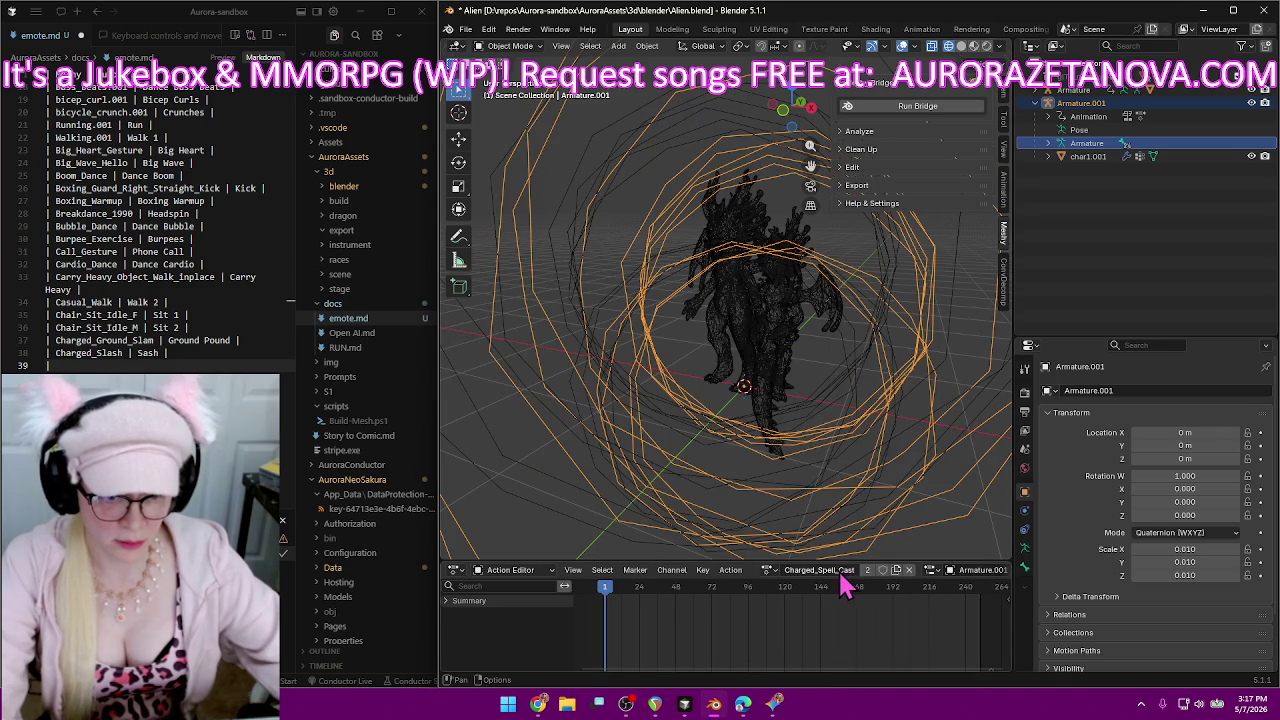
left_click(840, 572)
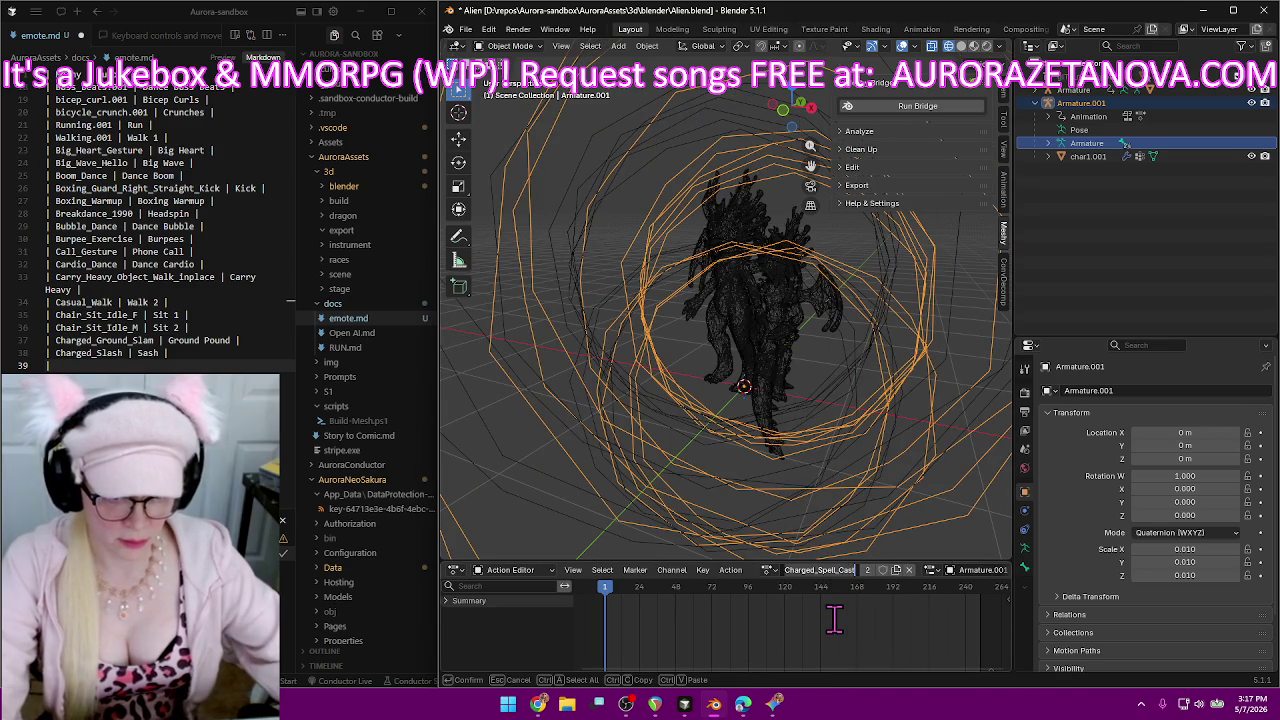
type("S")
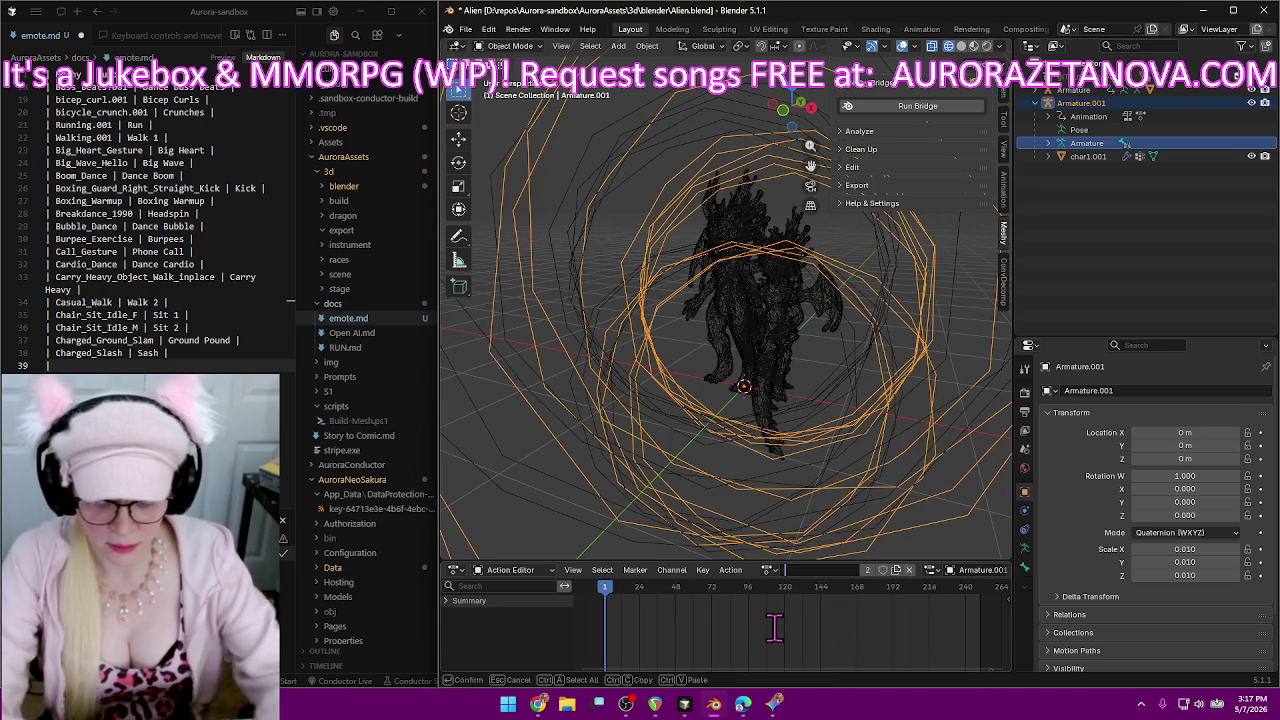
type("pell 1")
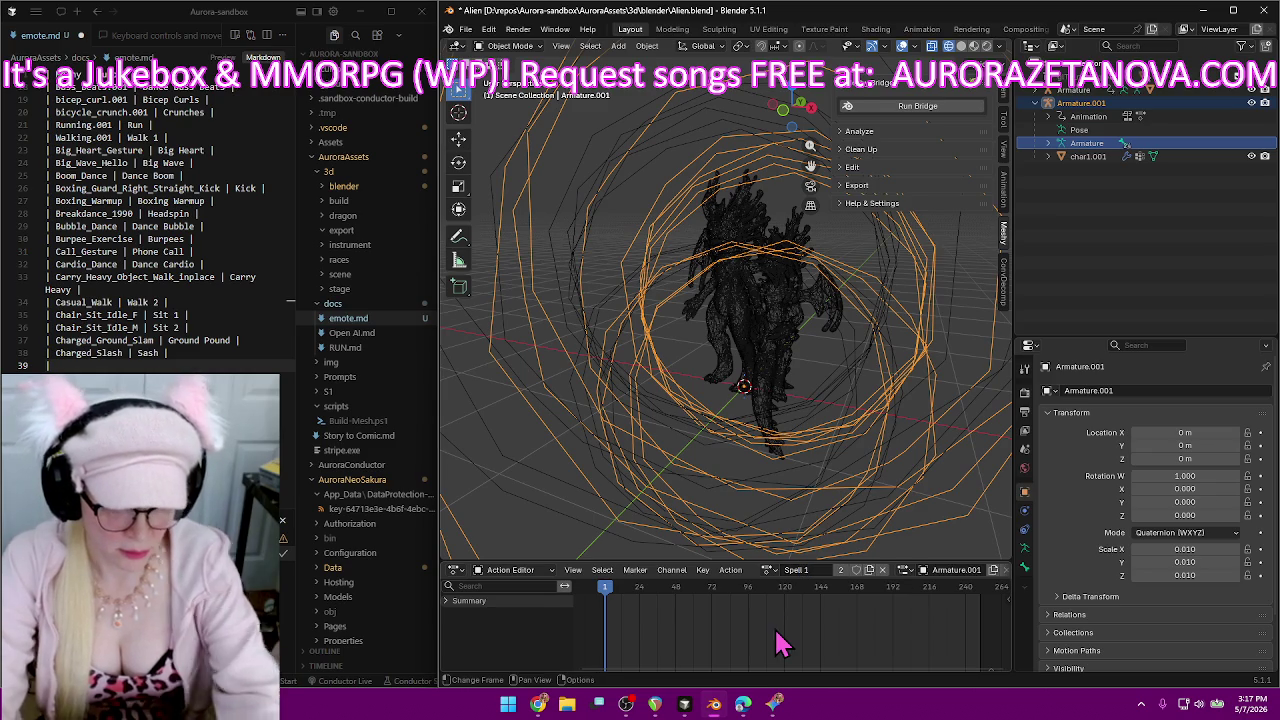
key("Return")
left_click(855, 570)
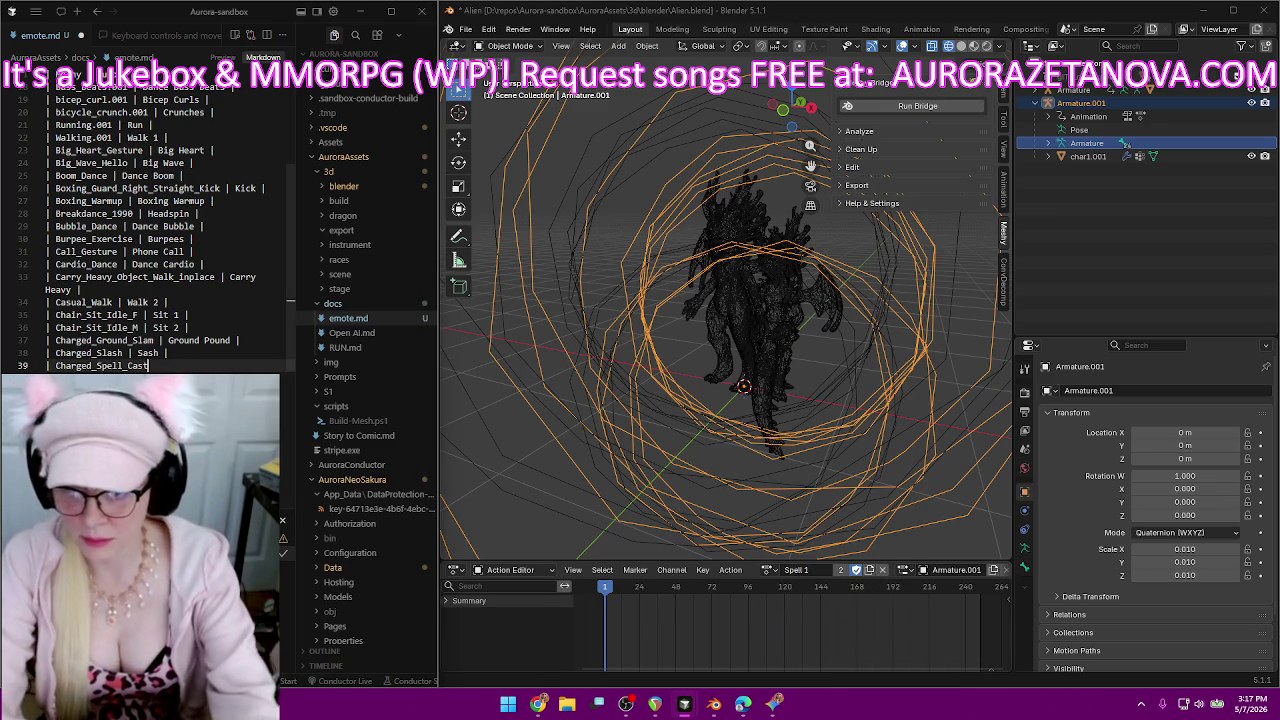
type("Charged_Spell_Cast | Spell 1 |")
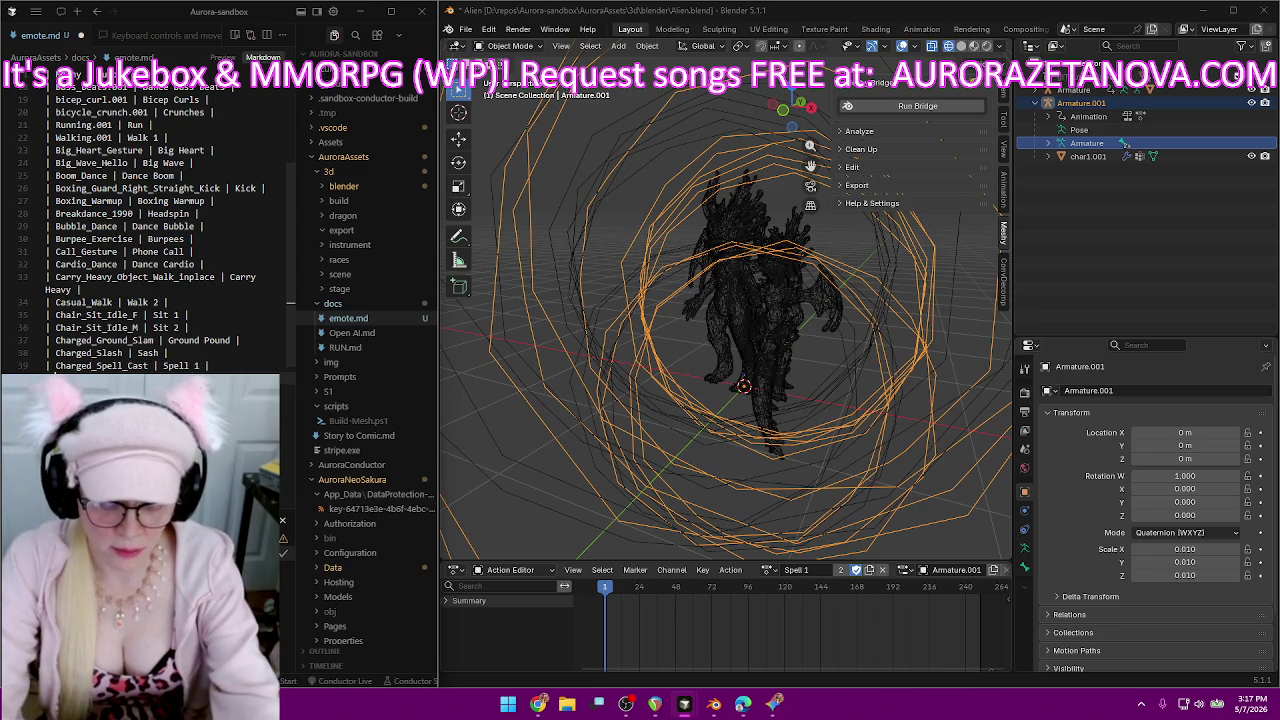
Rename the Charged_Spell_Cast_1 action to Spell 2.
left_click(768, 569)
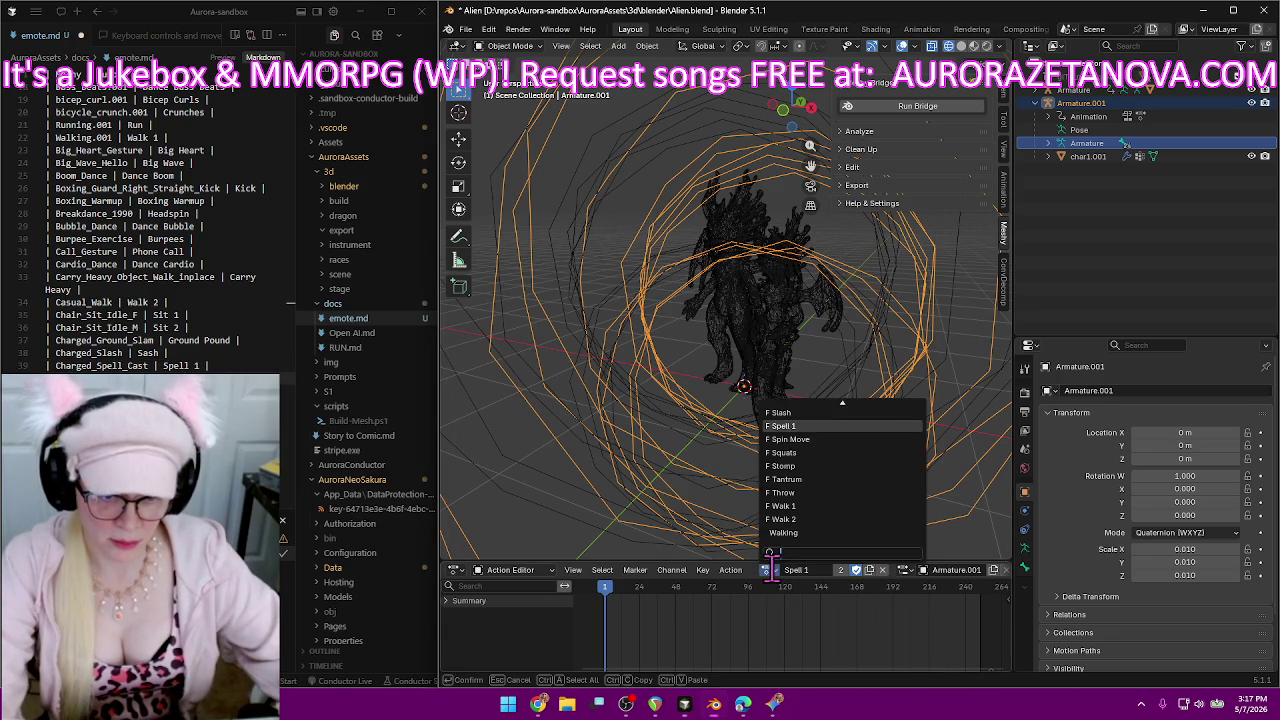
scroll(791, 519, "up", 5)
left_click(810, 480)
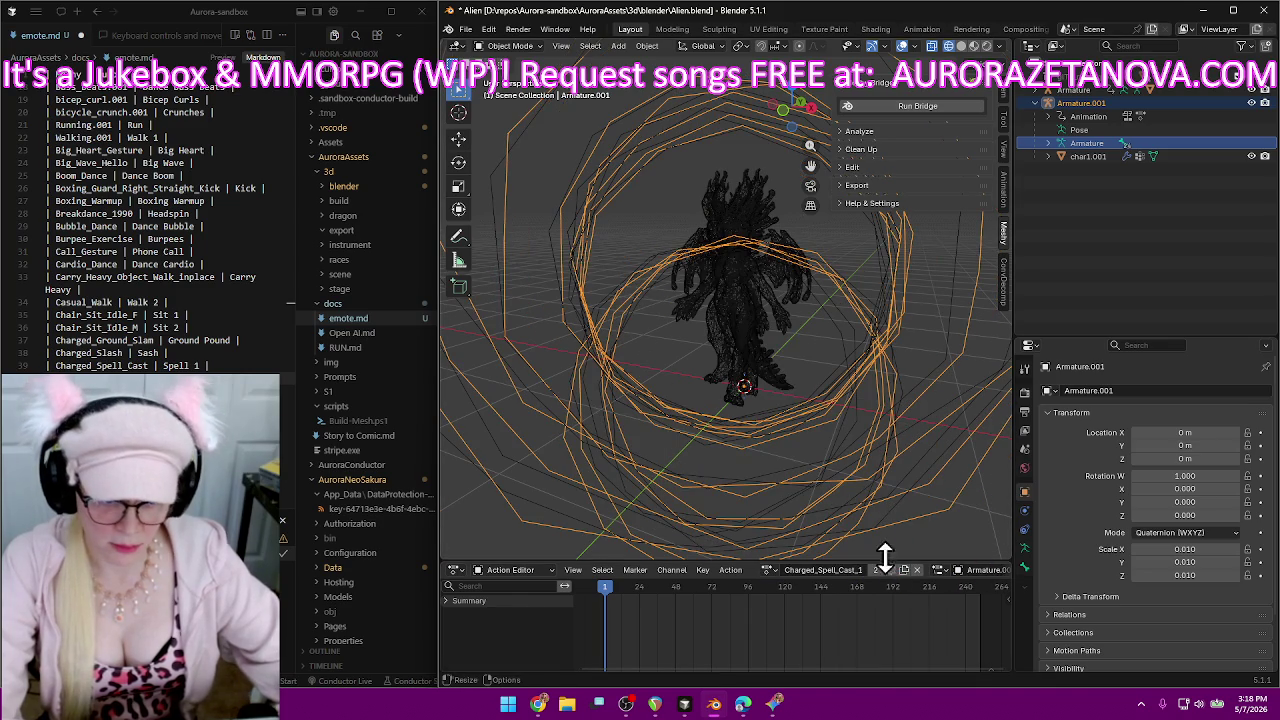
left_click(818, 570)
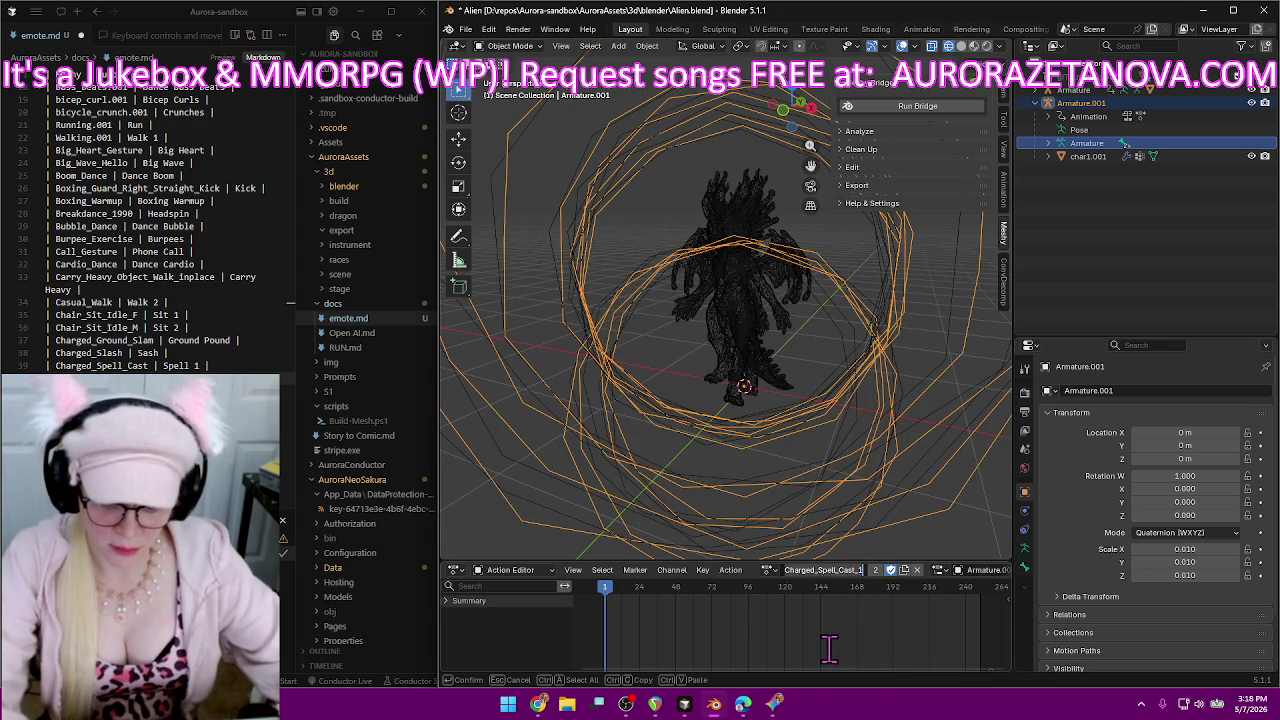
key("BackSpace")
type("l 2")
key("Return")
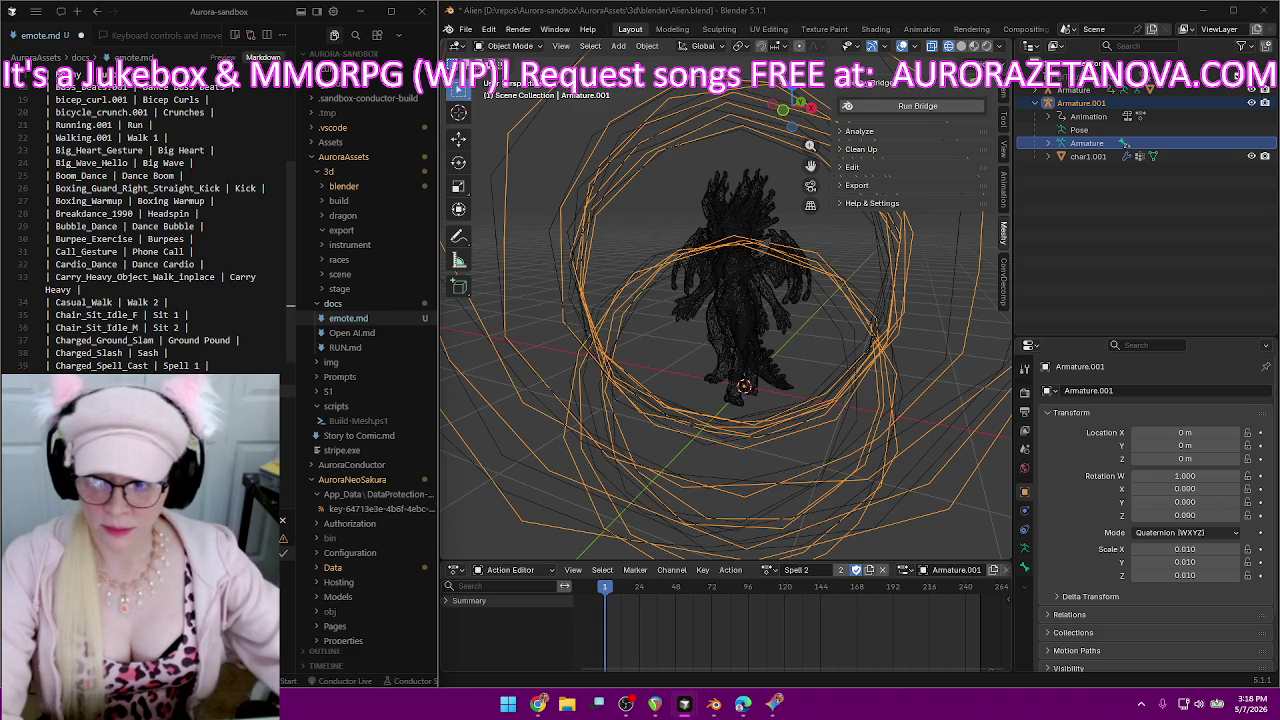
Scroll through the action list to check the renamed actions, then close it unchanged.
left_click(767, 570)
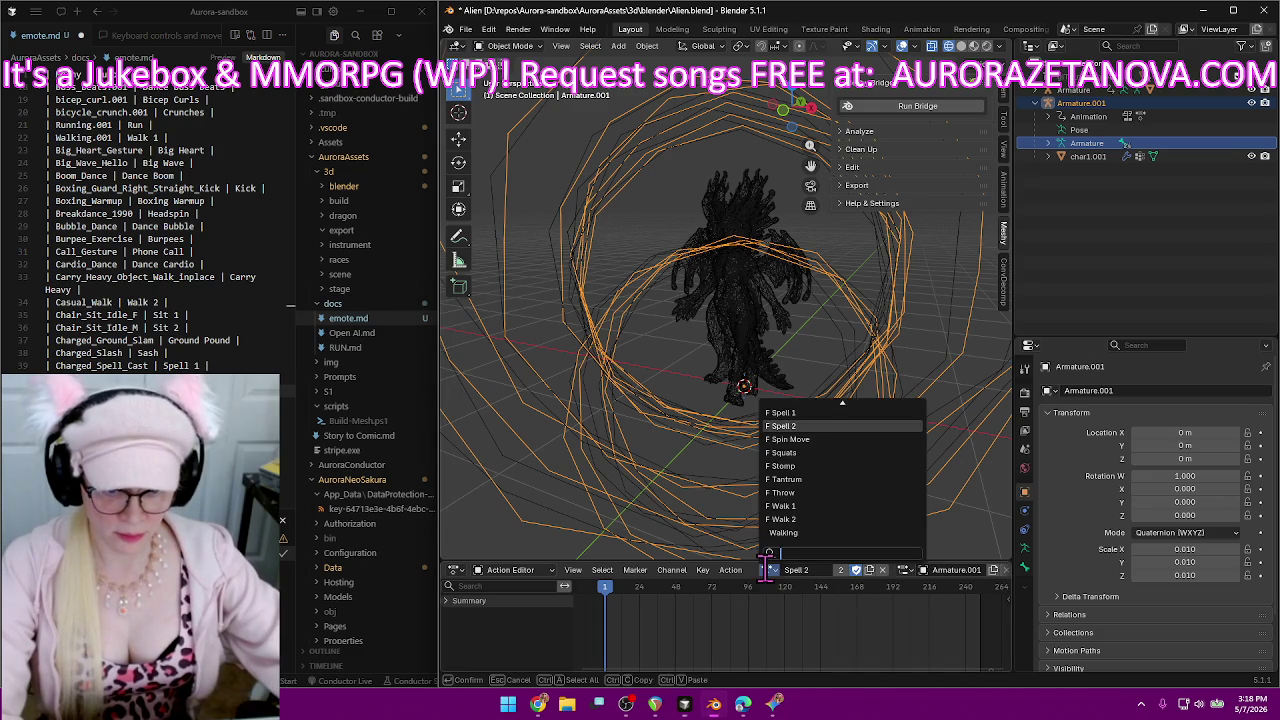
scroll(891, 533, "up", 3)
scroll(891, 533, "up", 3)
scroll(891, 533, "up", 3)
scroll(891, 533, "up", 5)
scroll(891, 533, "up", 3)
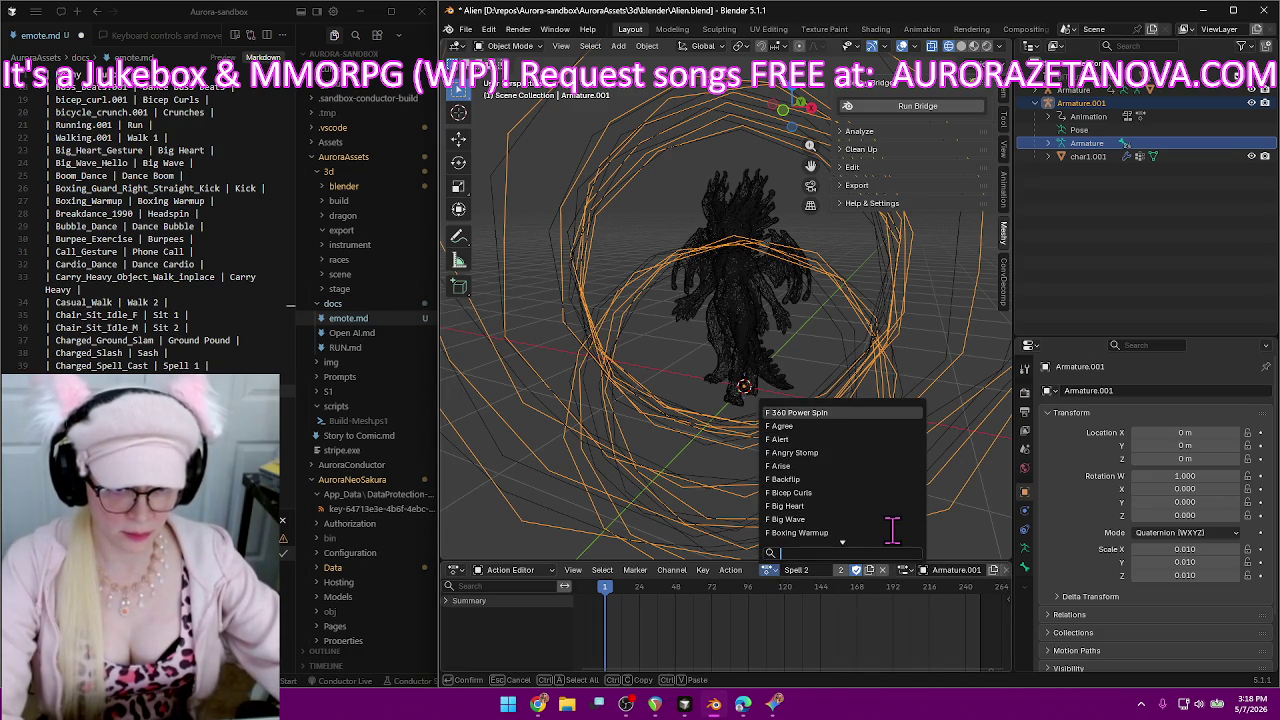
scroll(891, 531, "down", 3)
scroll(891, 531, "down", 5)
scroll(891, 531, "down", 5)
scroll(891, 531, "down", 5)
scroll(892, 522, "down", 5)
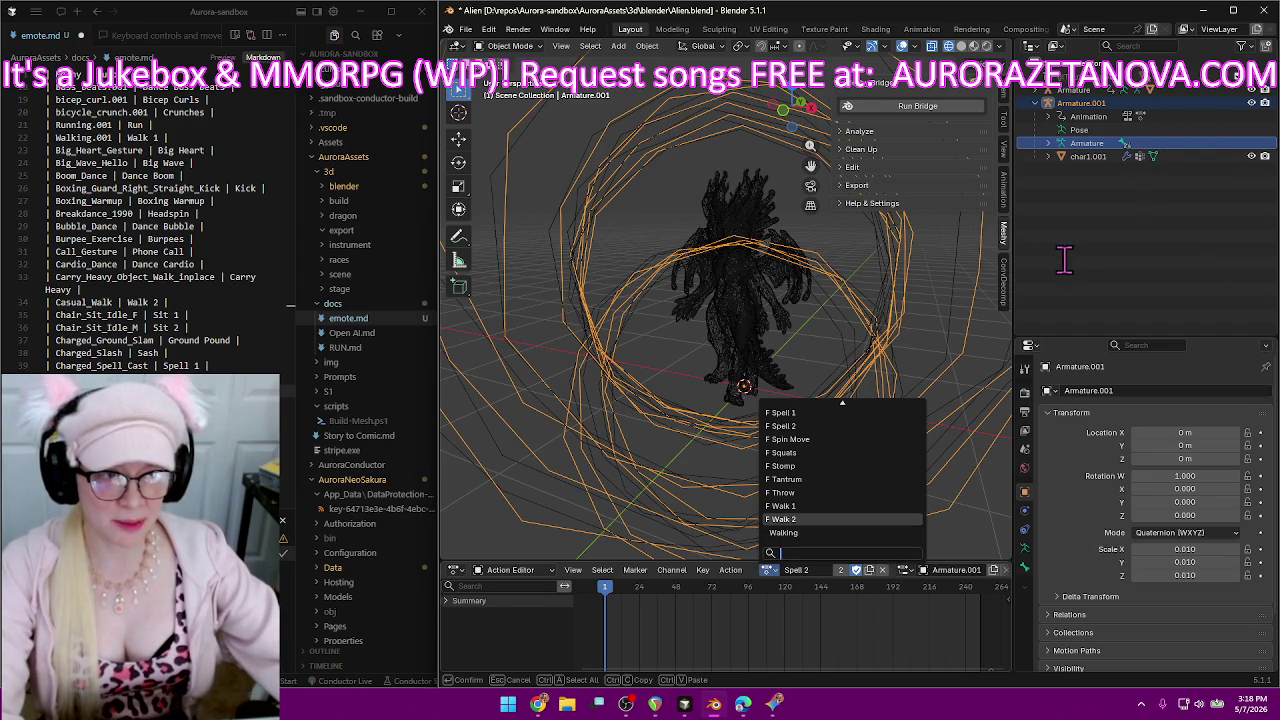
left_click(1155, 276)
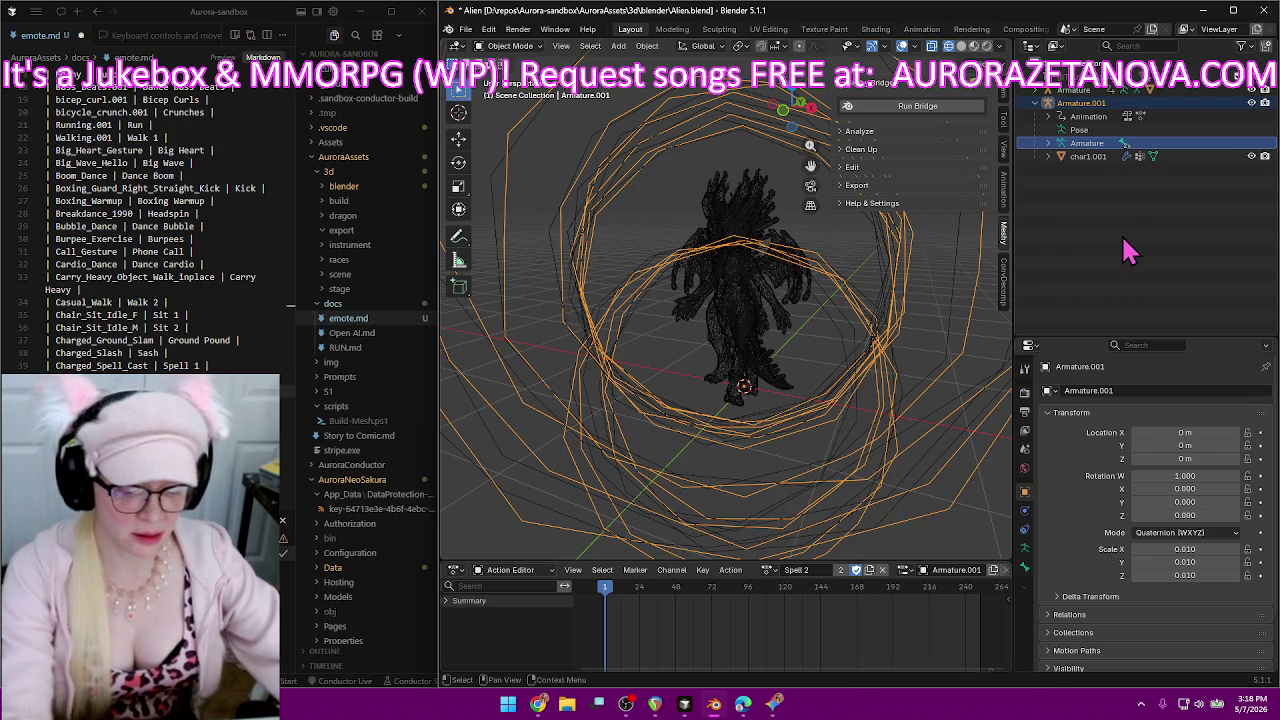
Deselect the rig and expand the armature's Animation entry in the Outliner.
left_click(1090, 282)
scroll(1095, 130, "down", 2)
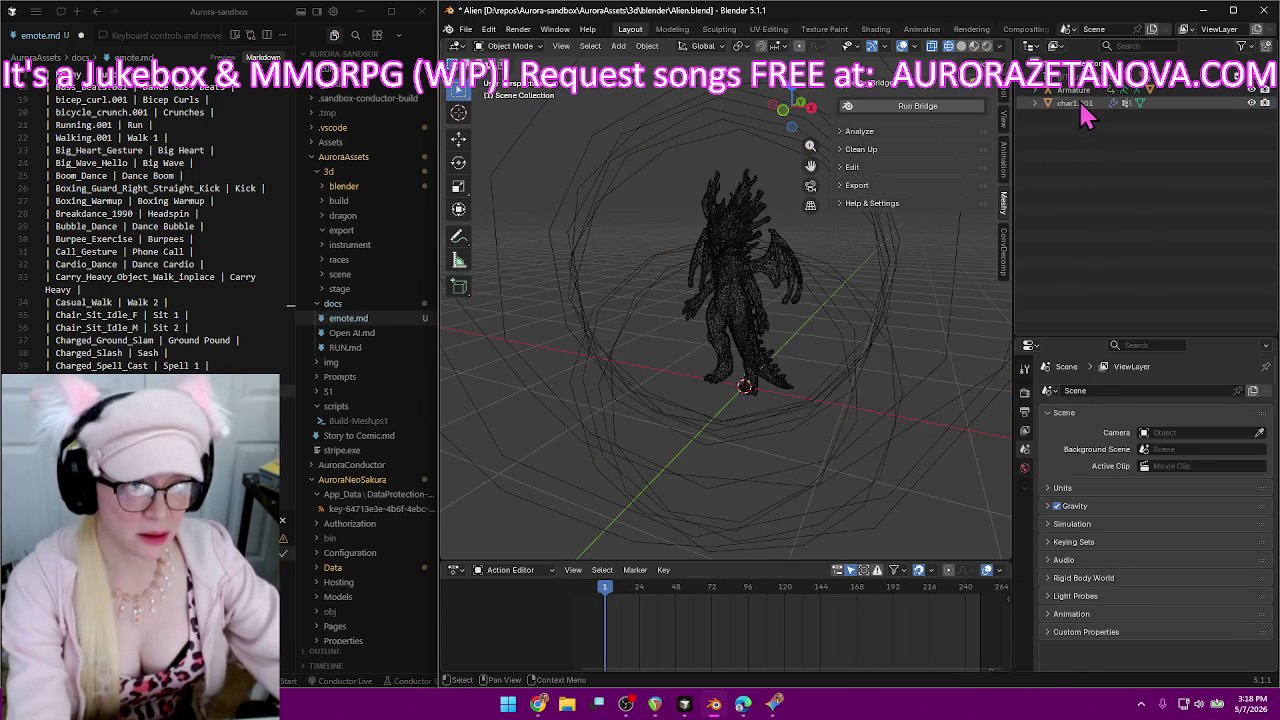
left_click(1036, 103)
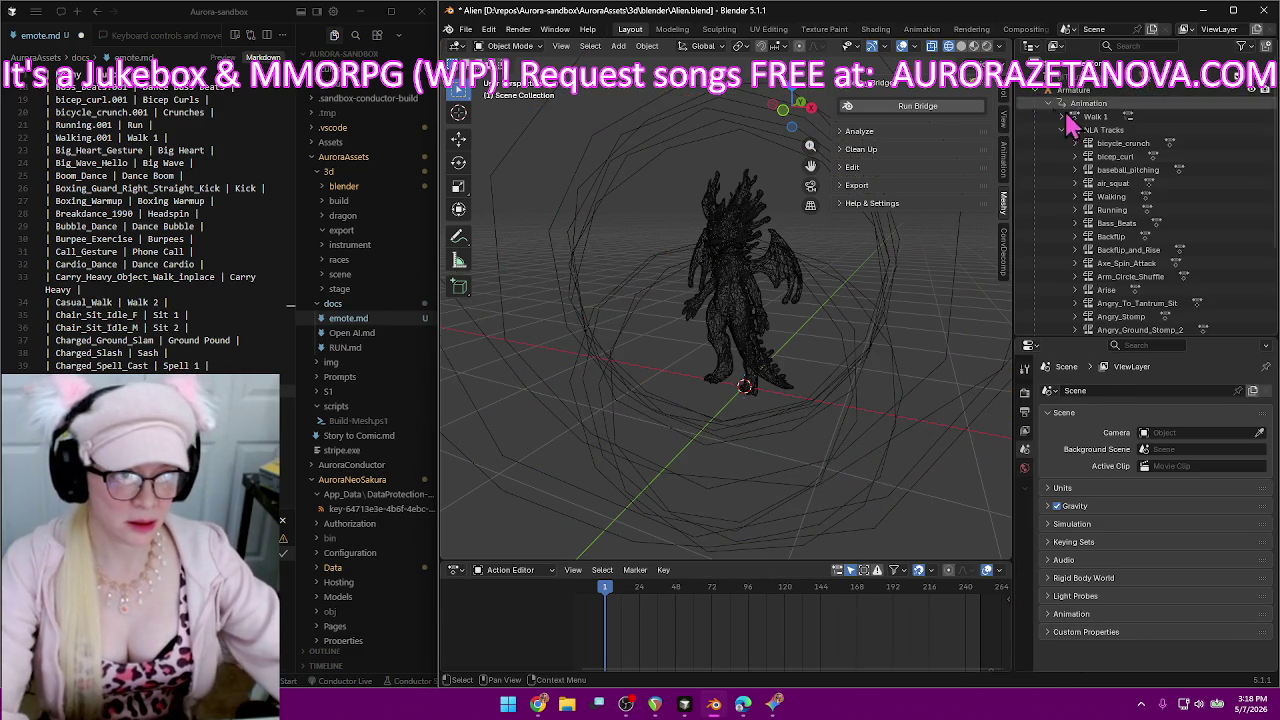
scroll(1228, 180, "down", 5)
scroll(1228, 185, "up", 2)
scroll(1230, 180, "up", 2)
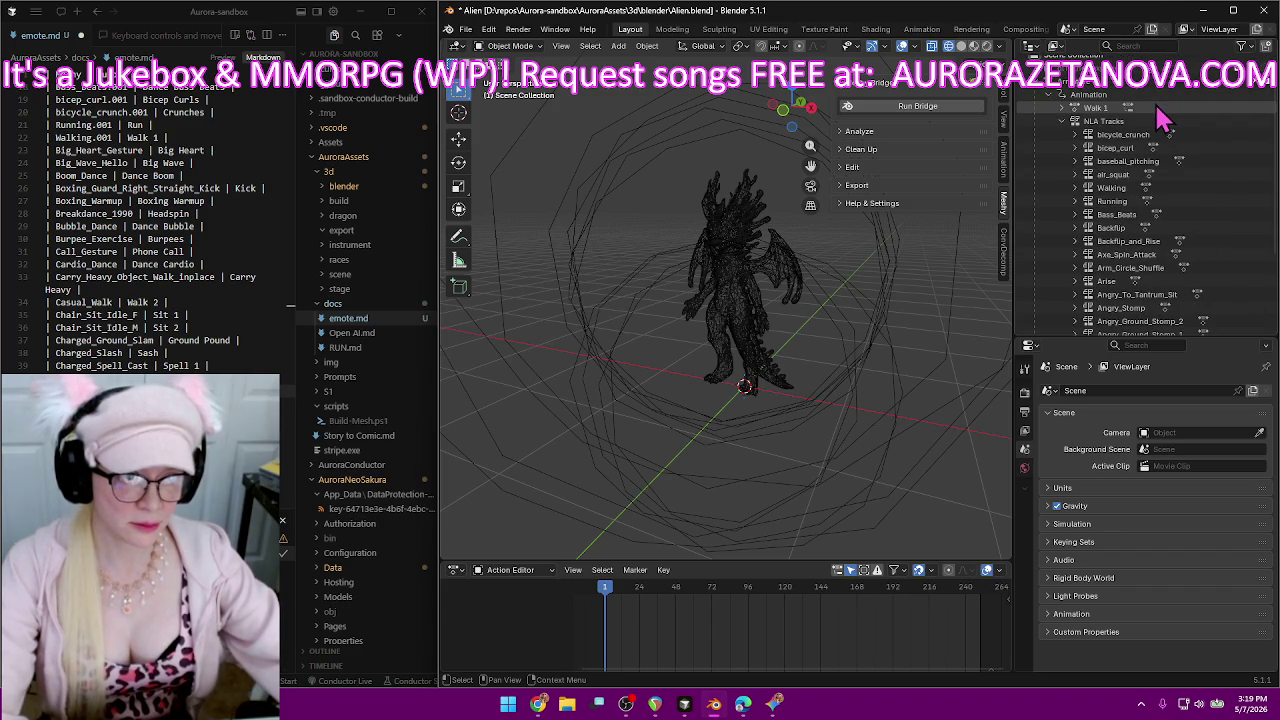
Expand the Walk 1 entry to show its NLA tracks and enlarge the animation area.
left_click(1060, 110)
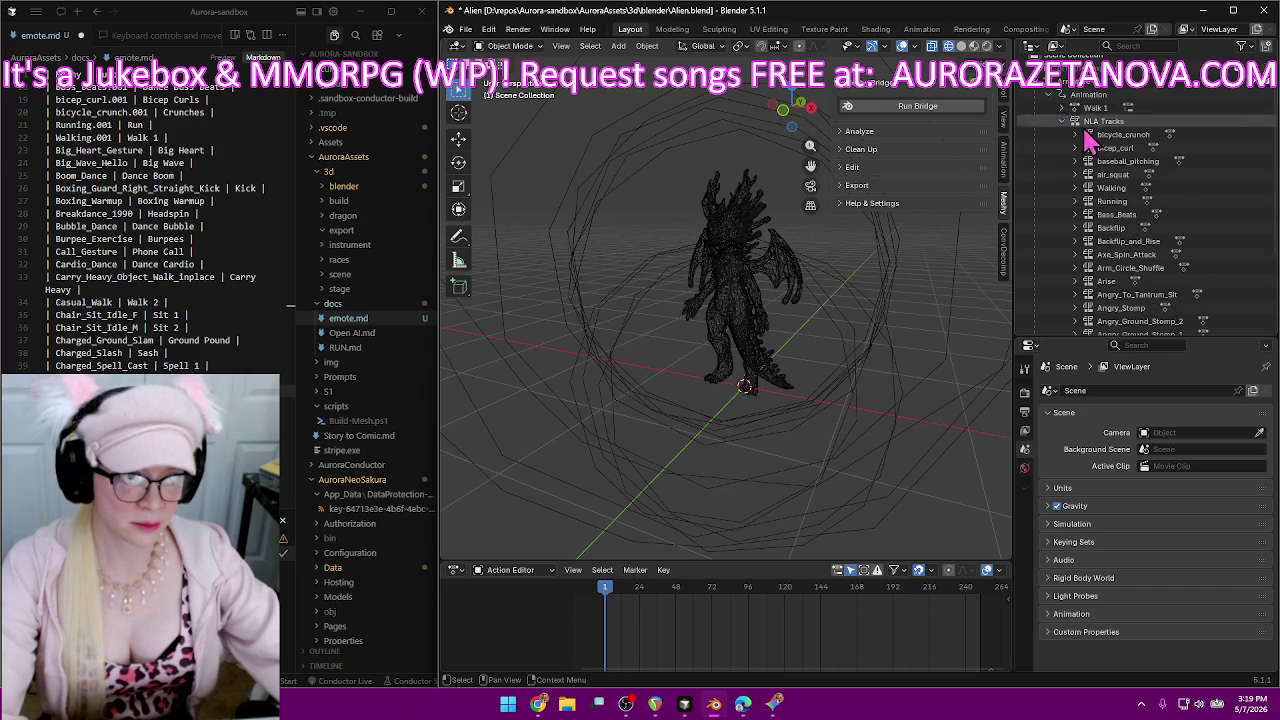
scroll(1210, 183, "down", 5)
scroll(1210, 183, "up", 2)
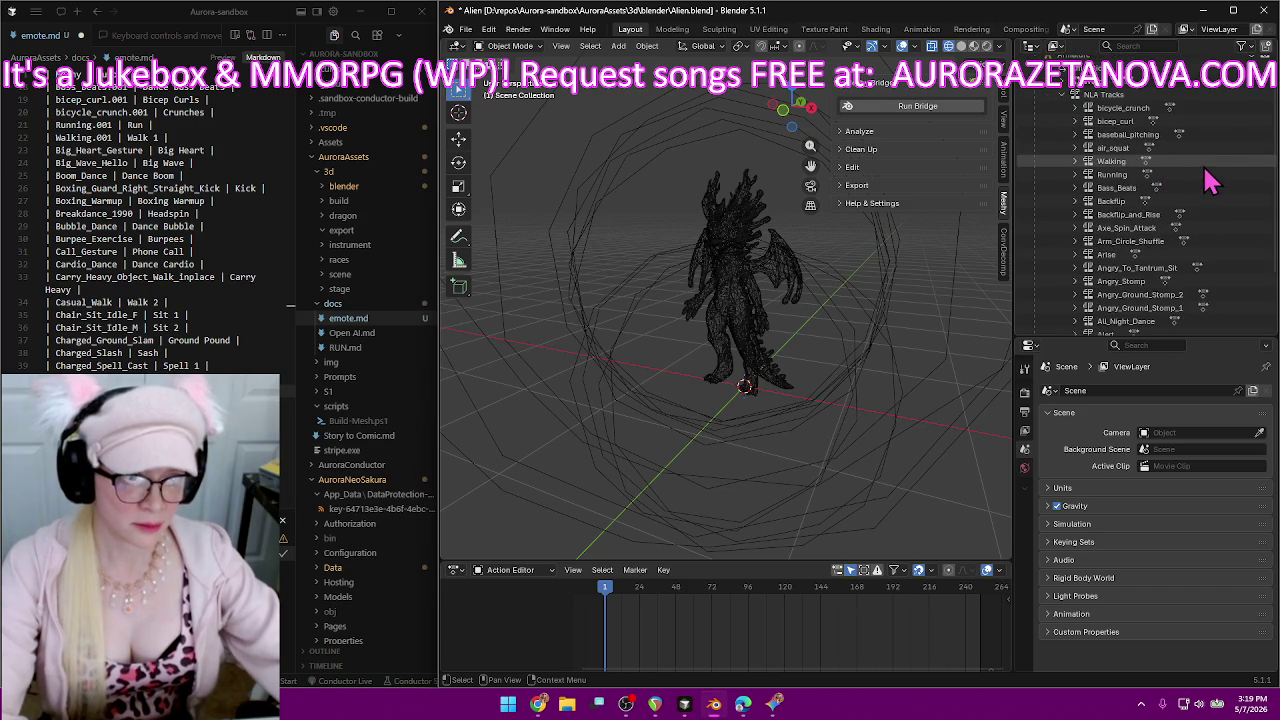
scroll(1208, 188, "down", 4)
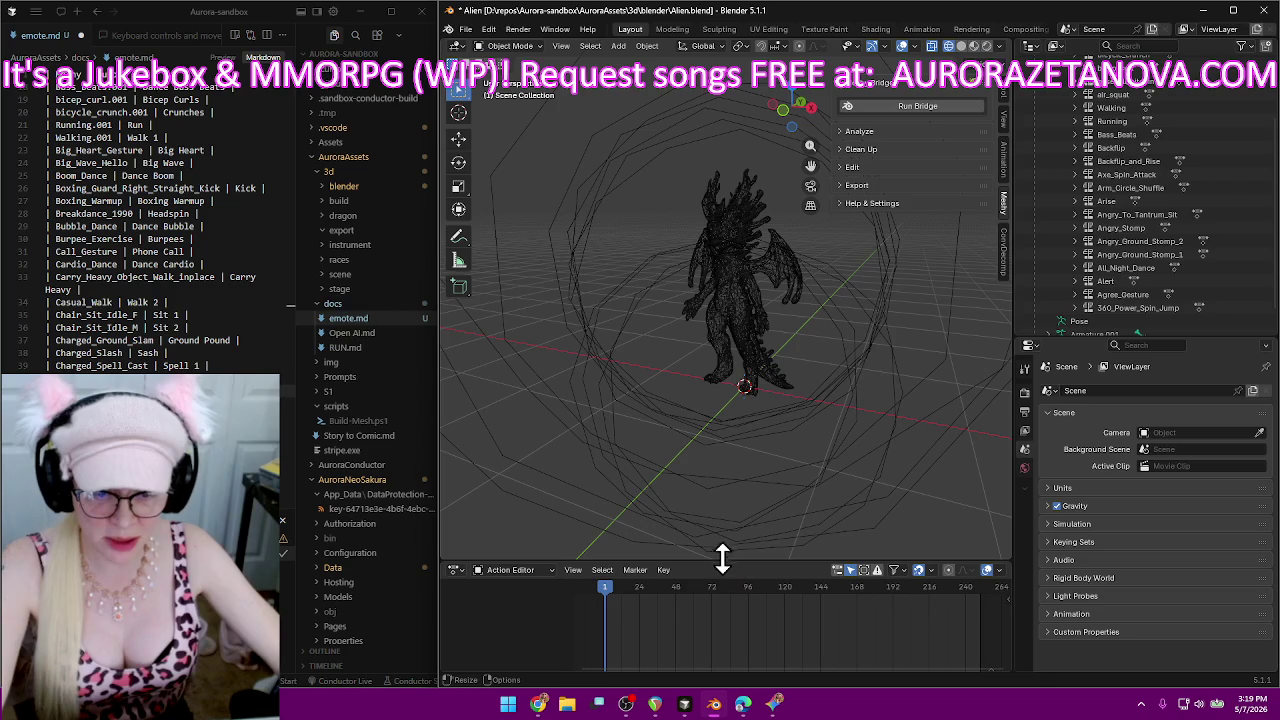
left_click_drag(722, 557, 728, 346)
Turn the animation area into a Nonlinear Animation editor and push Walk 1 down into a strip.
left_click(514, 350)
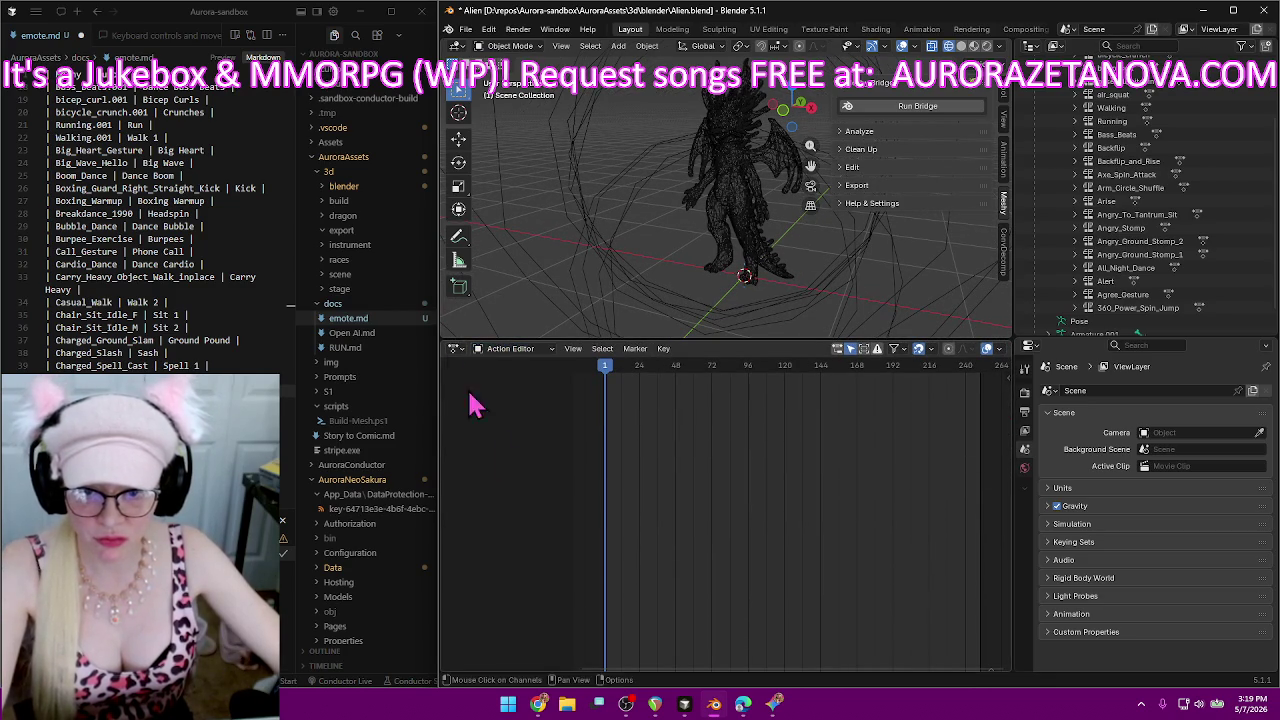
left_click(455, 349)
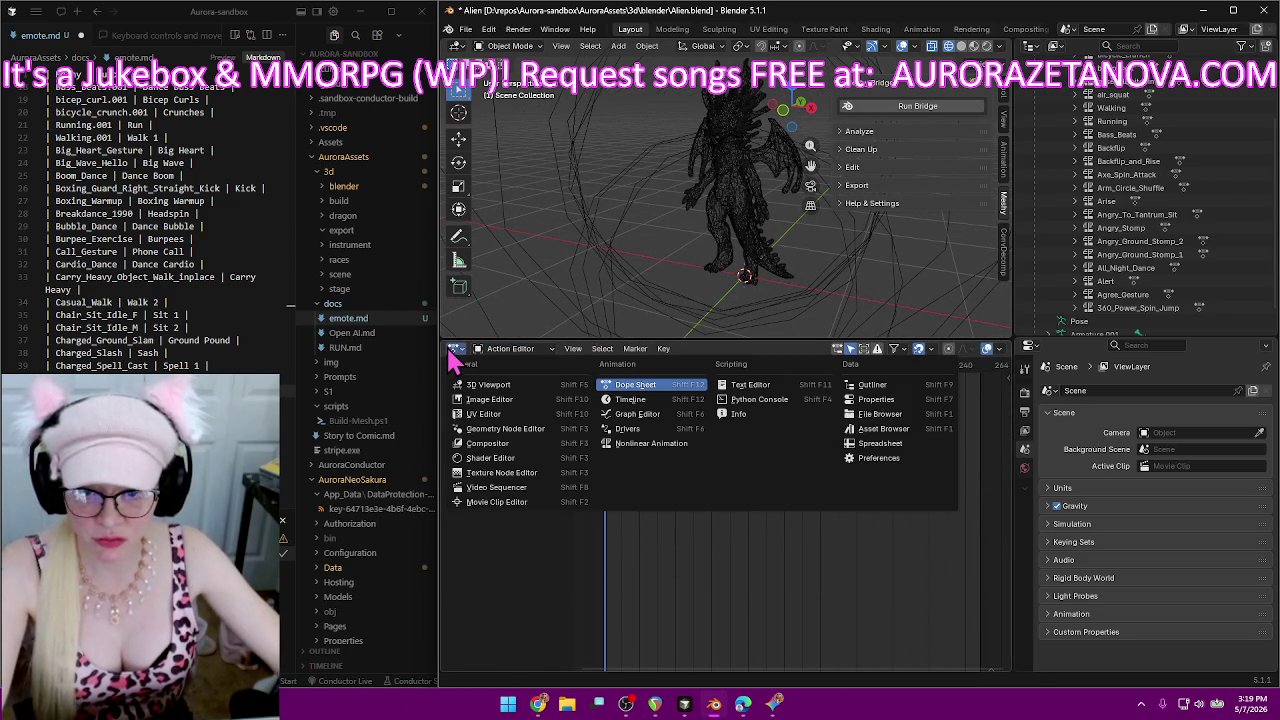
left_click(632, 448)
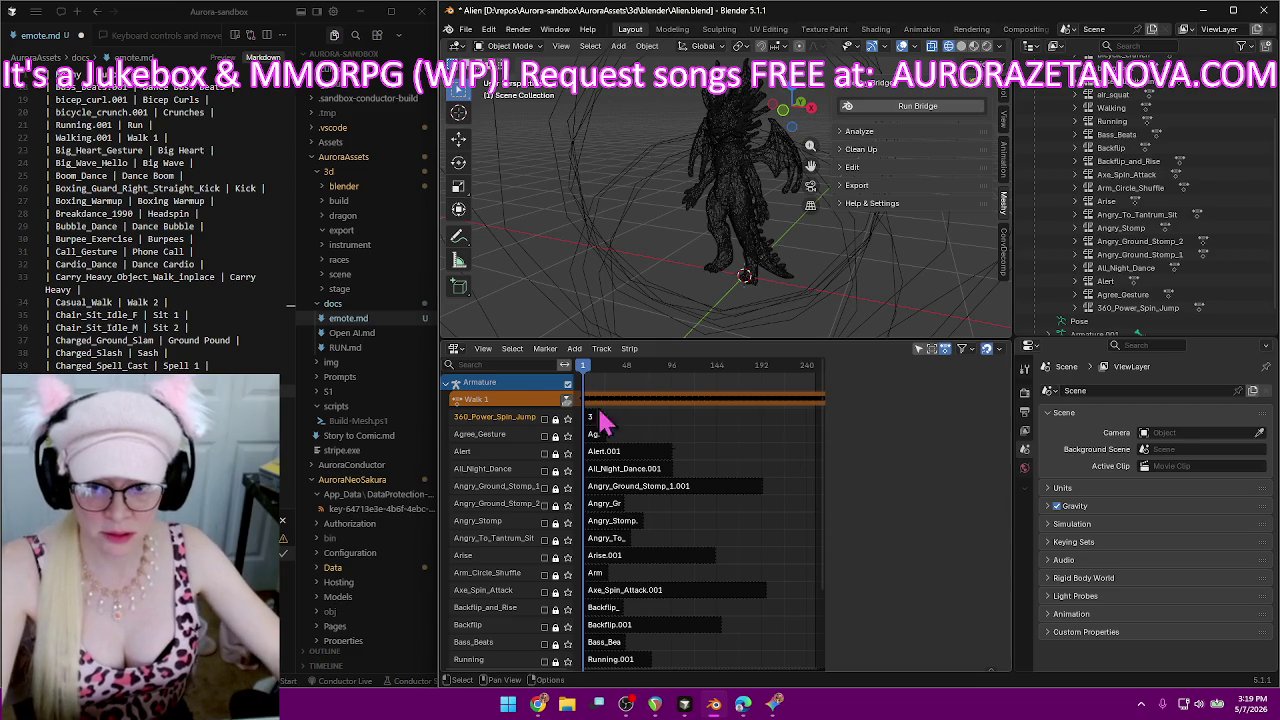
left_click(567, 400)
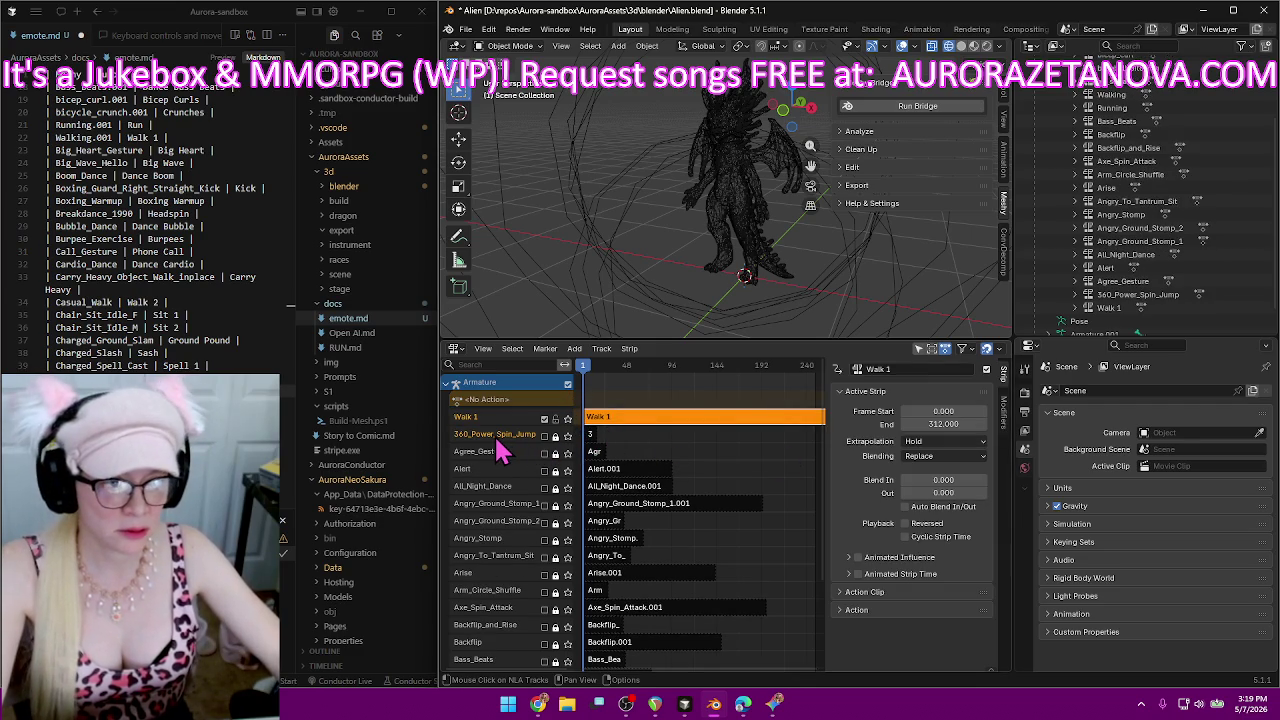
Scroll through the dragon's NLA tracks, then bring the Gemini guide to the front.
scroll(686, 466, "down", 1)
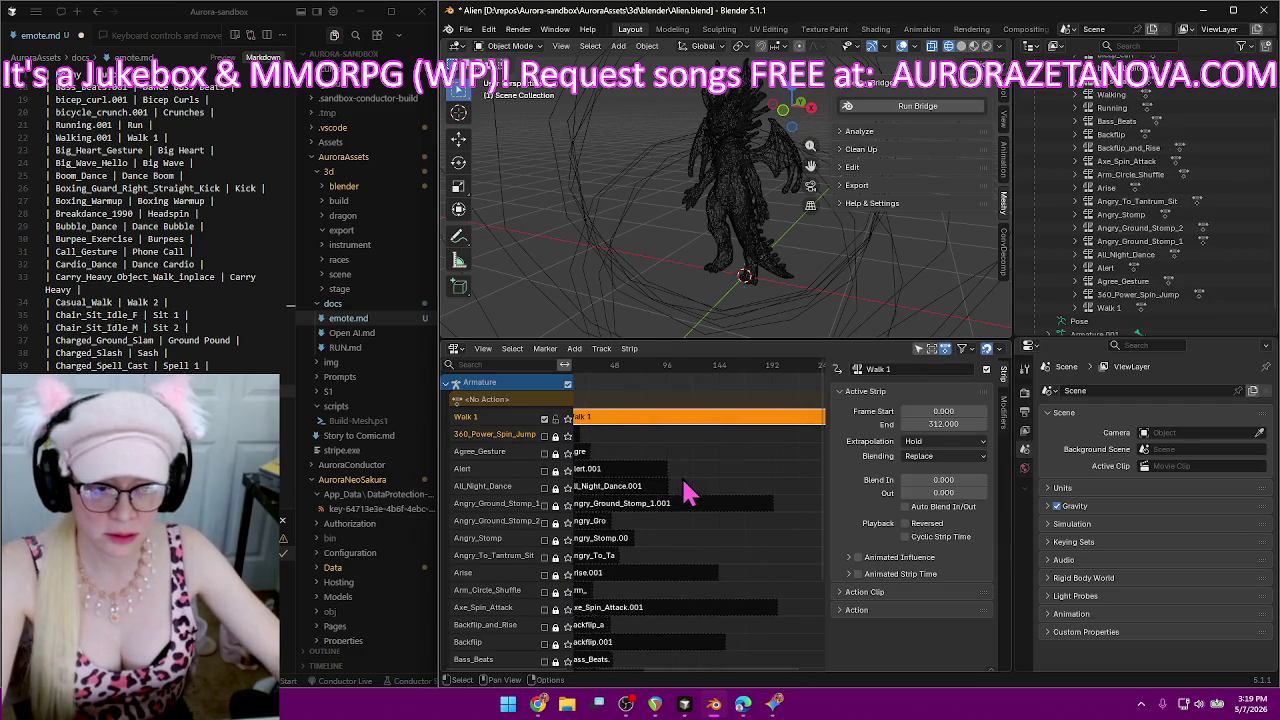
scroll(705, 510, "down", 2)
scroll(737, 527, "up", 2)
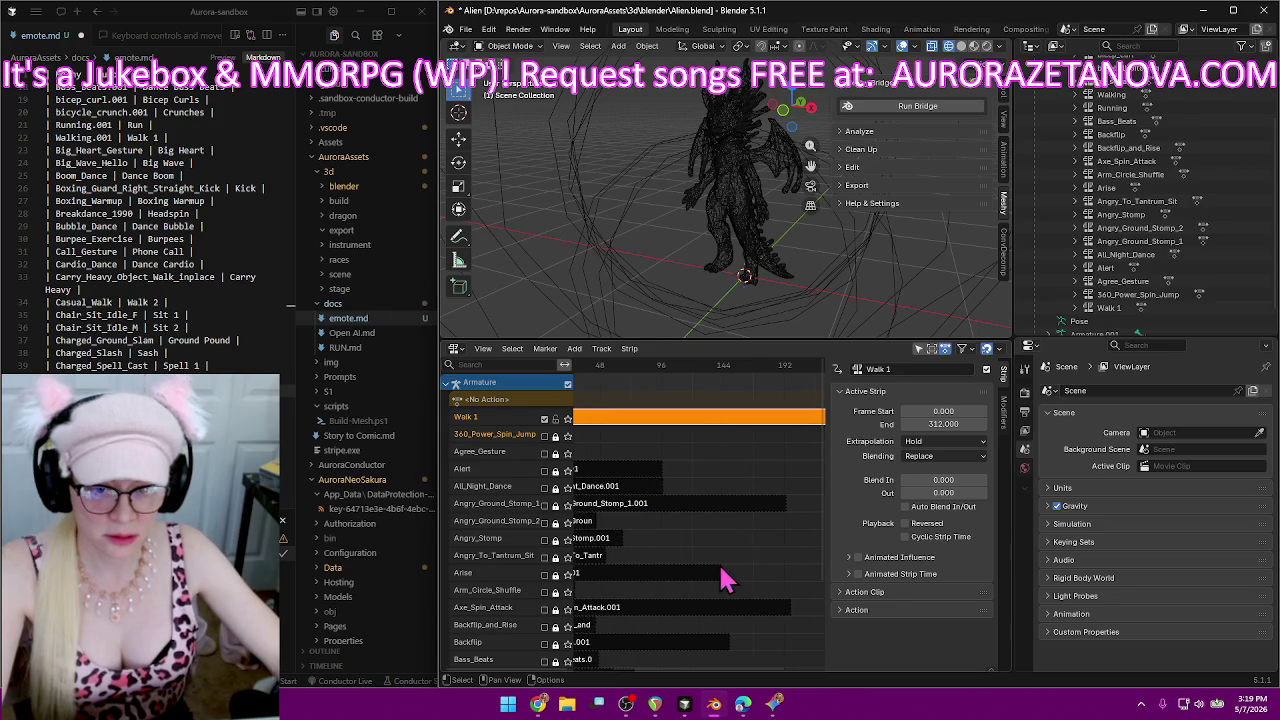
scroll(726, 575, "down", 2)
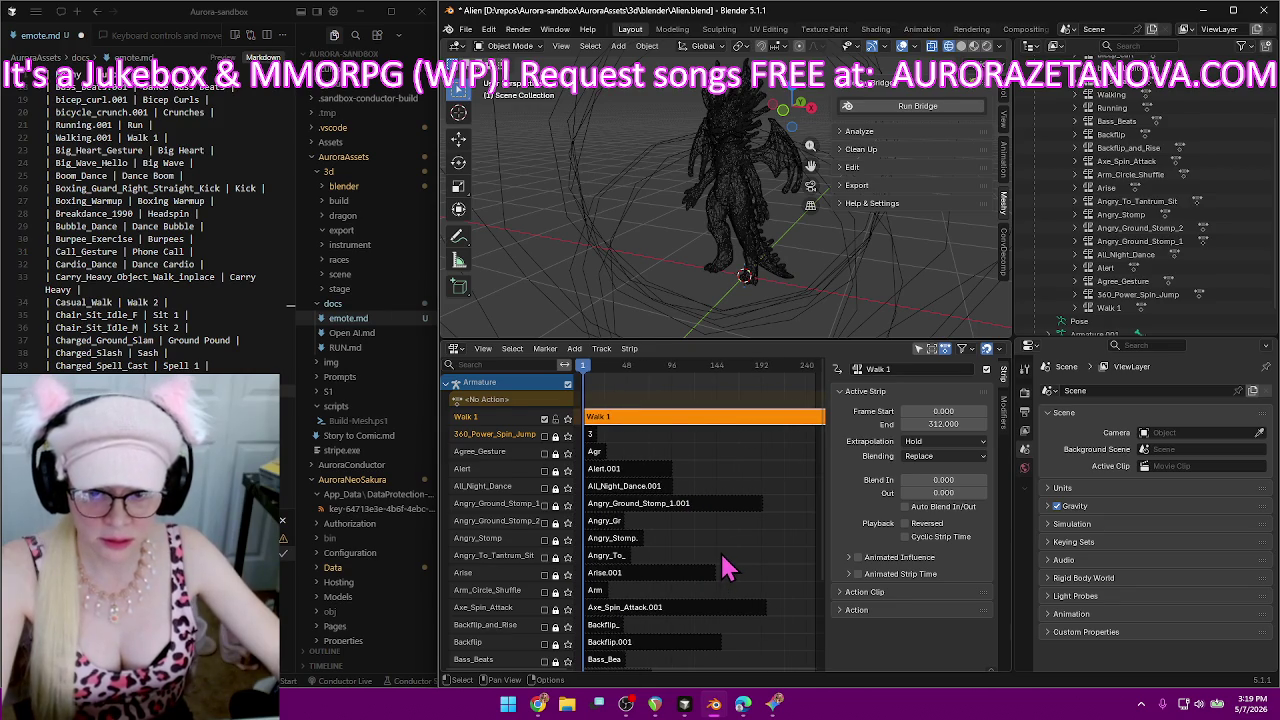
scroll(516, 505, "down", 3)
scroll(523, 509, "down", 3)
scroll(535, 515, "down", 2)
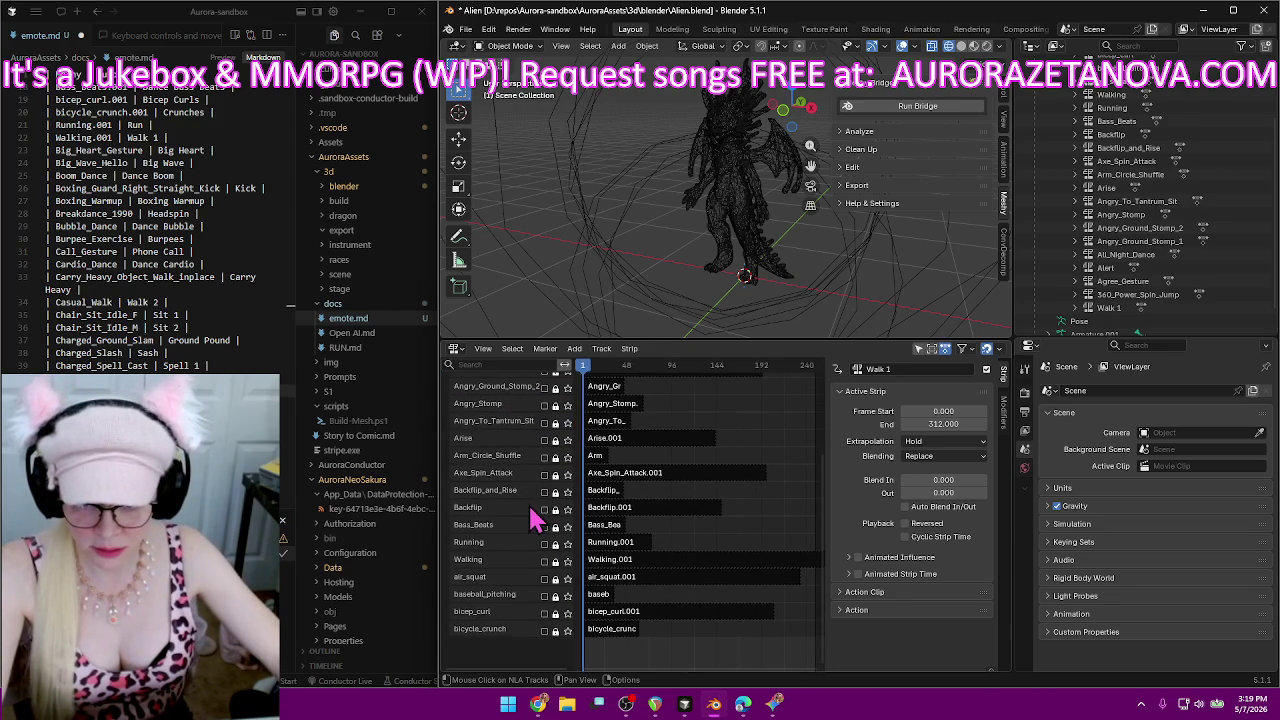
scroll(533, 535, "up", 8)
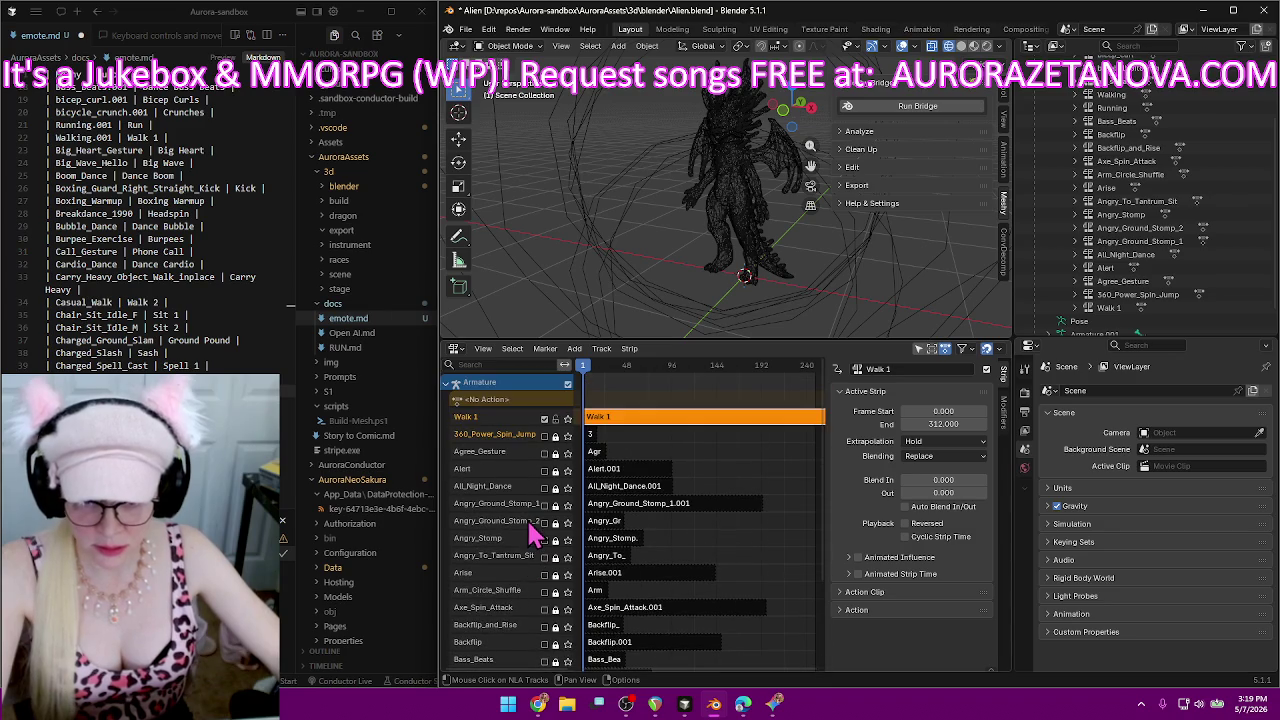
left_click(788, 710)
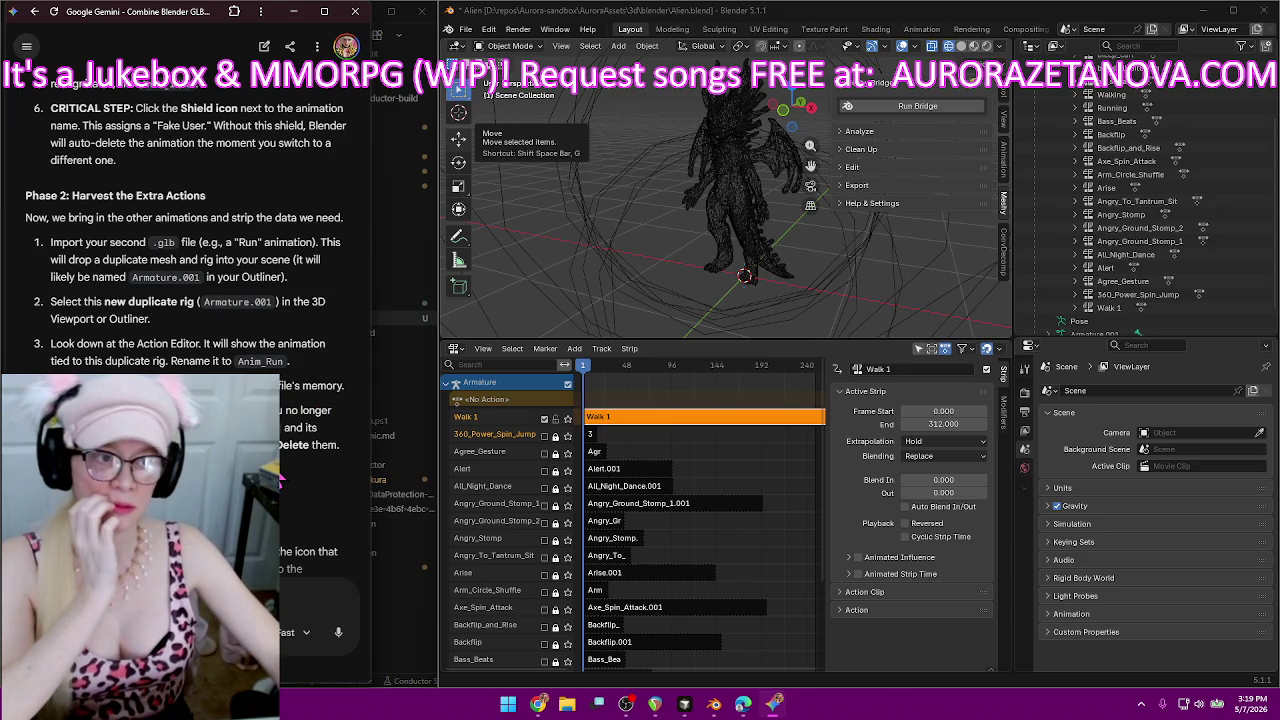
Collapse the armature's Outliner tree and remove the stray Icosphere from the scene.
scroll(1100, 160, "up", 3)
scroll(1057, 130, "up", 2)
left_click(1062, 116)
left_click(1048, 103)
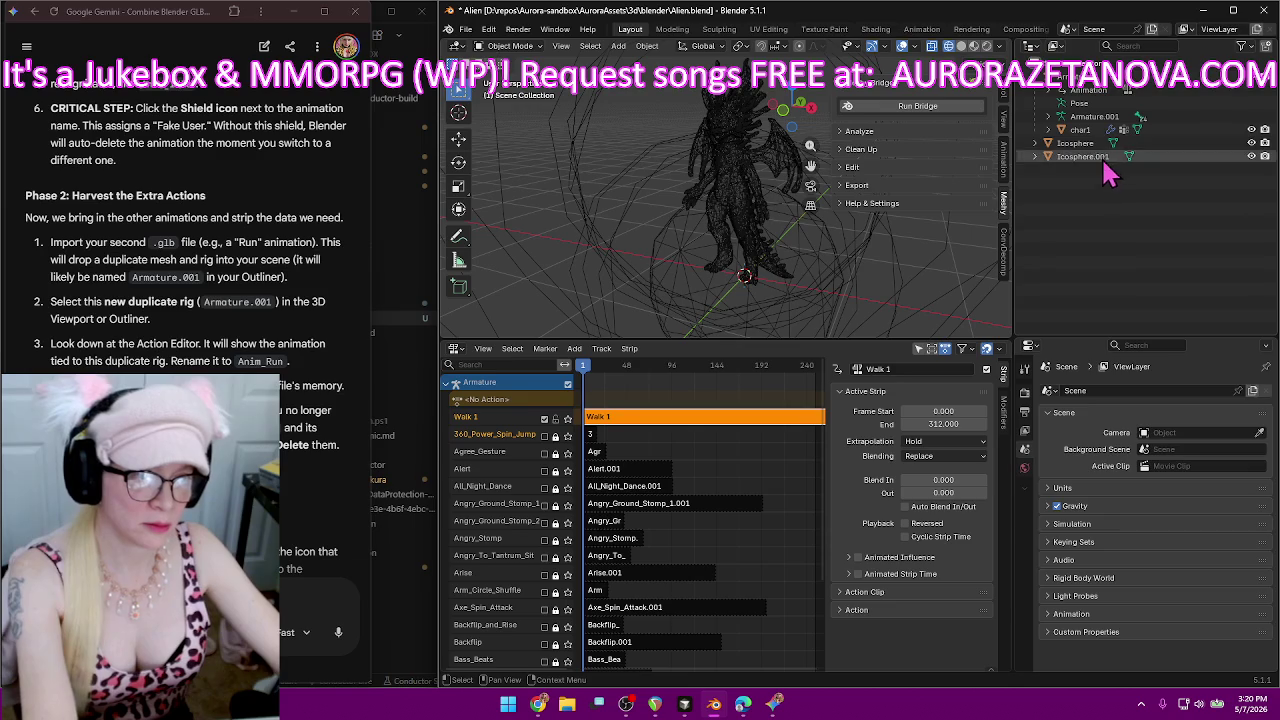
left_click(1120, 145)
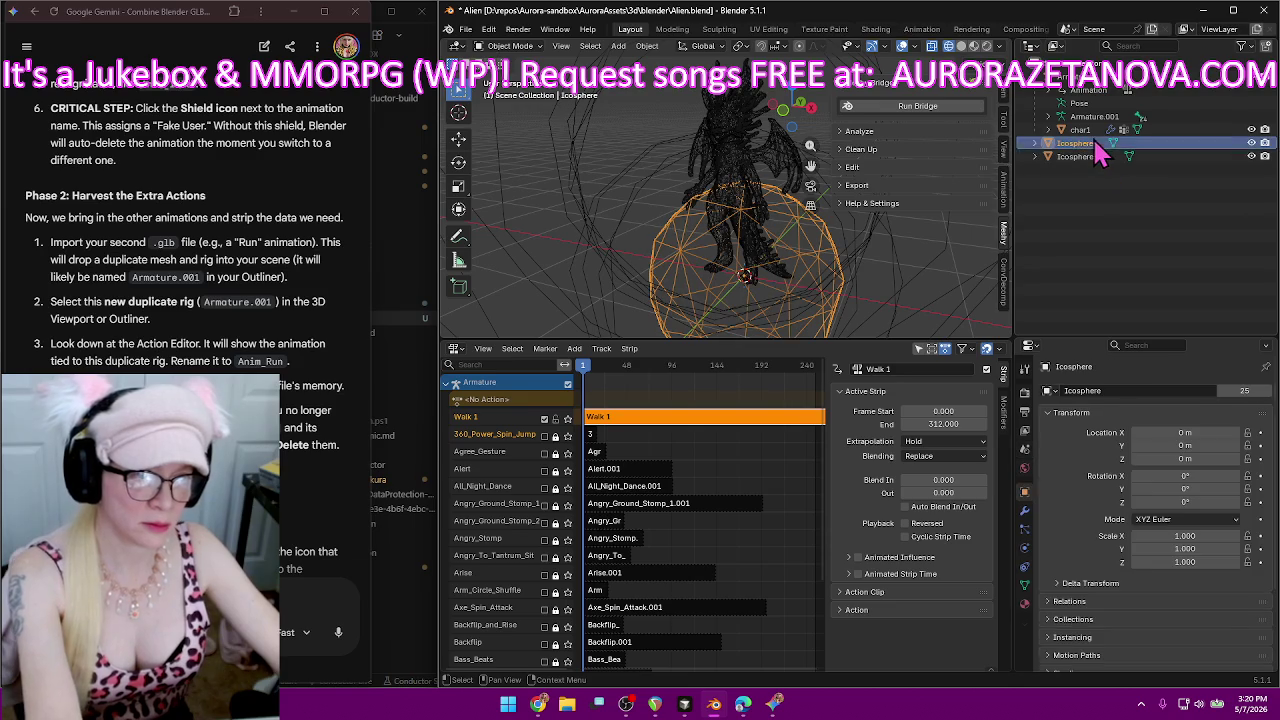
left_click(1135, 215)
key("ctrl+z")
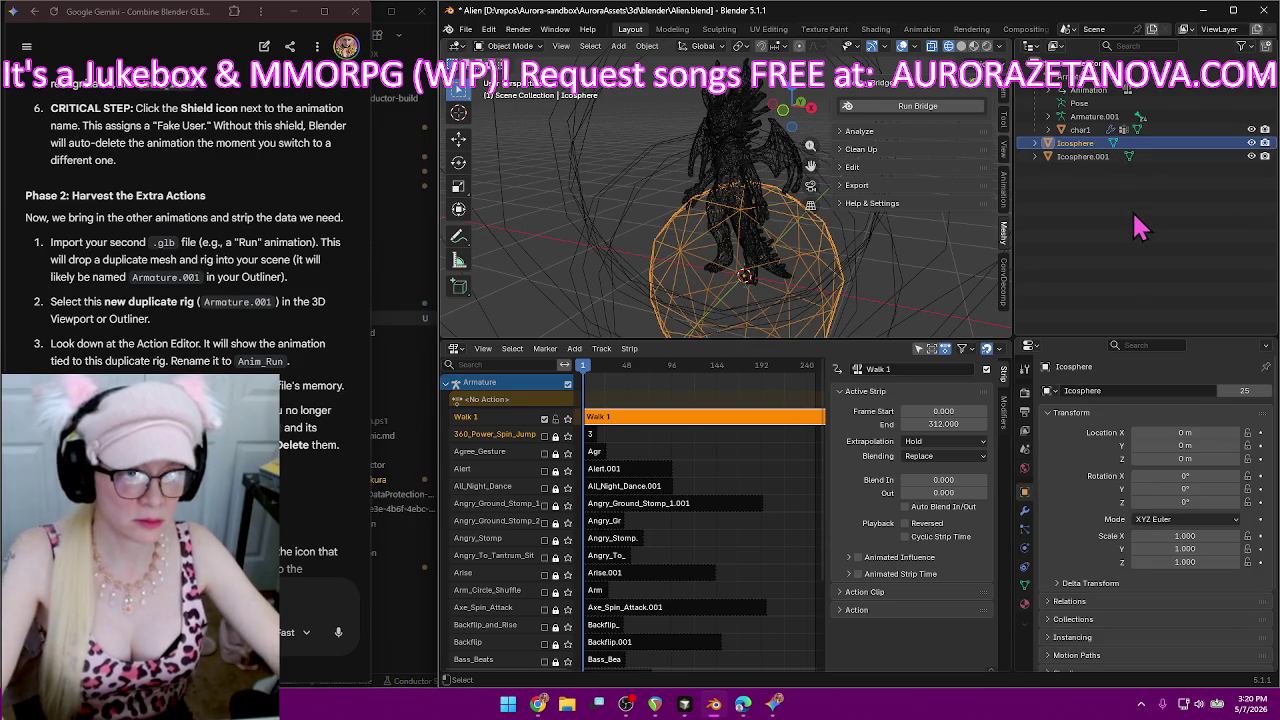
key("ctrl+z")
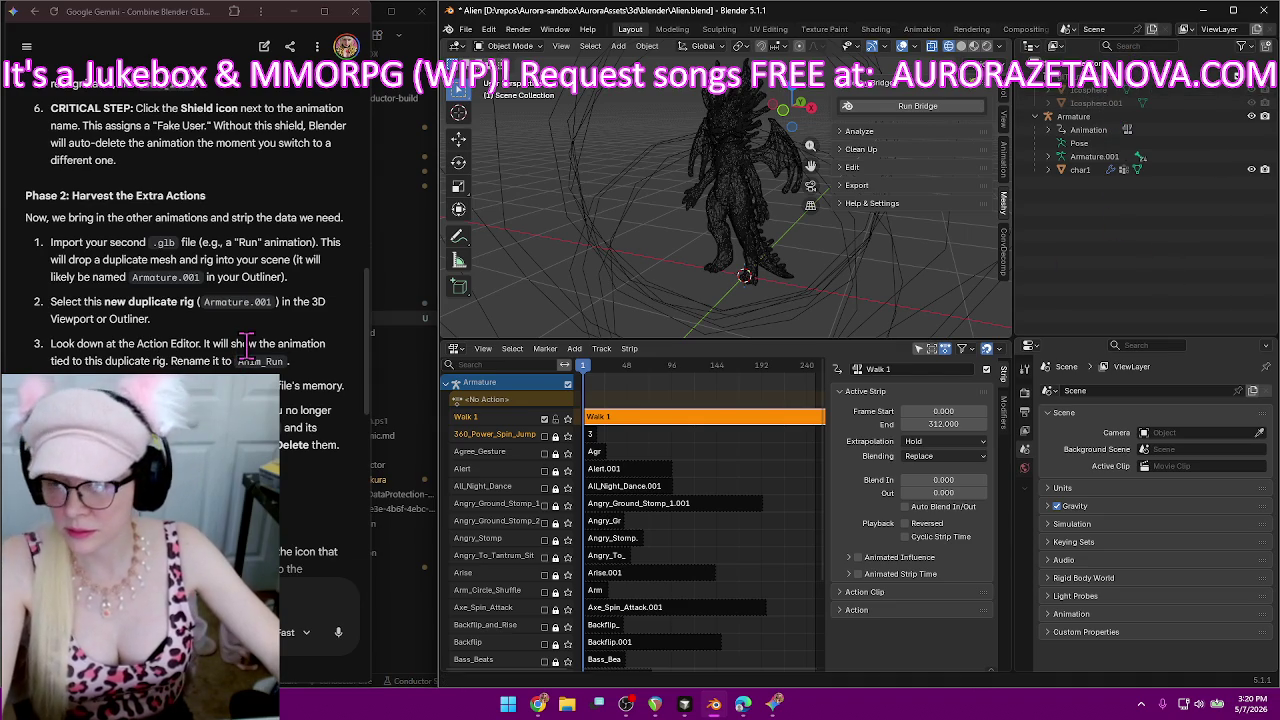
Bring up the Editor Type choices for the NLA animation area.
scroll(246, 343, "down", 1)
scroll(250, 330, "down", 2)
scroll(276, 272, "down", 1)
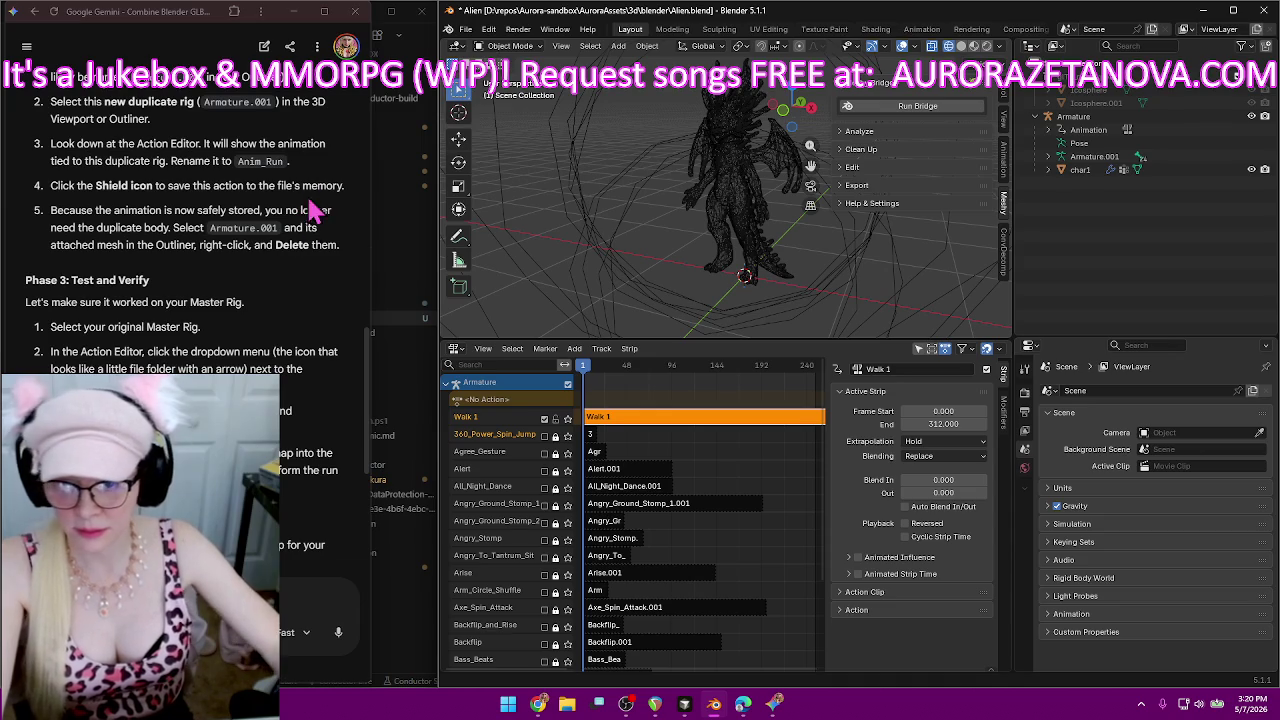
left_click(456, 350)
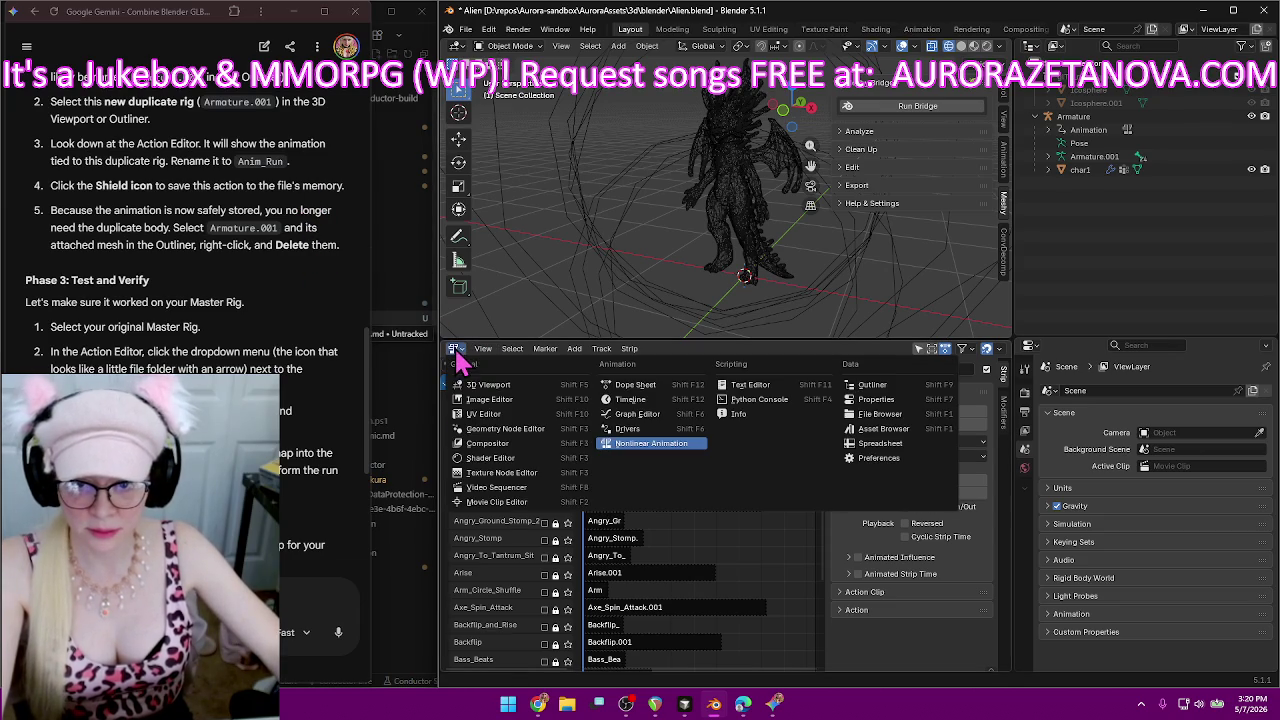
Switch the animation area back to the Action Editor with Armature.001 selected.
left_click(635, 385)
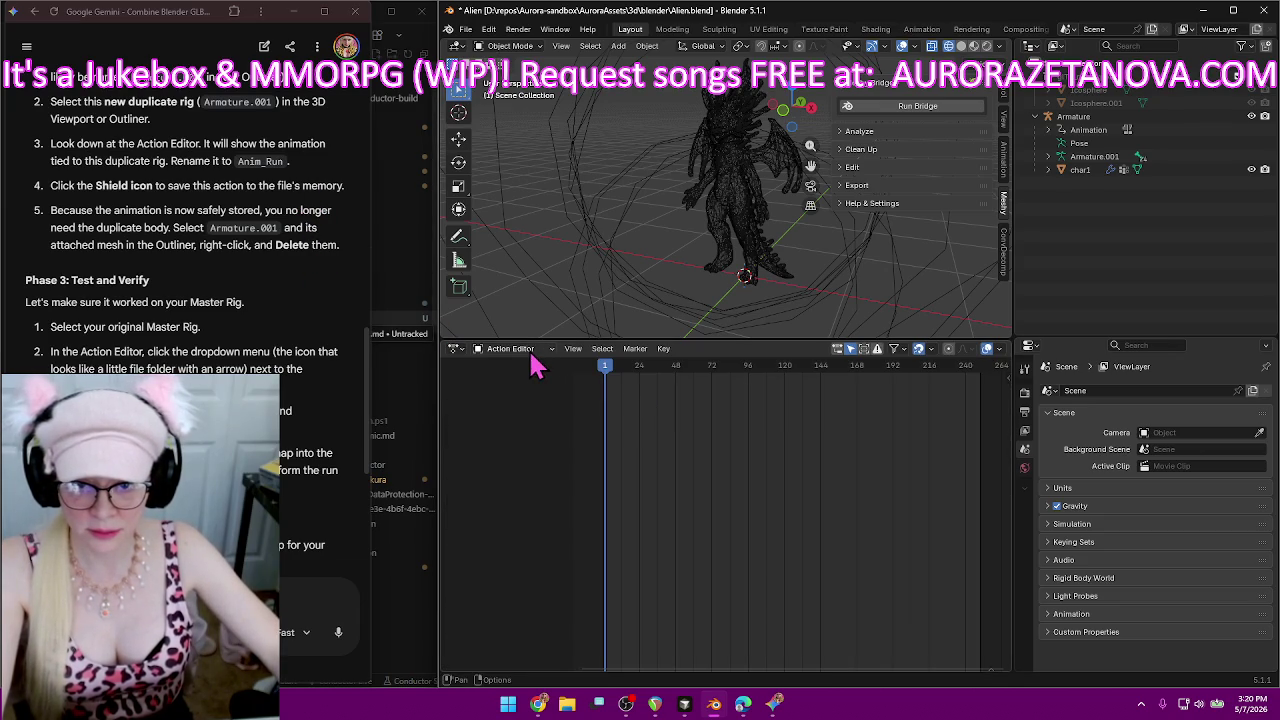
left_click(1134, 159)
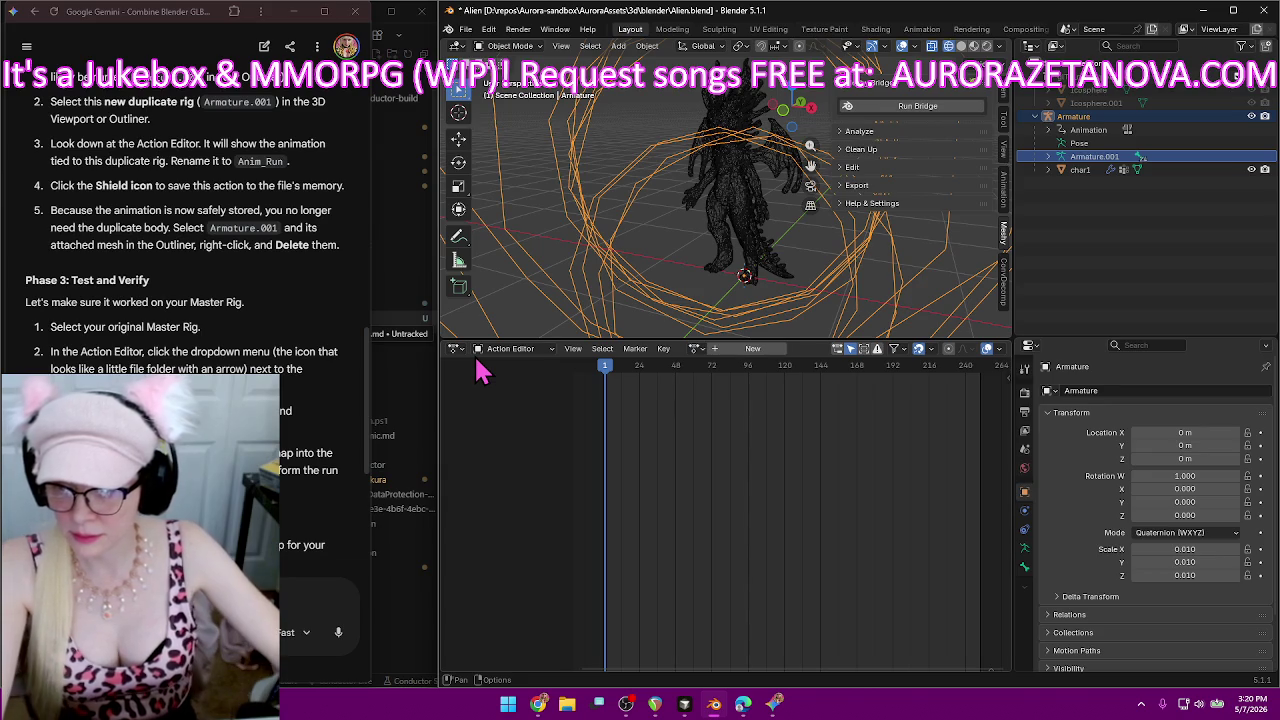
left_click(696, 352)
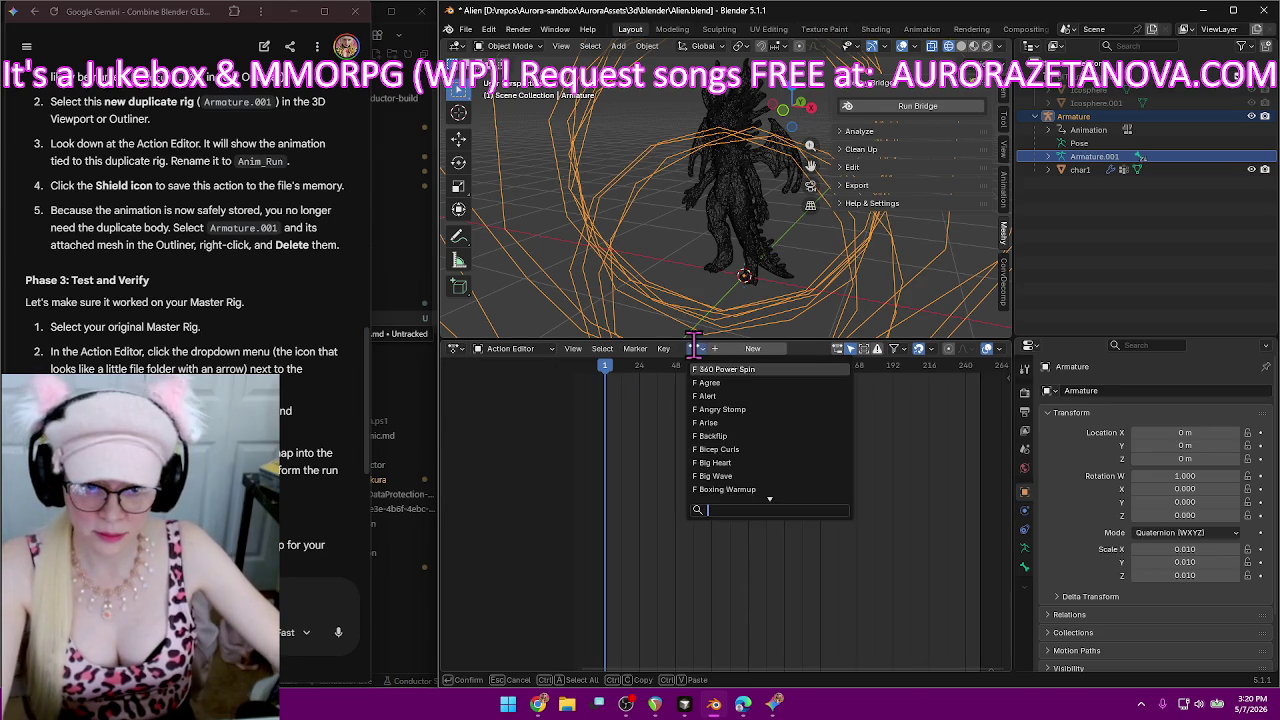
Find and assign the Headspin action to Armature.001, then play it back.
scroll(833, 385, "down", 8)
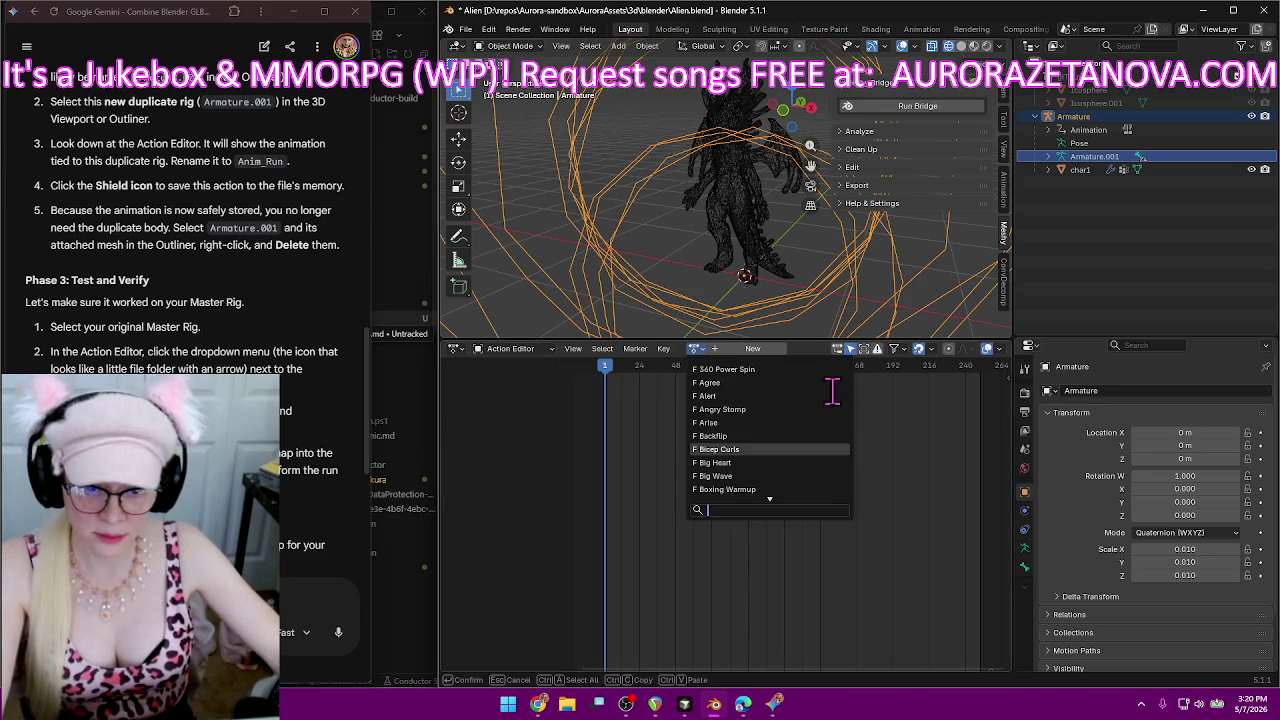
scroll(833, 386, "down", 8)
scroll(833, 388, "down", 8)
scroll(832, 390, "down", 8)
scroll(832, 390, "down", 5)
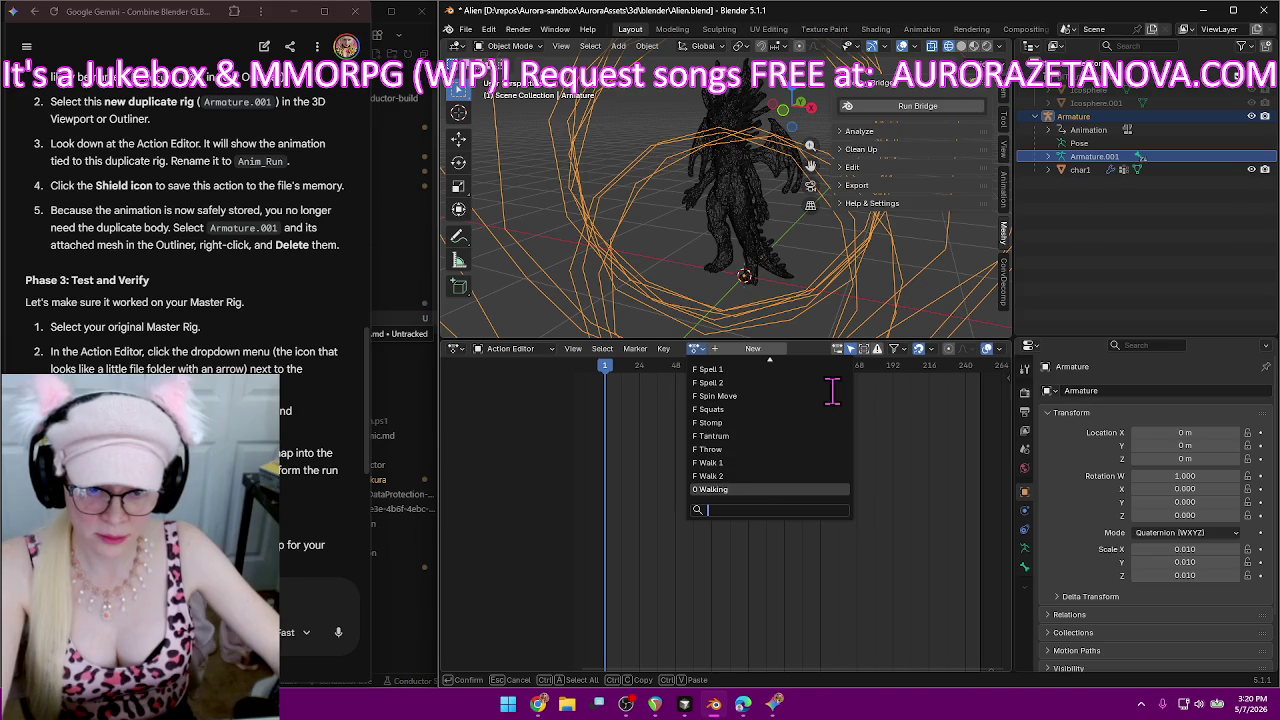
scroll(832, 390, "up", 4)
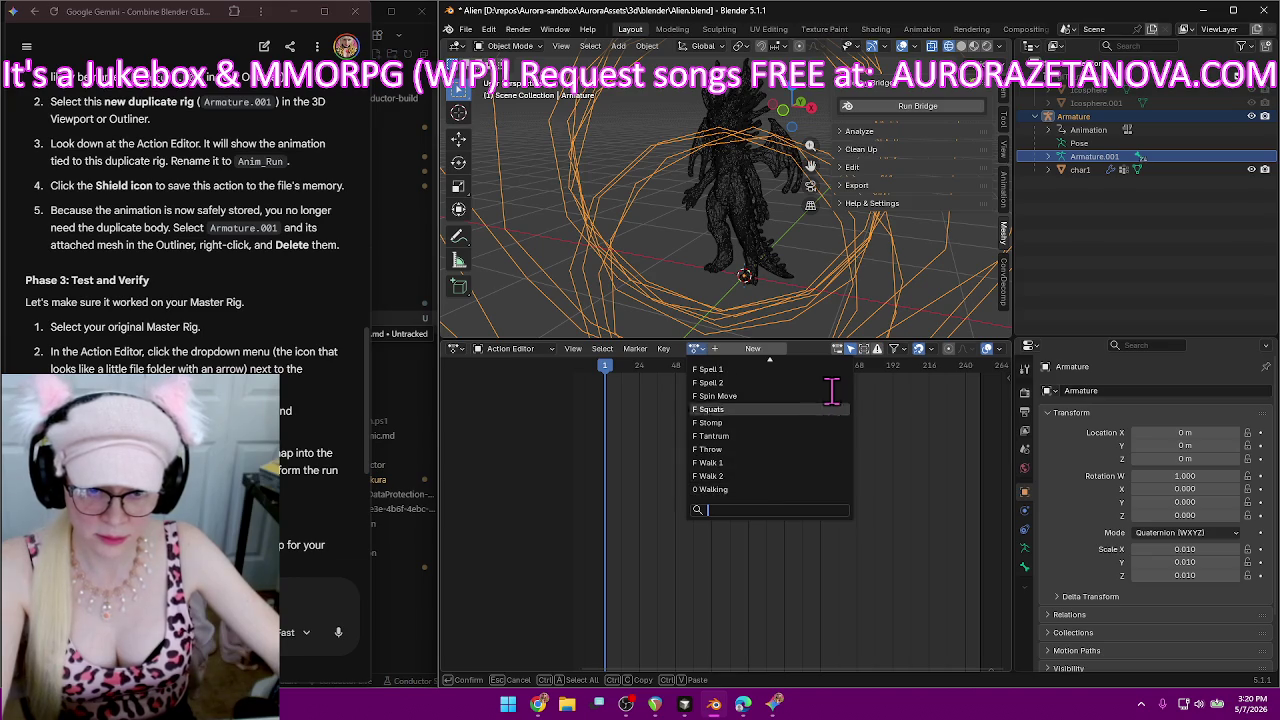
scroll(832, 390, "up", 5)
scroll(832, 390, "up", 10)
scroll(832, 390, "up", 10)
scroll(832, 390, "up", 8)
scroll(832, 390, "up", 1)
scroll(830, 389, "down", 2)
scroll(828, 388, "down", 8)
scroll(828, 388, "down", 10)
scroll(828, 388, "down", 10)
scroll(828, 388, "down", 10)
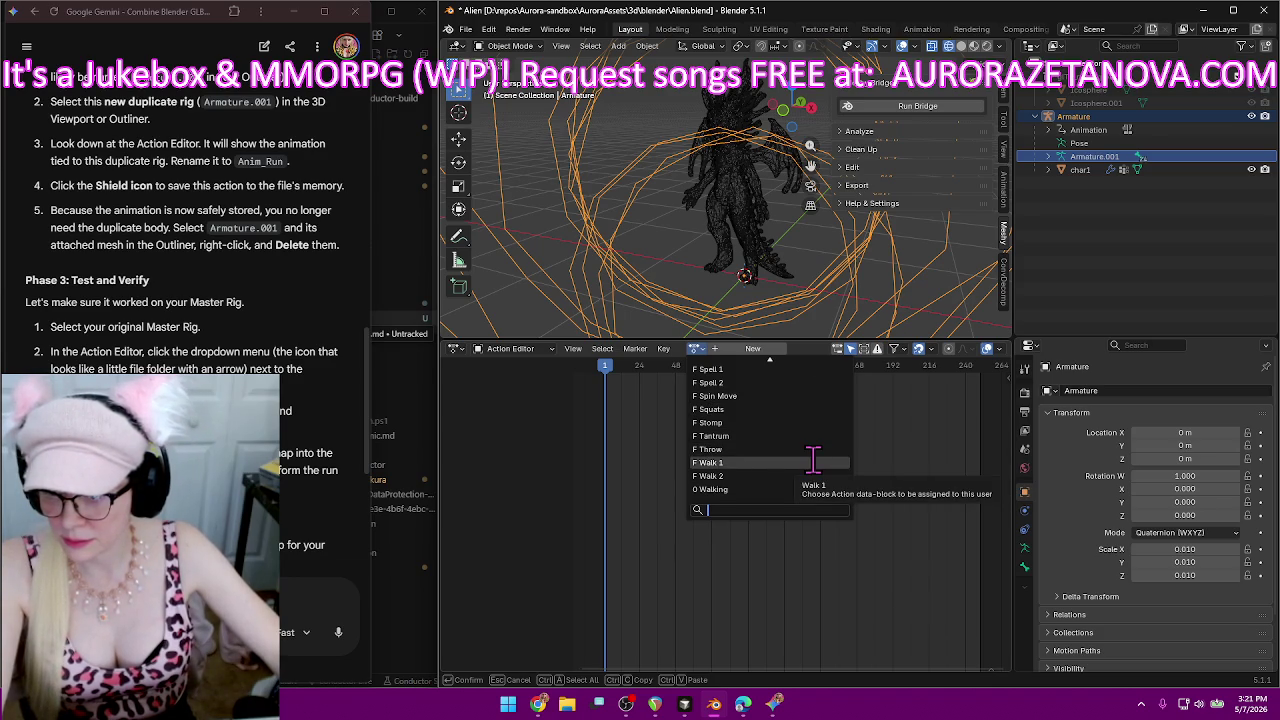
scroll(813, 459, "up", 5)
scroll(813, 459, "up", 5)
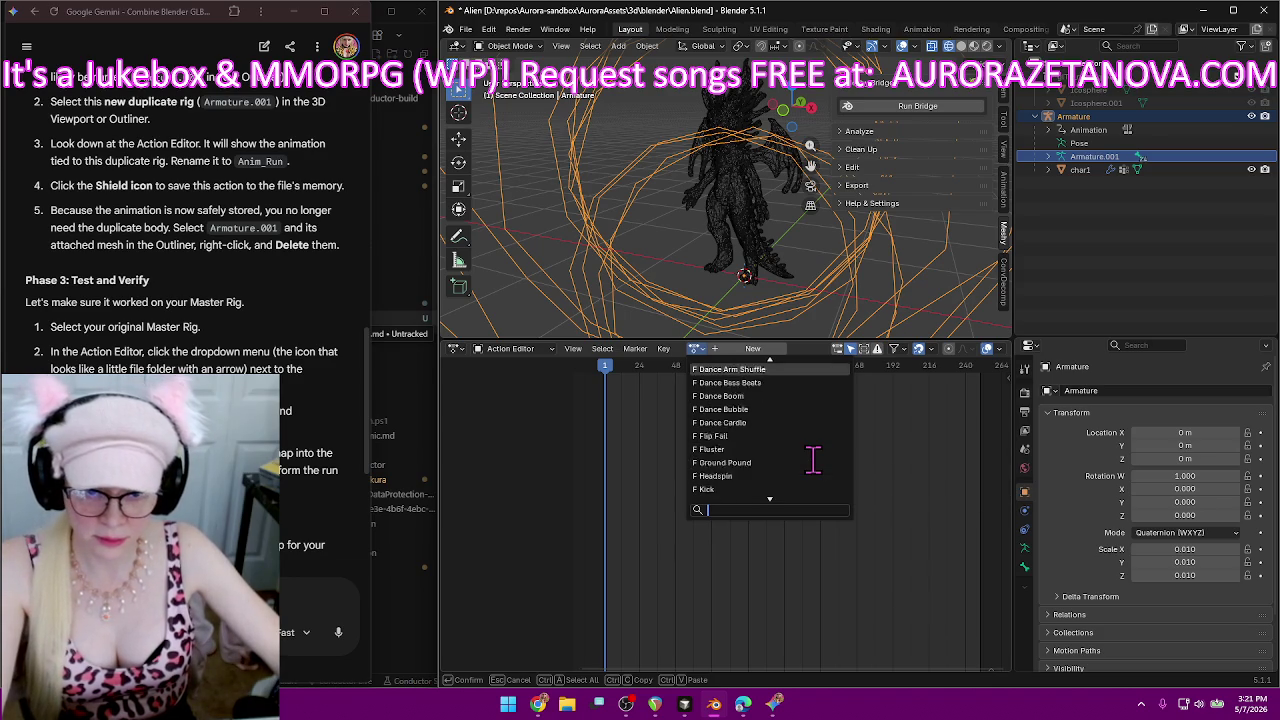
scroll(813, 459, "up", 3)
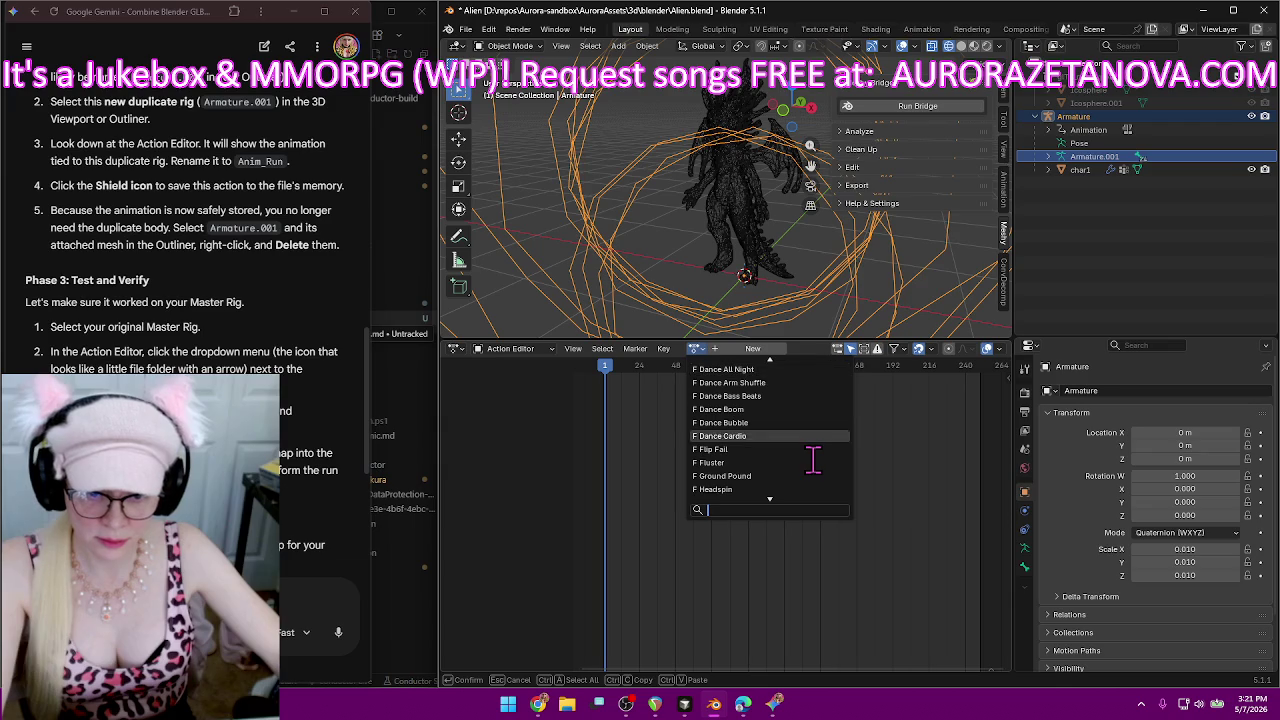
left_click(736, 489)
key("space")
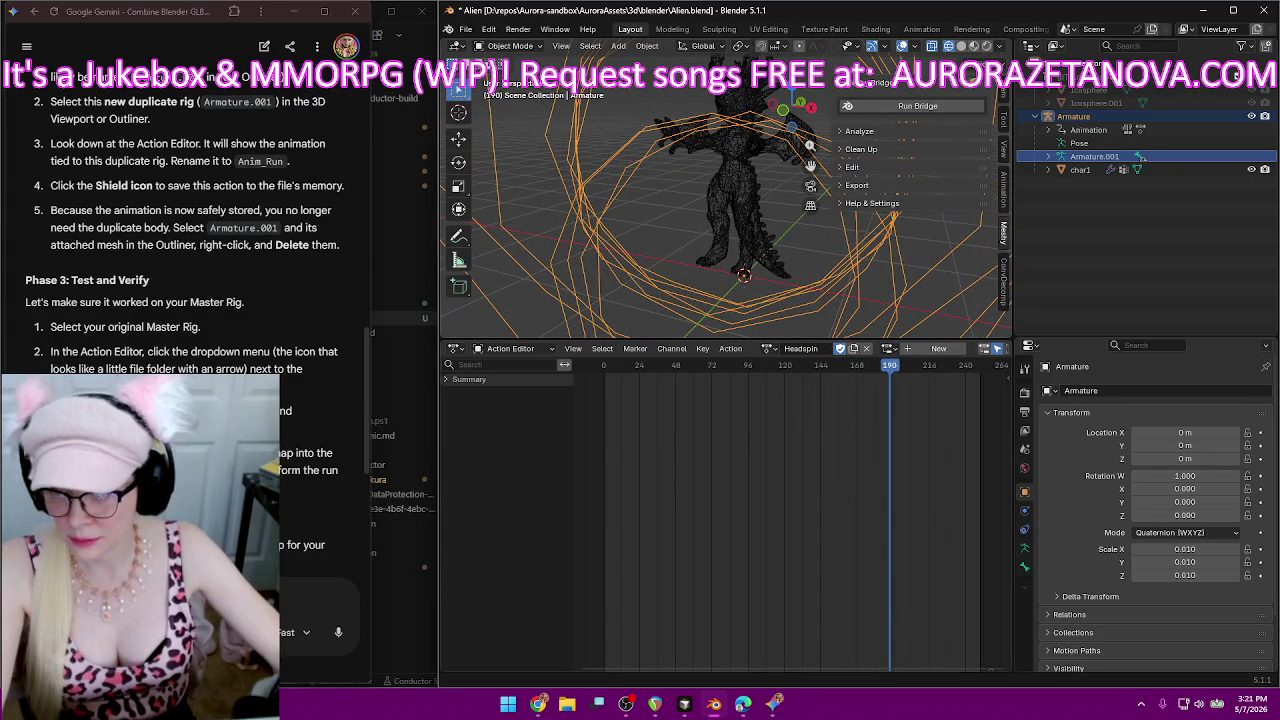
Rewind playback to the start frame and set the action slot to Armature.001.
left_click(443, 379)
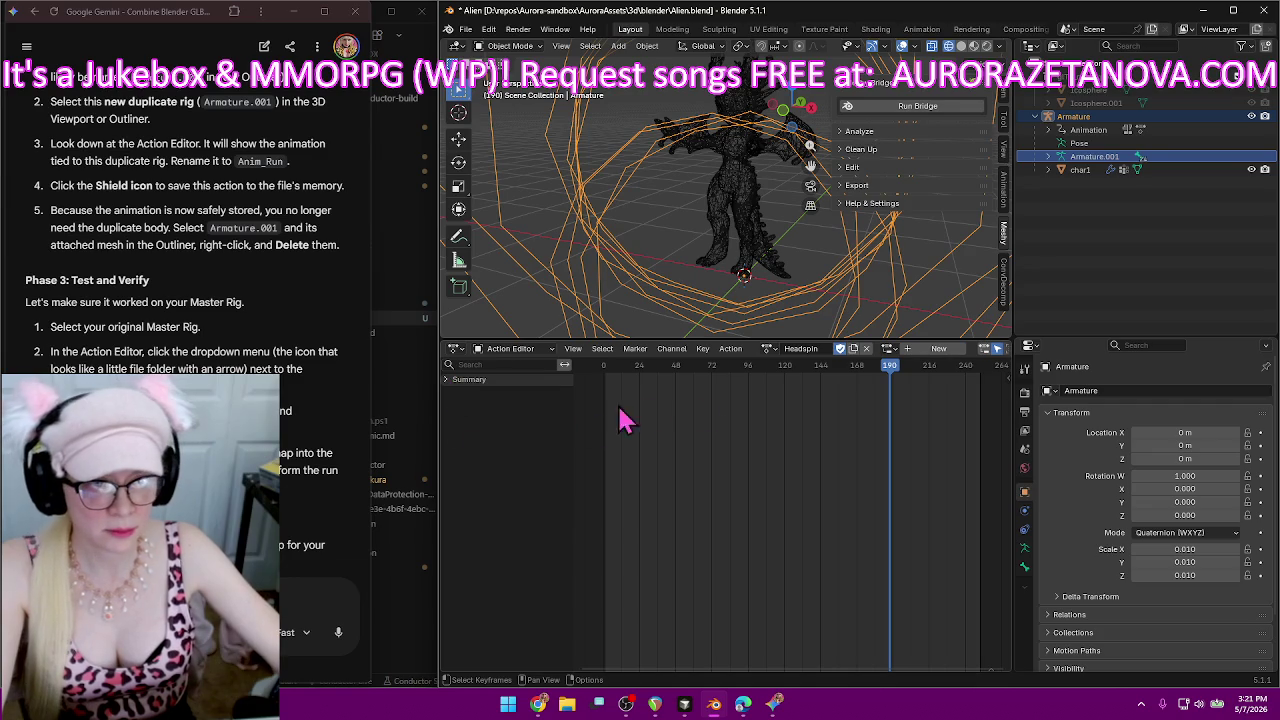
key("shift+Left")
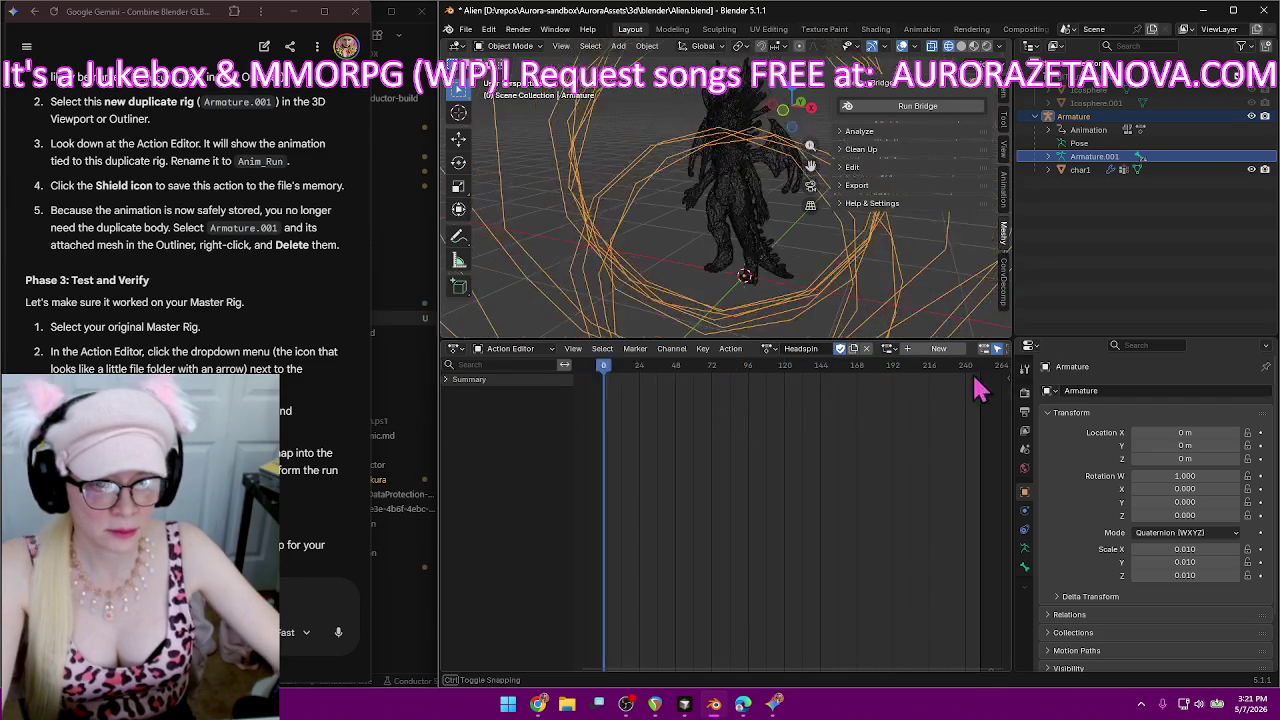
left_click(888, 348)
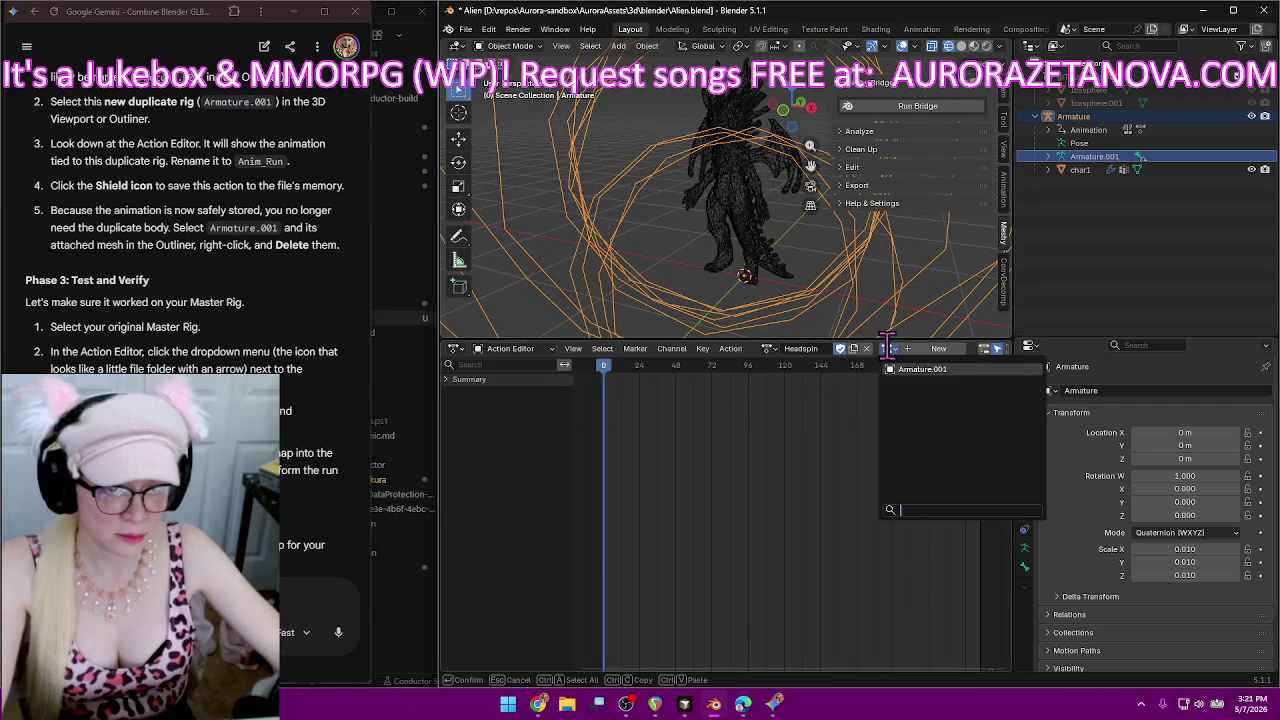
left_click(933, 369)
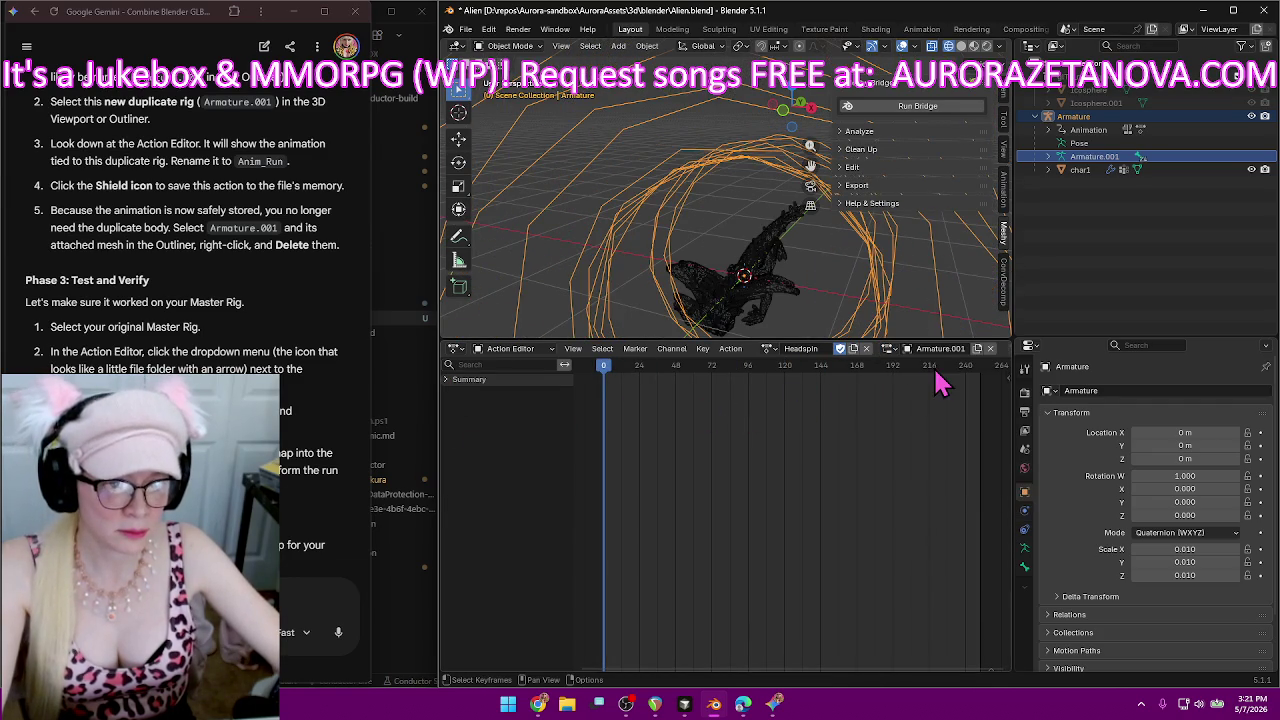
Assign the 360 Power Spin action to the armature, checking its name and slot.
double_click(791, 348)
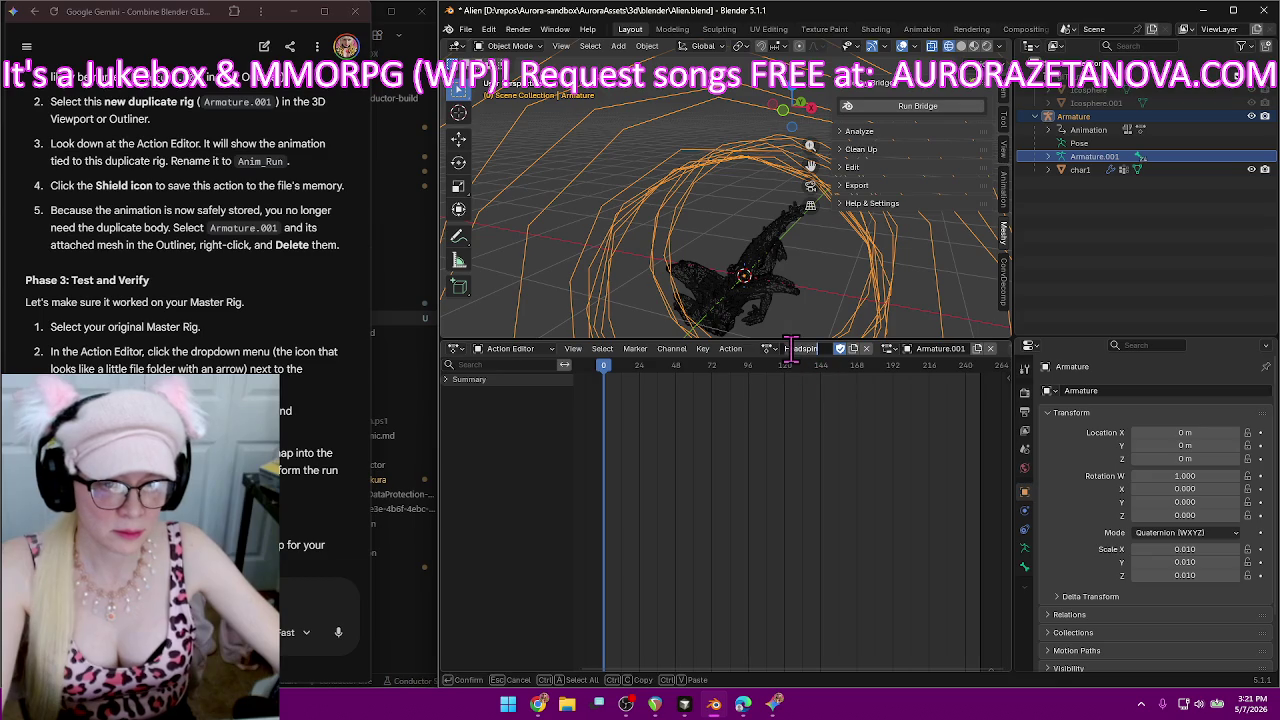
left_click(745, 345)
left_click(767, 348)
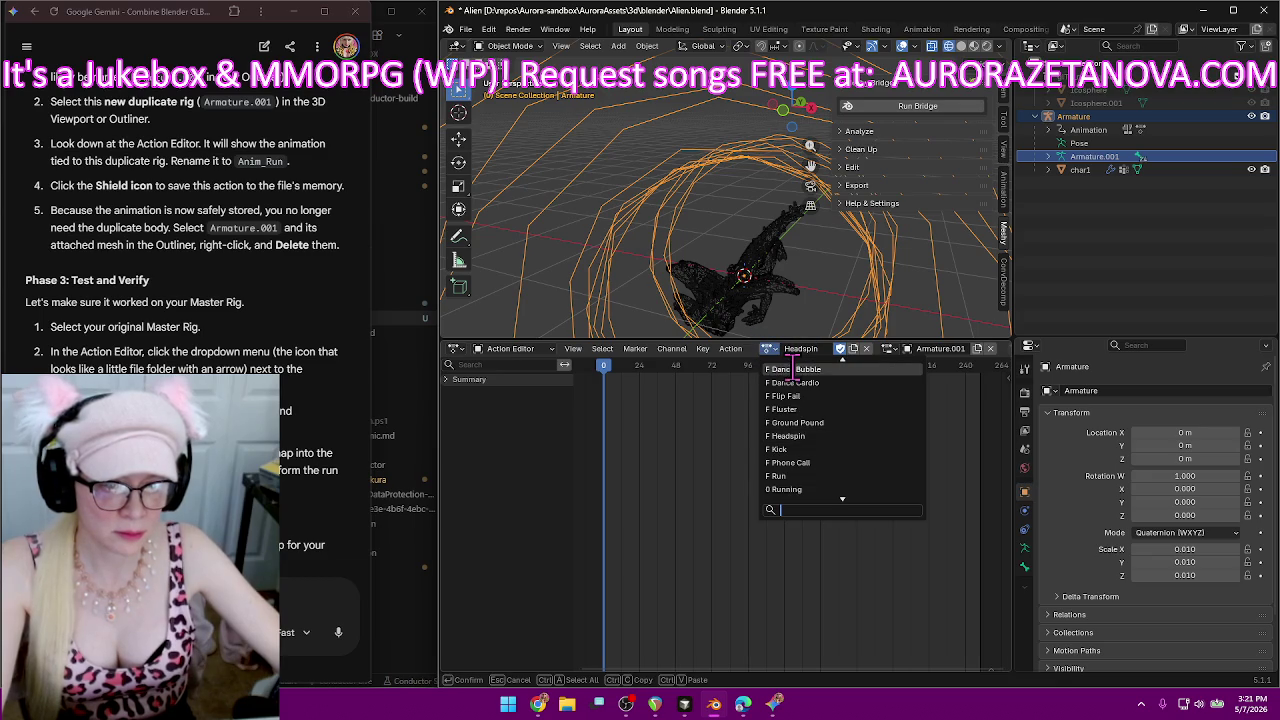
scroll(793, 372, "up", 5)
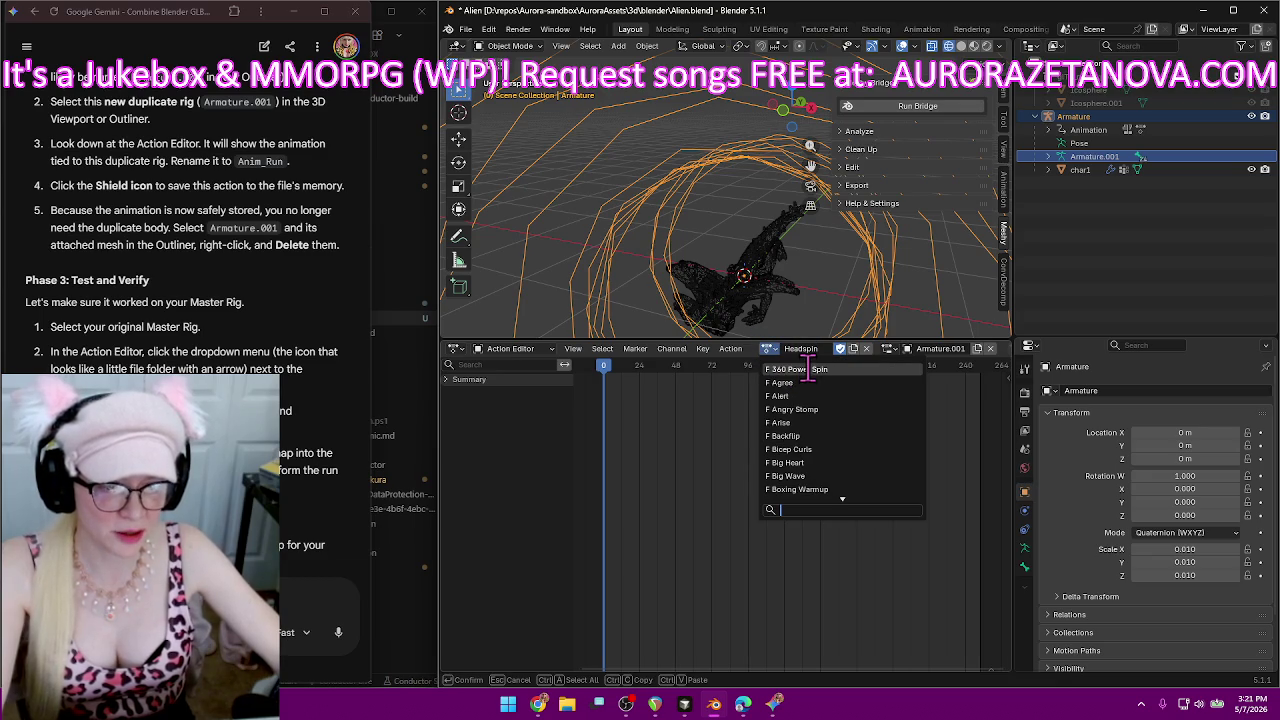
left_click(807, 369)
double_click(938, 348)
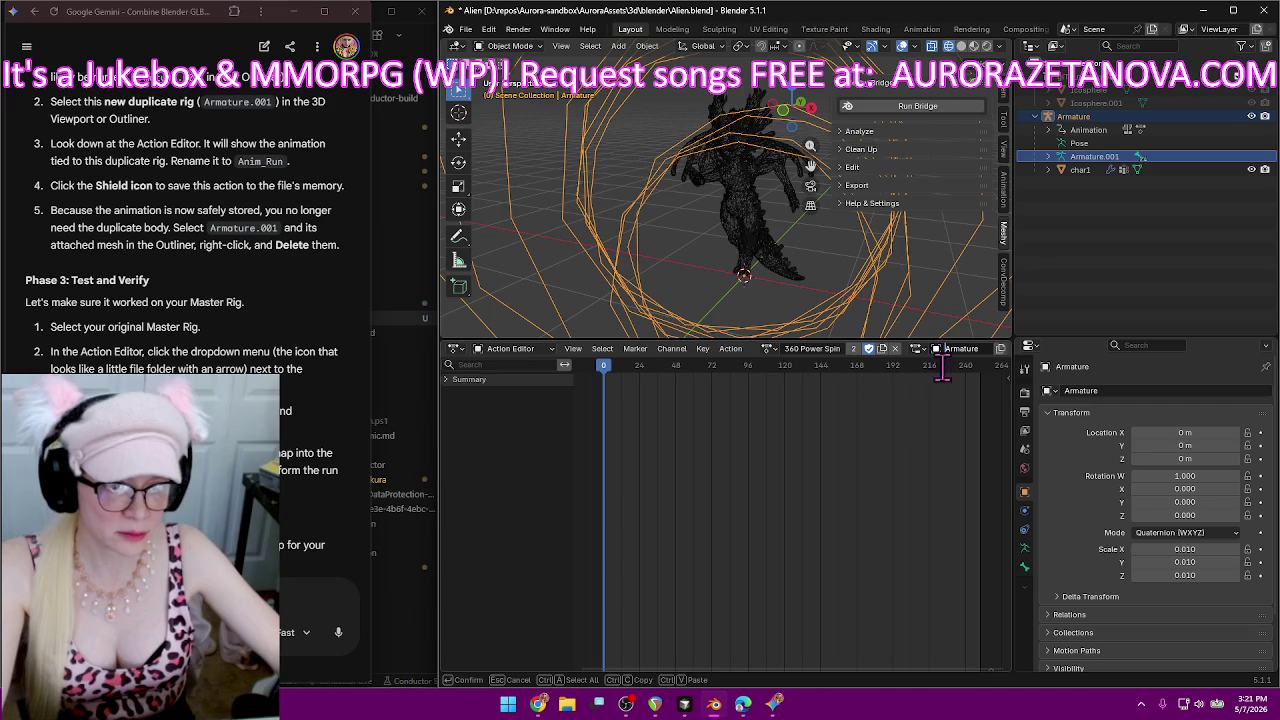
left_click(914, 348)
left_click(915, 348)
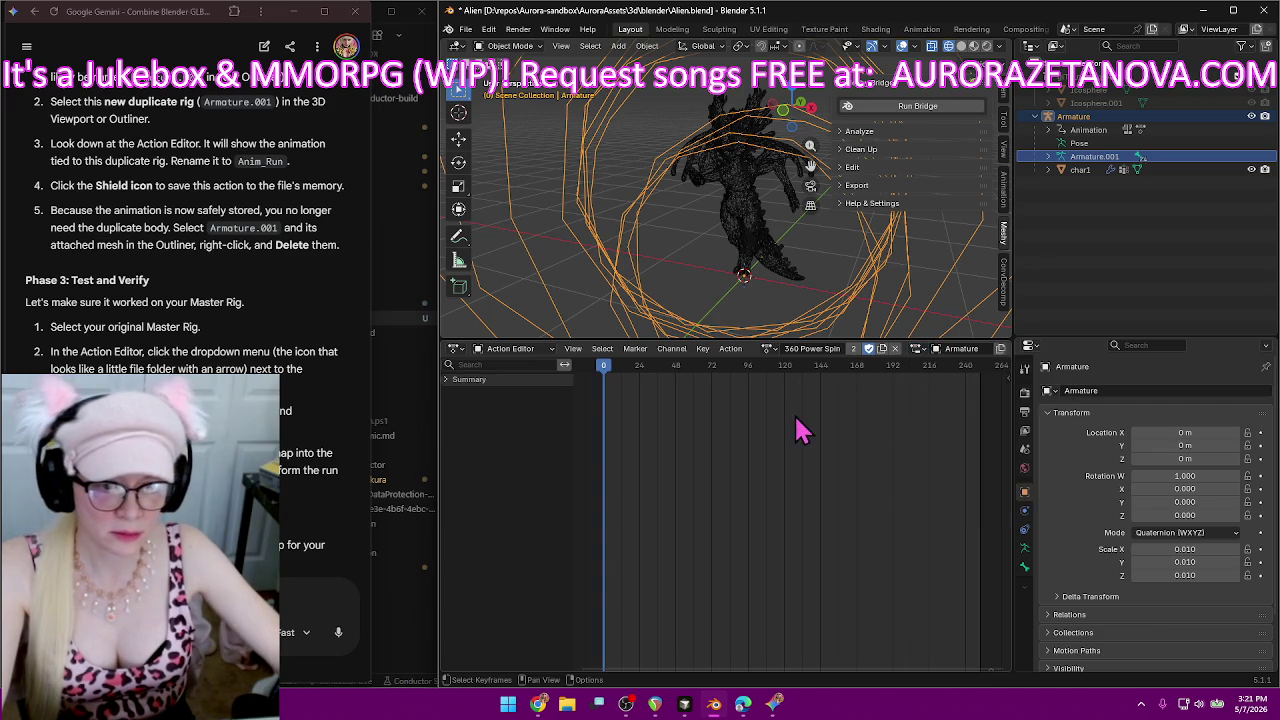
left_click(813, 348)
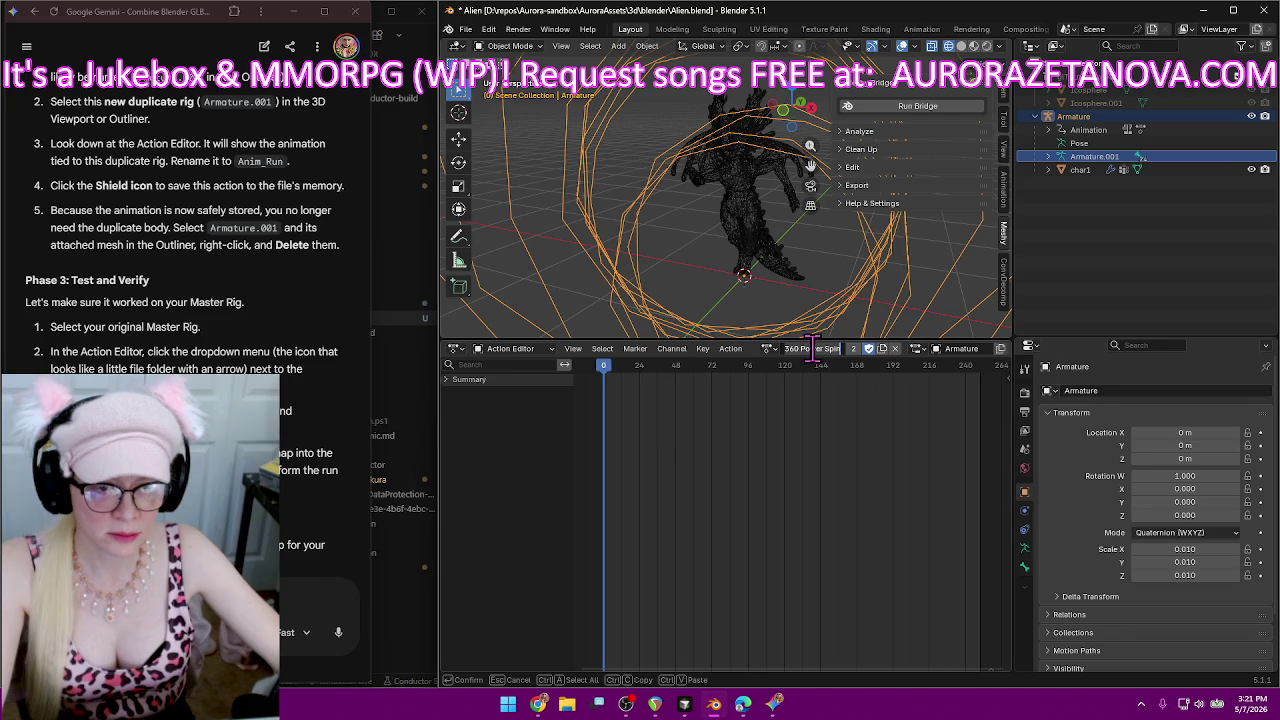
left_click(768, 348)
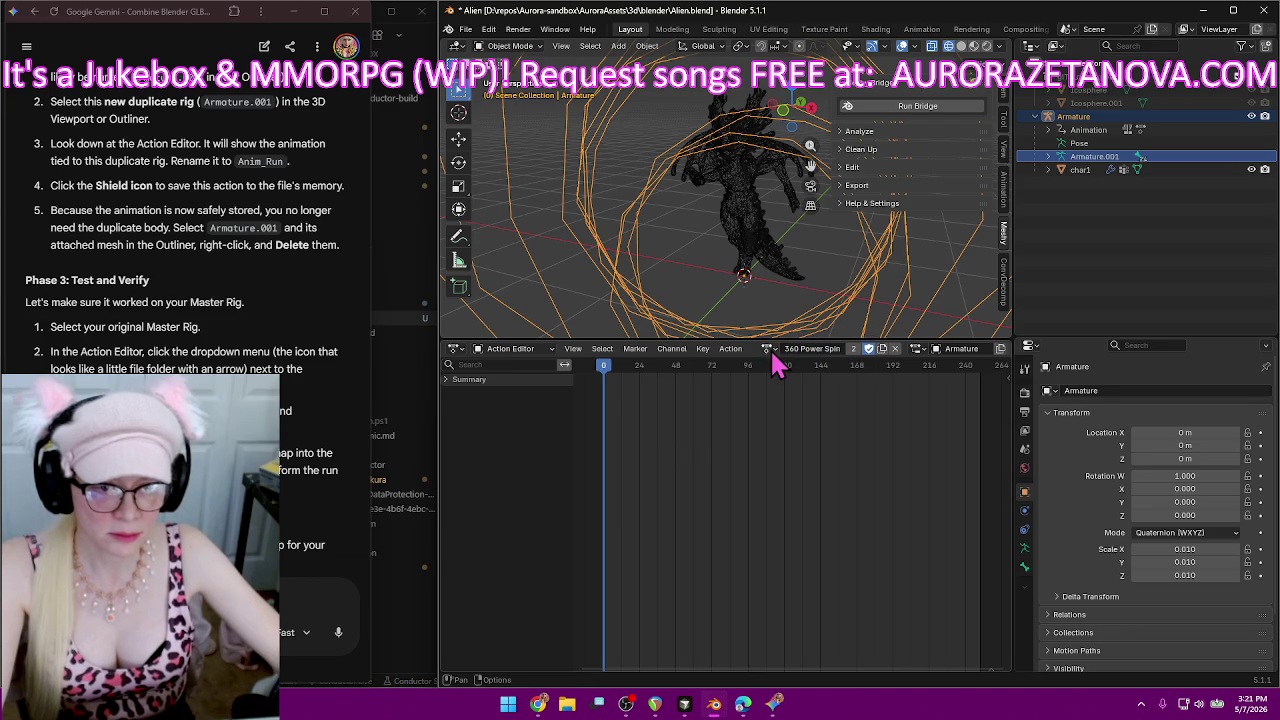
left_click(768, 348)
Preview Agree, Alert, Arise and Big Wave, then settle on Angry Stomp.
left_click(817, 382)
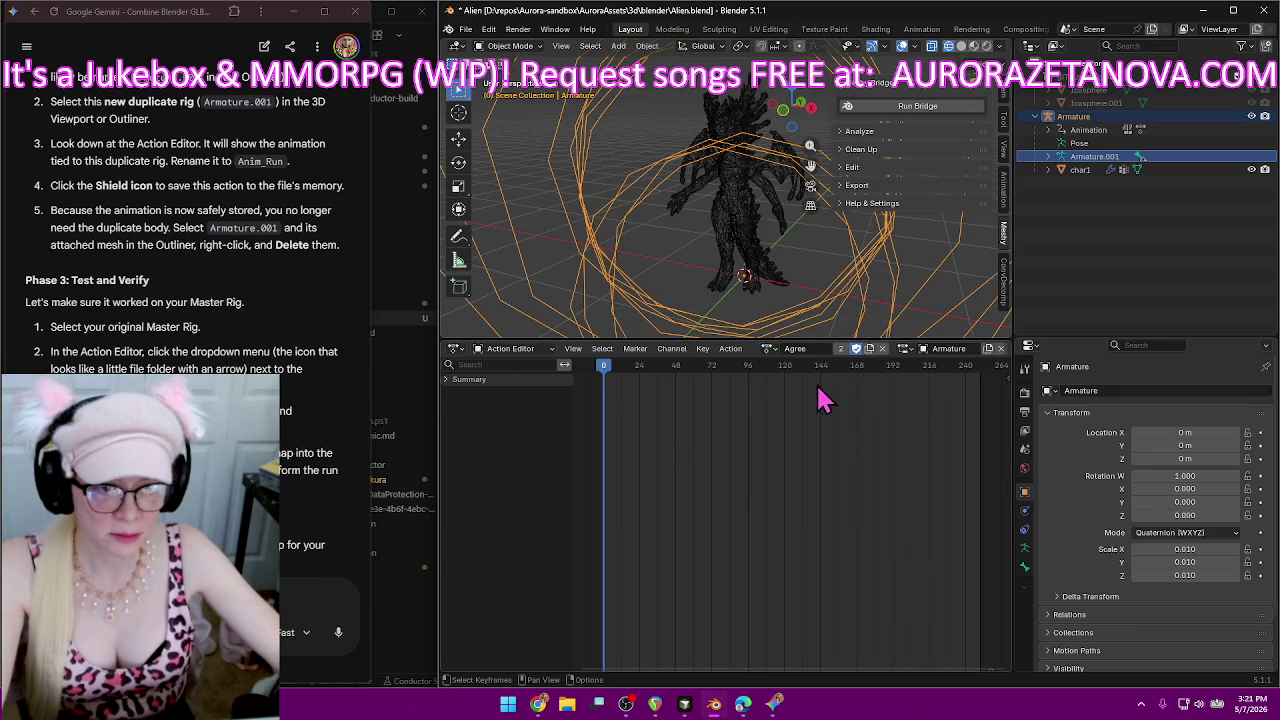
left_click(770, 349)
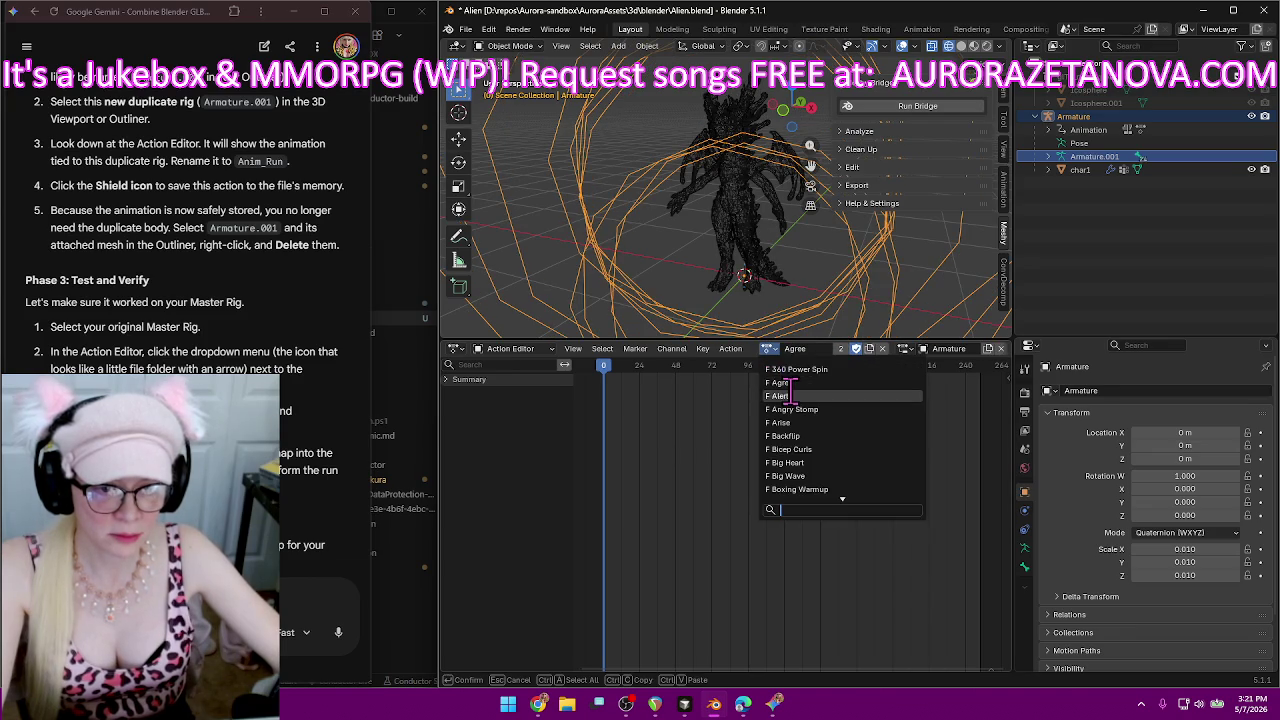
left_click(790, 397)
left_click(768, 349)
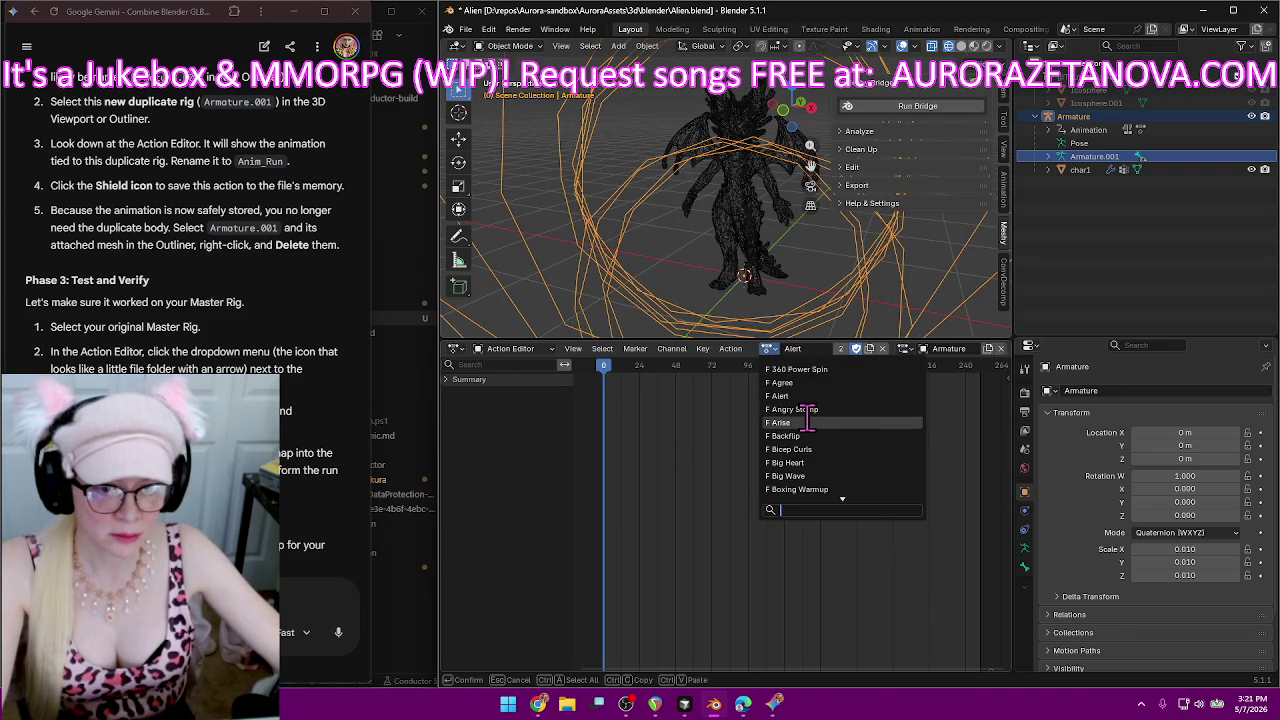
left_click(808, 418)
left_click(768, 349)
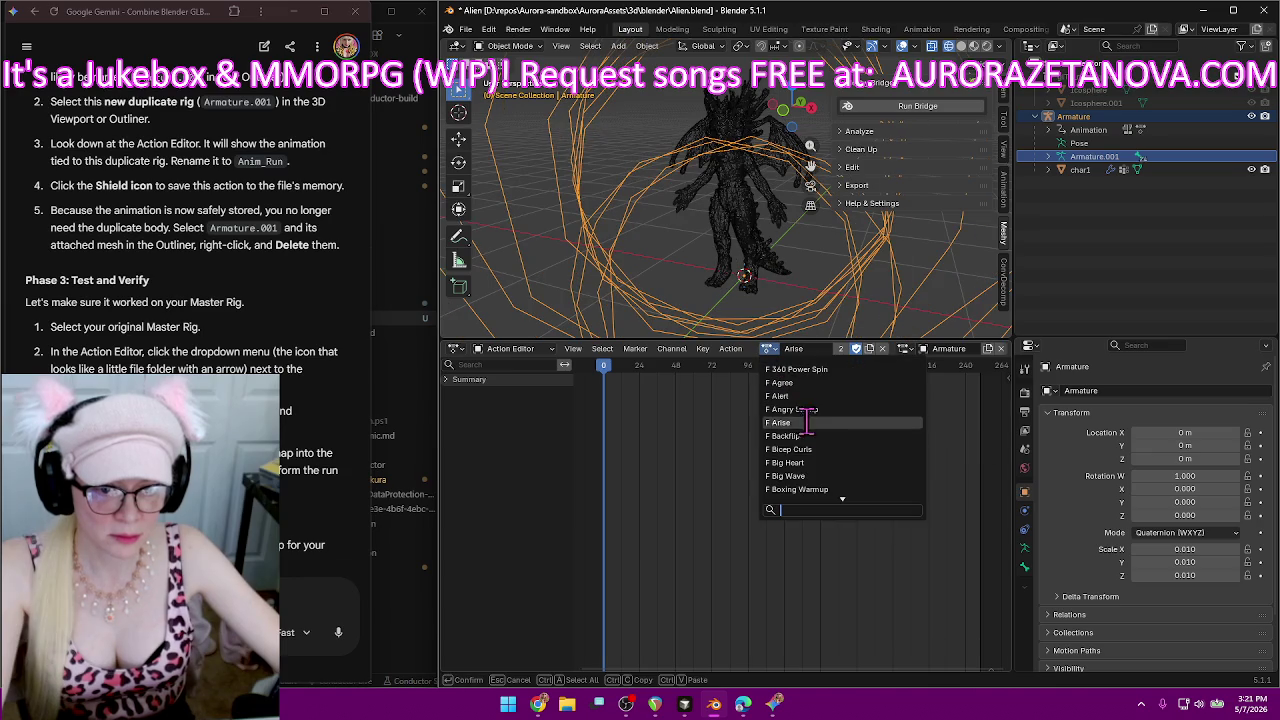
left_click(808, 490)
left_click(770, 349)
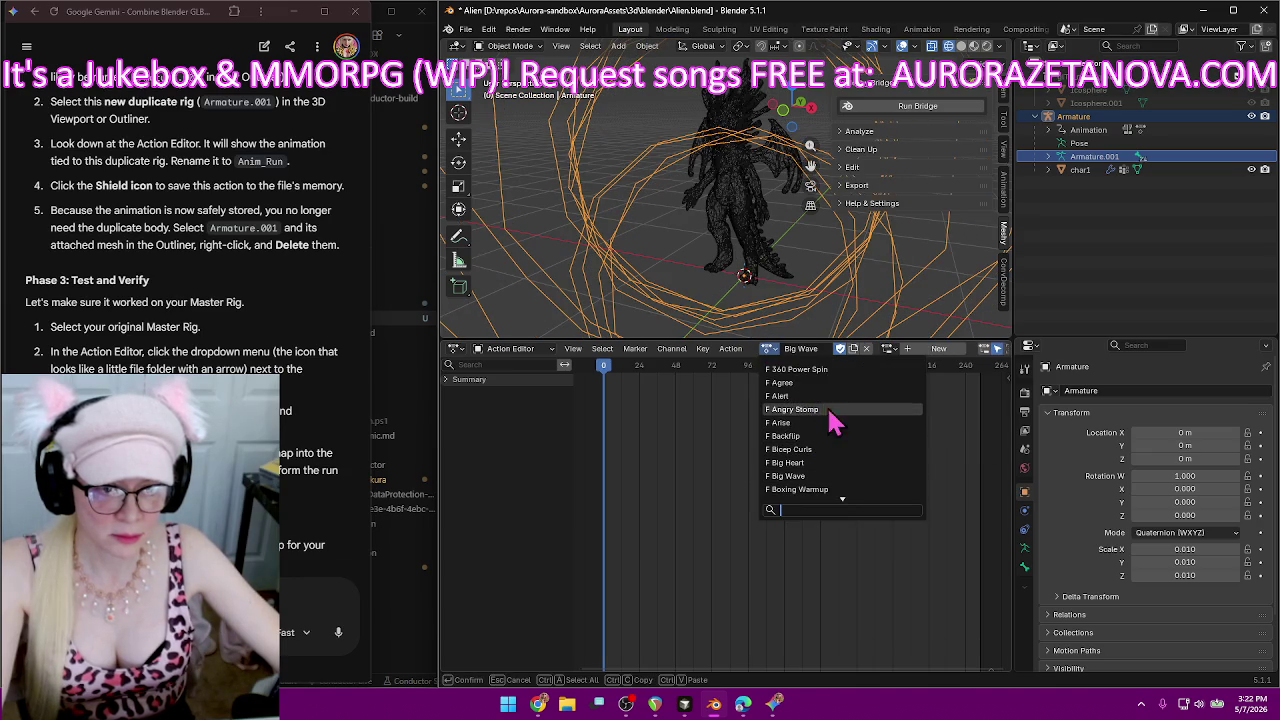
left_click(827, 409)
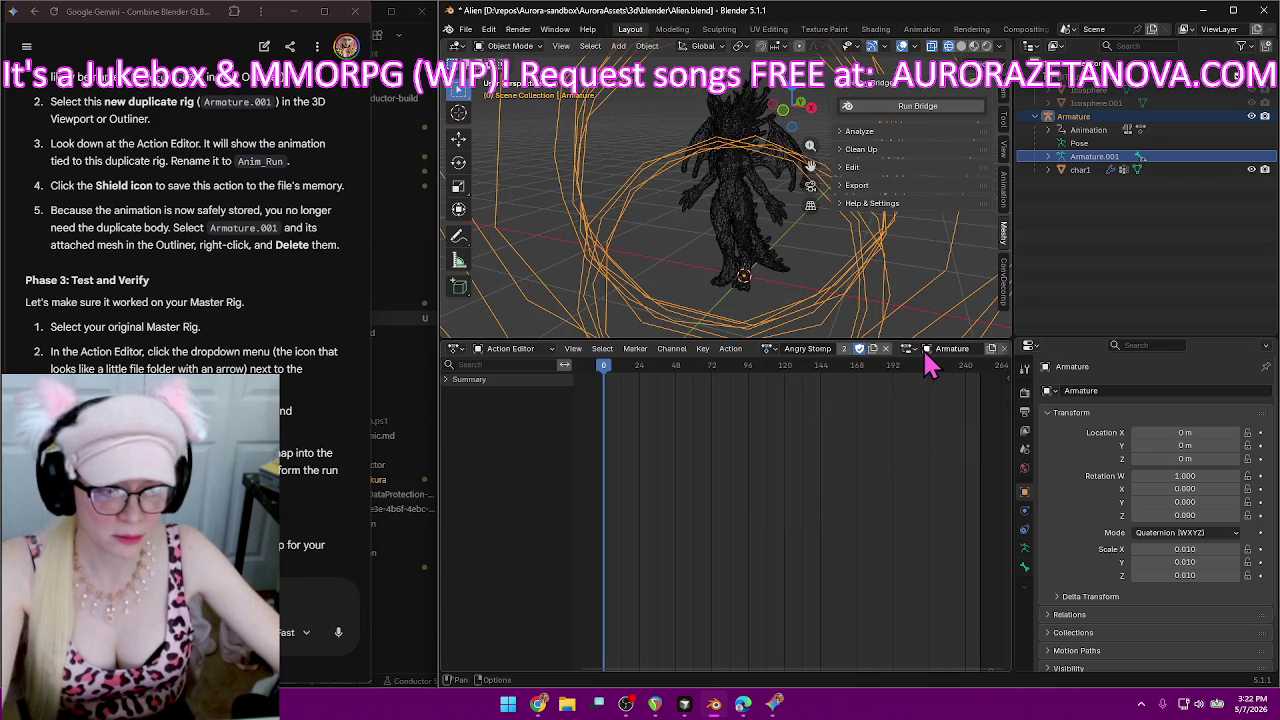
scroll(288, 350, "down", 3)
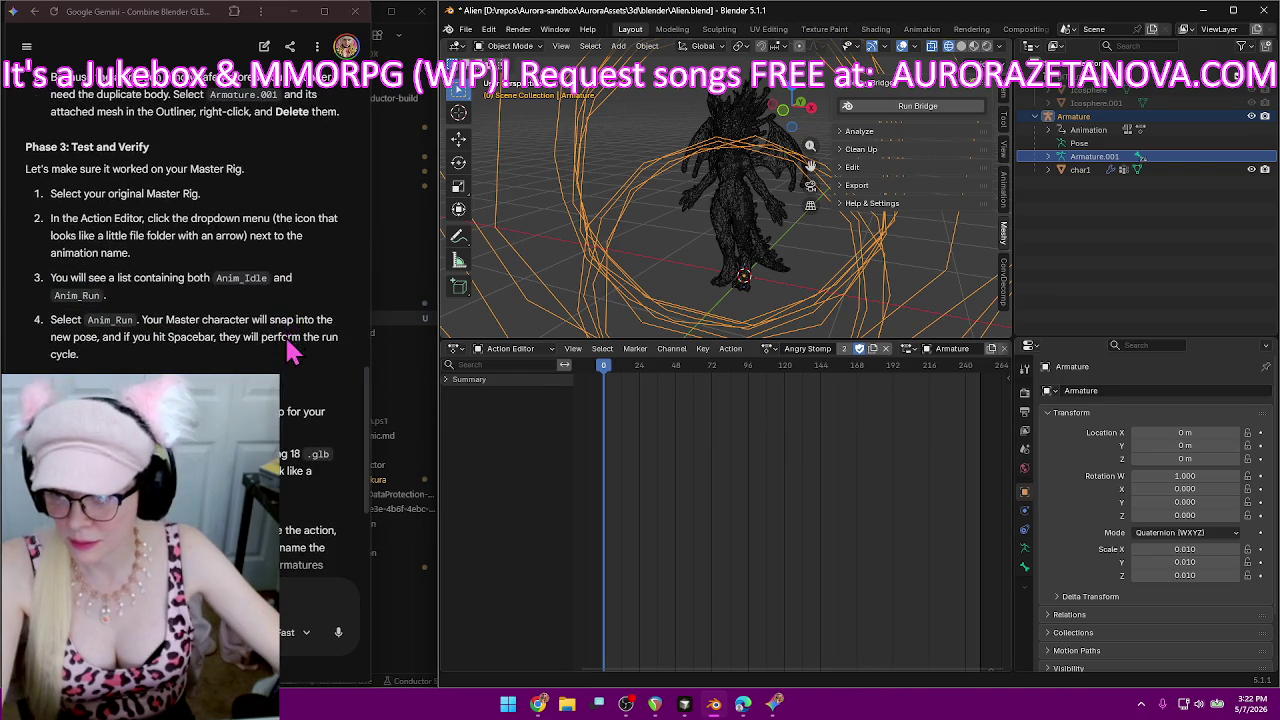
Scroll the Gemini chat to the 'Pro-Tip: The Batch Method' section for the 18 files.
scroll(307, 318, "down", 3)
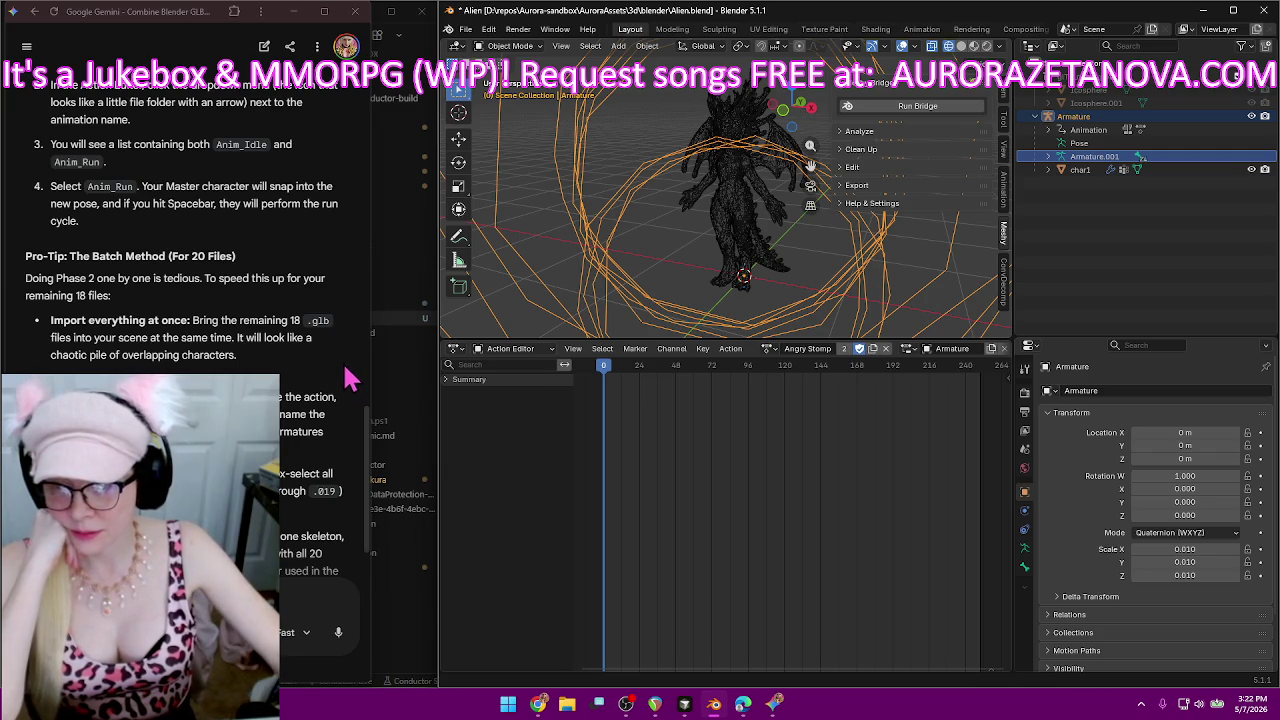
scroll(345, 400, "down", 1)
scroll(335, 402, "down", 1)
scroll(322, 404, "down", 1)
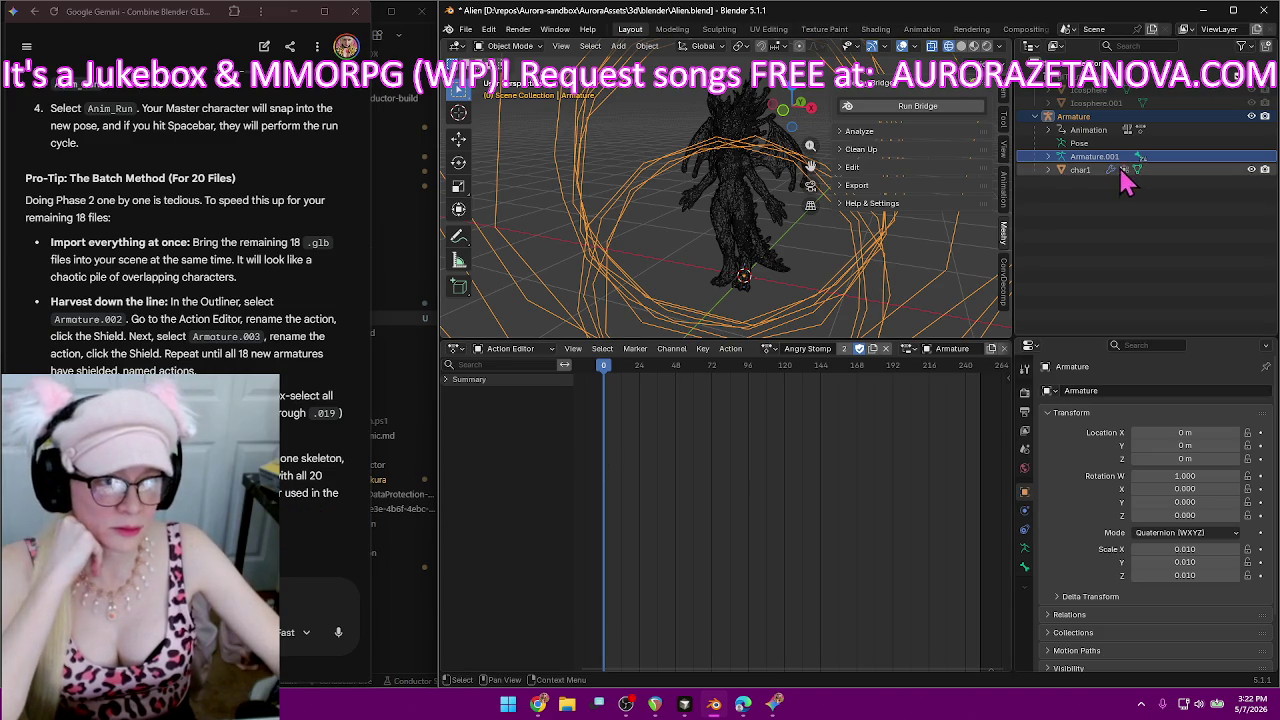
Expand the armature's animation and NLA tracks, confirming Angry Stomp stays the assigned action.
left_click(1061, 130)
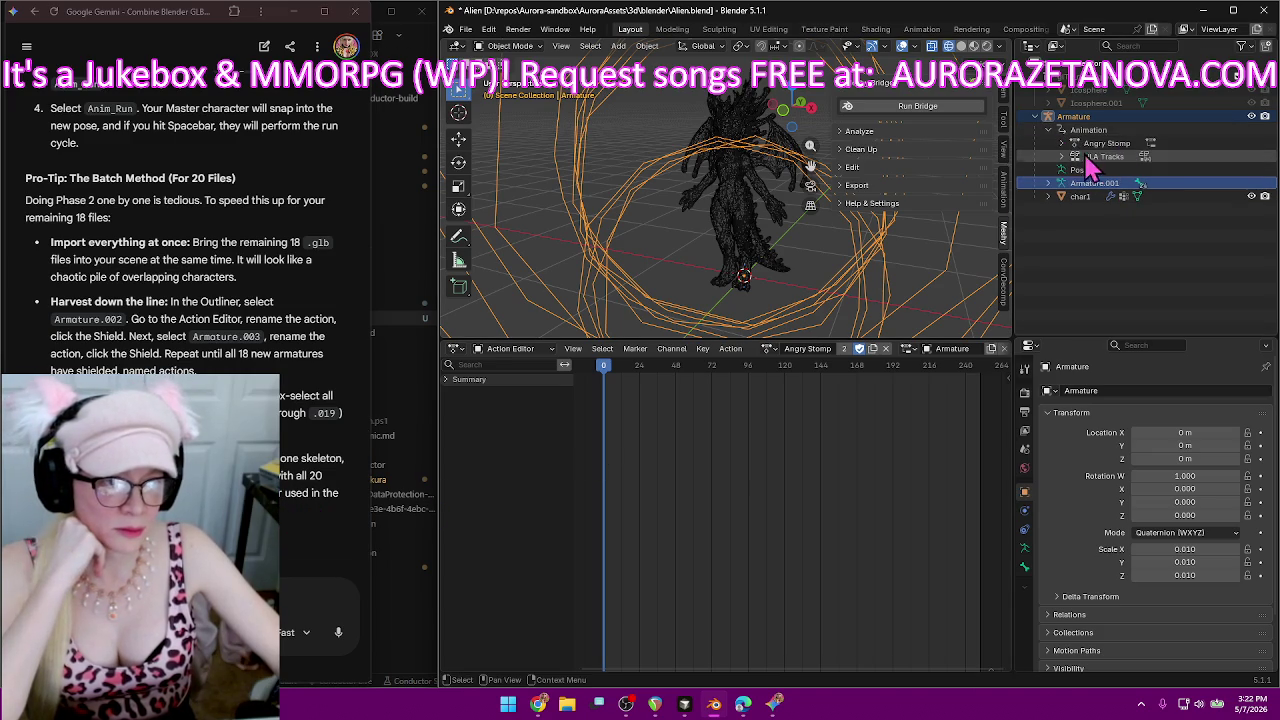
left_click(1062, 156)
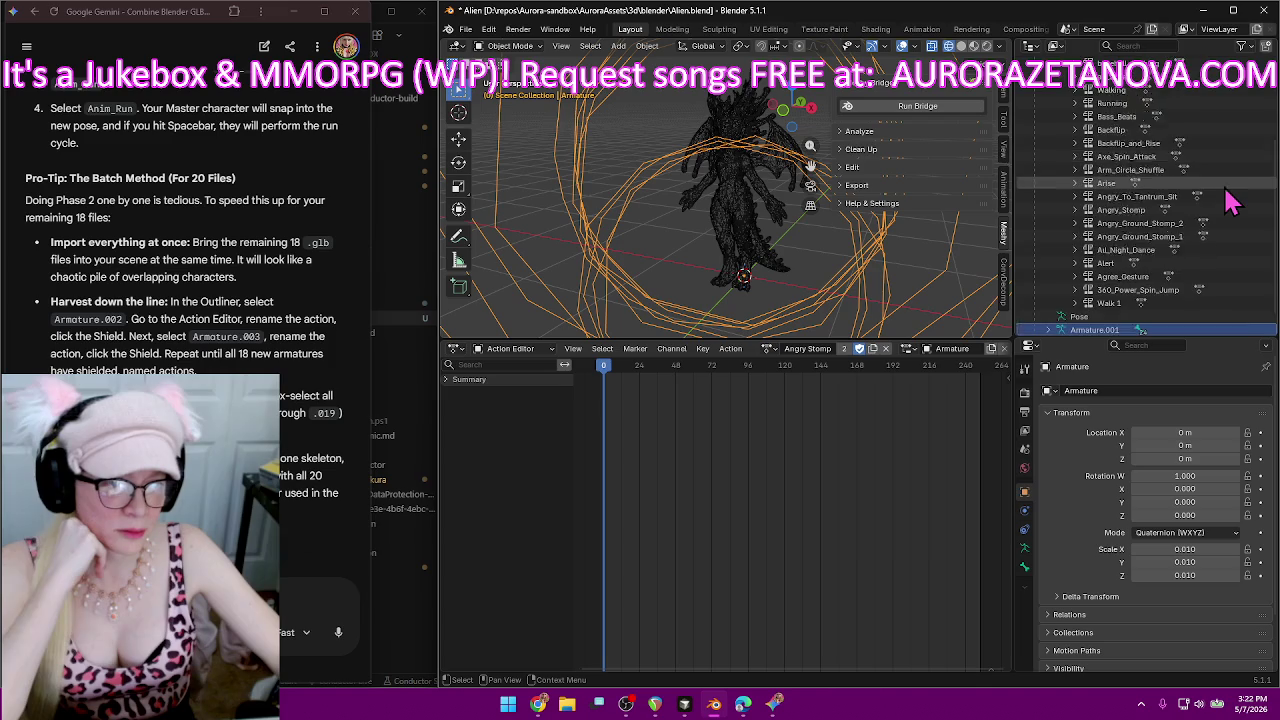
scroll(1230, 198, "down", 4)
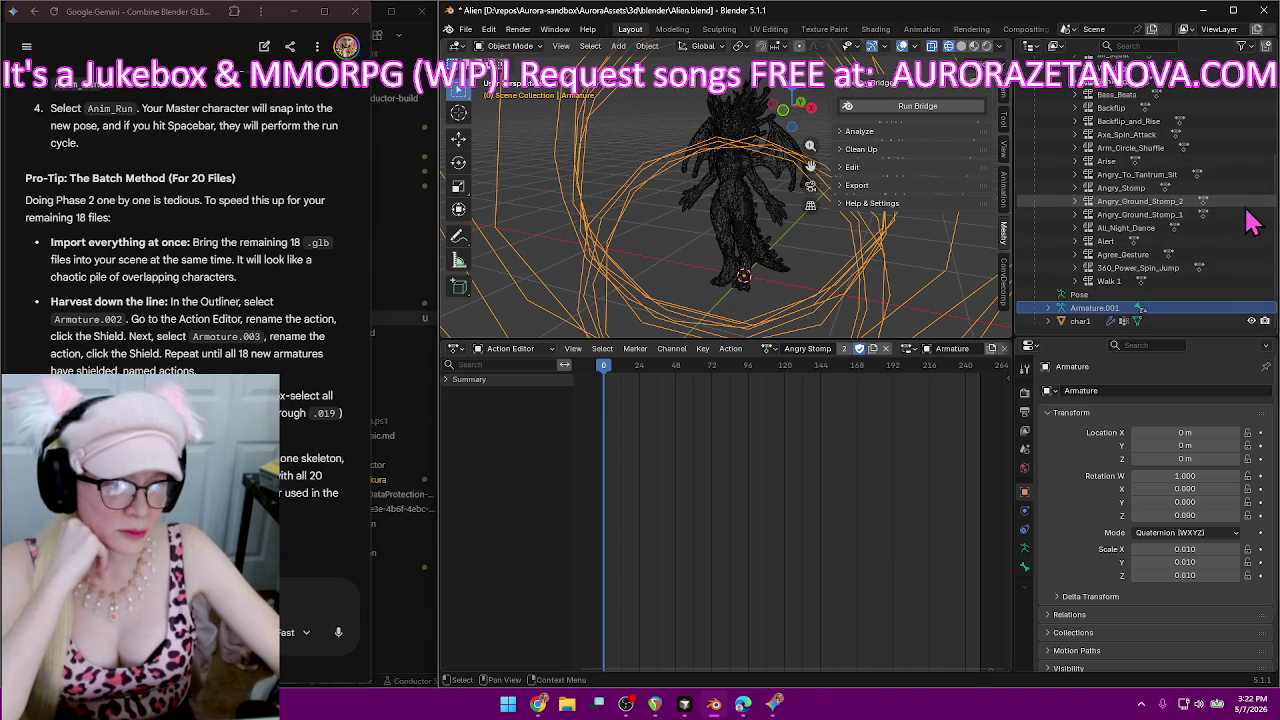
scroll(1248, 198, "up", 4)
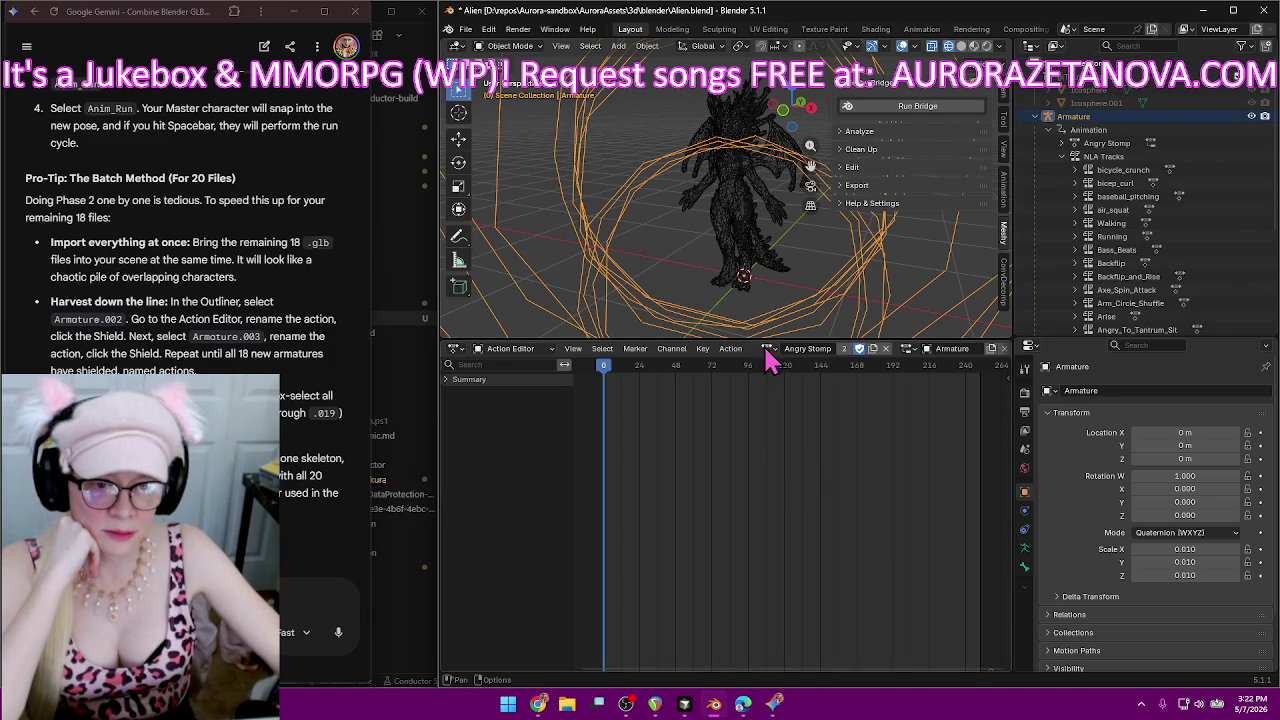
left_click(768, 348)
left_click(455, 555)
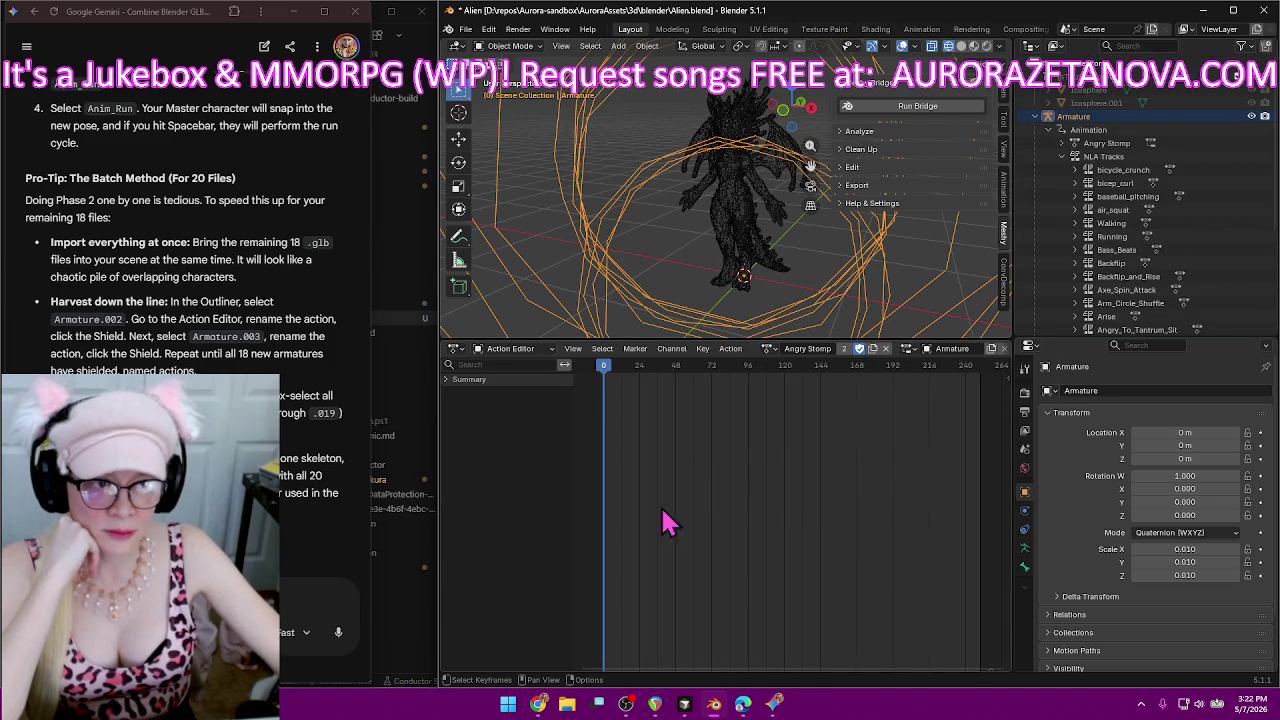
Enlarge the 3D view, hide Gemini, deselect the dragon armature and open the File menu.
left_click_drag(712, 341, 708, 574)
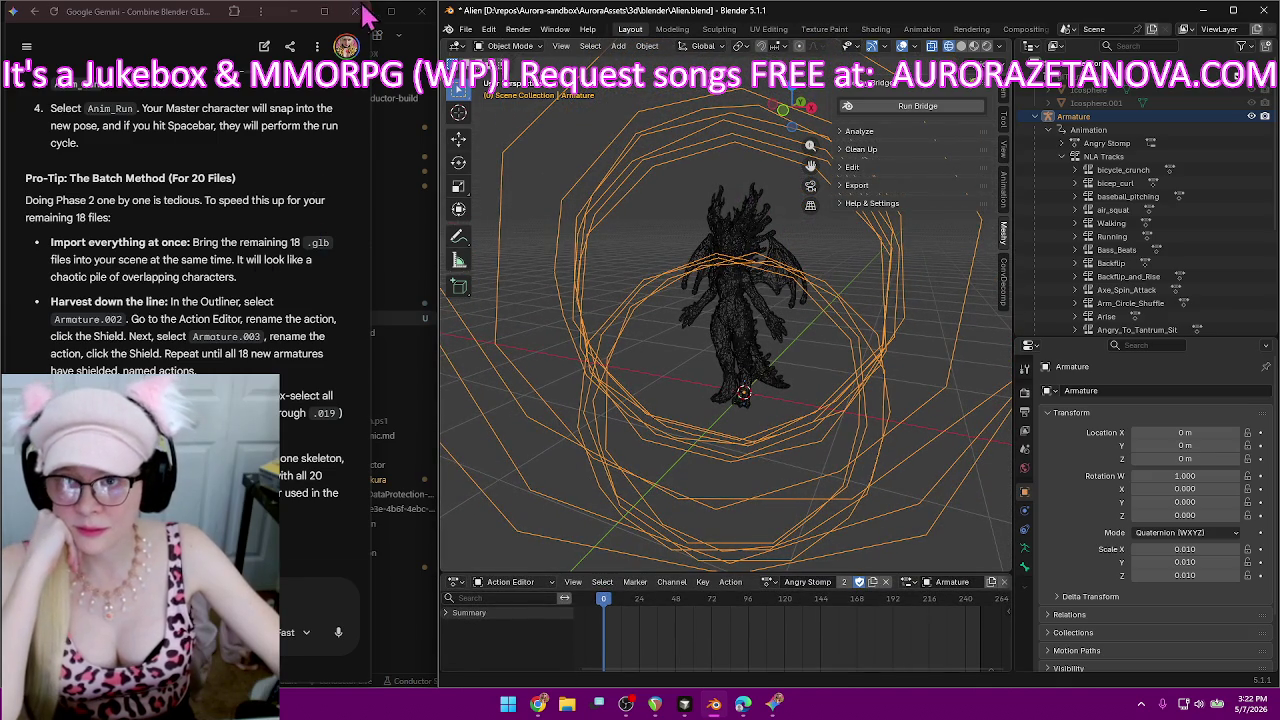
left_click(294, 12)
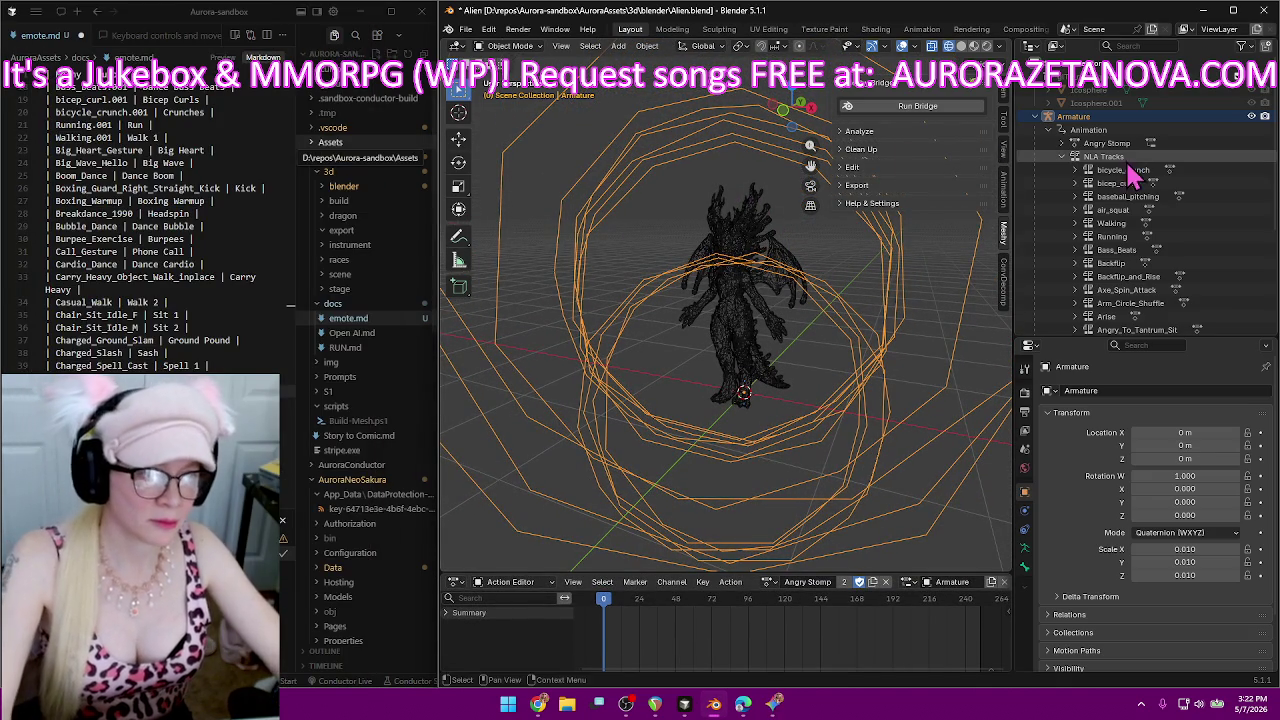
left_click(1062, 157)
left_click(1143, 263)
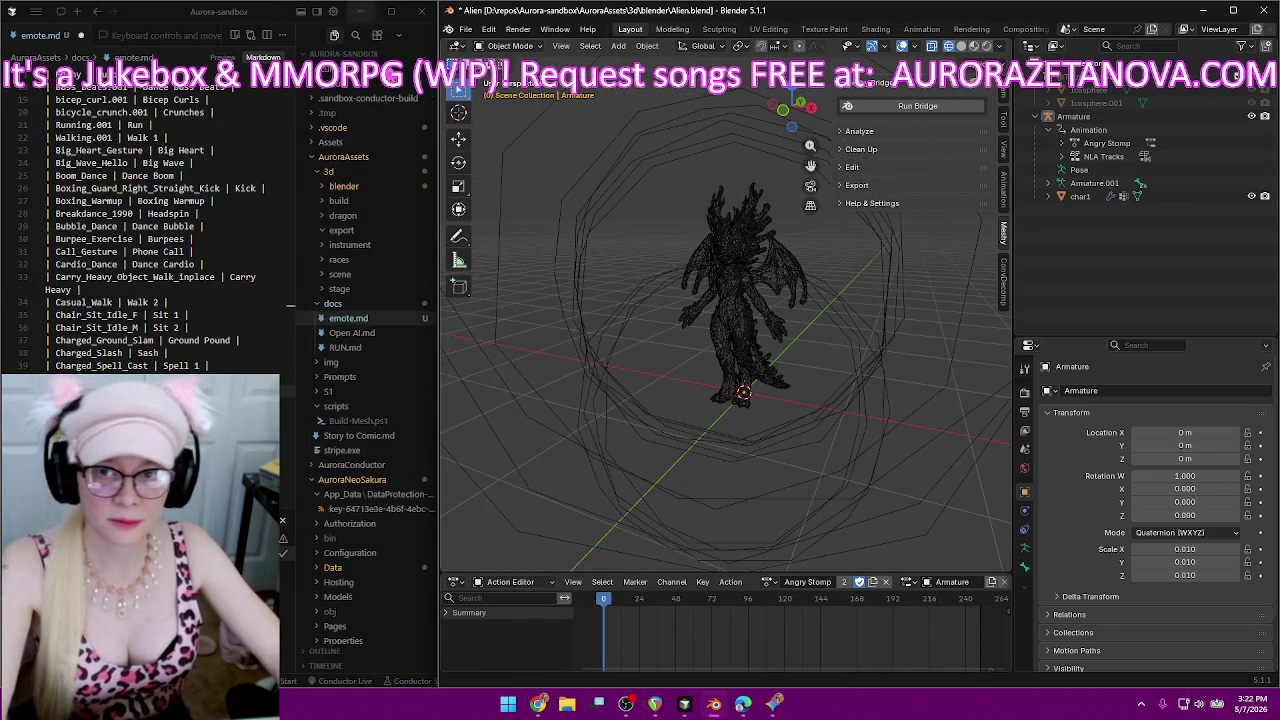
left_click(467, 29)
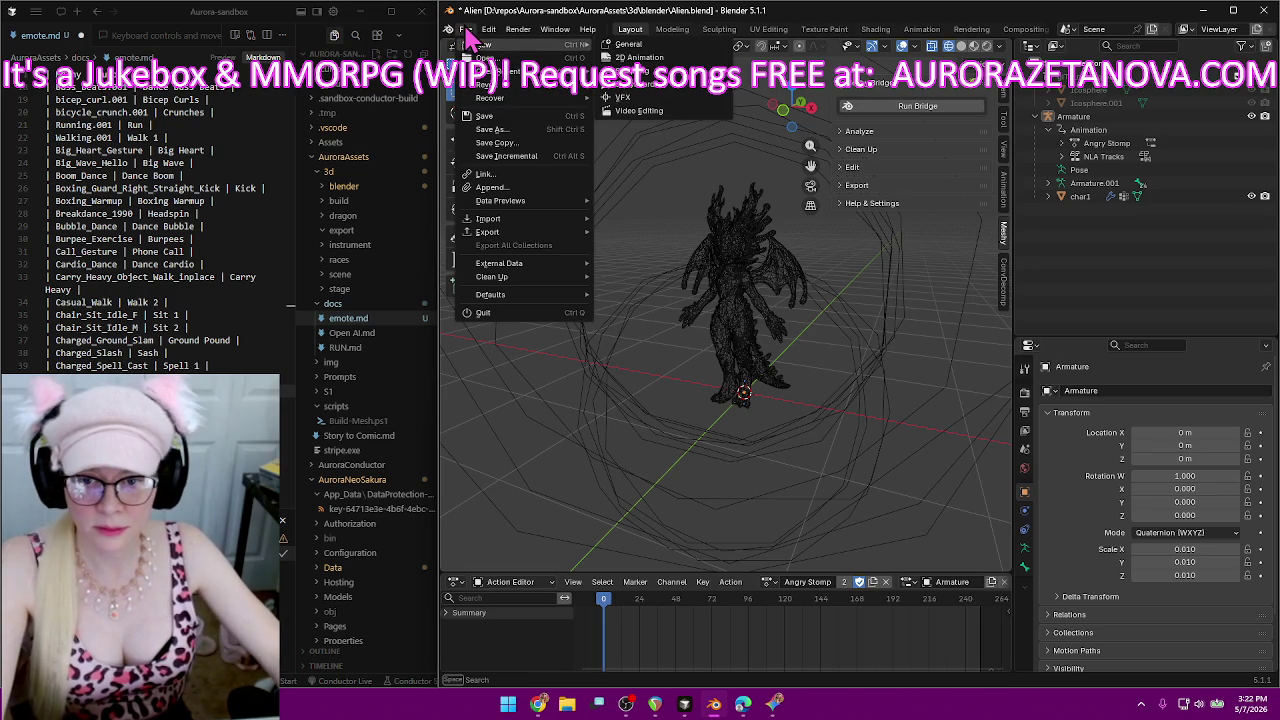
mouse_move(488, 218)
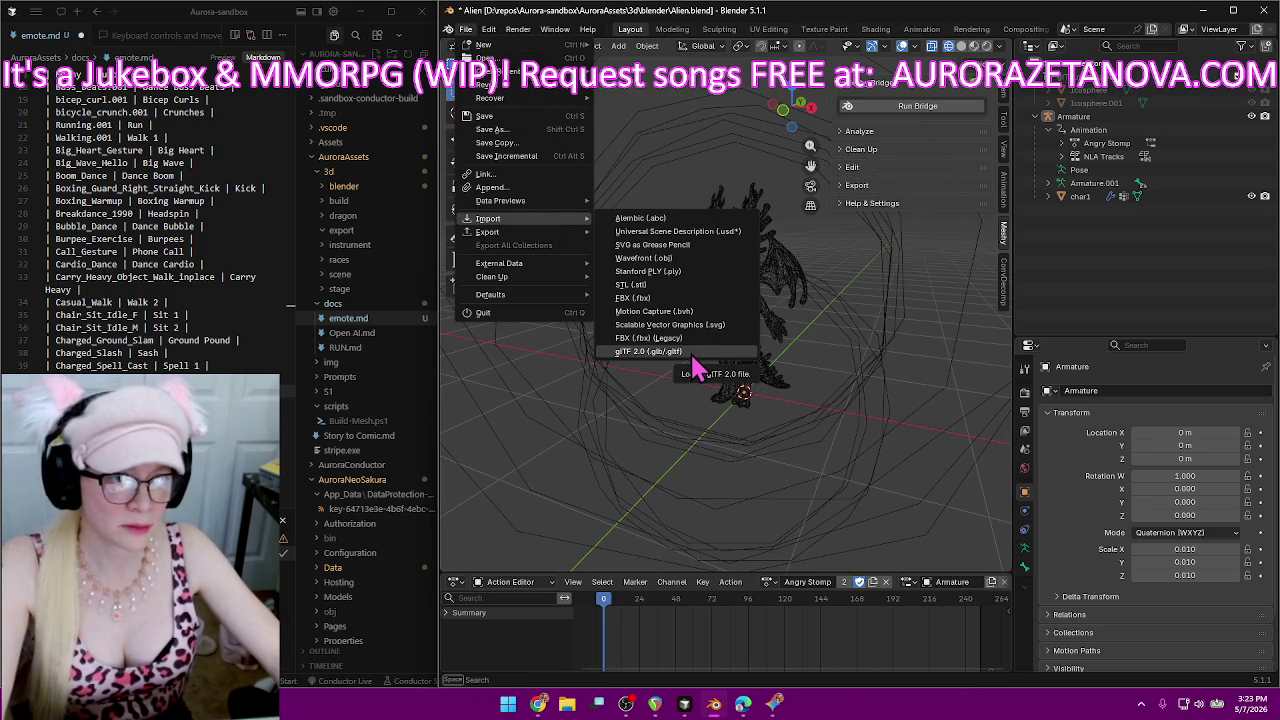
In the glTF importer, go up to D:\Downloads\Alien and delete the first dragon folder.
left_click(693, 356)
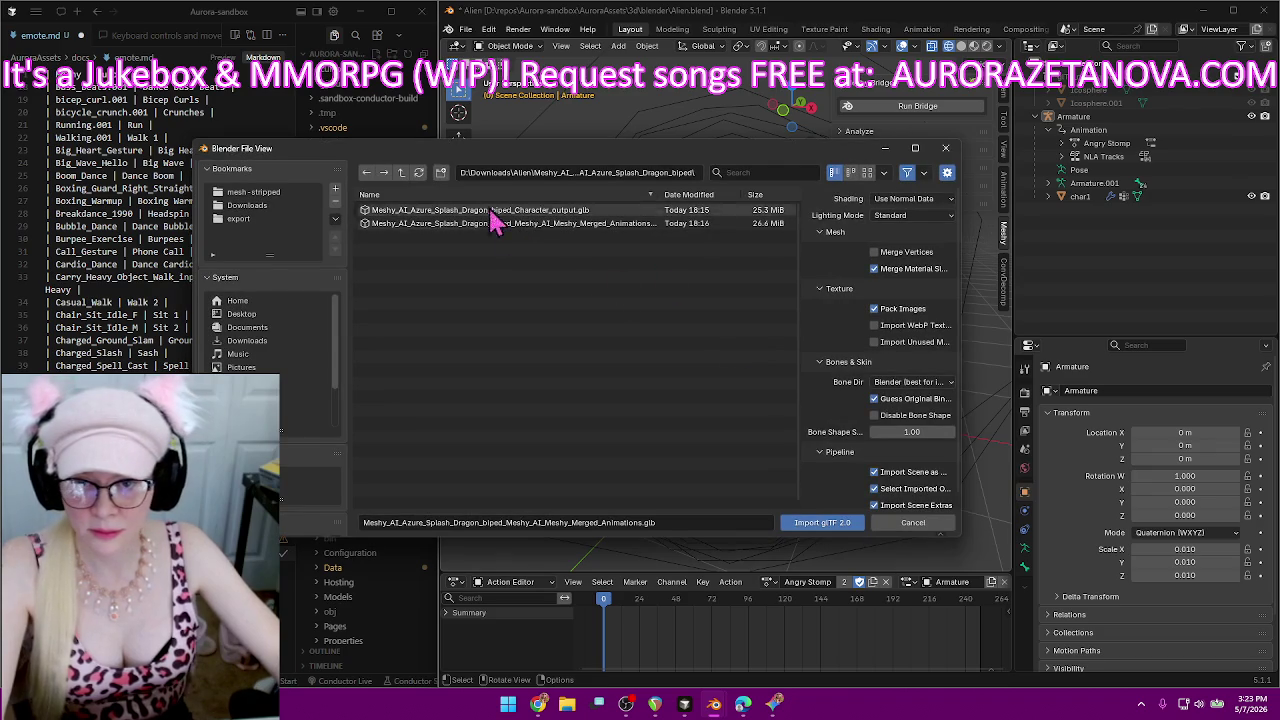
left_click(401, 173)
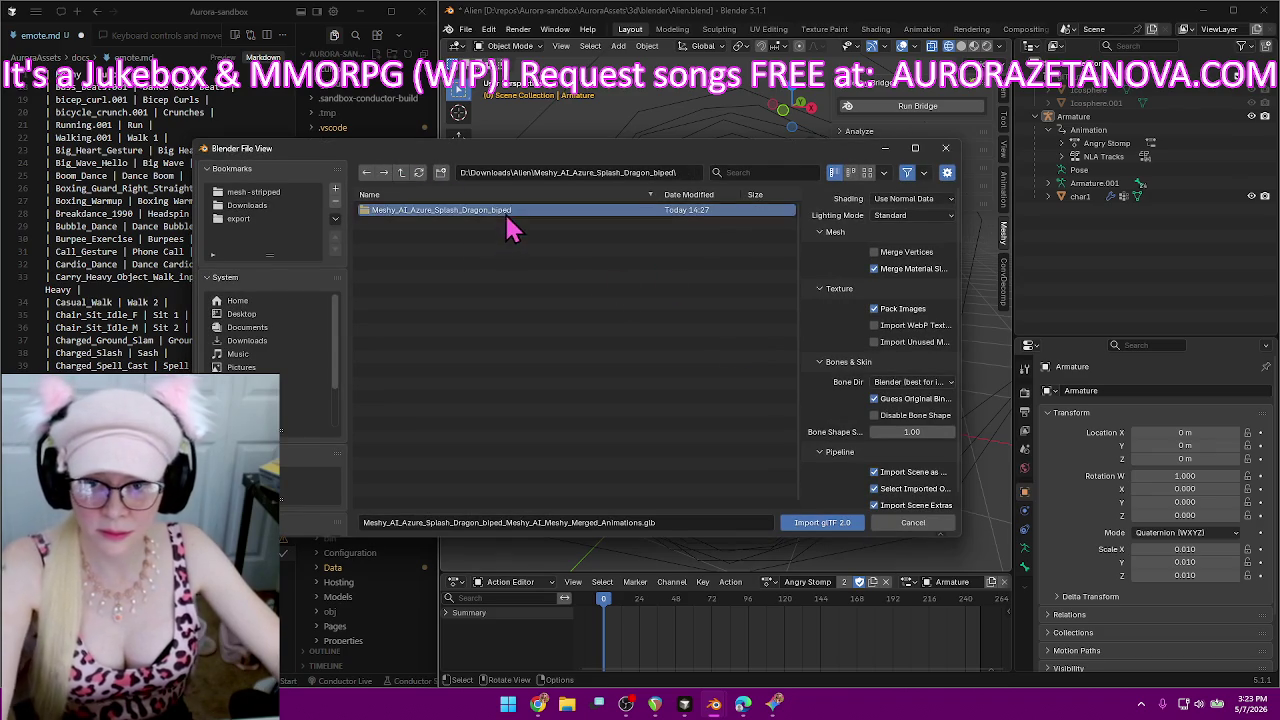
left_click(401, 173)
left_click(506, 211)
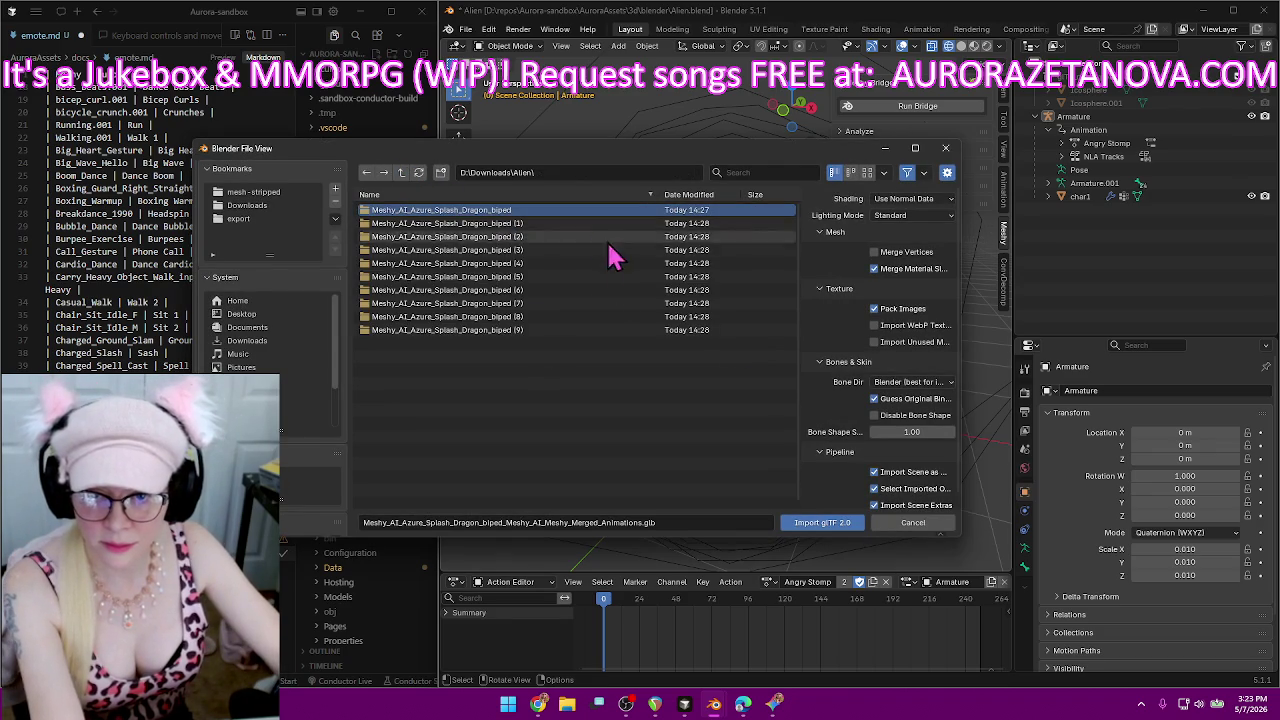
key("Delete")
left_click(653, 362)
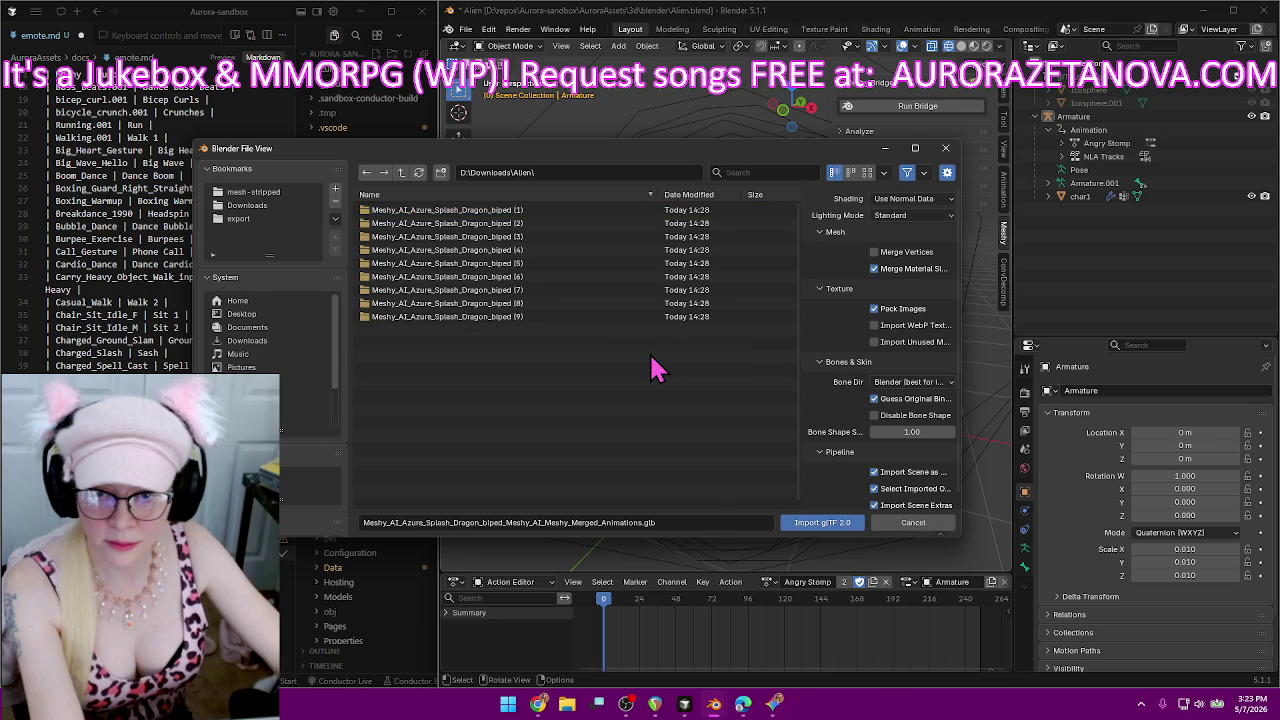
Import the Merged_Animations .glb from the Meshy_AI_Azure_Splash_Dragon_biped (1) folder.
double_click(498, 212)
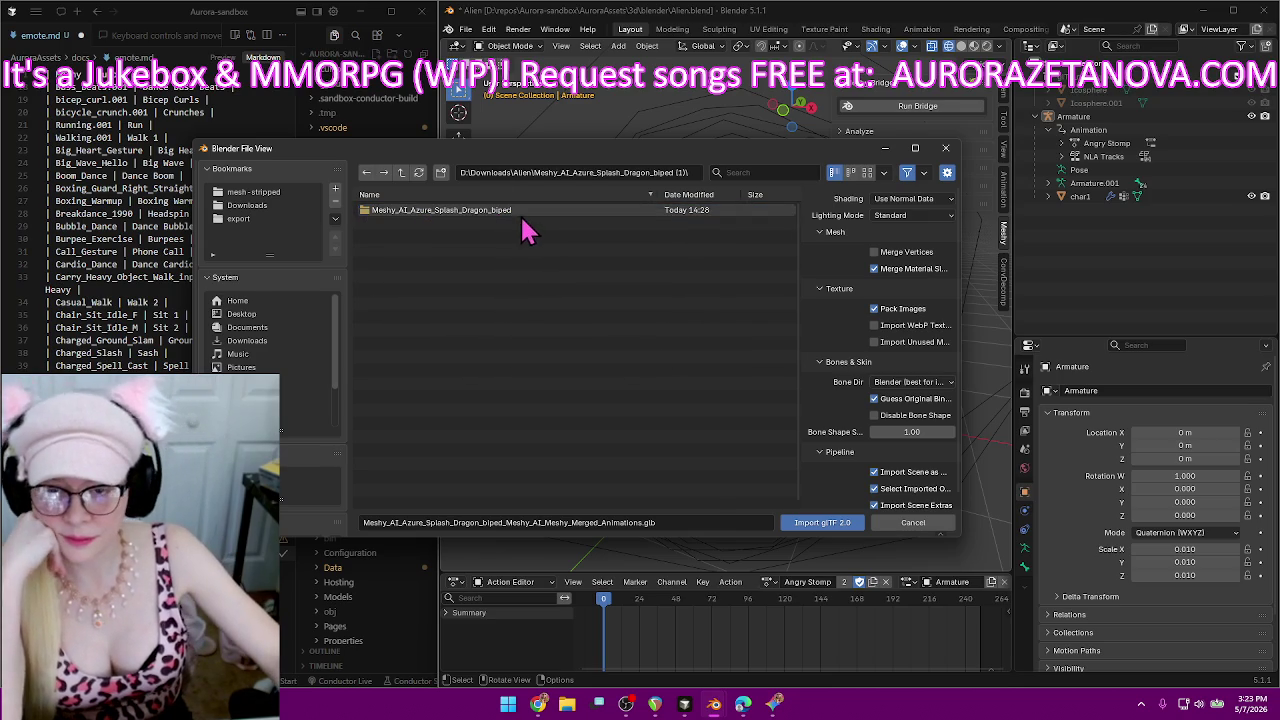
left_click(466, 212)
double_click(470, 212)
double_click(606, 228)
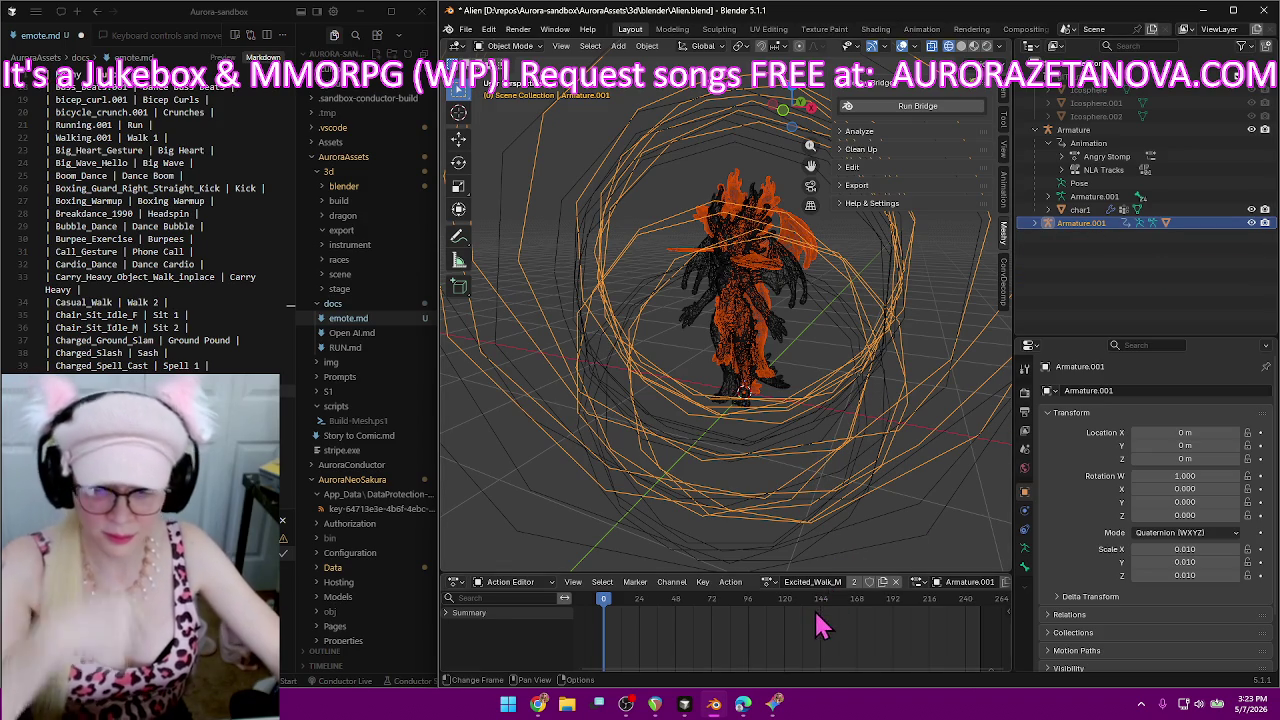
Look through the new armature's action list and leave Excited_Walk_M active.
left_click(768, 582)
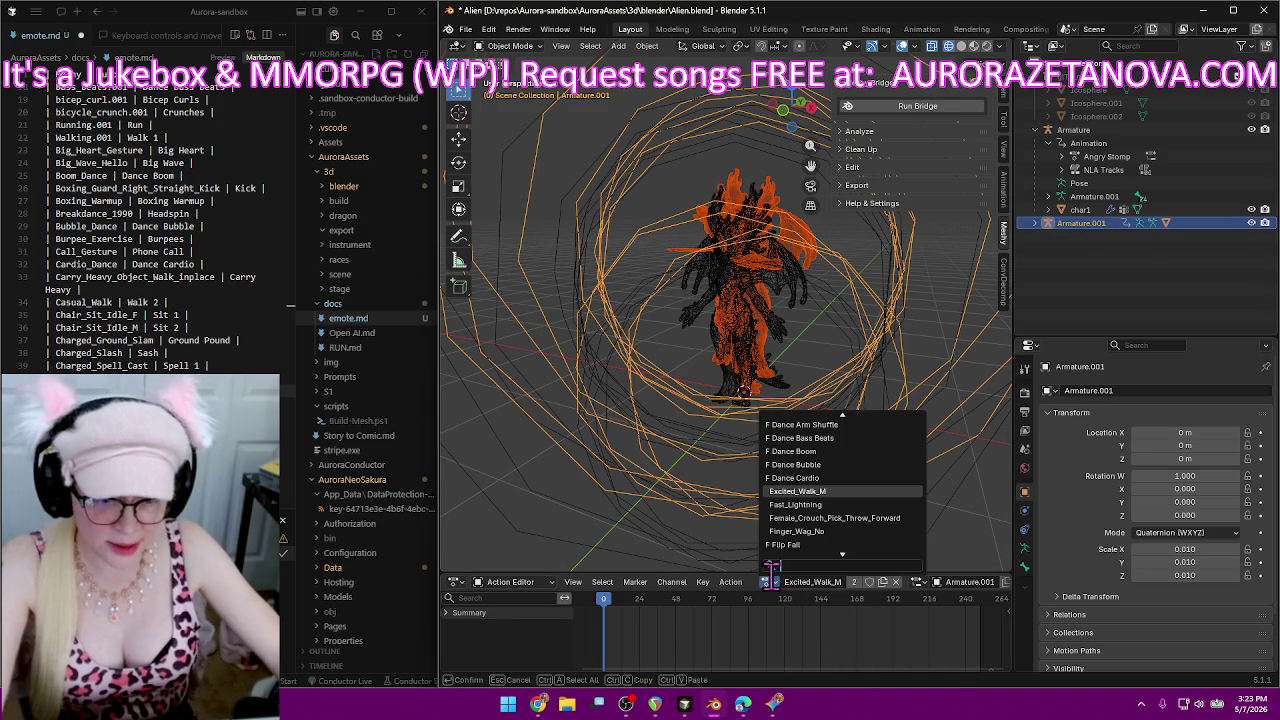
scroll(812, 488, "up", 5)
scroll(812, 488, "up", 4)
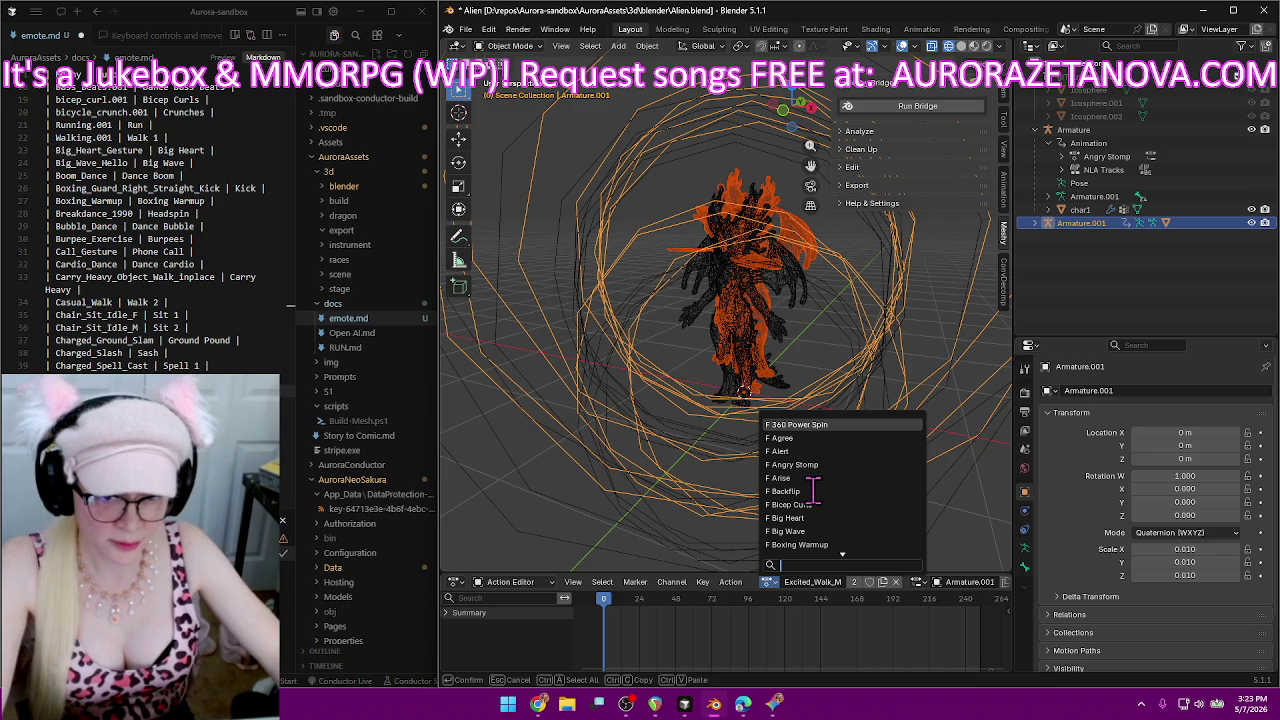
scroll(815, 487, "down", 5)
scroll(835, 481, "down", 4)
scroll(840, 480, "down", 5)
scroll(840, 480, "down", 3)
scroll(840, 490, "down", 5)
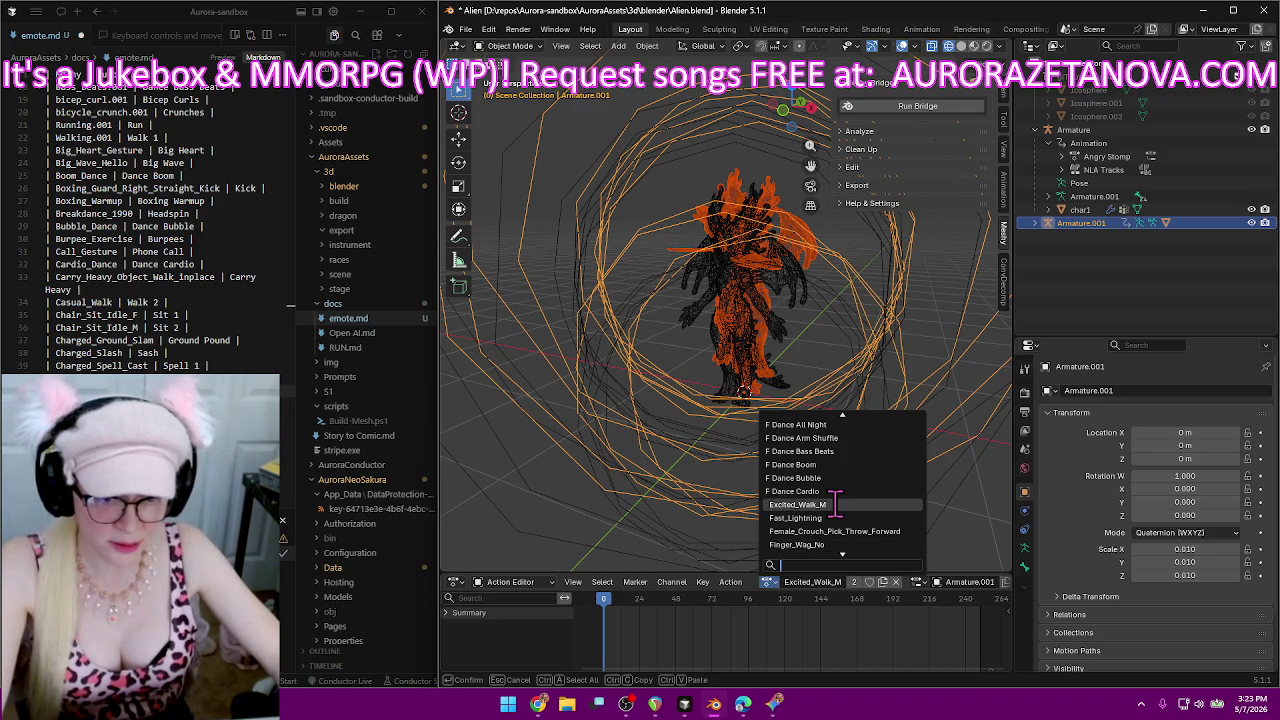
left_click(840, 515)
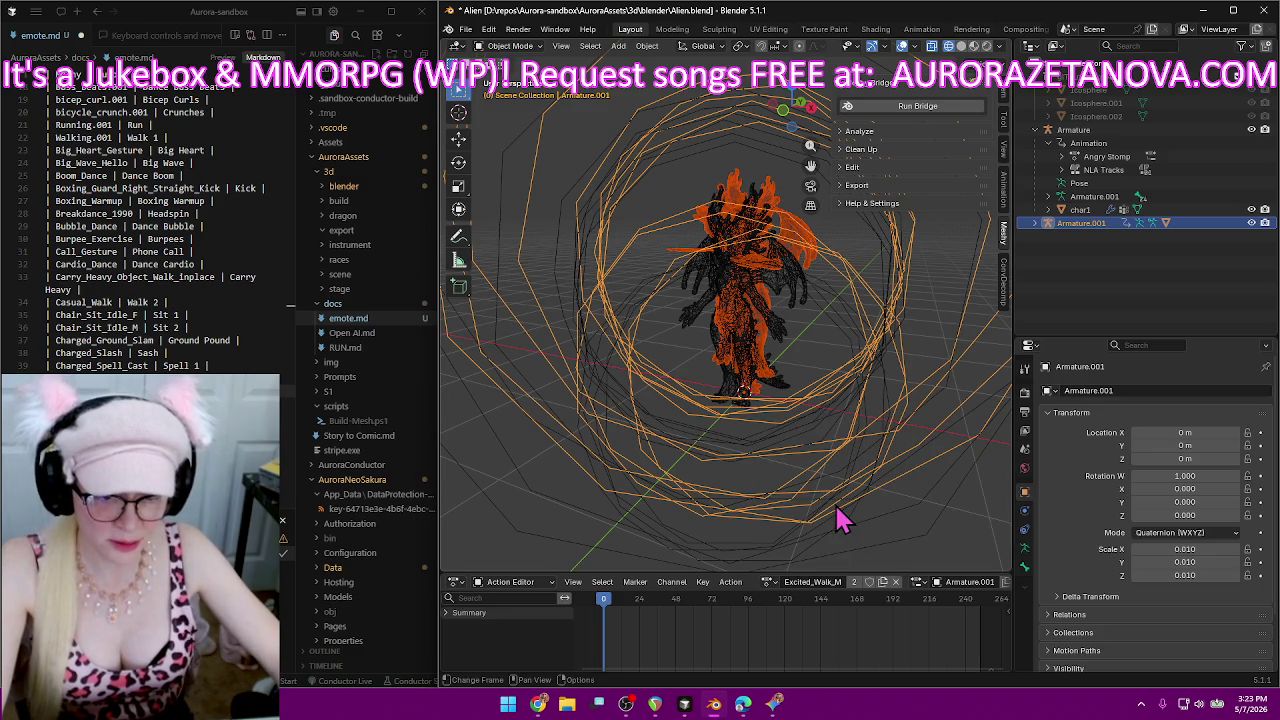
Give Excited_Walk_M a fake user and rename it to Happy.
left_click(870, 584)
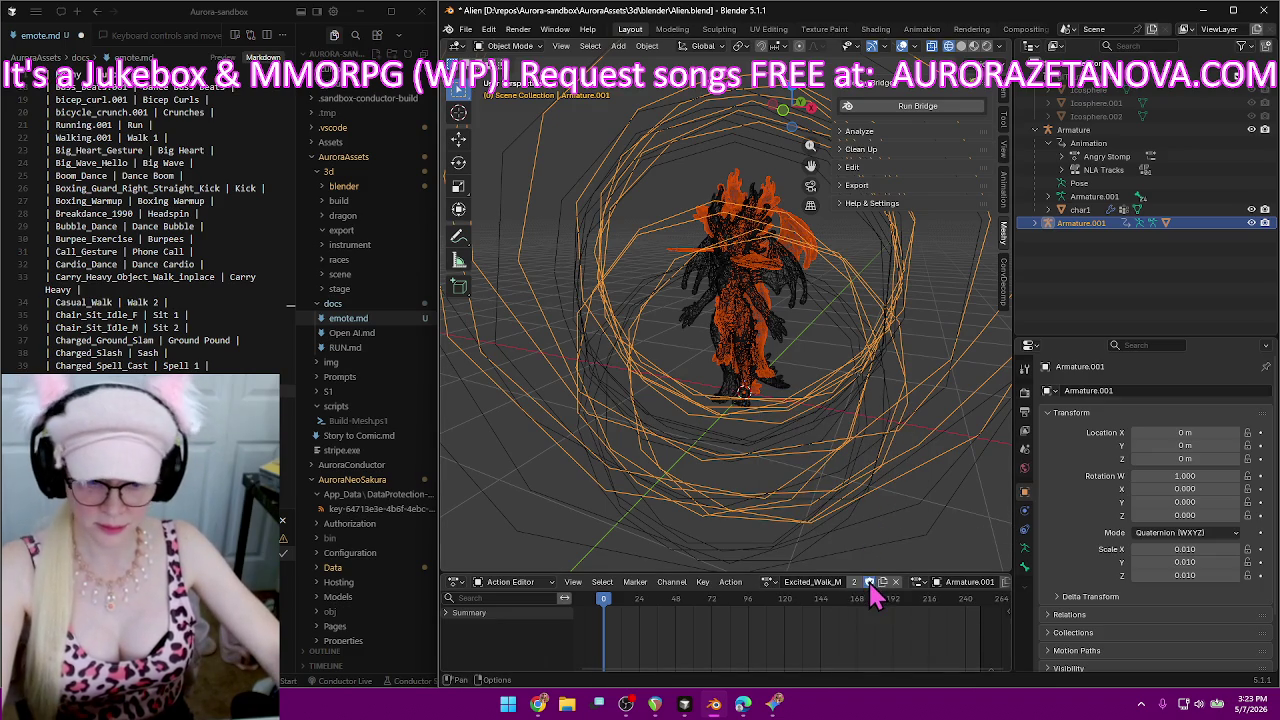
double_click(821, 588)
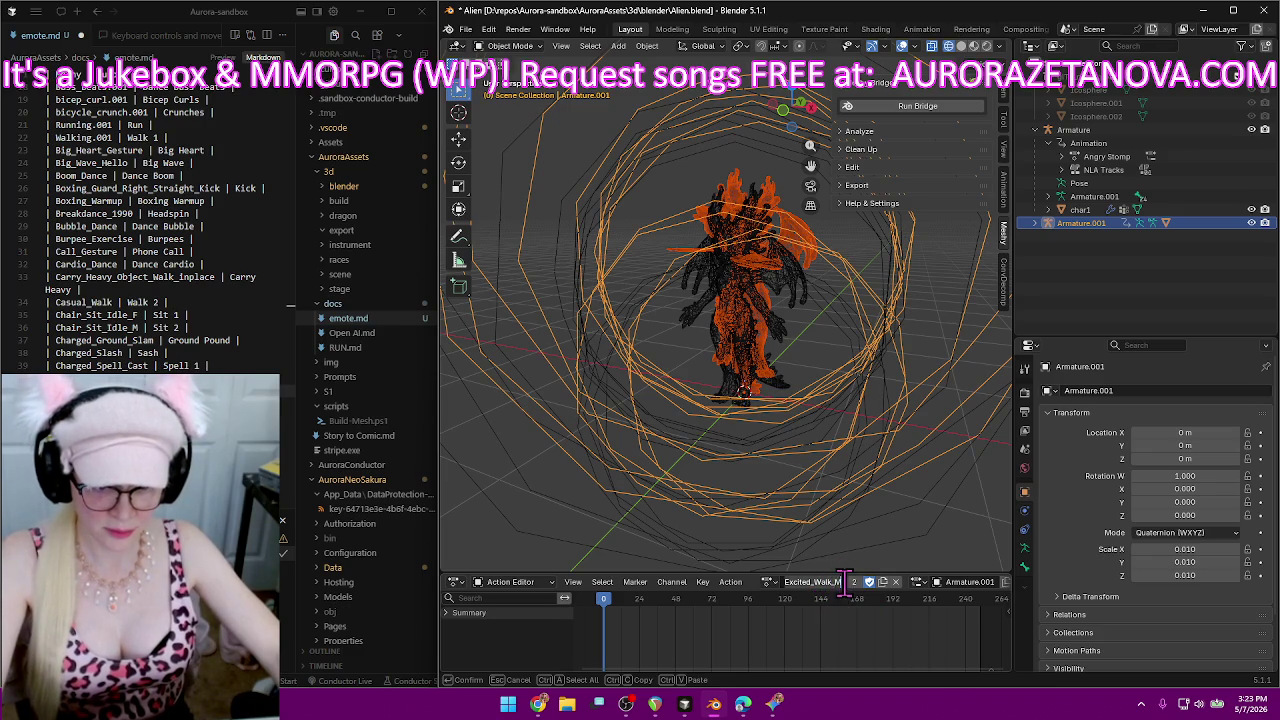
key("BackSpace")
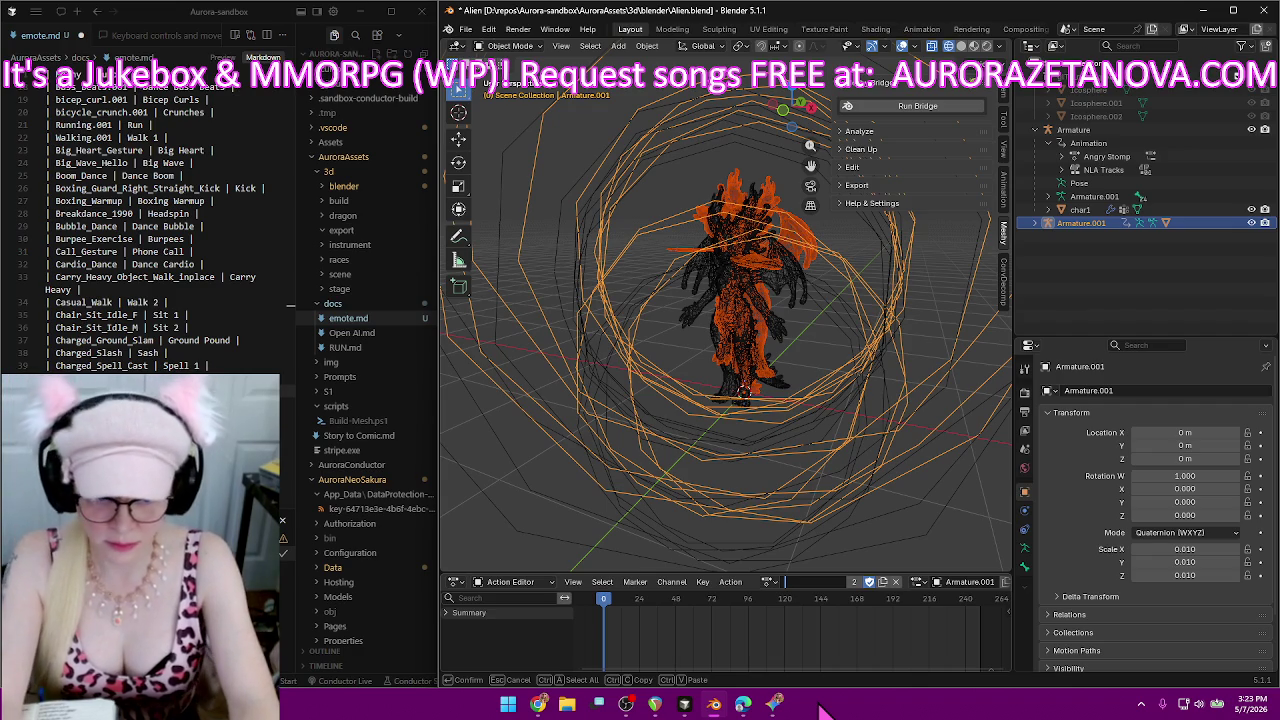
type("Happy")
key("Return")
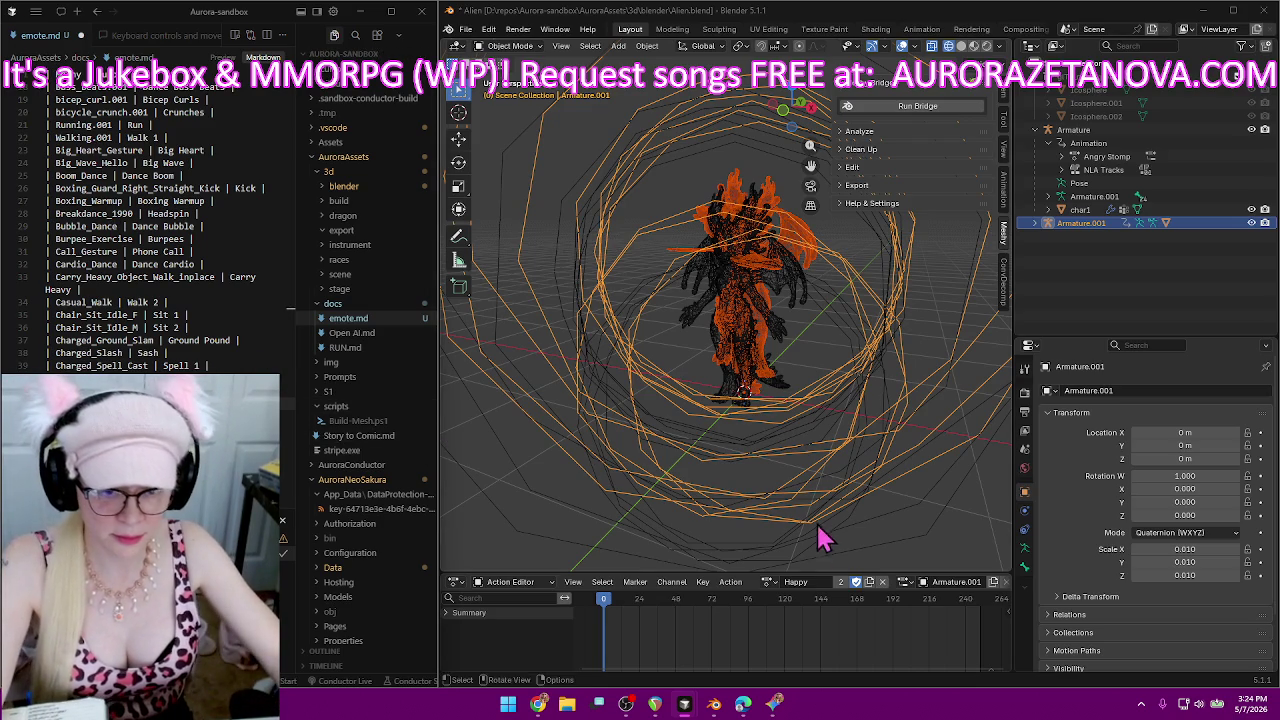
left_click(768, 582)
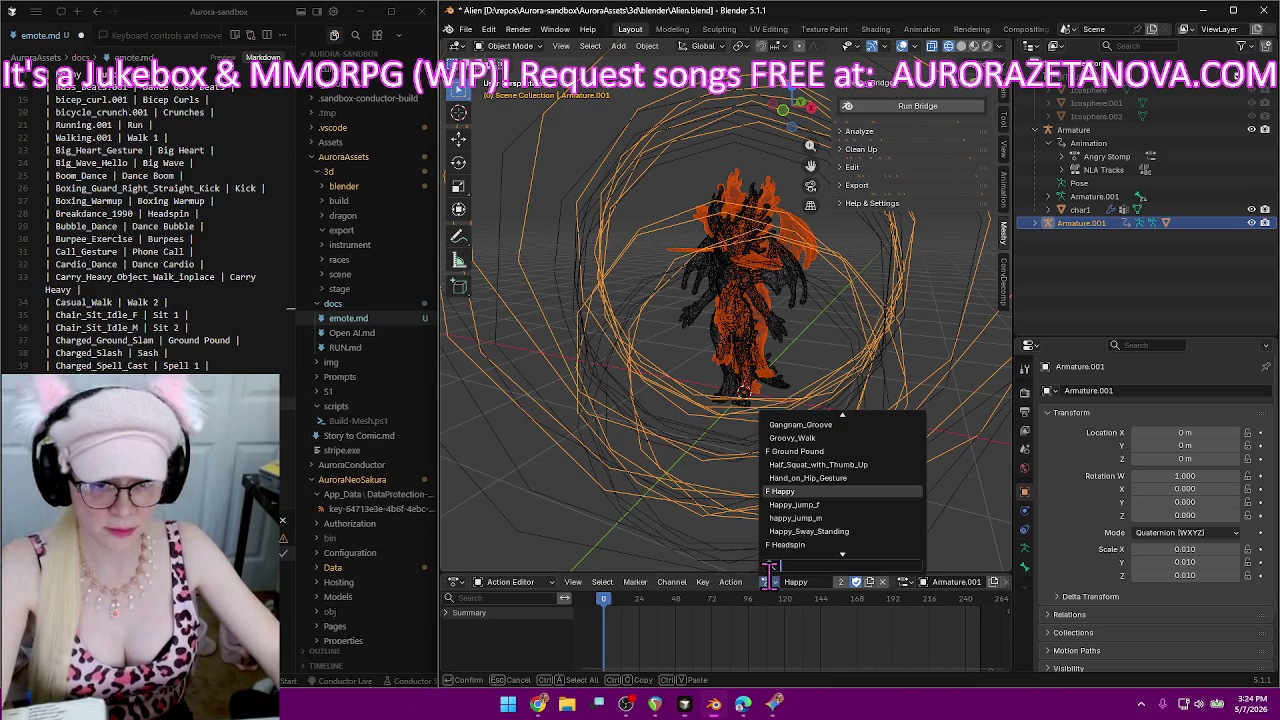
Switch the second dragon to Happy_jump_f, rename it Excited, and give it a fake user.
left_click(843, 505)
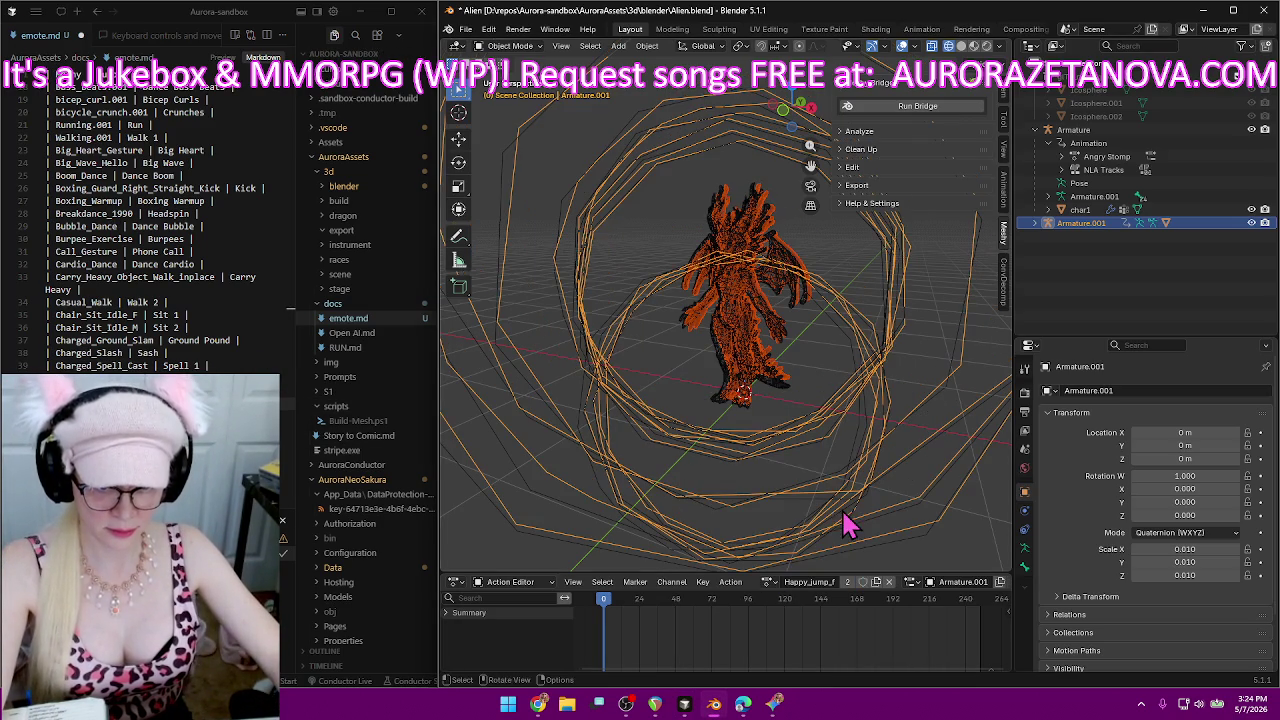
left_click(818, 582)
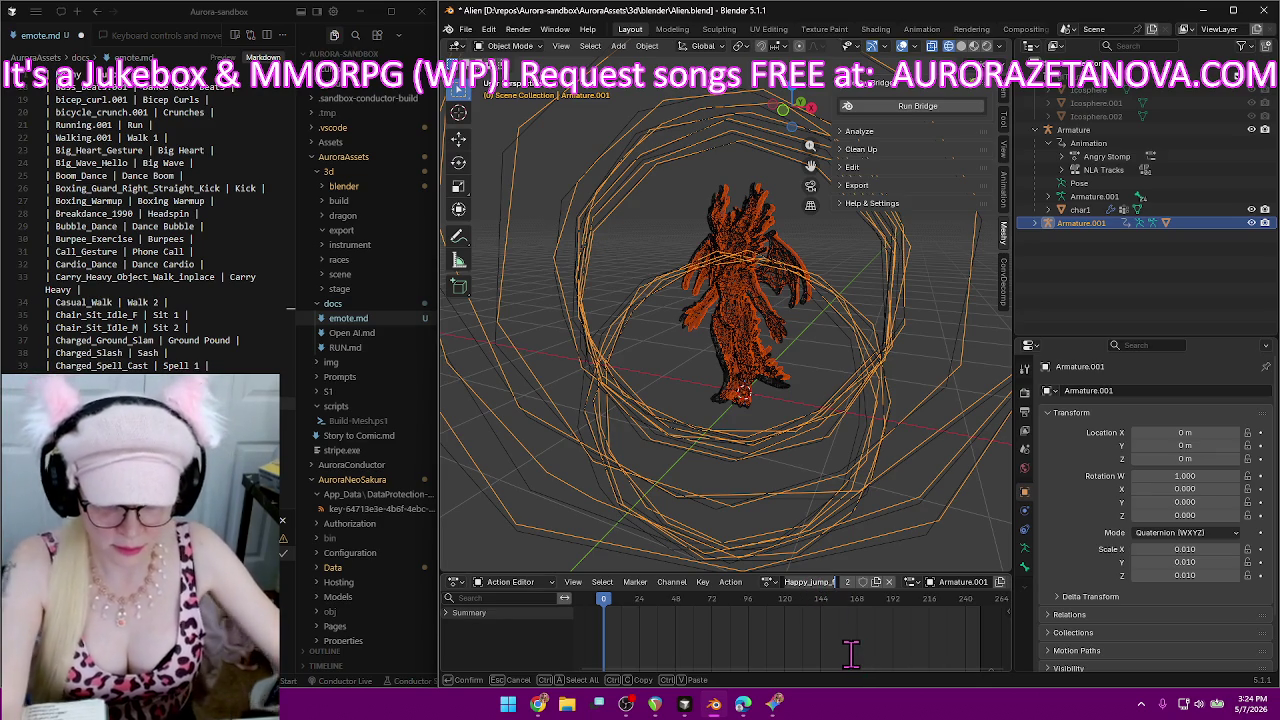
type("E")
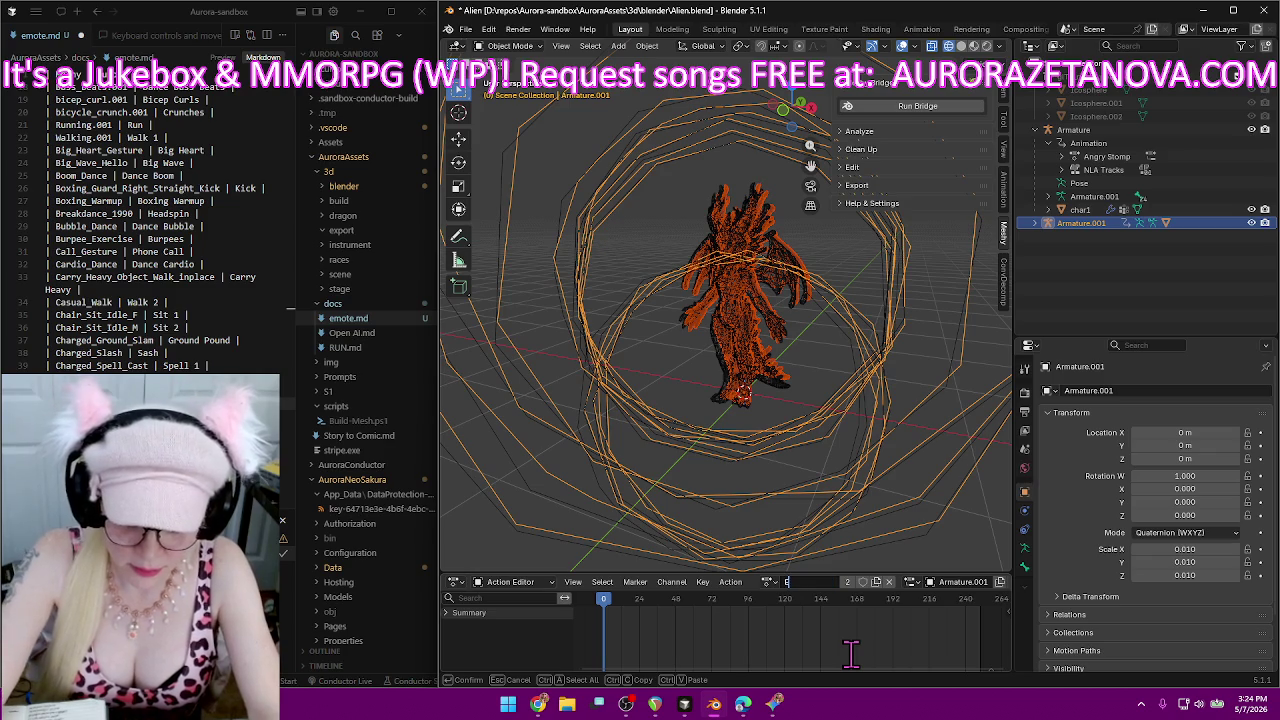
type("xcited")
key("Return")
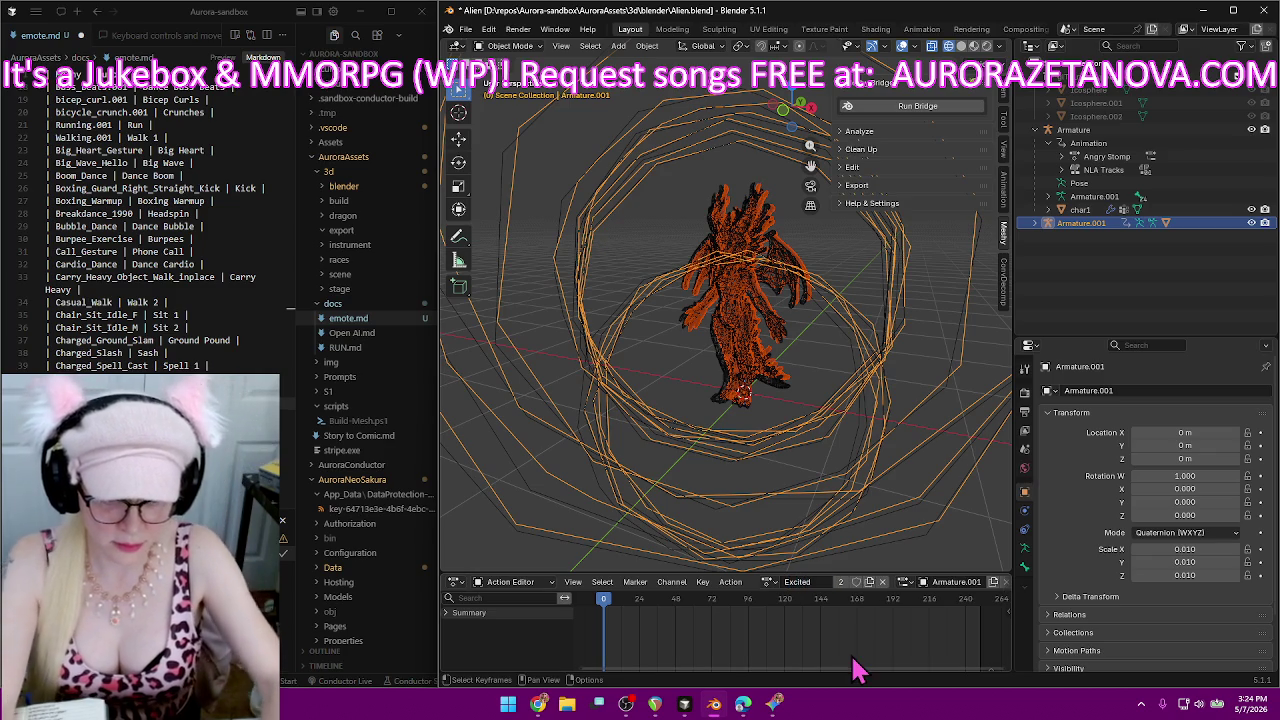
left_click(856, 581)
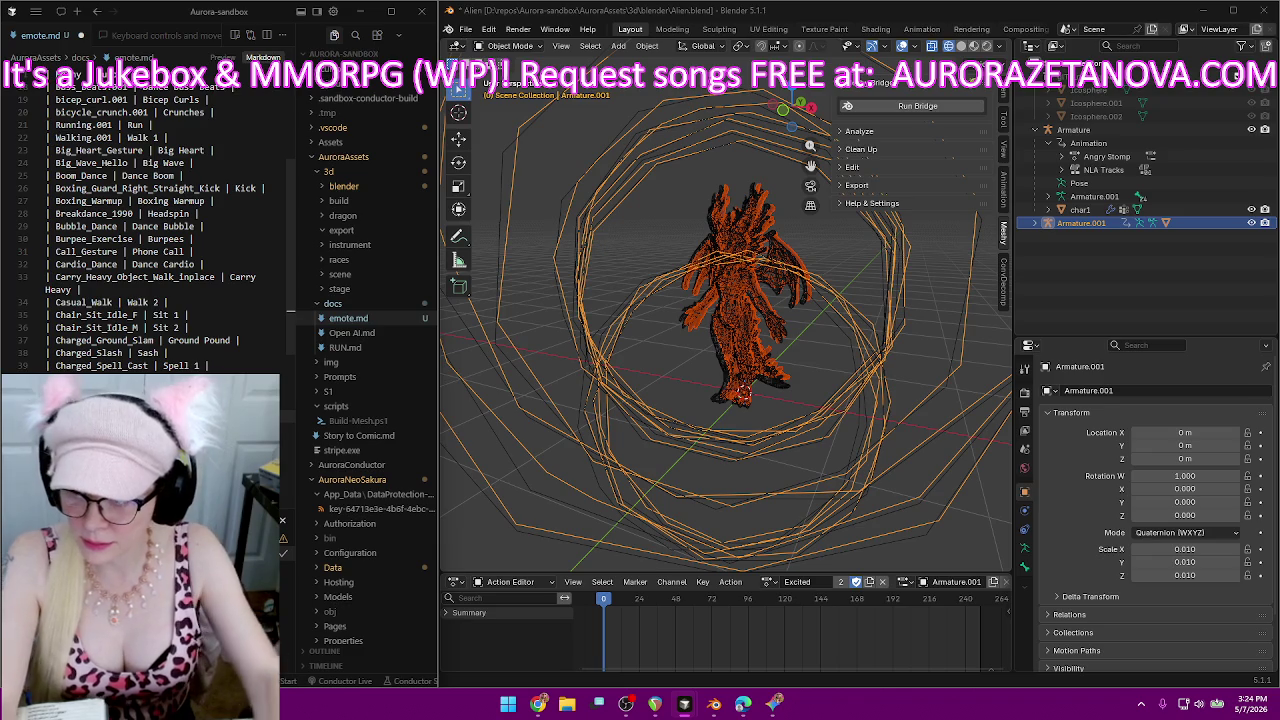
Make Fast_Lightning the second dragon's active action.
left_click(768, 582)
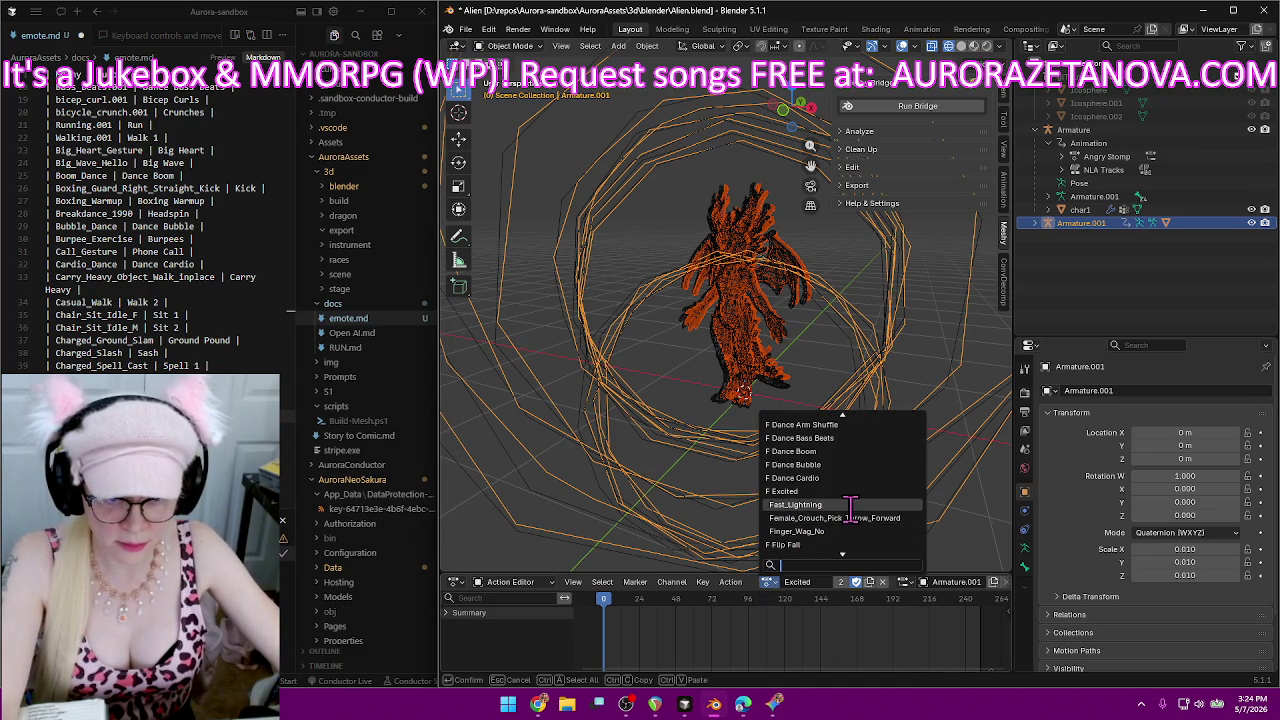
scroll(848, 510, "up", 3)
scroll(848, 510, "up", 3)
scroll(848, 508, "up", 3)
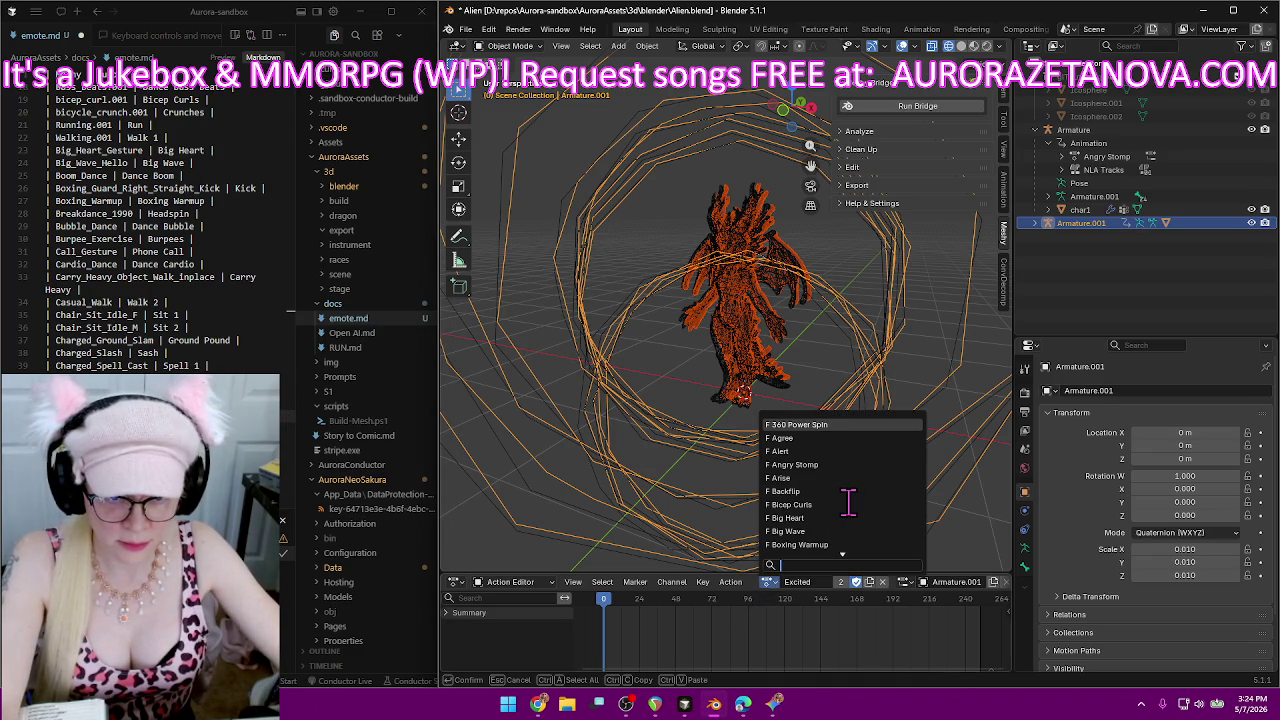
scroll(848, 502, "down", 9)
scroll(848, 502, "down", 6)
scroll(848, 502, "down", 6)
scroll(848, 502, "down", 6)
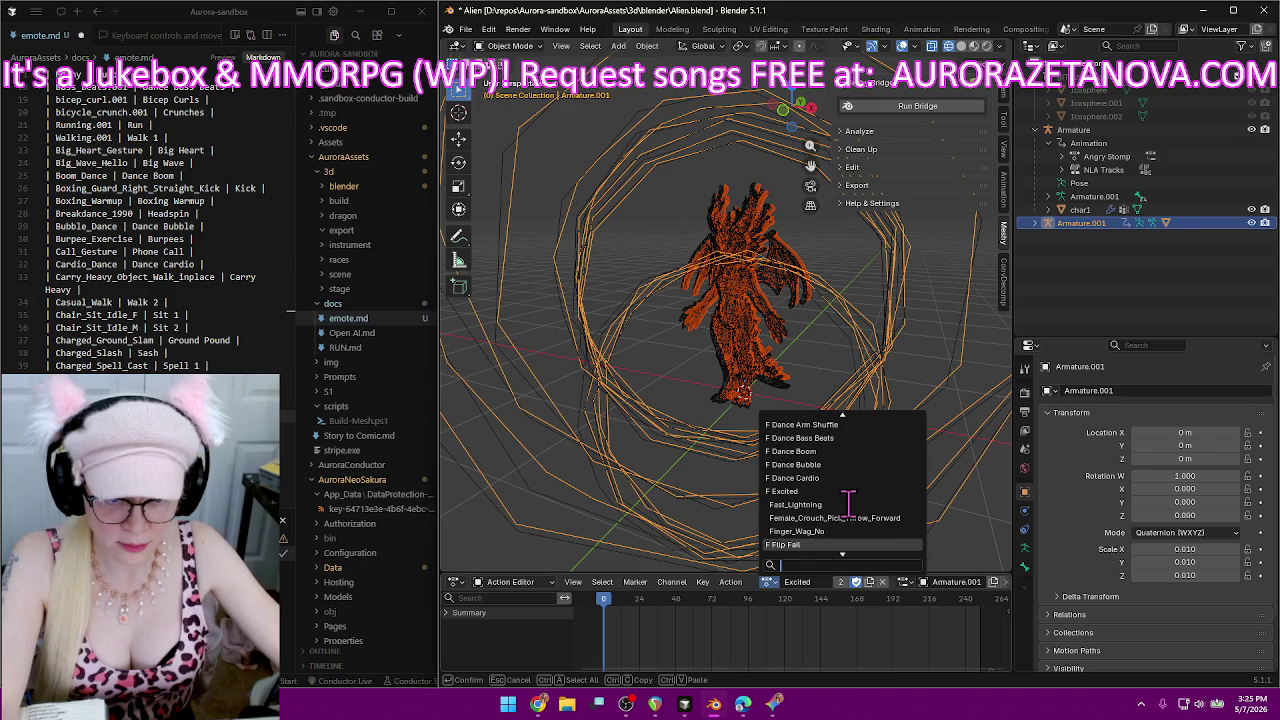
scroll(845, 504, "down", 1)
left_click(832, 504)
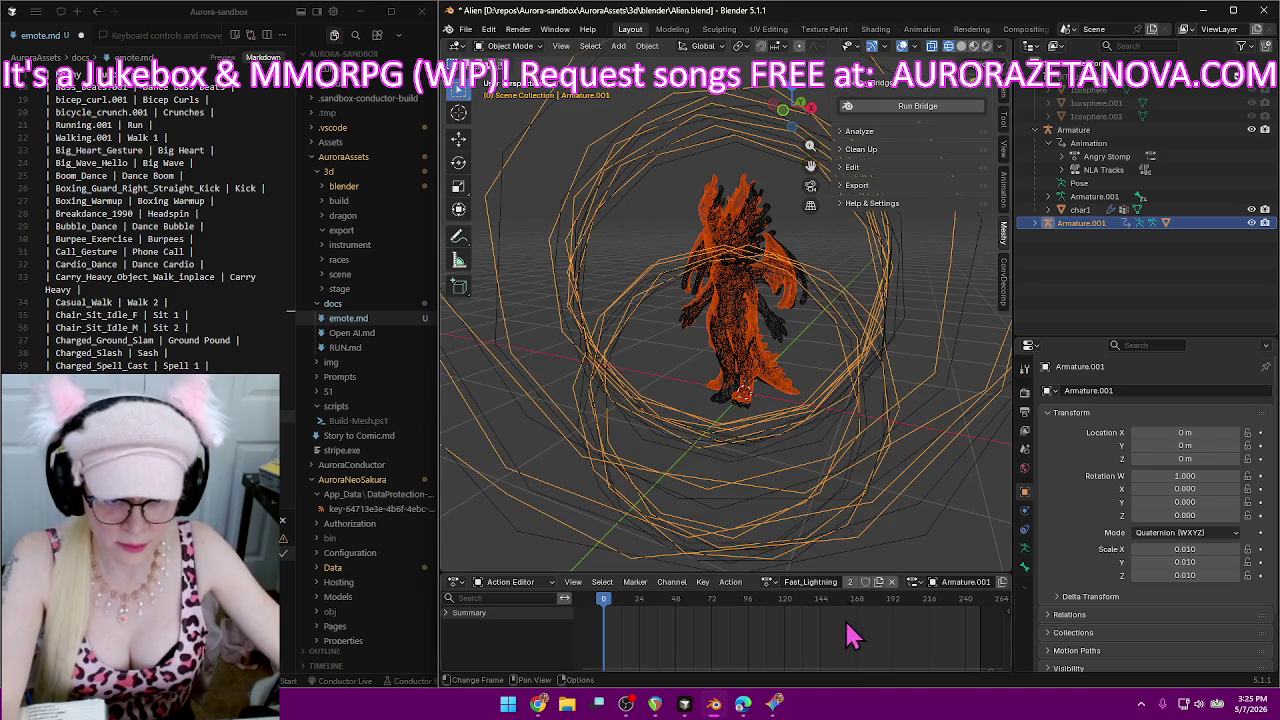
Rename the Fast_Lightning action to Lightning and save the emote.md notes.
left_click(818, 582)
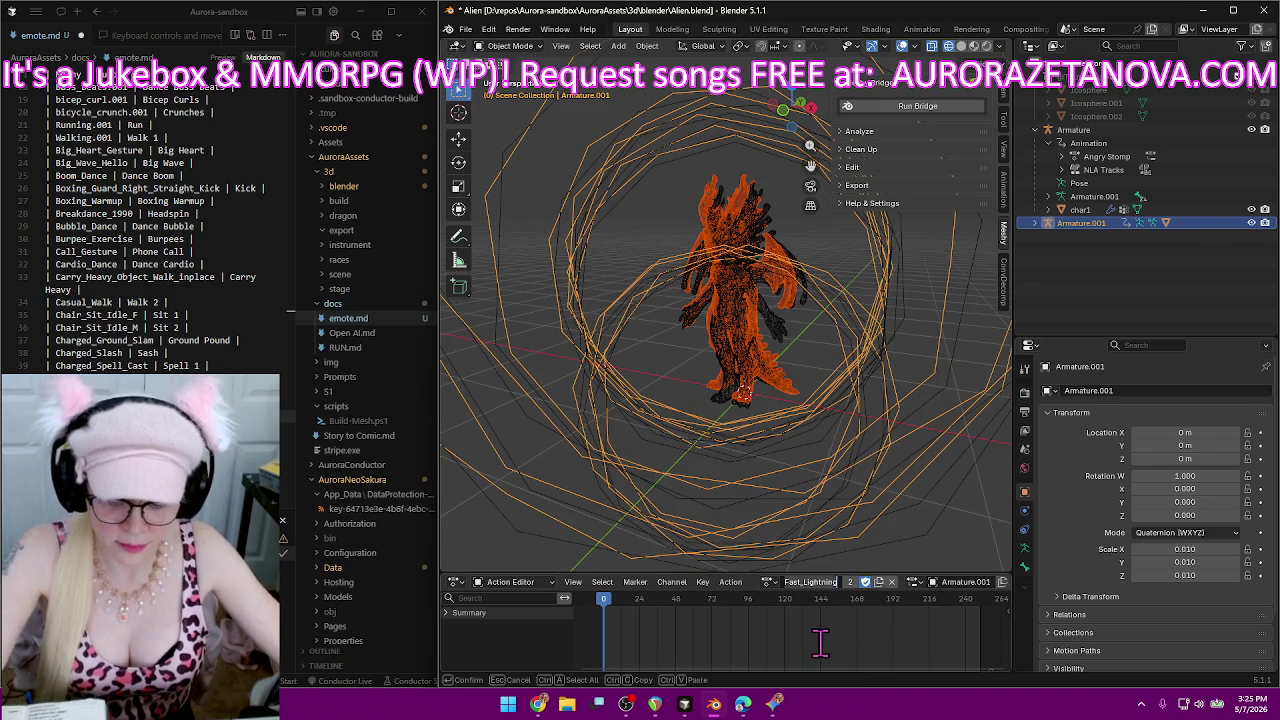
key("BackSpace")
type("Lightning")
key("Return")
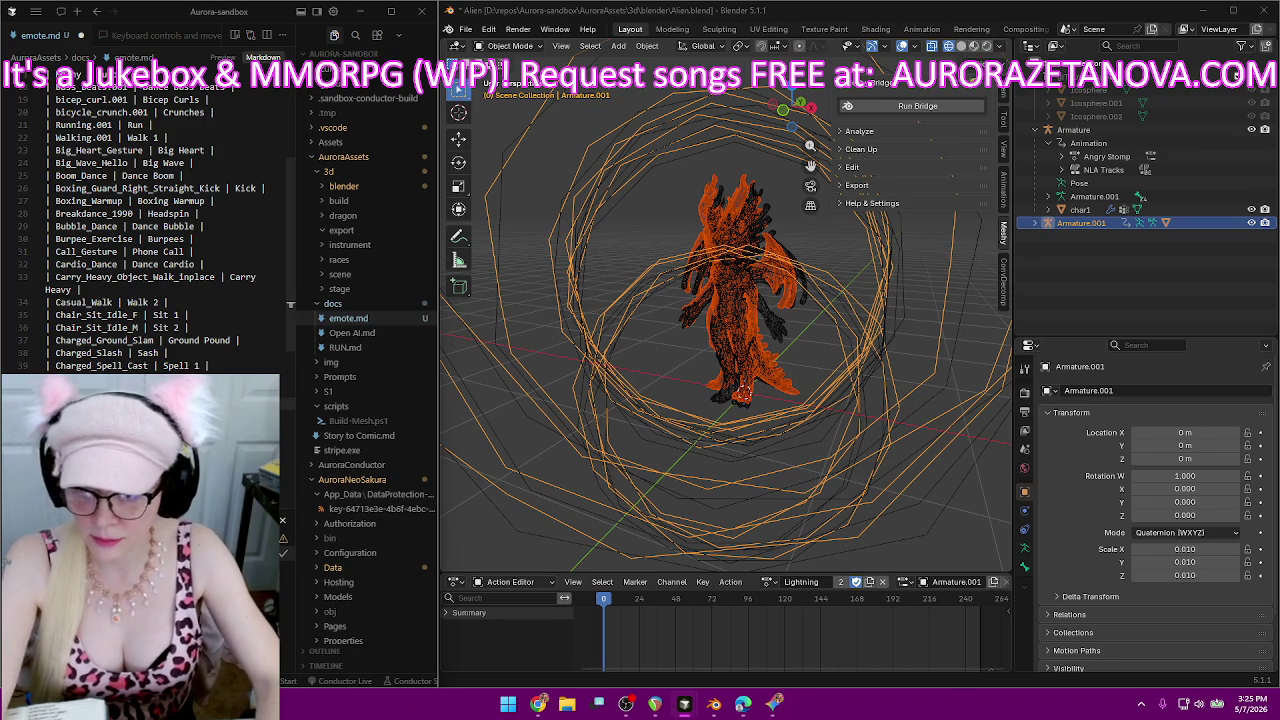
key("ctrl+s")
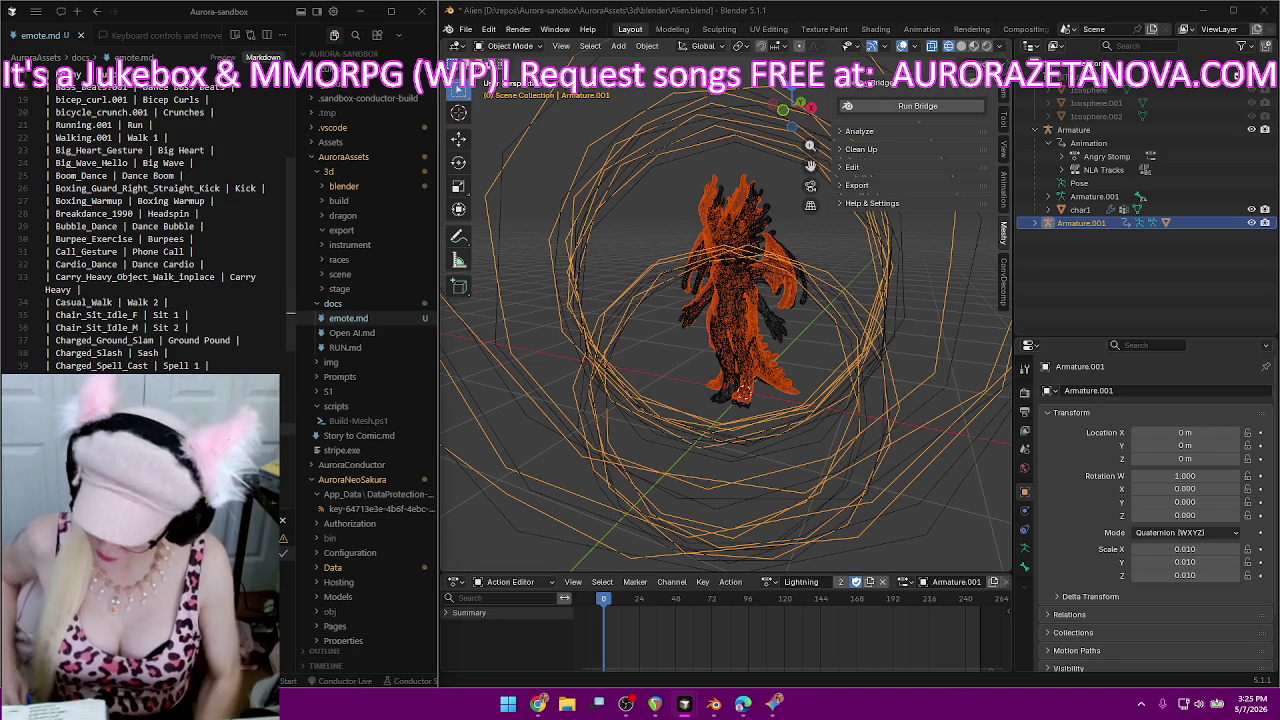
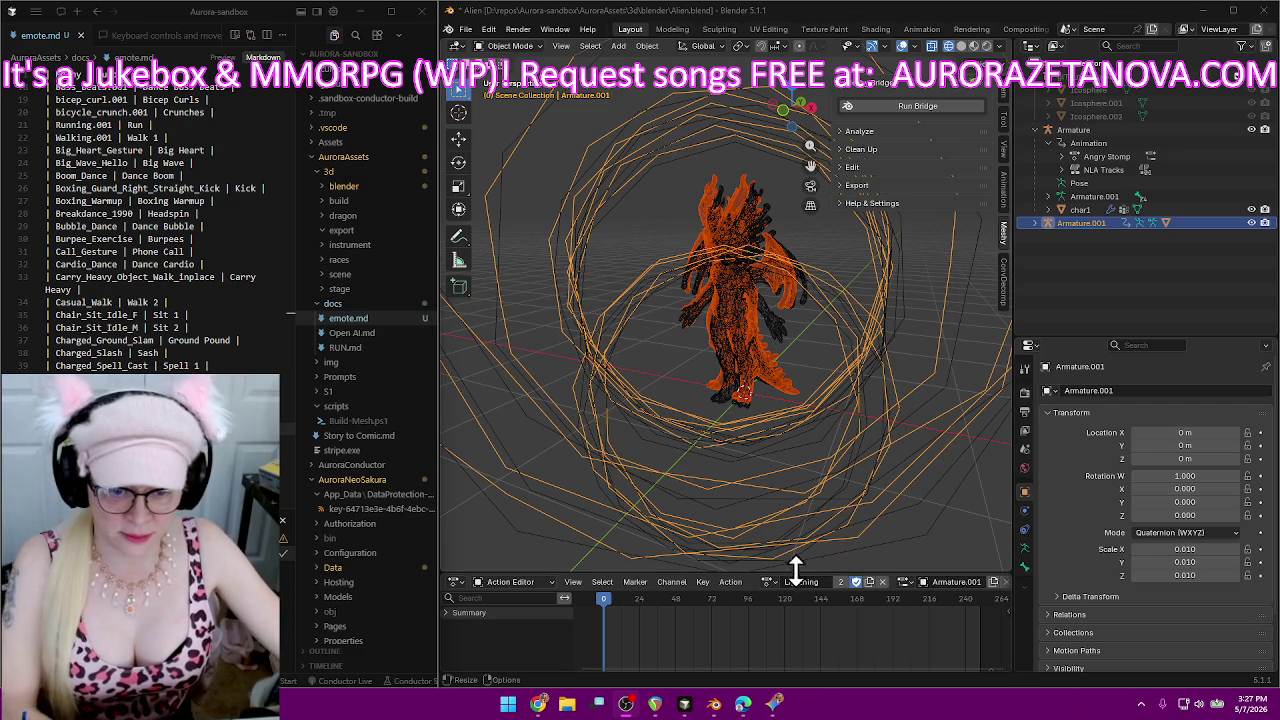
Load the happy_jump_m action onto the alien rig and rename it YES.
left_click(767, 582)
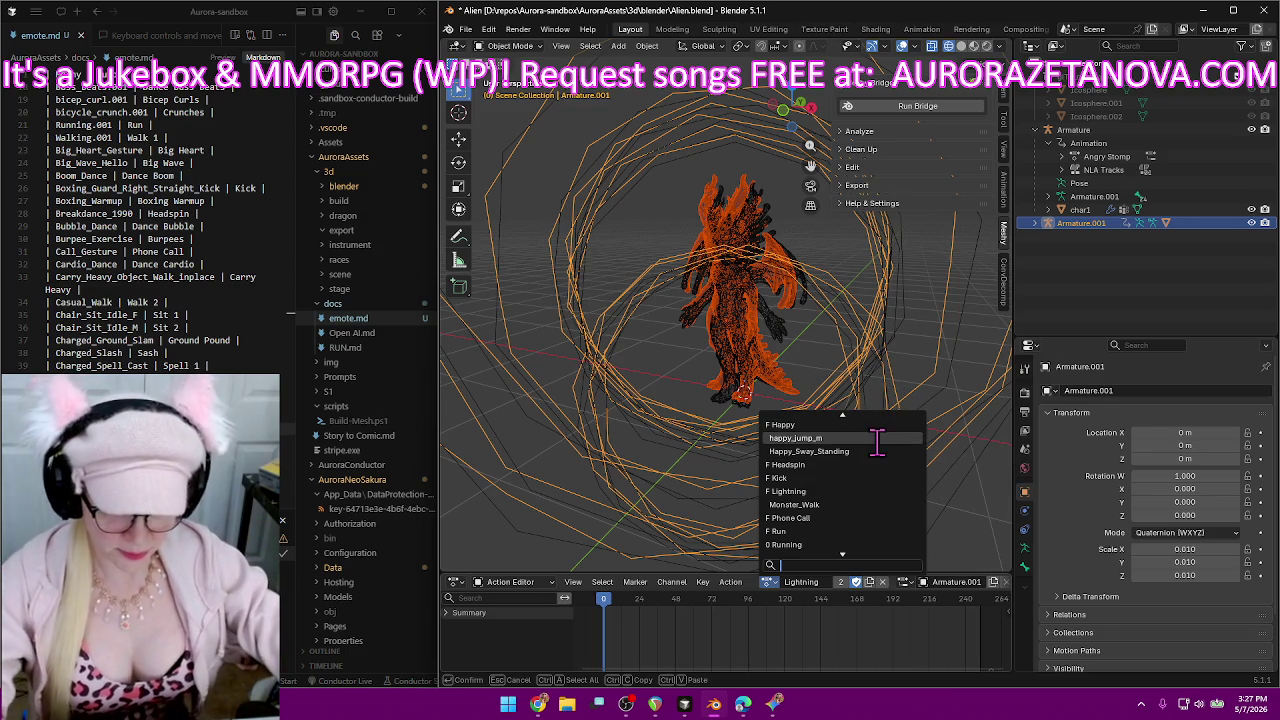
left_click(888, 439)
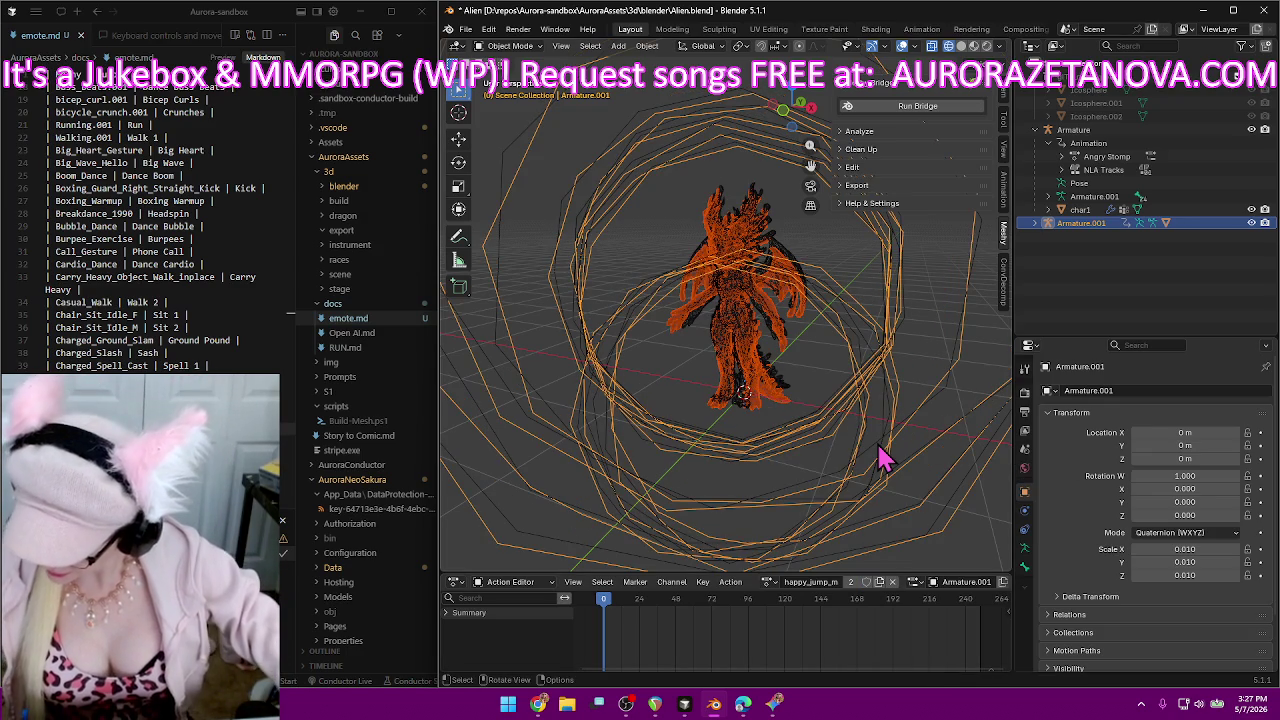
left_click(815, 583)
key("BackSpace")
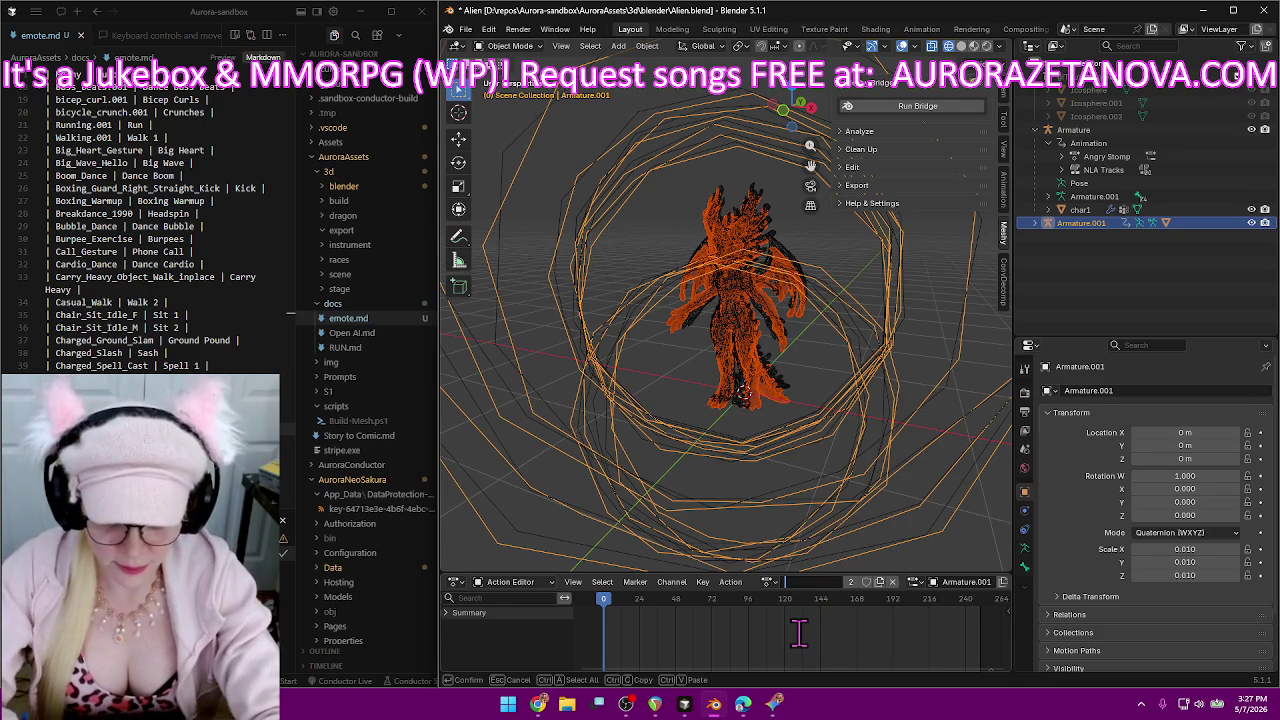
type("YES")
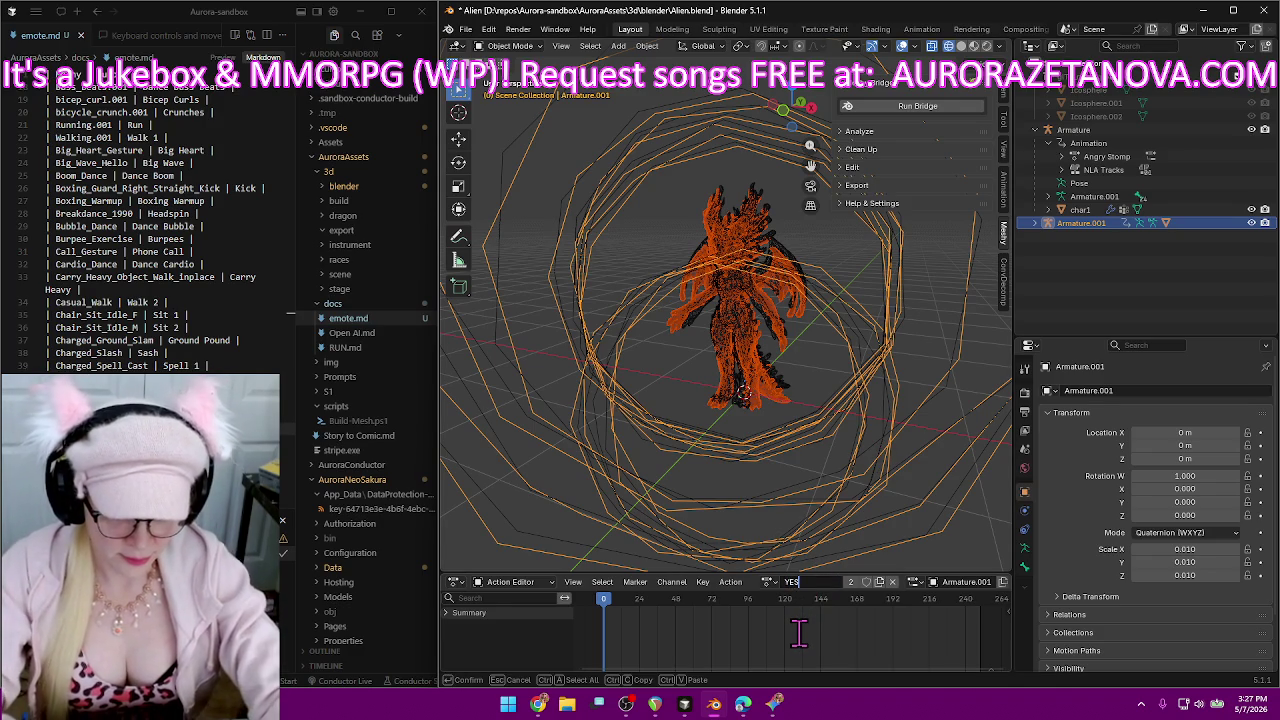
key("Return")
type("| happy_jump_m | YES |")
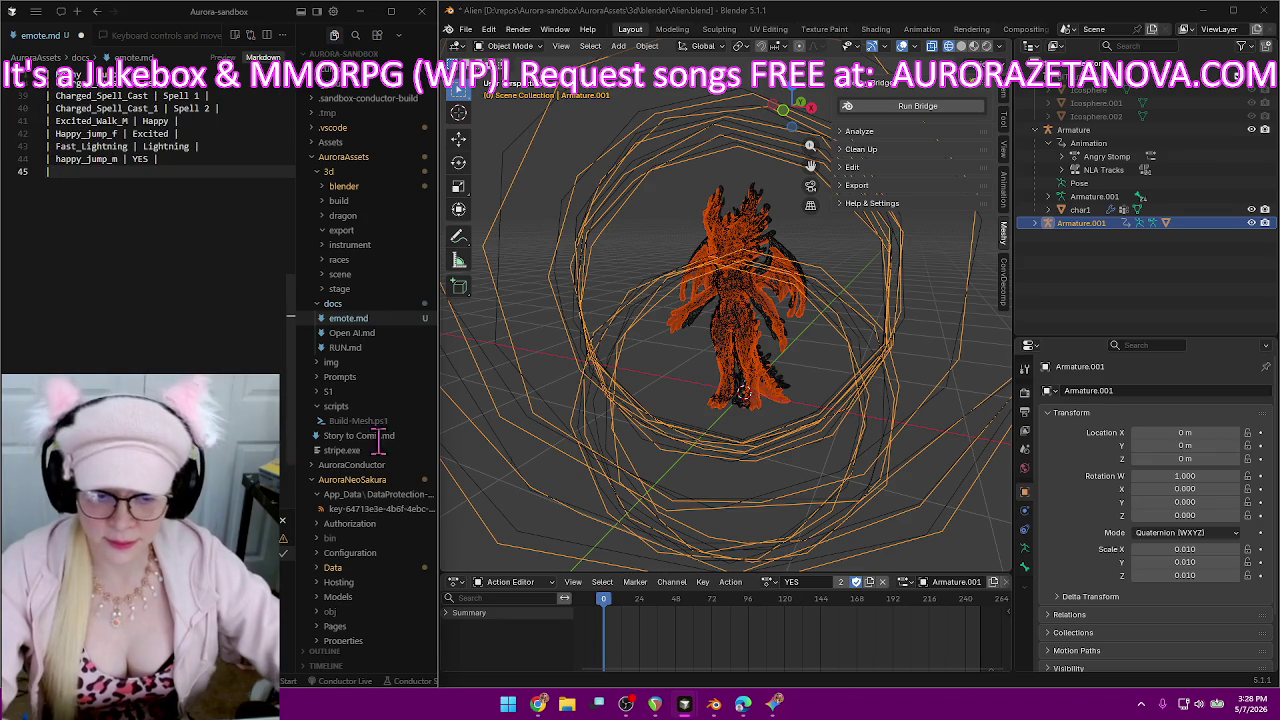
Make Female_Crouch_Pick_Throw_Forward the rig's active action.
left_click(767, 582)
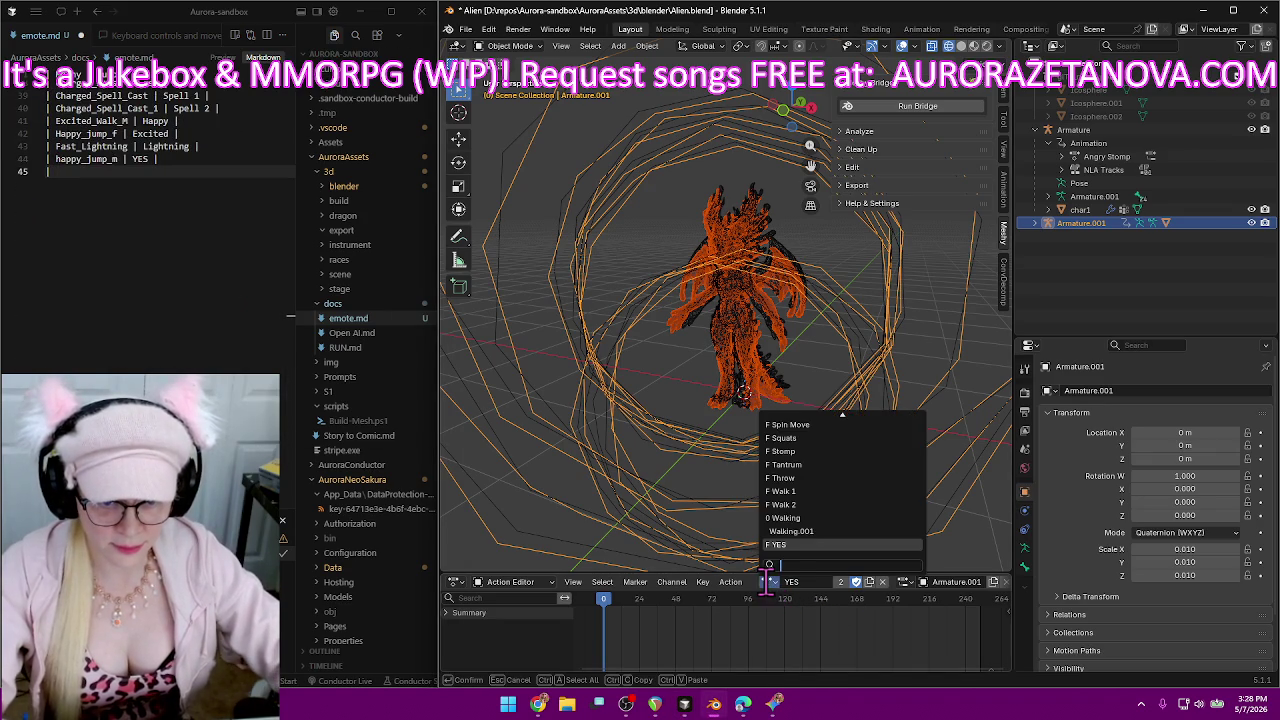
scroll(836, 504, "up", 3)
scroll(836, 504, "up", 3)
scroll(836, 504, "up", 3)
scroll(836, 504, "up", 3)
scroll(836, 504, "up", 3)
scroll(836, 504, "up", 3)
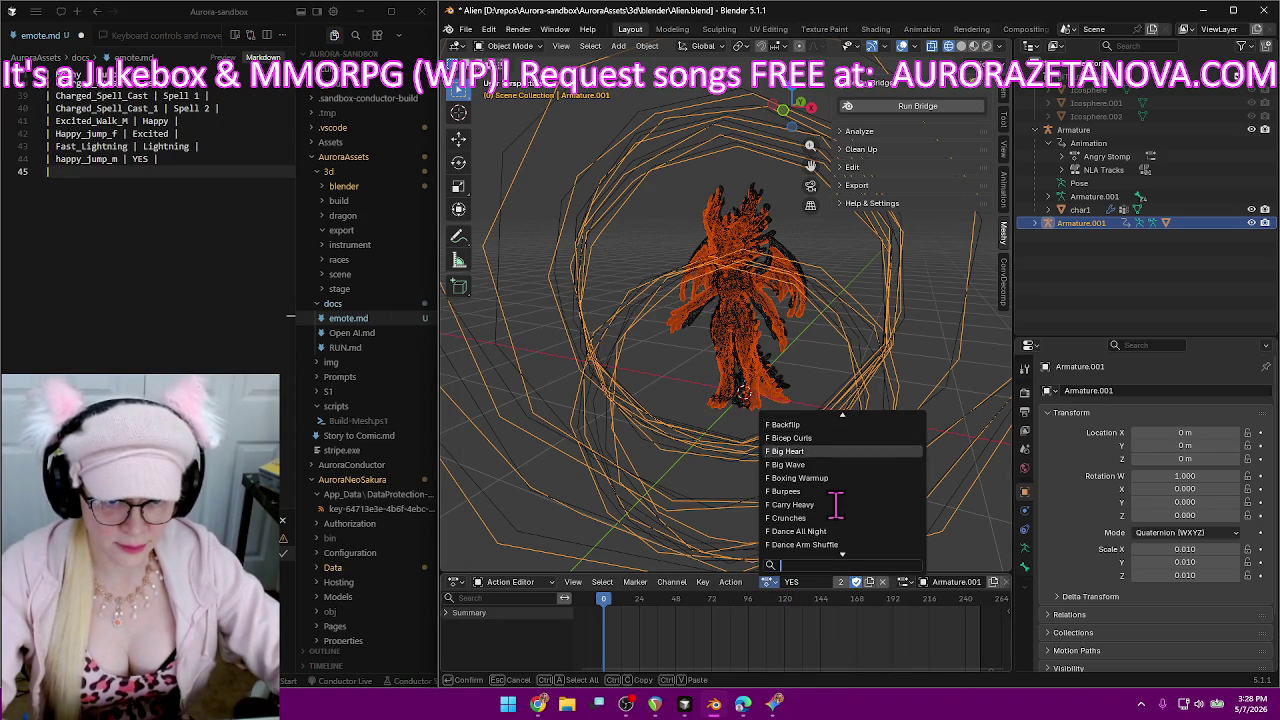
scroll(836, 504, "up", 3)
scroll(836, 504, "up", 3)
scroll(836, 504, "down", 3)
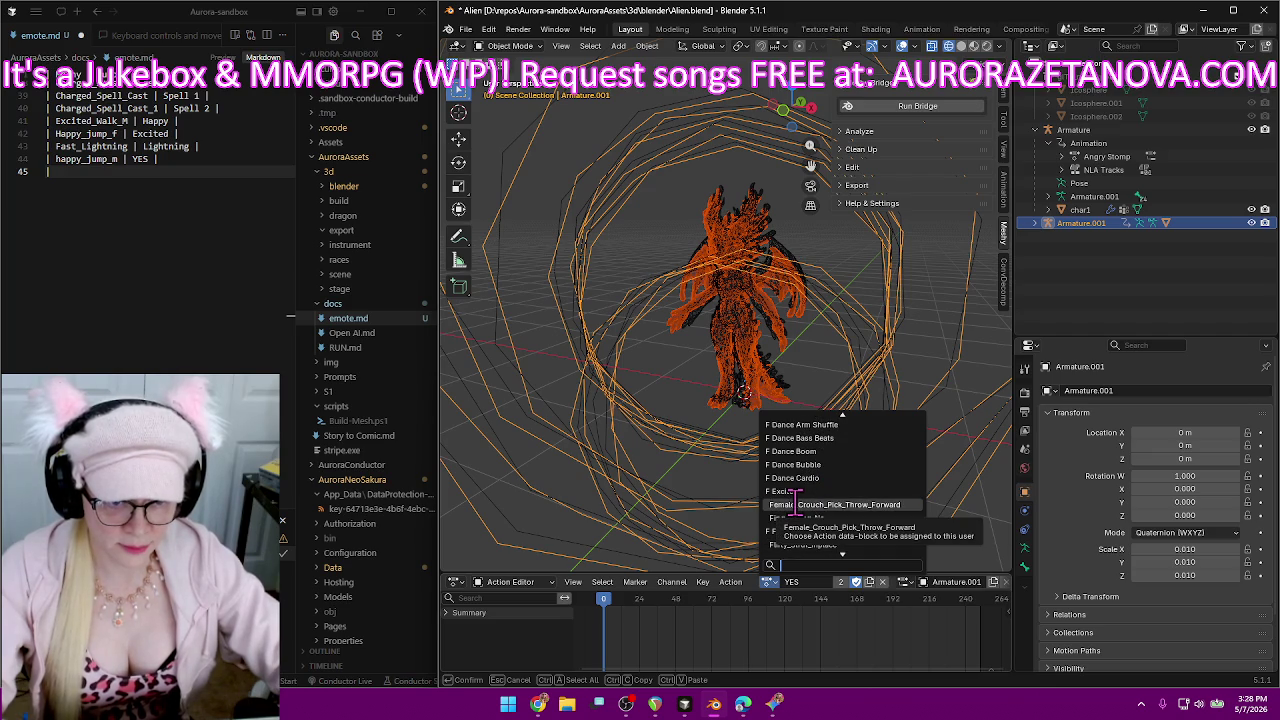
left_click(795, 504)
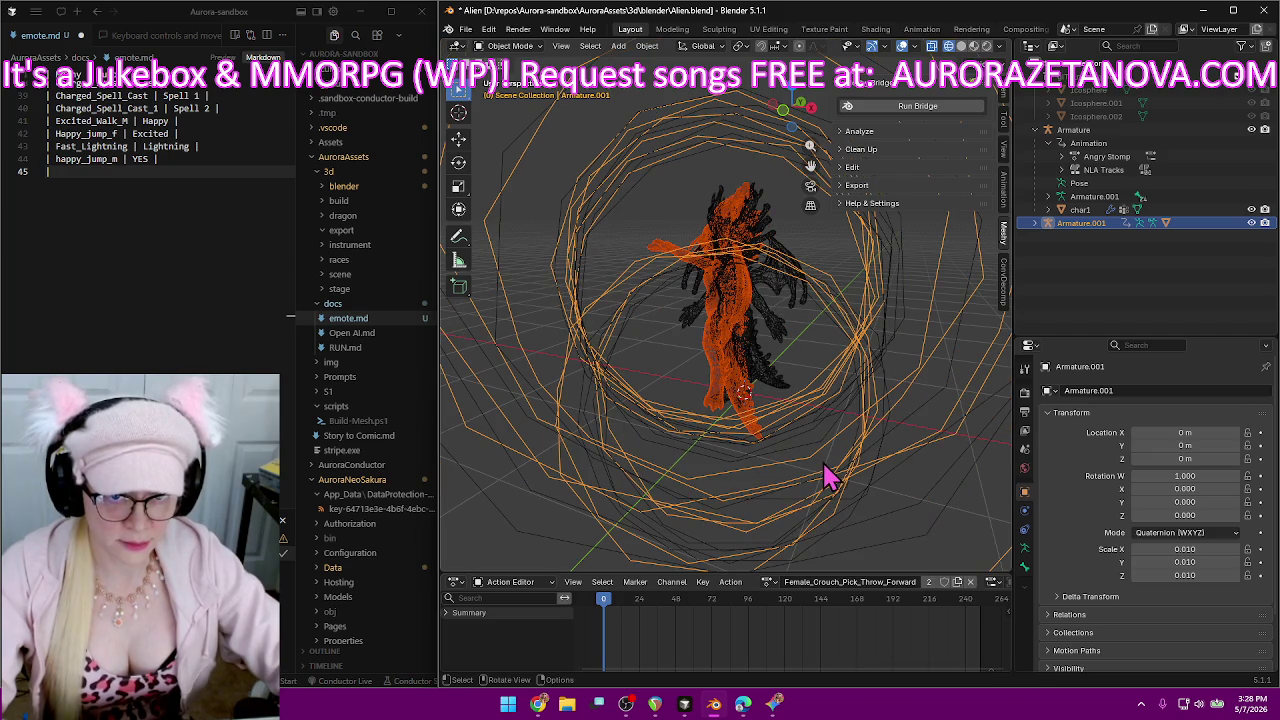
Rename the action to Snowball and give it a fake user.
double_click(848, 584)
key("ctrl+c")
type("S")
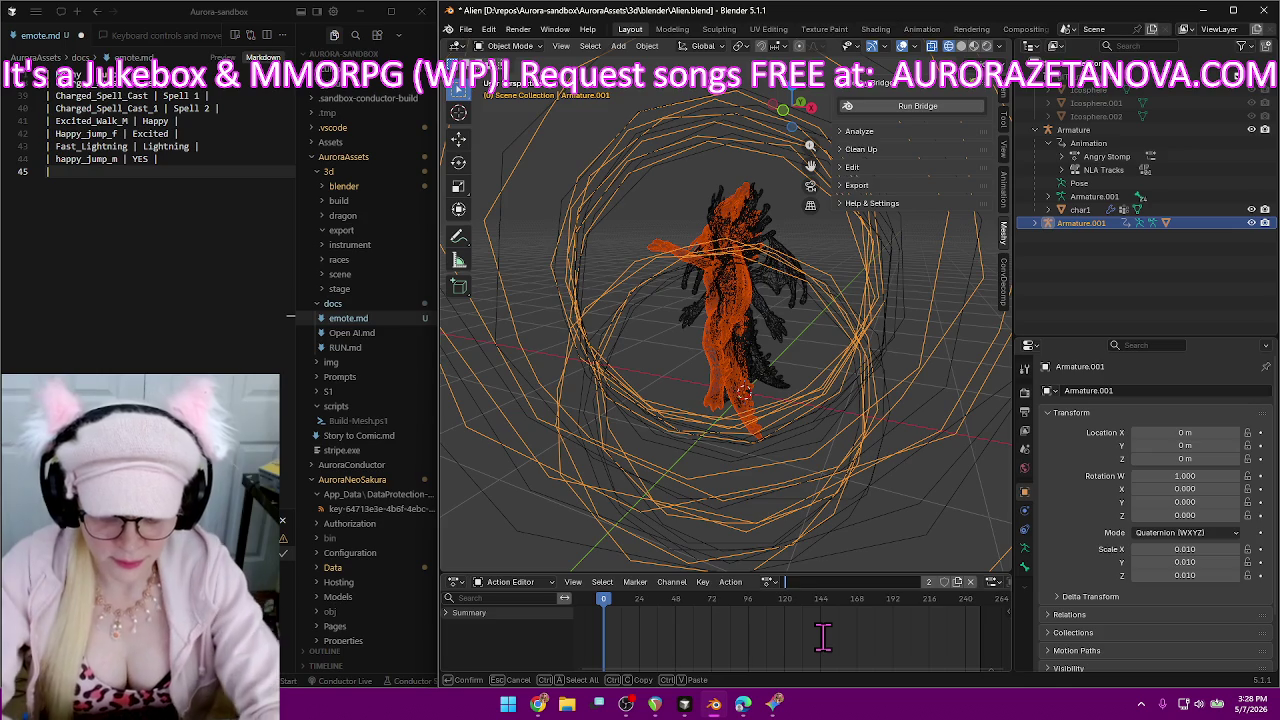
type("nowball")
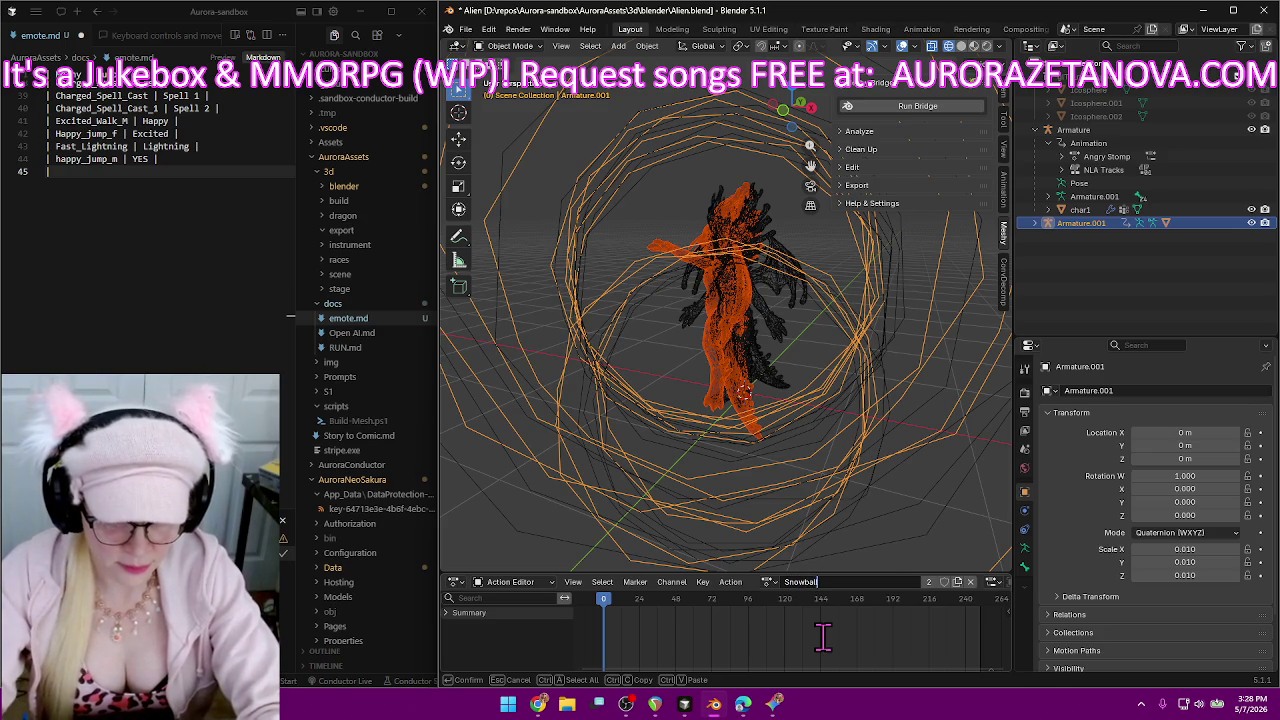
key("Return")
left_click(856, 581)
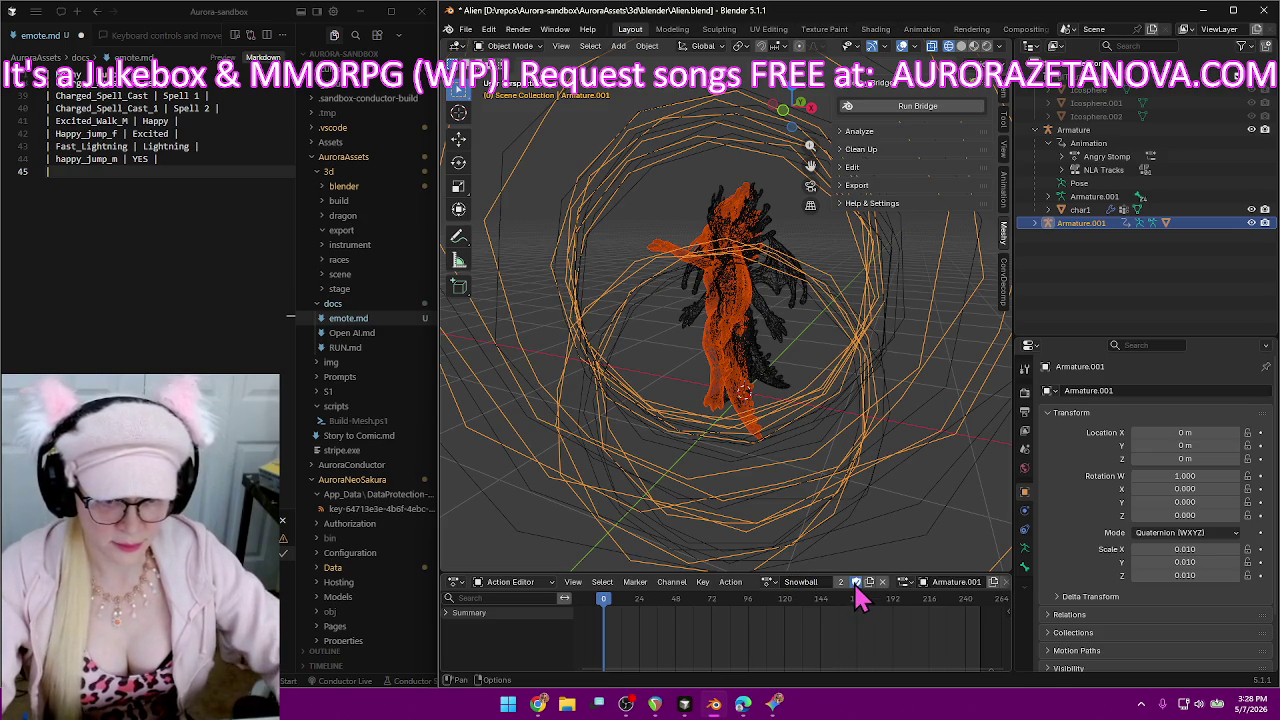
Add a row mapping Female_Crouch_Pick_Throw_Forward to Snowball in emote.md.
left_click(122, 172)
key("ctrl+v")
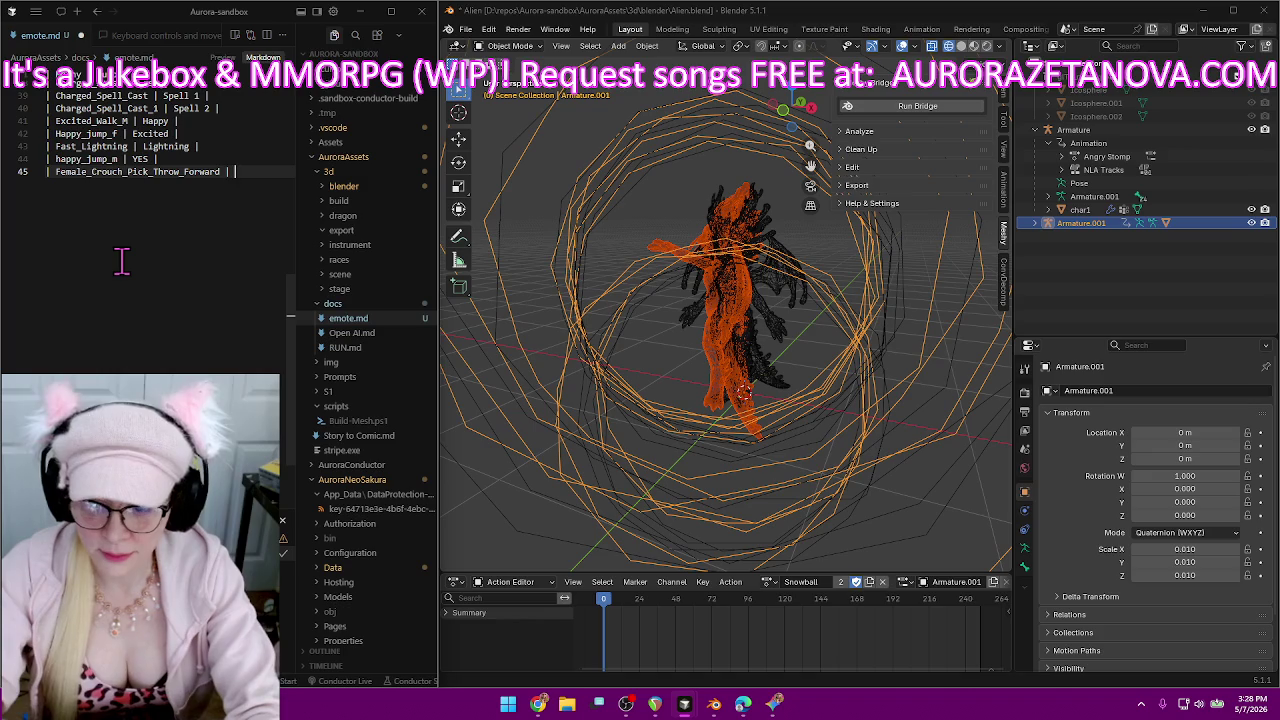
type("Snowba")
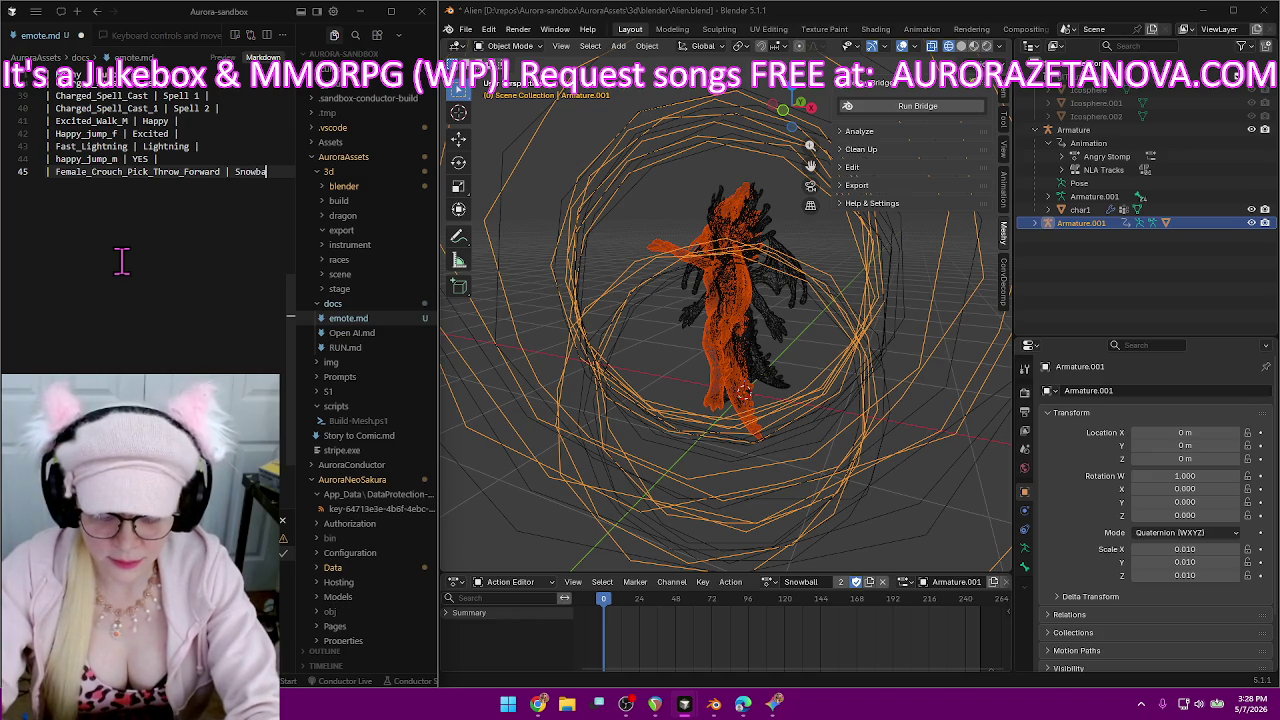
type("ll")
type(" |")
key("Return")
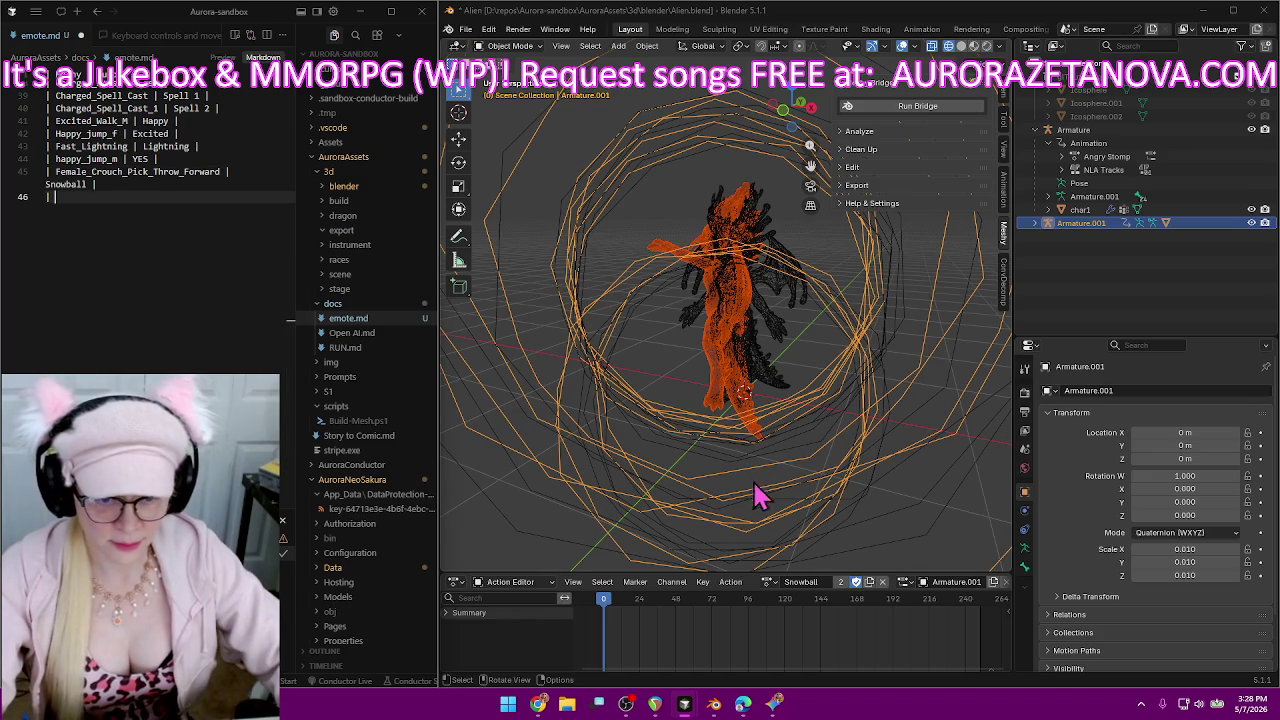
Make Finger_Wag_No the rig's active action.
left_click(766, 582)
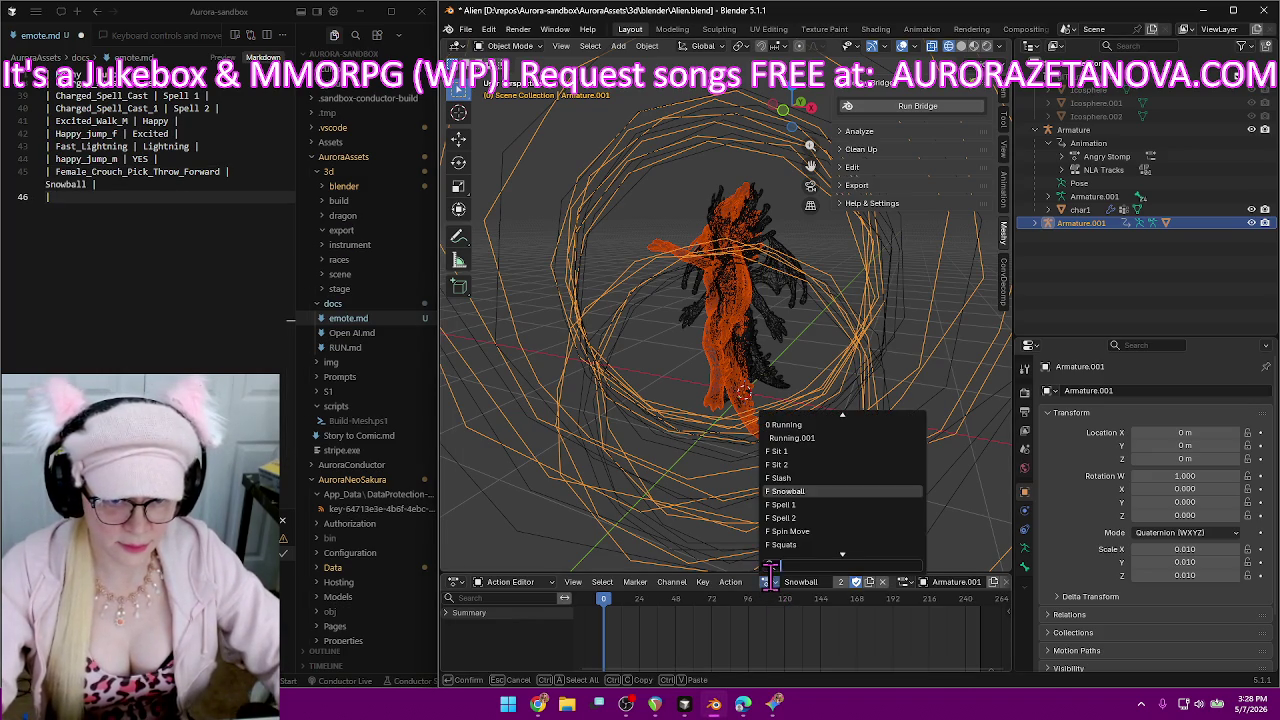
scroll(848, 514, "up", 3)
scroll(848, 514, "up", 5)
scroll(851, 507, "up", 3)
scroll(851, 507, "up", 3)
scroll(851, 507, "up", 3)
scroll(851, 507, "up", 3)
scroll(851, 507, "up", 3)
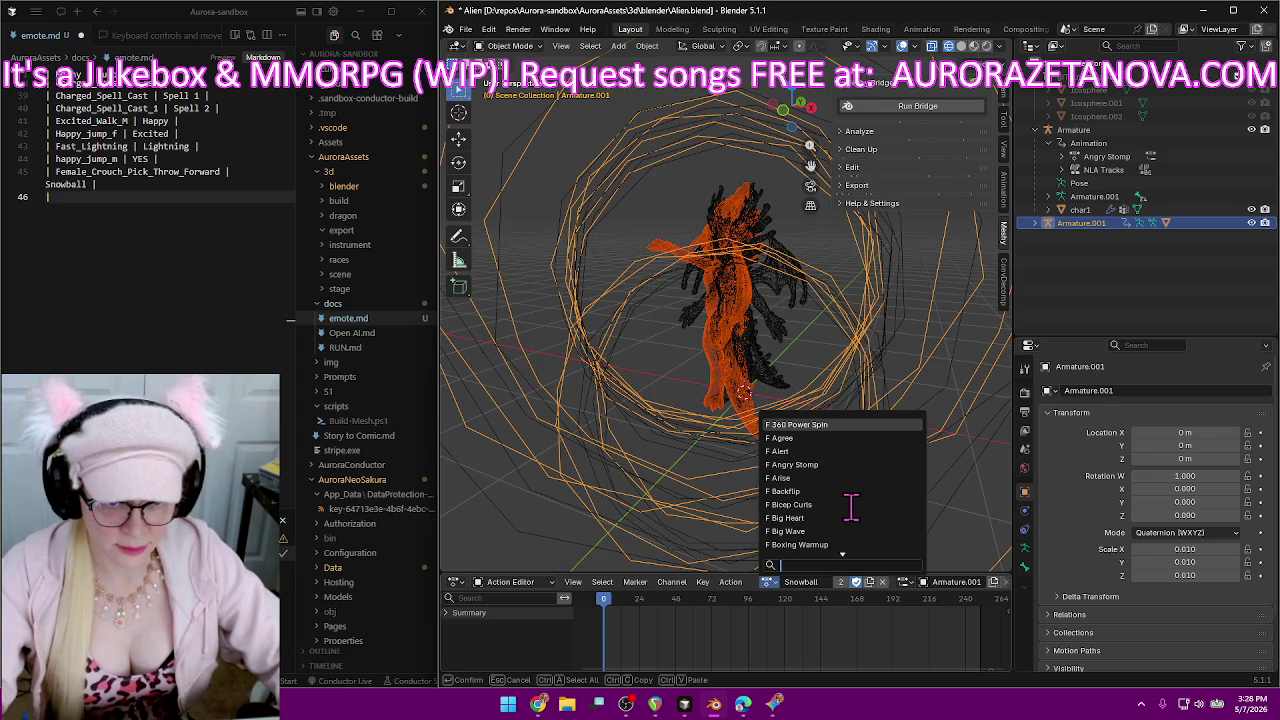
scroll(851, 507, "down", 5)
scroll(851, 507, "down", 6)
scroll(851, 507, "down", 5)
scroll(851, 507, "down", 5)
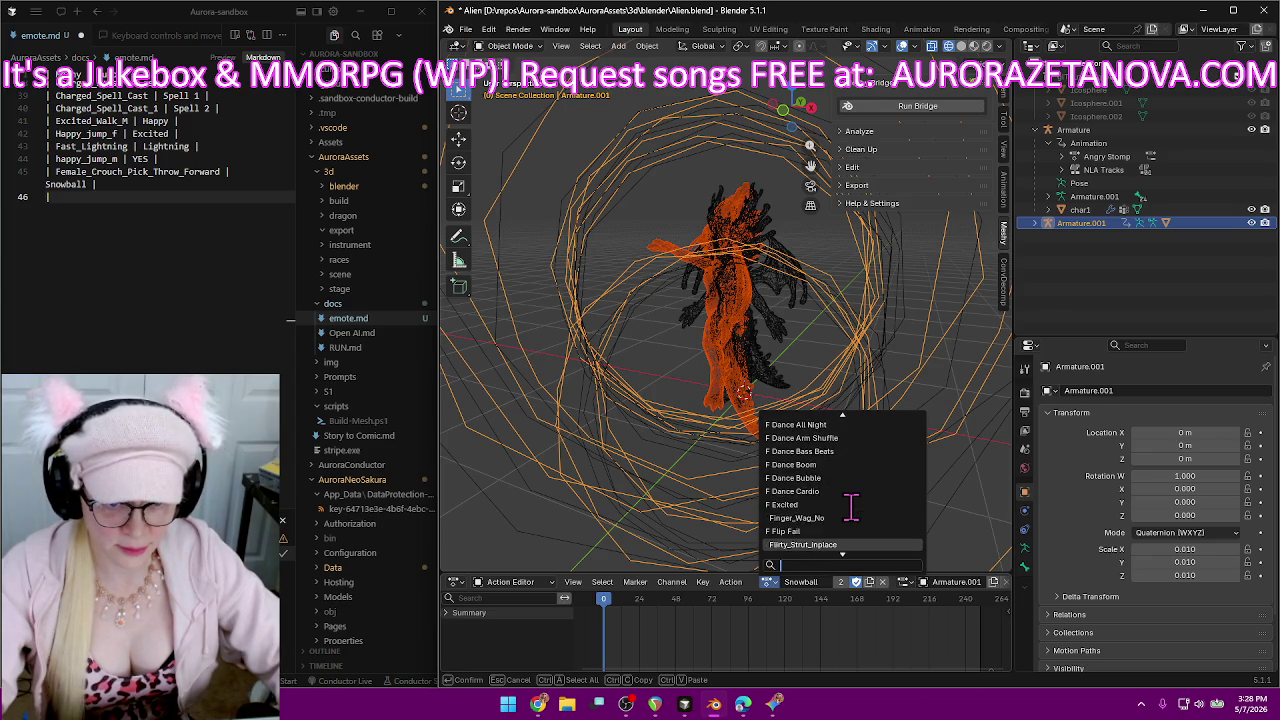
left_click(840, 517)
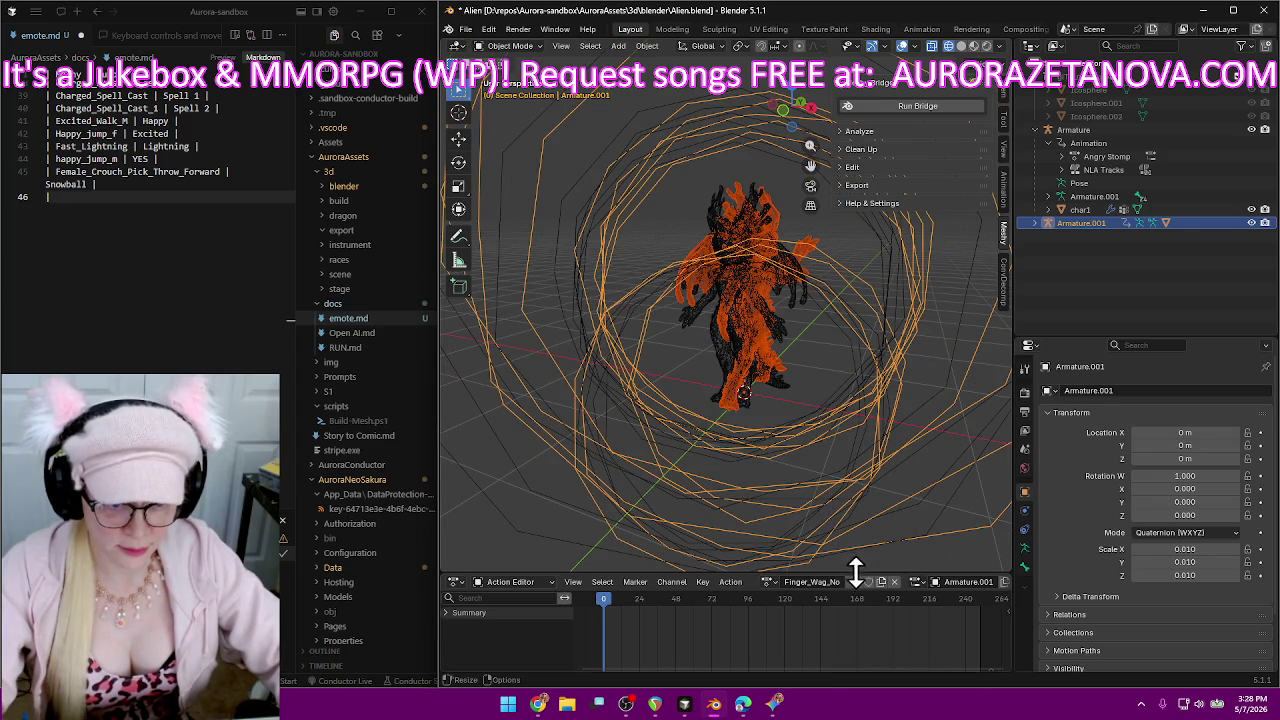
Rename the action to No and log '| Finger_Wag_No | No |' in emote.md.
left_click(815, 582)
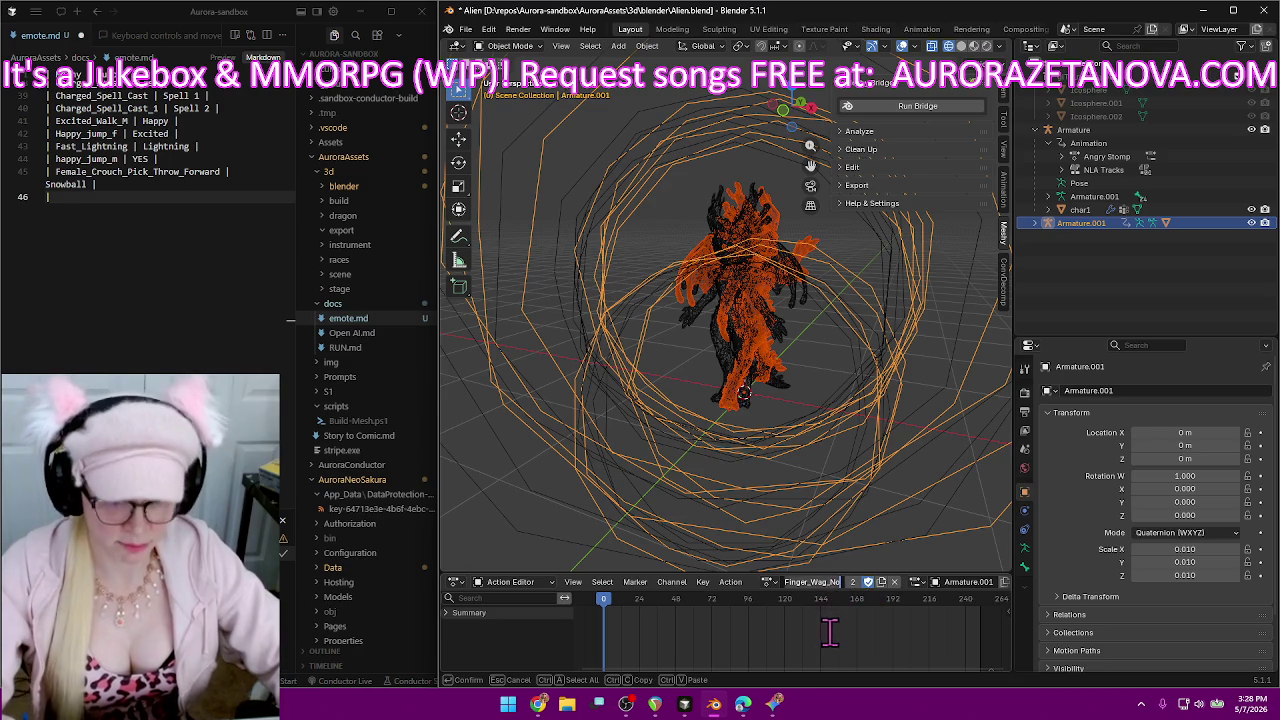
key("BackSpace")
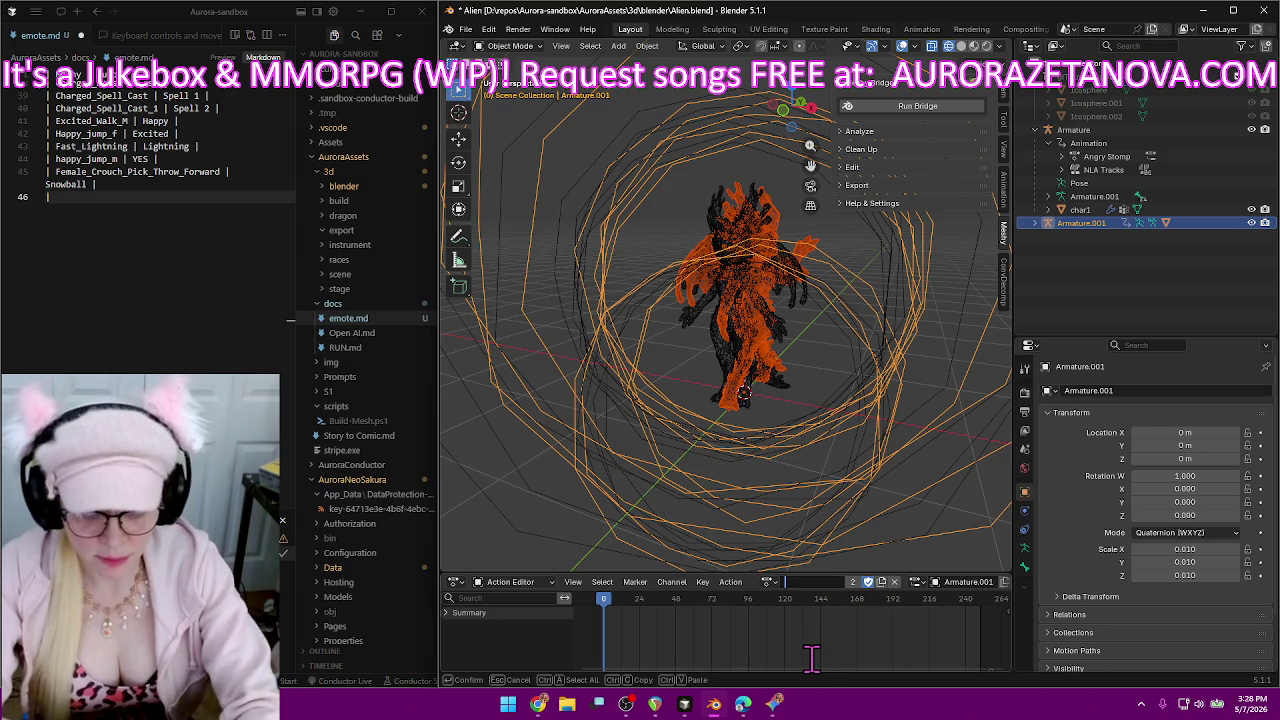
type("No")
key("Return")
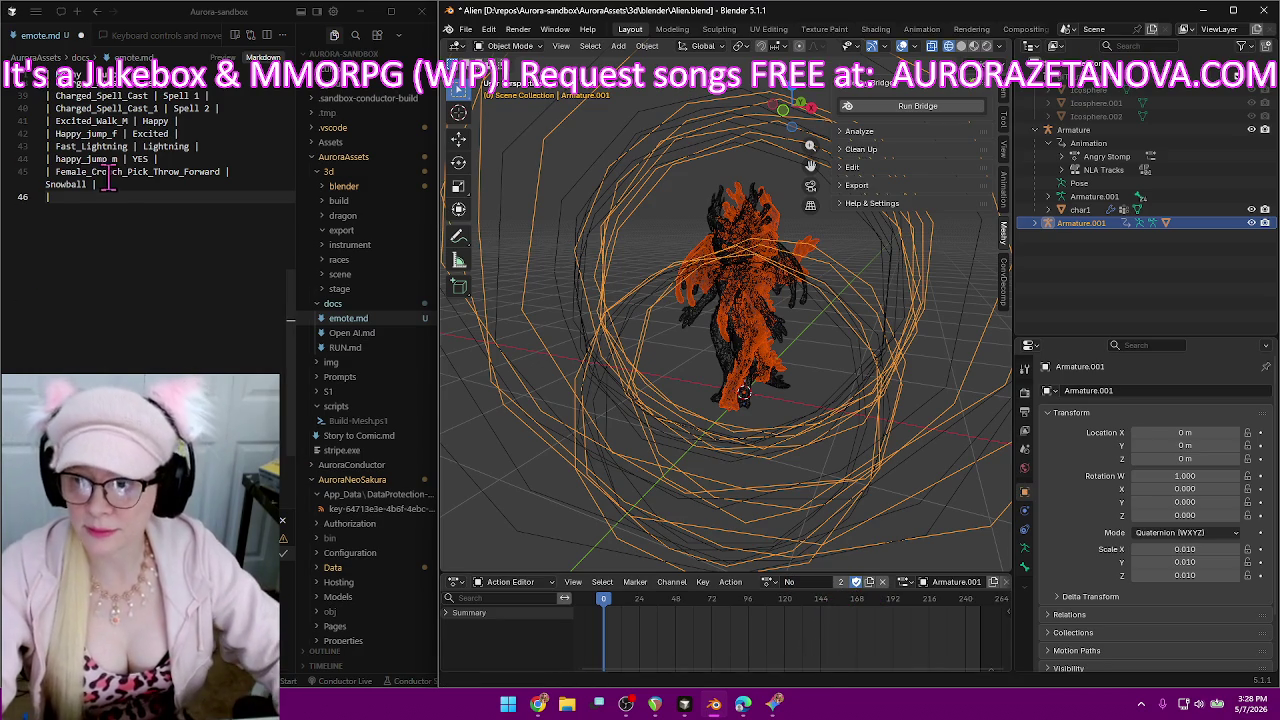
type("| Finger_Wag_No")
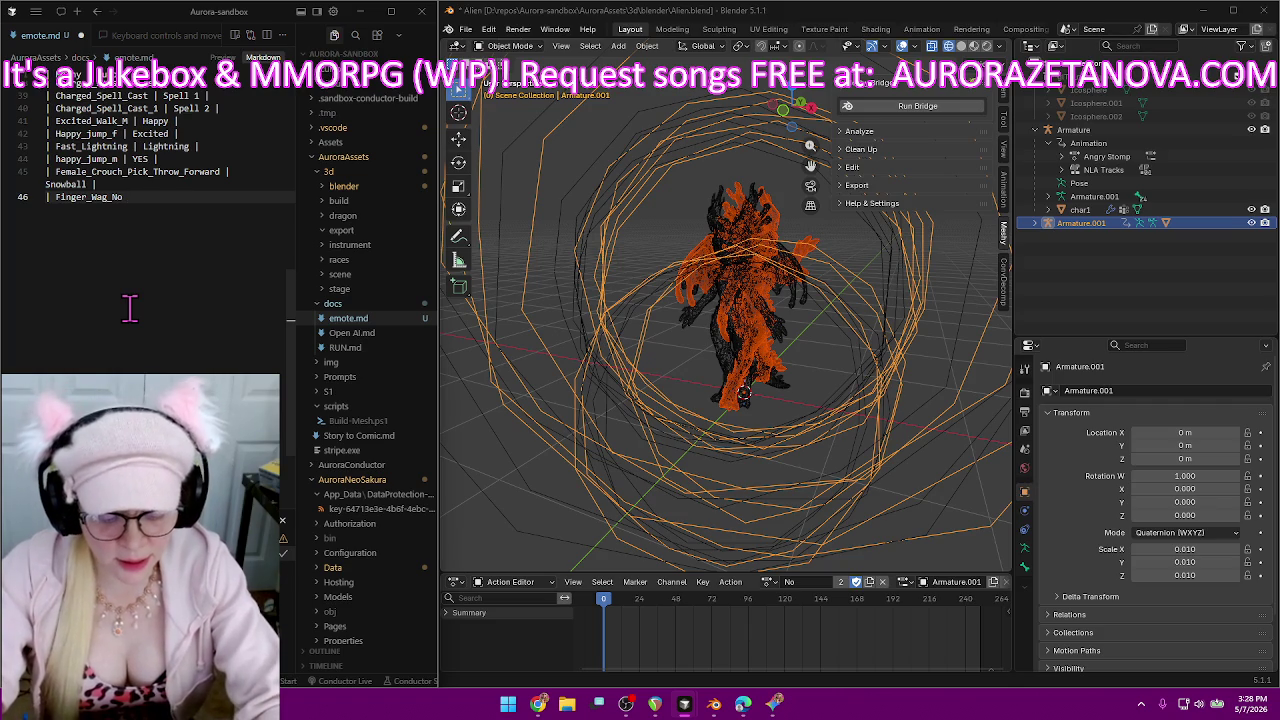
type(" |")
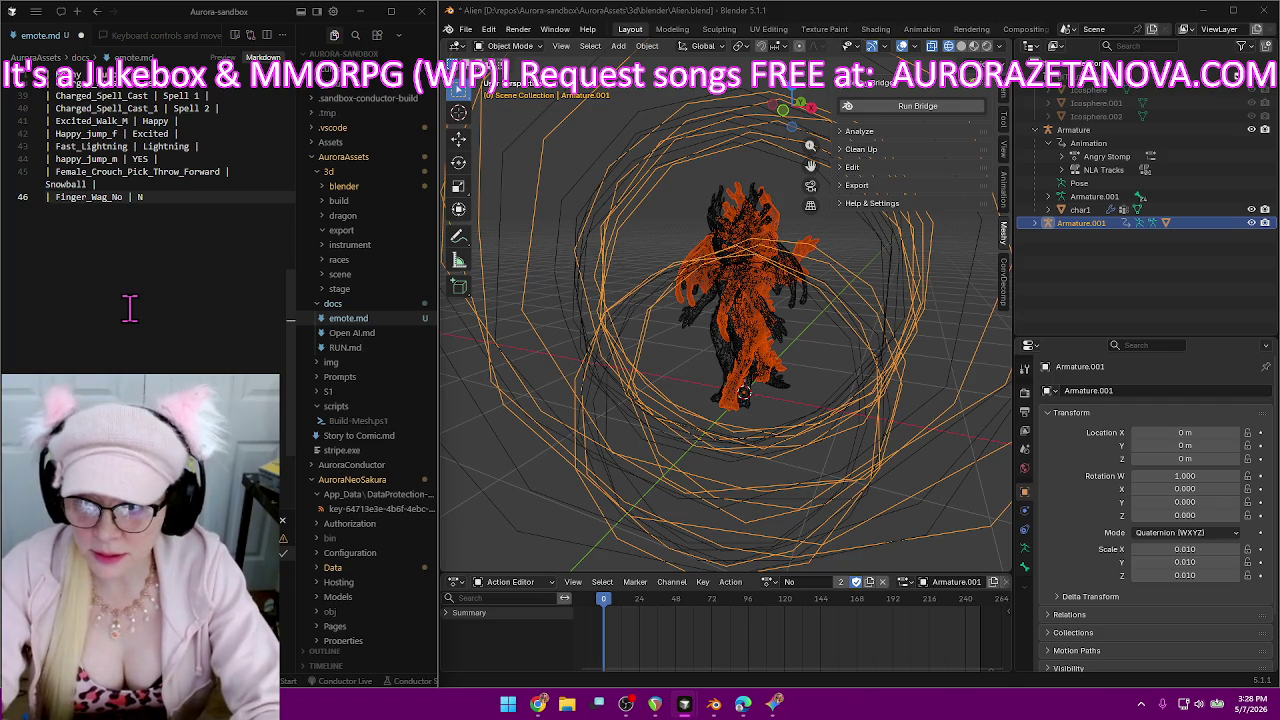
type(" No |")
key("Return")
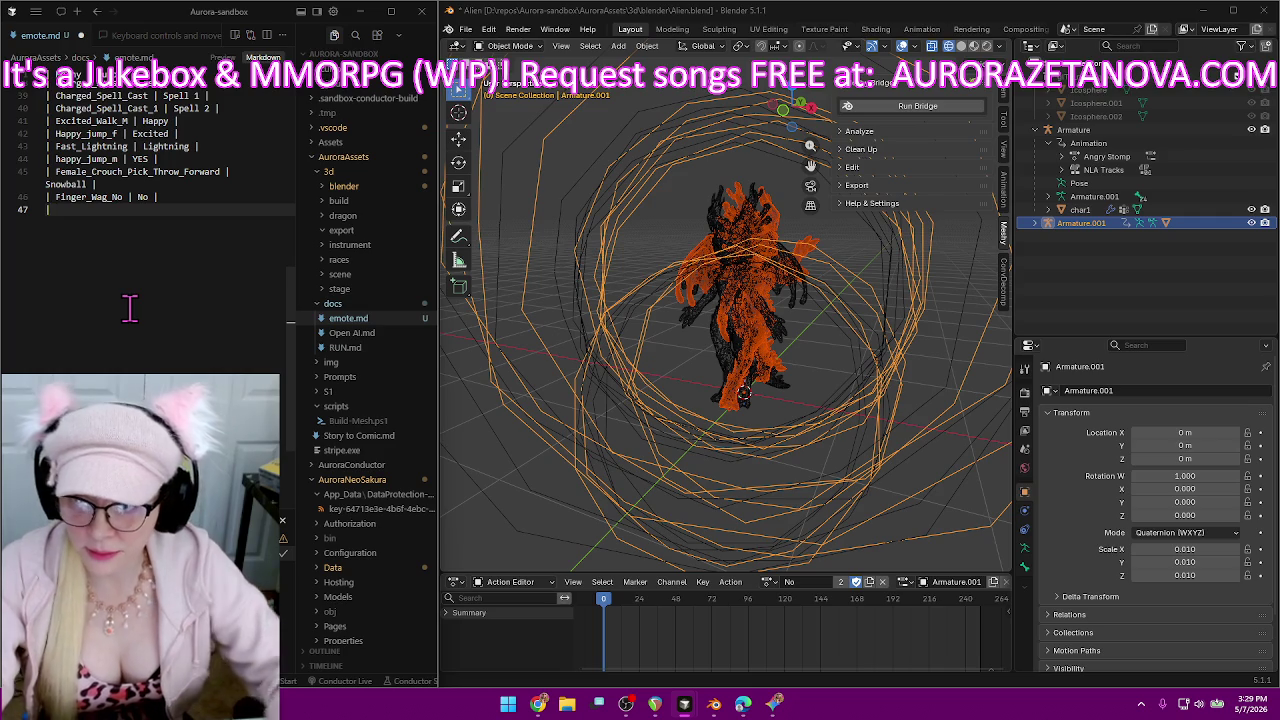
Make Flirty_Strut_inplace the rig's active action.
left_click(768, 582)
scroll(806, 505, "up", 5)
scroll(806, 510, "up", 5)
scroll(830, 505, "up", 7)
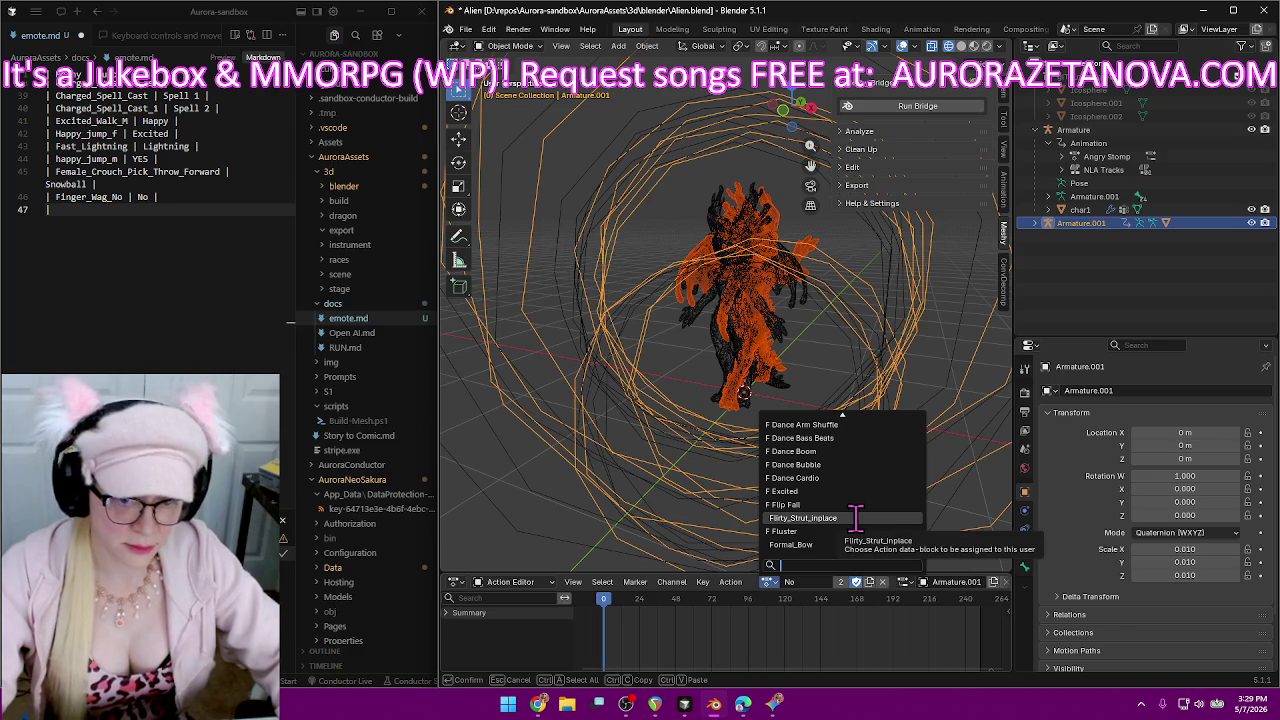
left_click(856, 517)
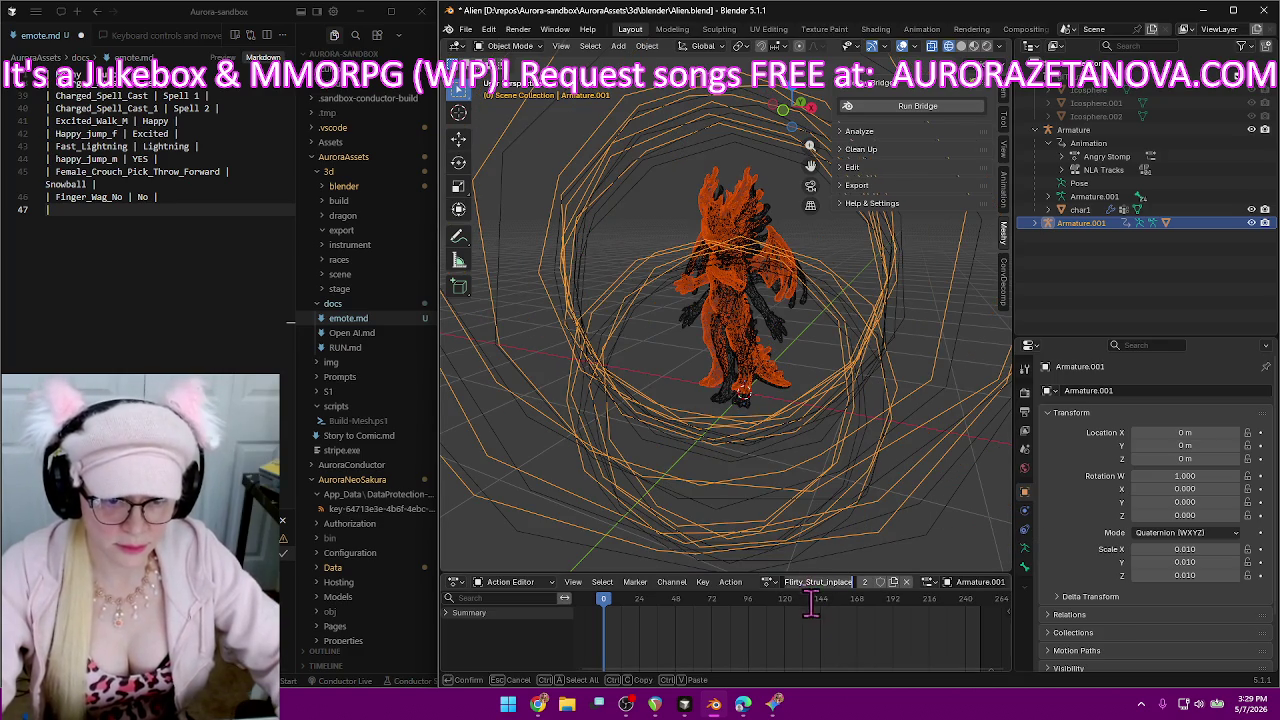
Rename the action to Strut 1 and enable its fake user.
key("BackSpace")
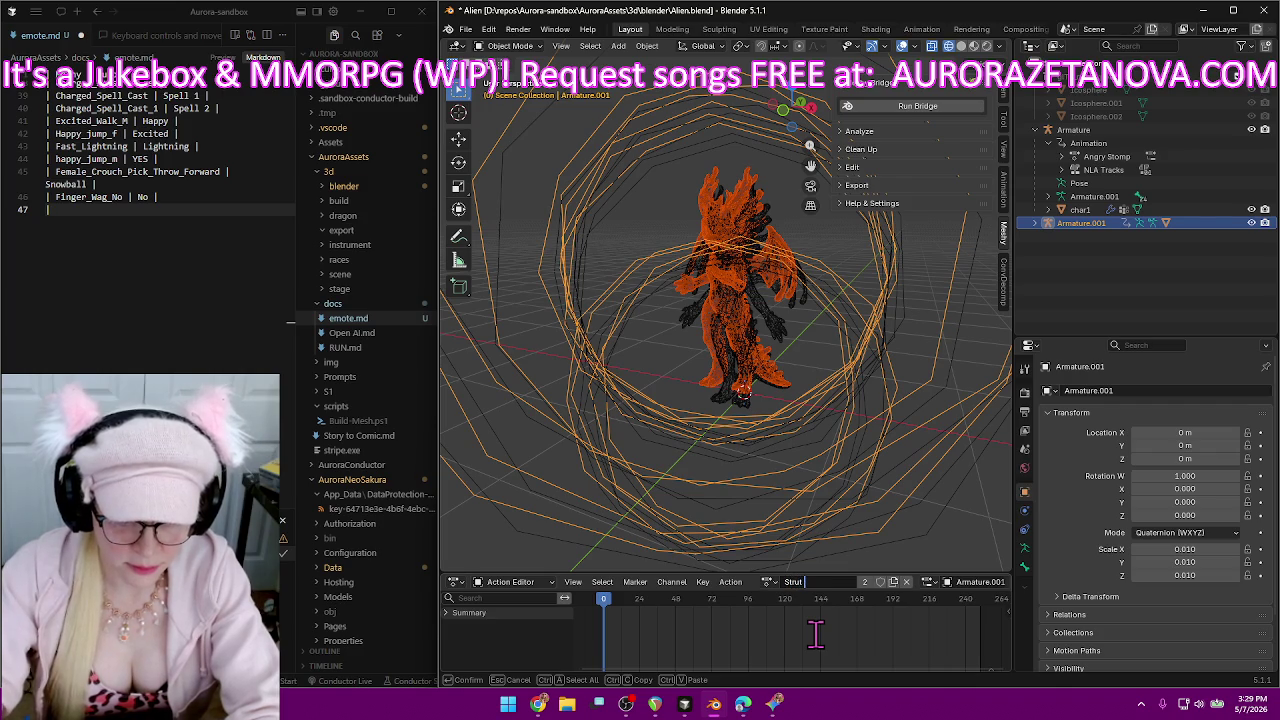
type(" 1")
key("Return")
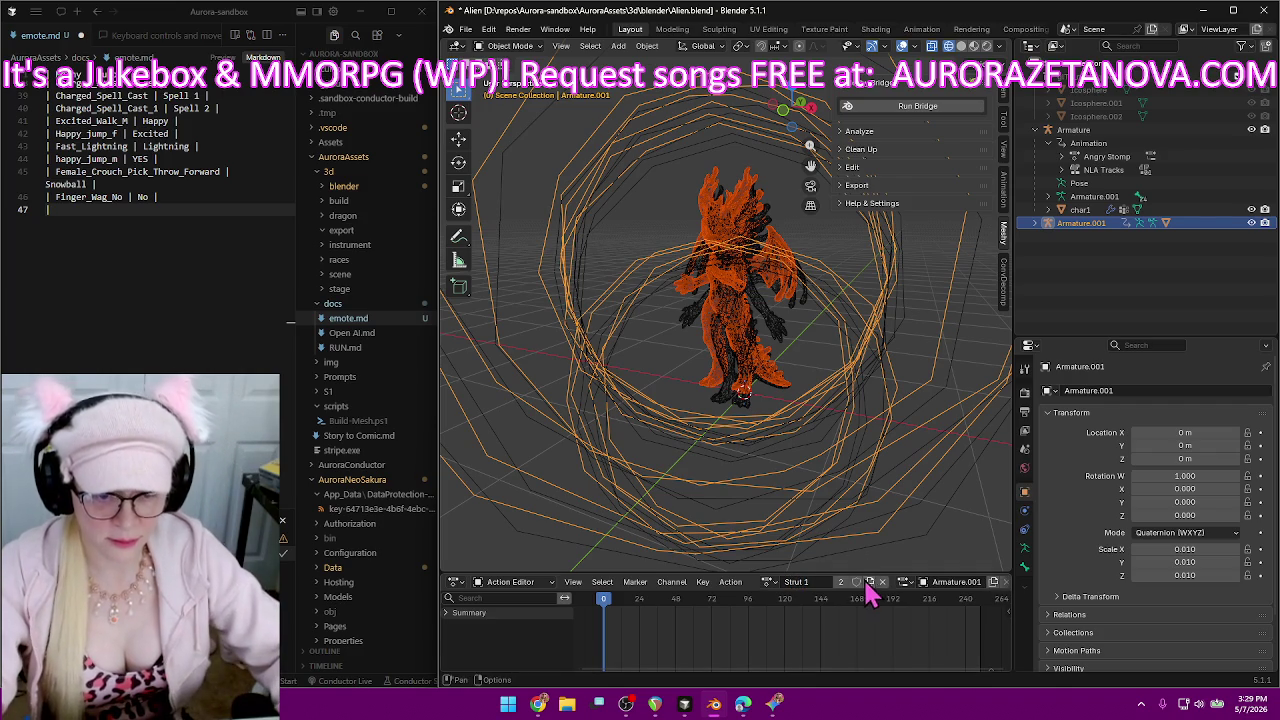
left_click(856, 581)
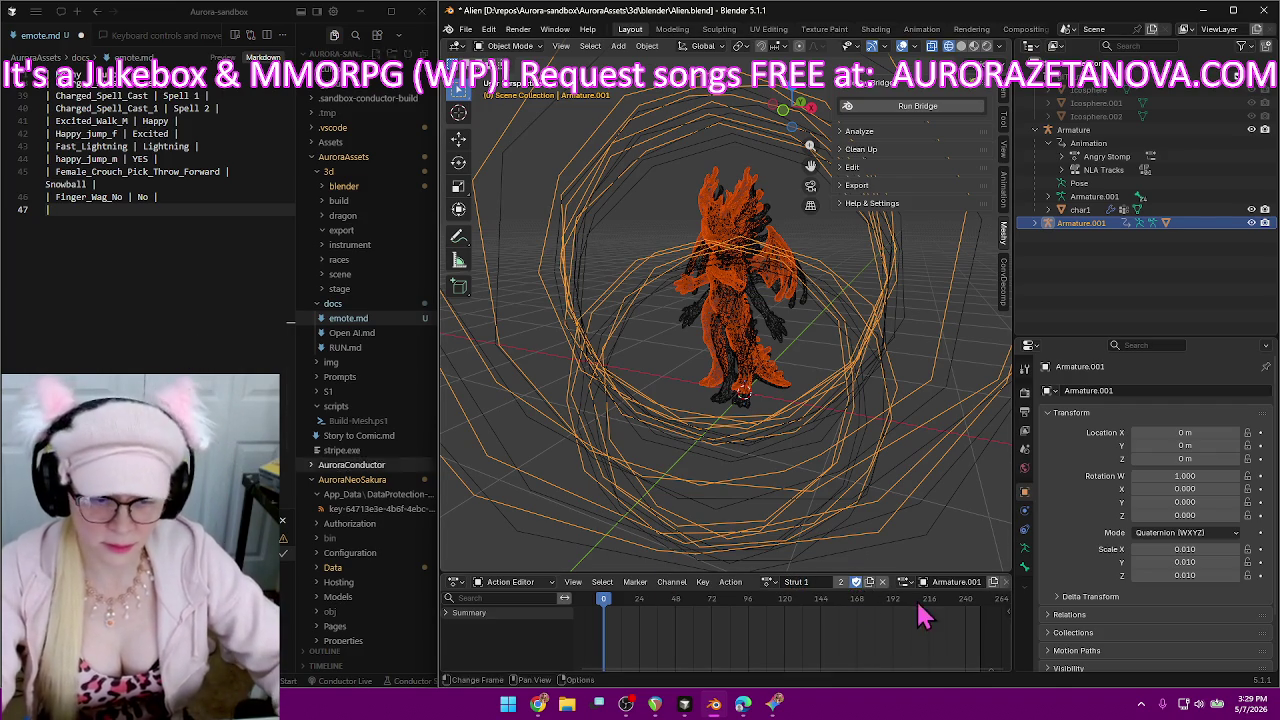
left_click(815, 582)
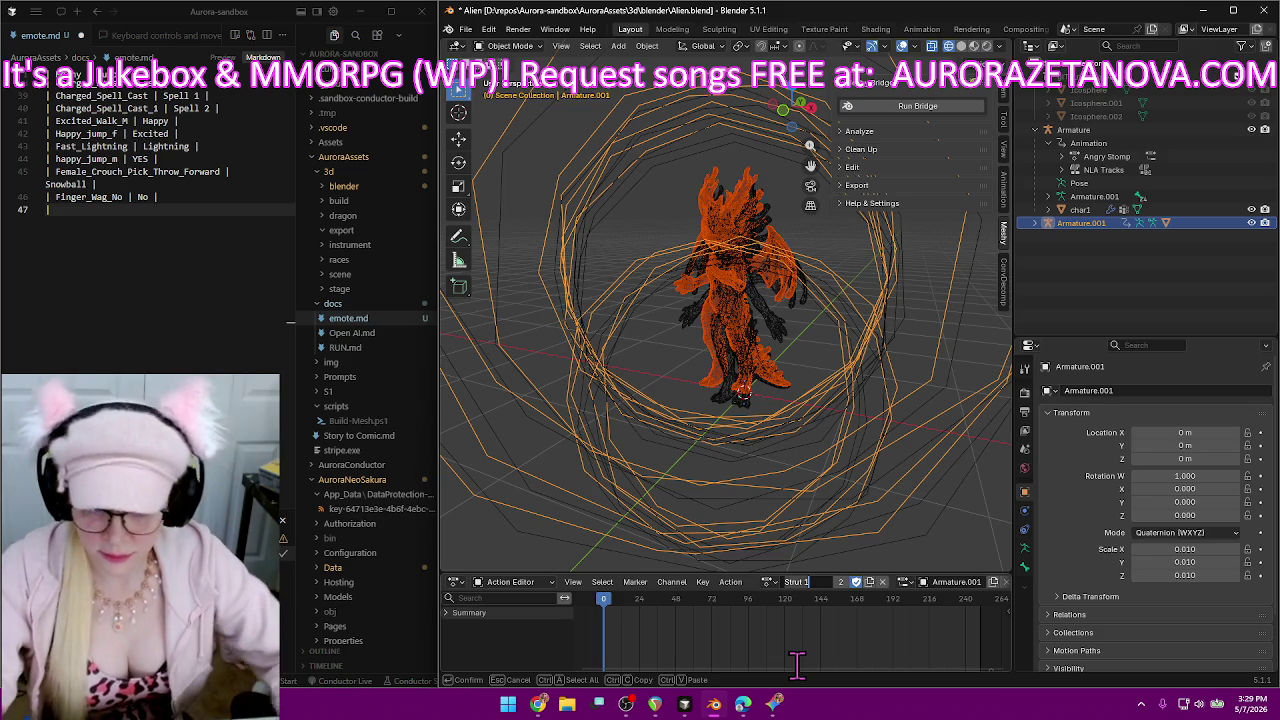
Add the Flirty_Strut_inplace → Strut 1 row to emote.md and confirm the Strut 1 name.
left_click(131, 215)
type("Flirty_Strut_inplace")
type("| St")
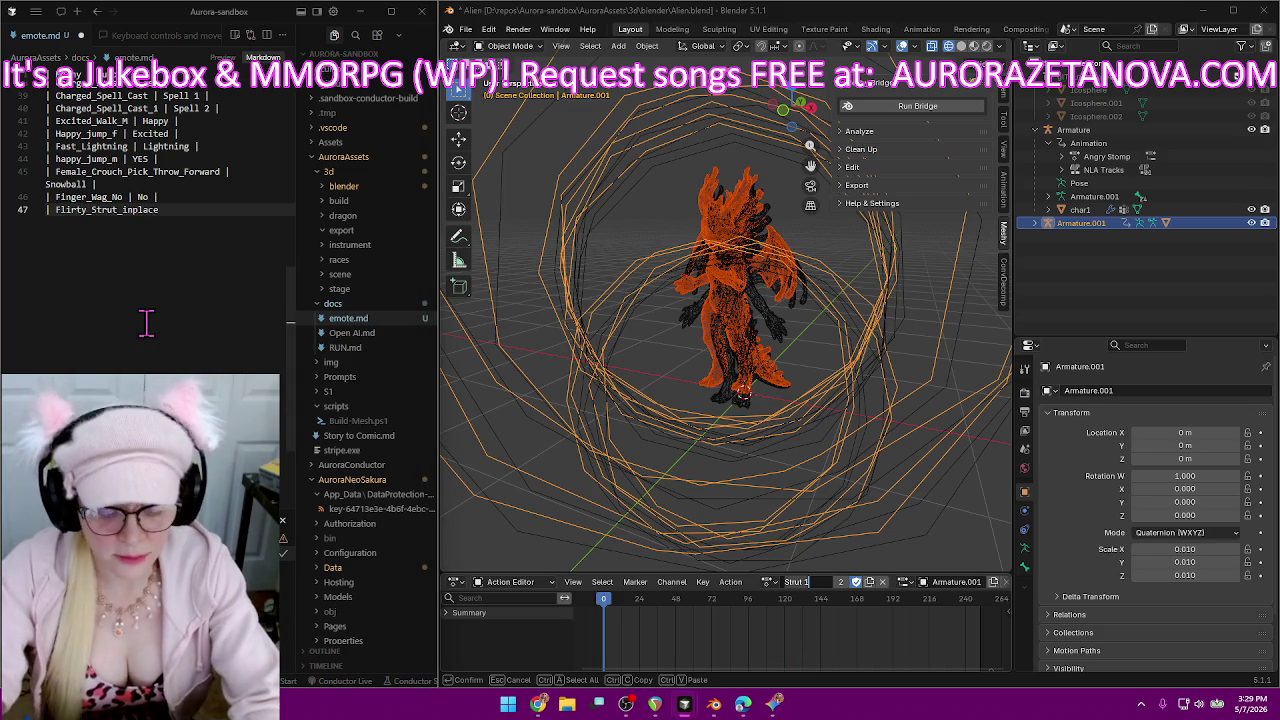
type("rut 1 |")
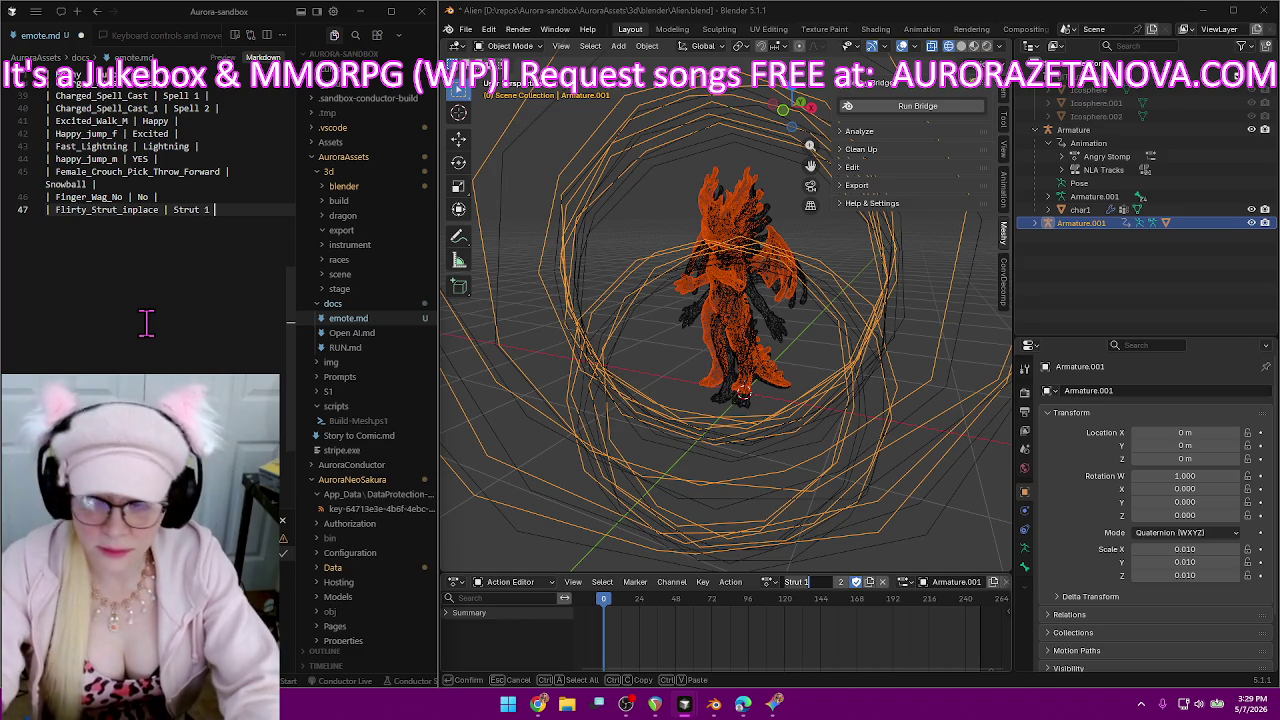
key("Return")
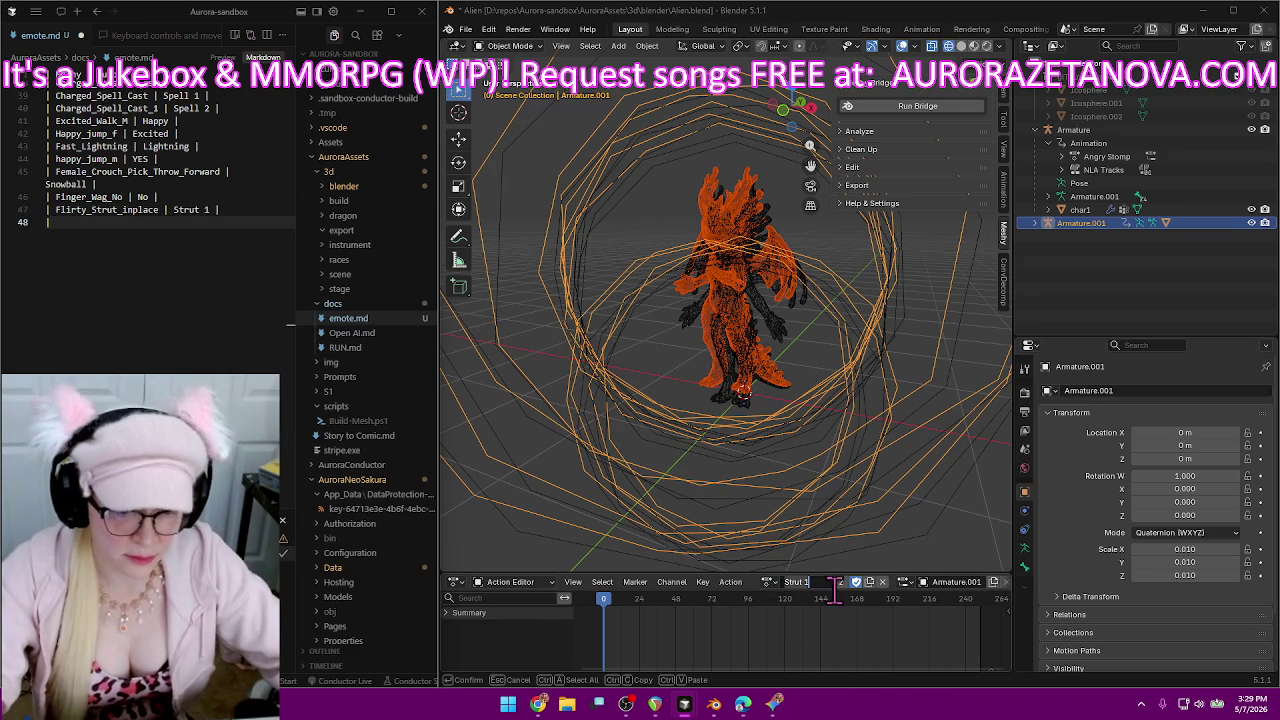
type("|")
key("Return")
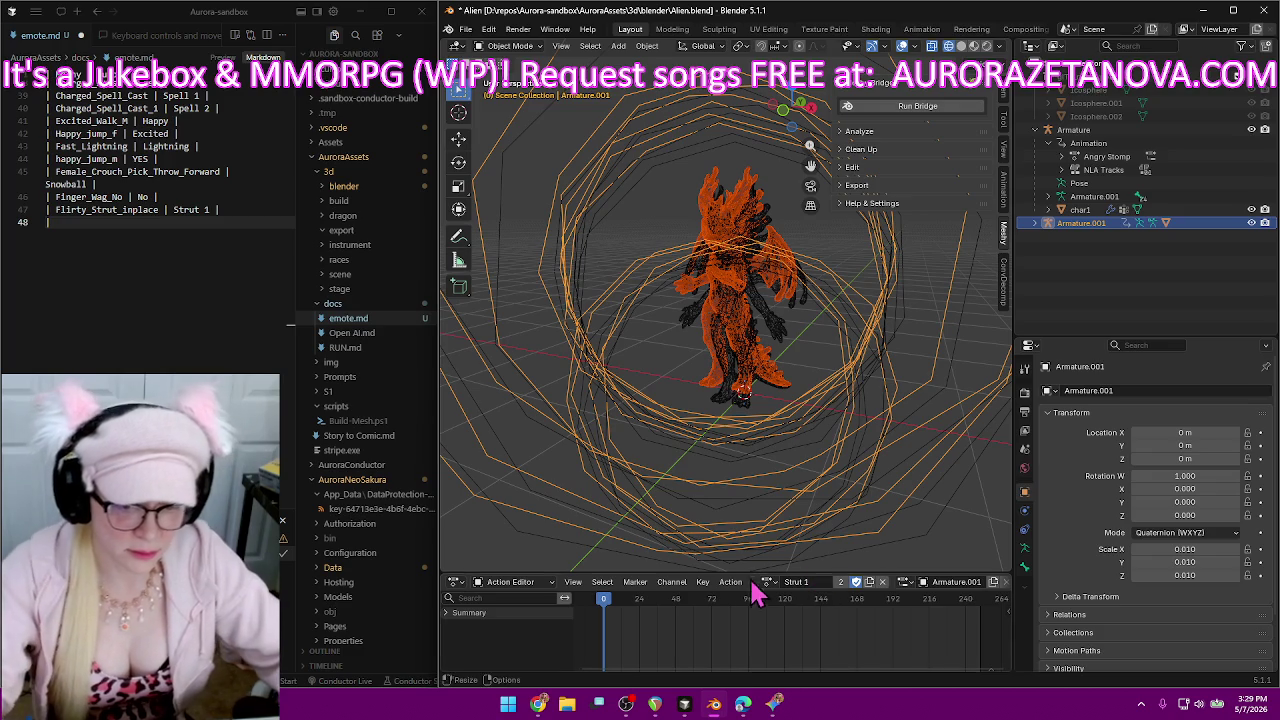
left_click(767, 581)
Make Formal_Bow the rig's active action.
scroll(830, 500, "up", 3)
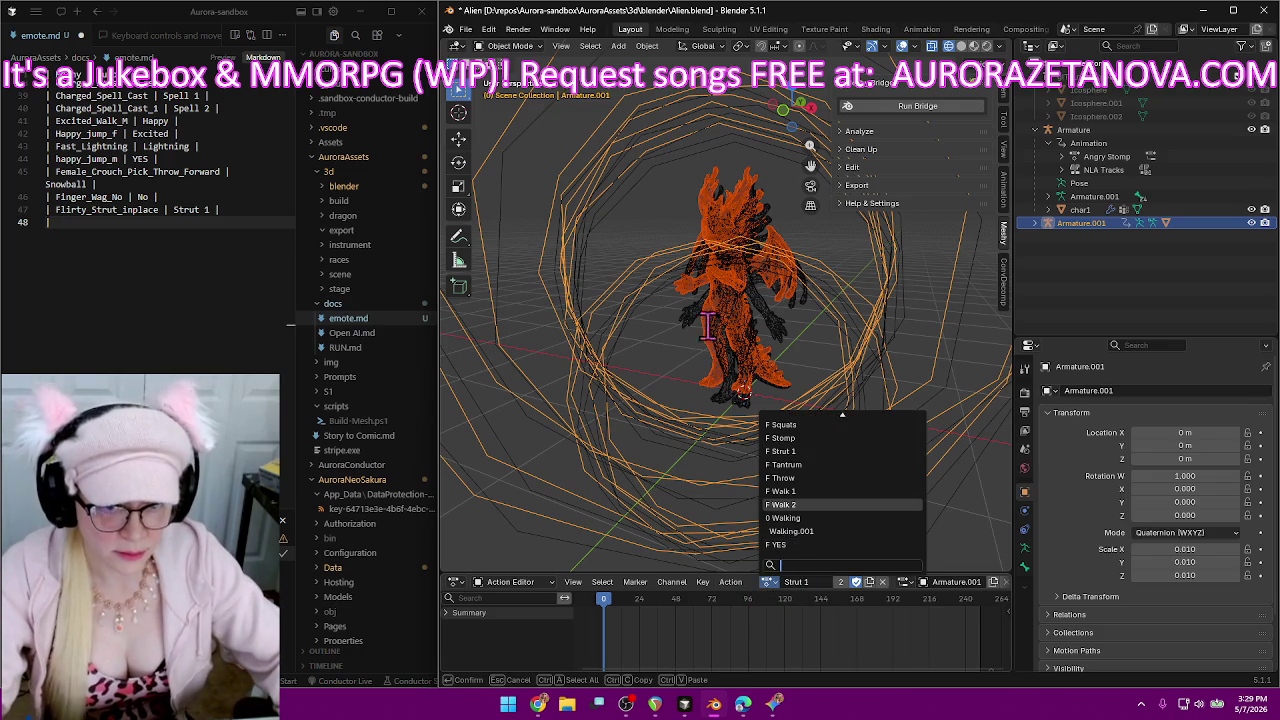
scroll(854, 455, "up", 3)
scroll(854, 455, "up", 3)
scroll(856, 457, "up", 3)
scroll(856, 457, "up", 3)
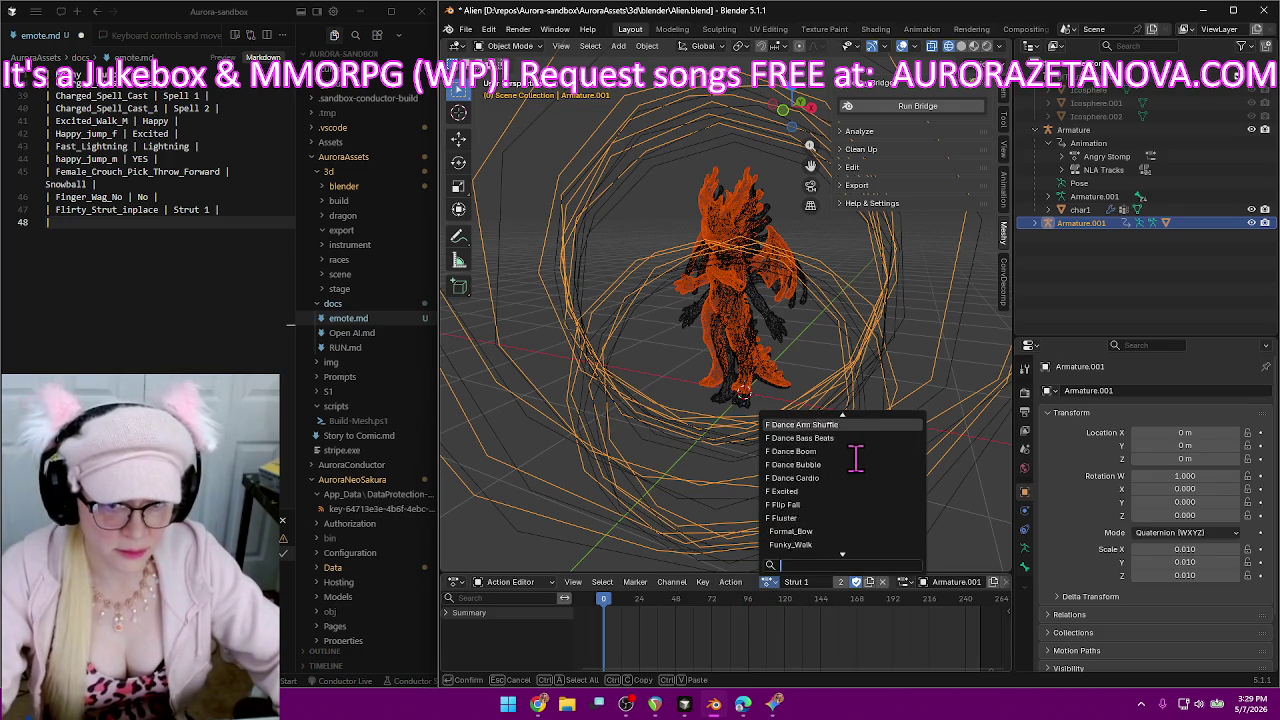
scroll(856, 457, "up", 2)
scroll(856, 457, "up", 3)
scroll(856, 457, "up", 2)
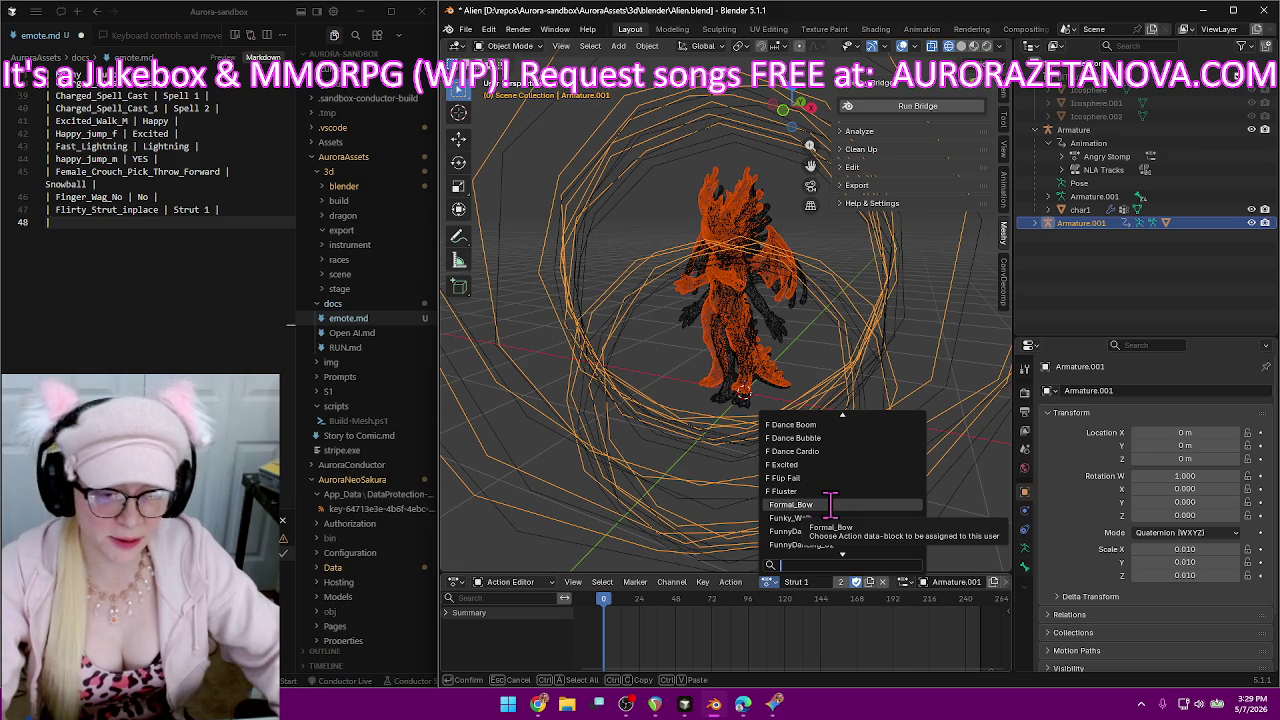
left_click(830, 506)
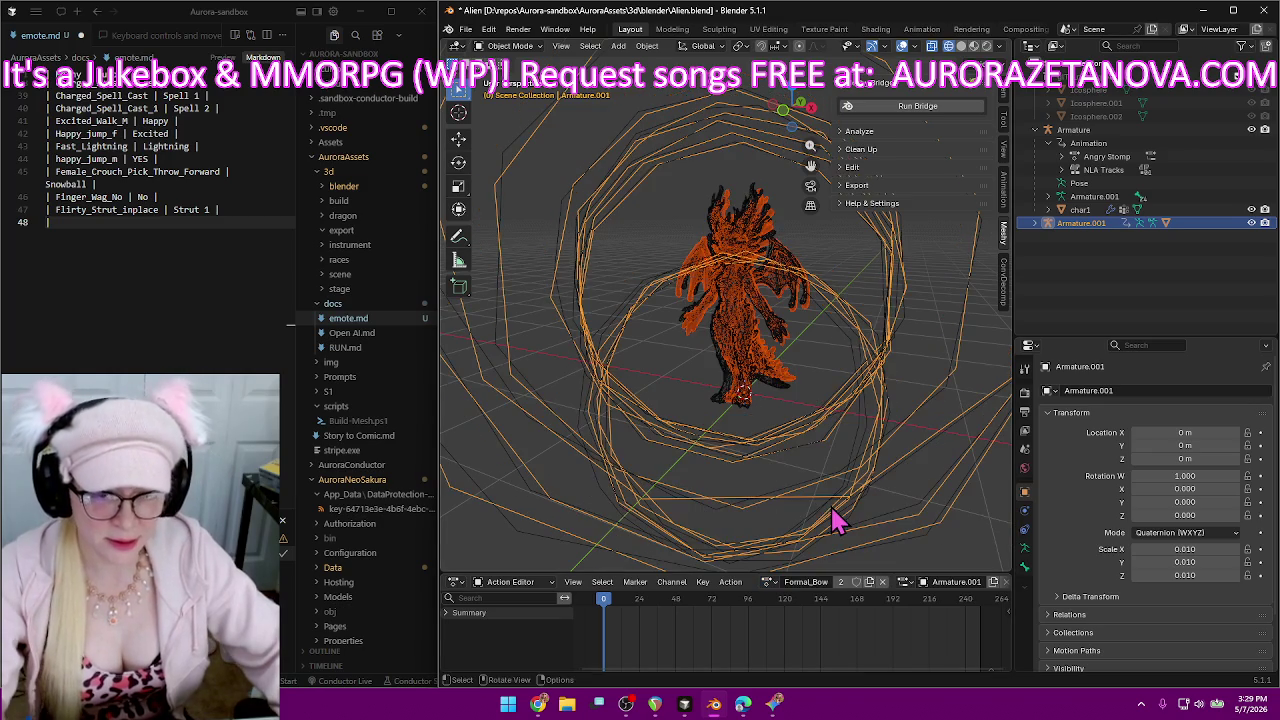
Rename the action to Bow and enable its fake user.
double_click(806, 582)
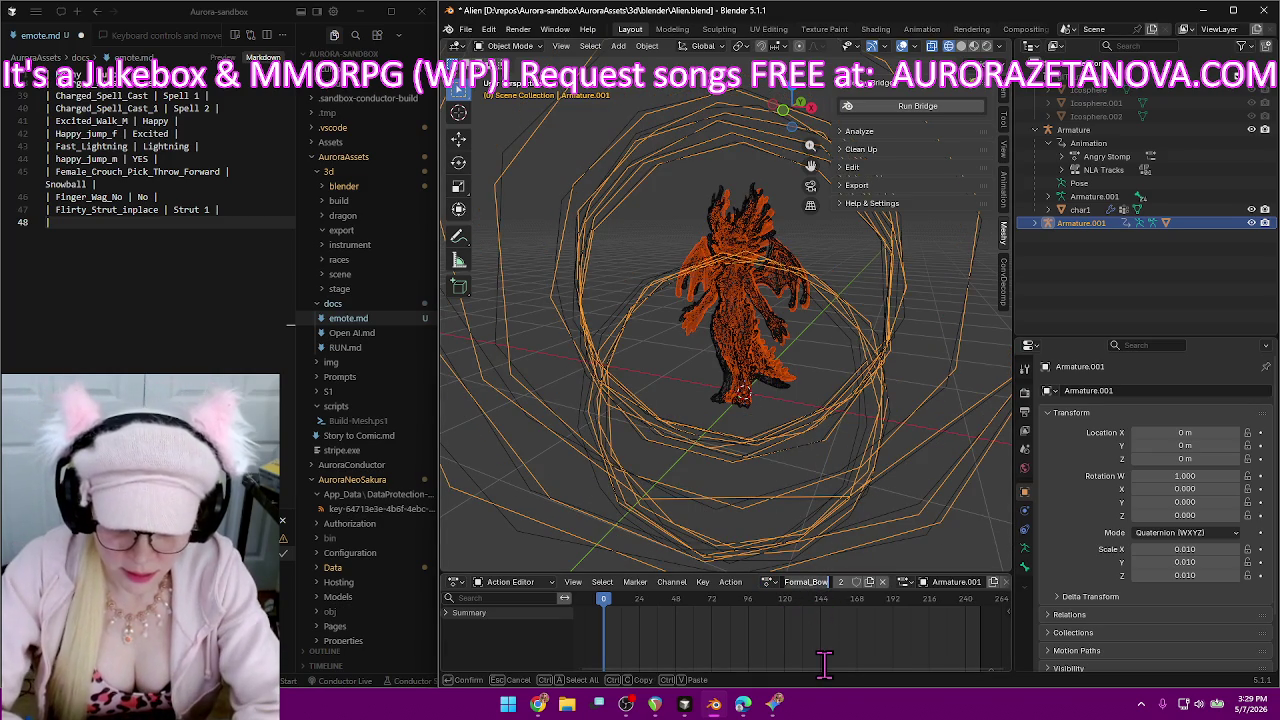
key("BackSpace")
type("ow")
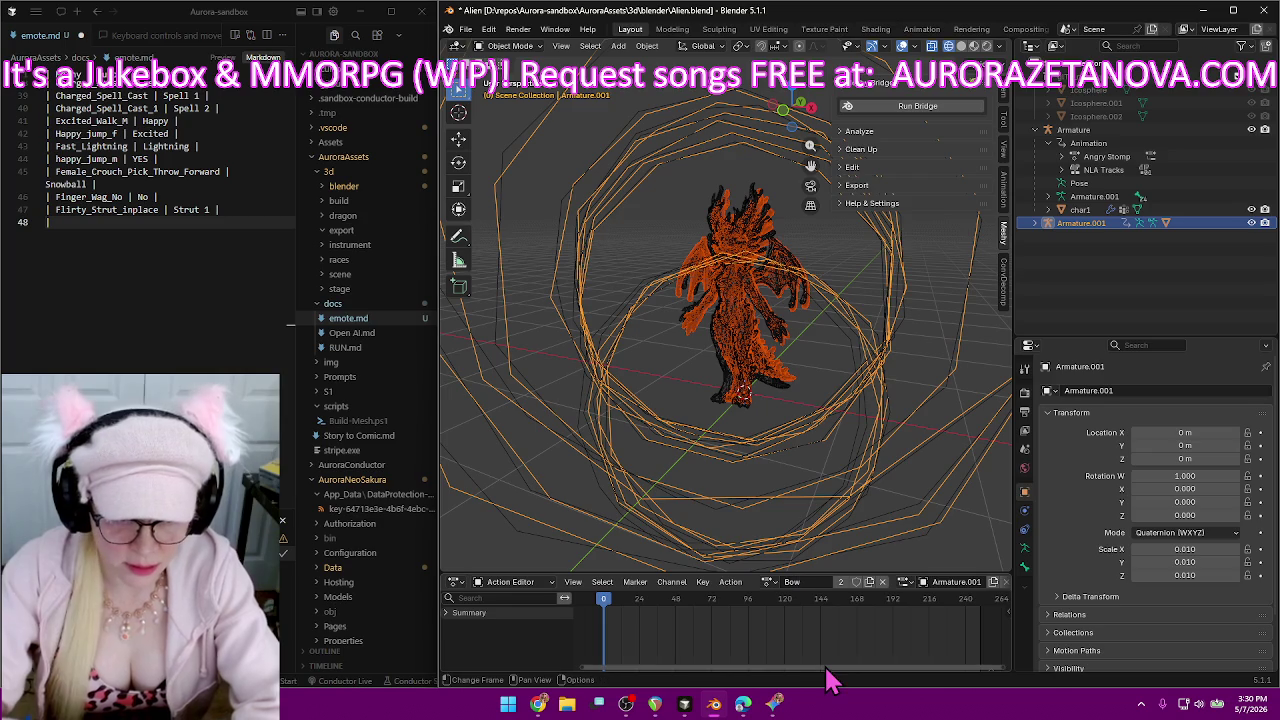
key("Return")
left_click(856, 582)
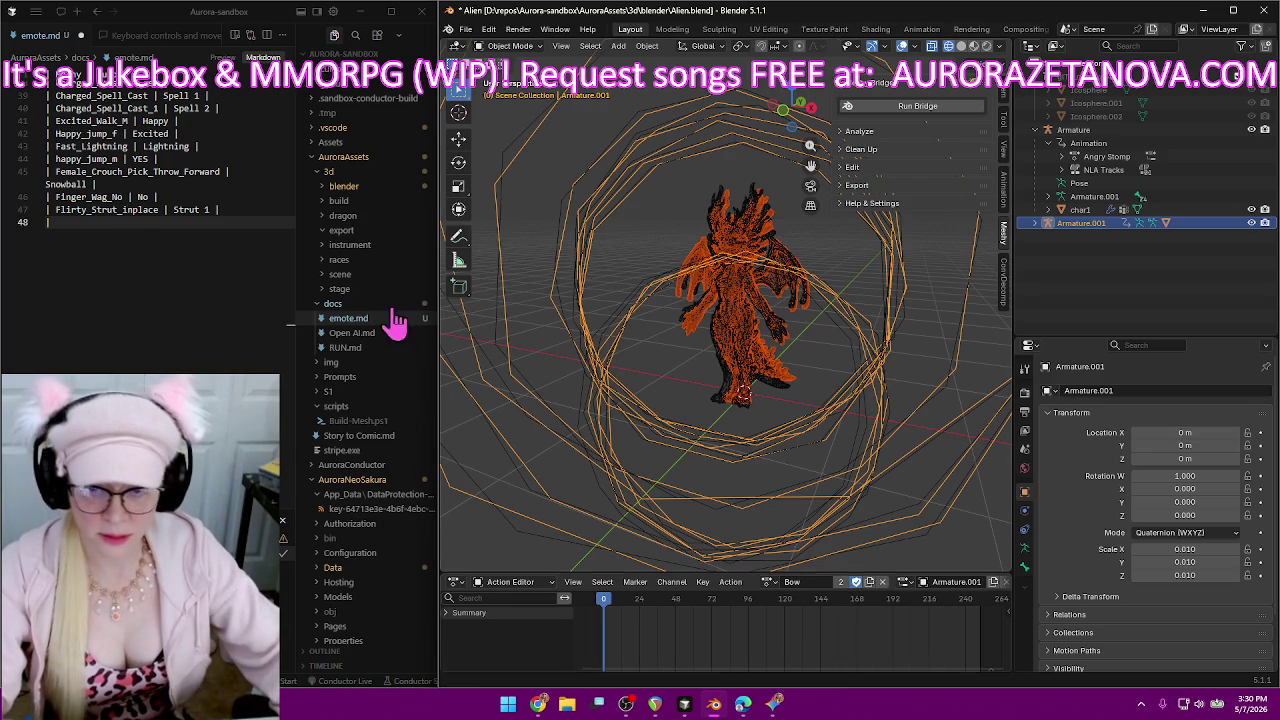
Add the row '| Formal_Bow | Bow |' to emote.md and begin the next row.
type("Formal_Bow")
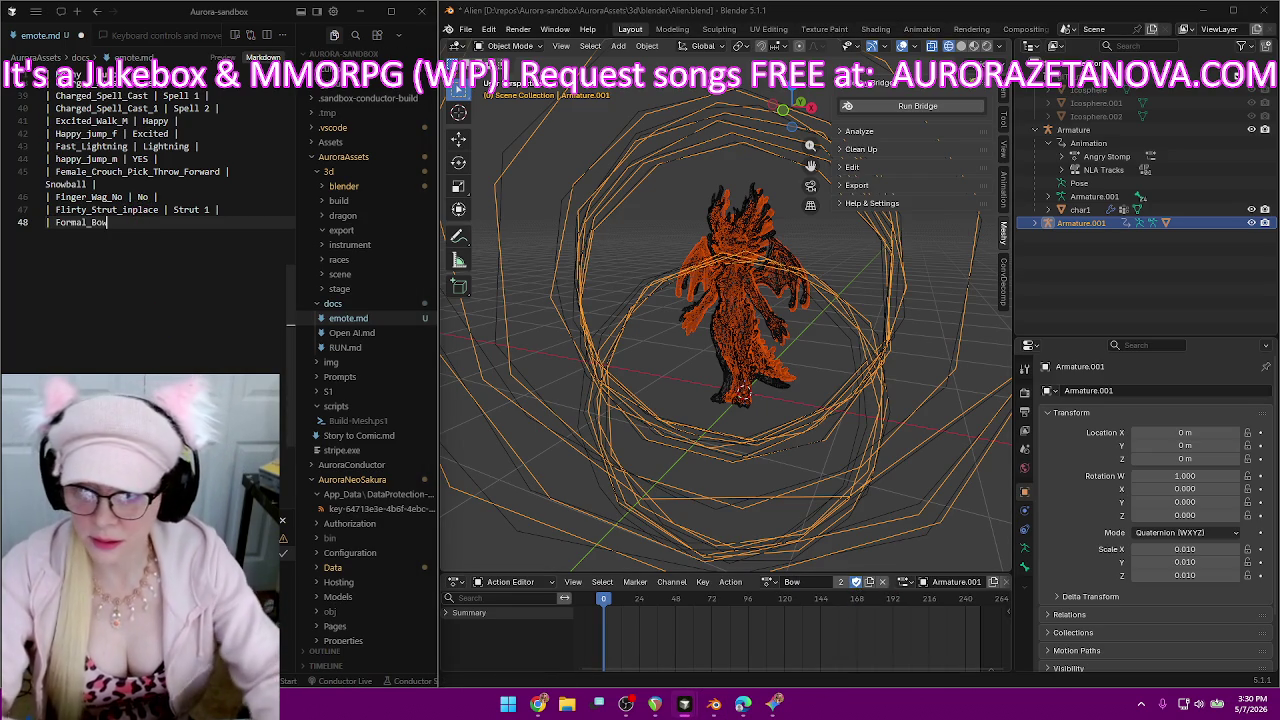
type(" |")
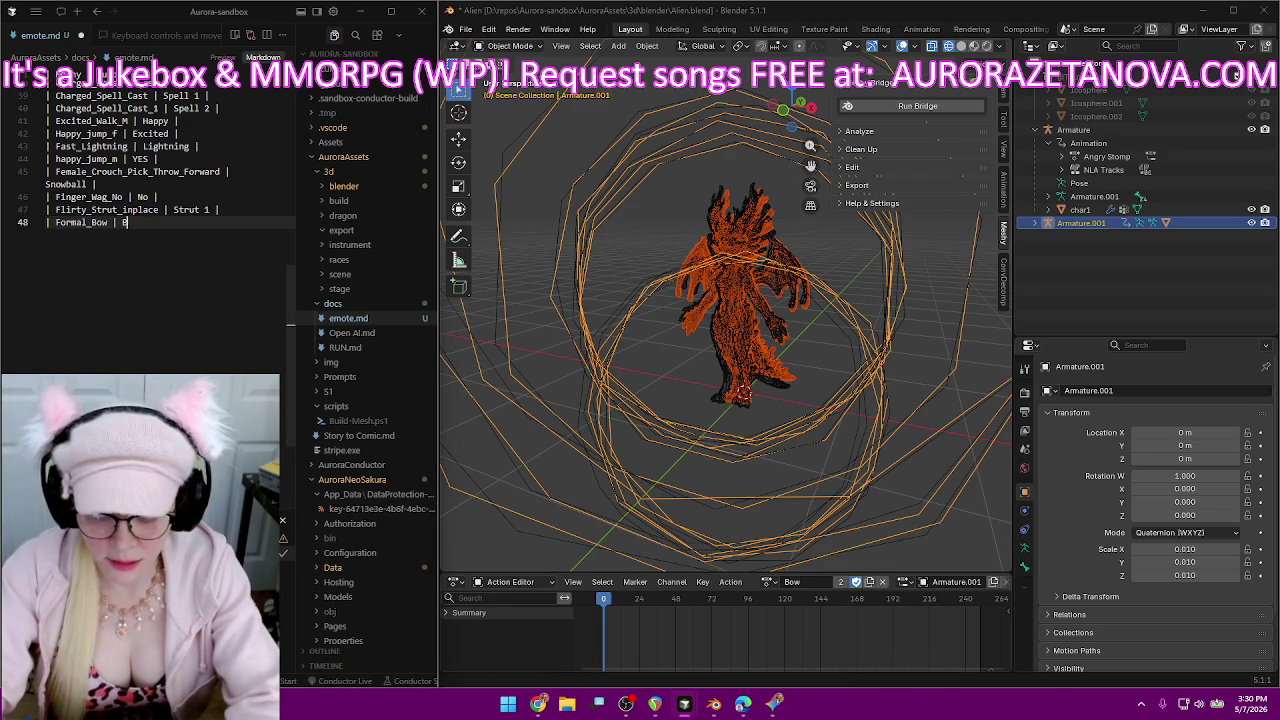
type(" Bow |")
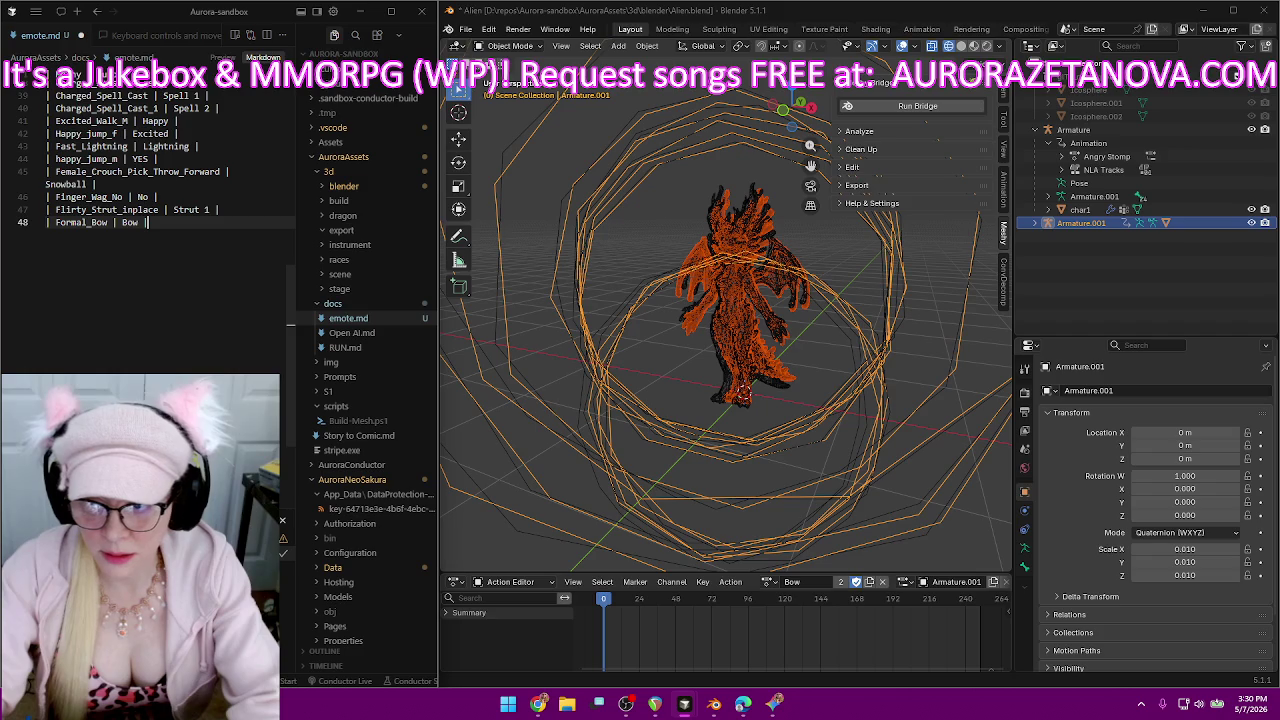
key("Return")
type("|")
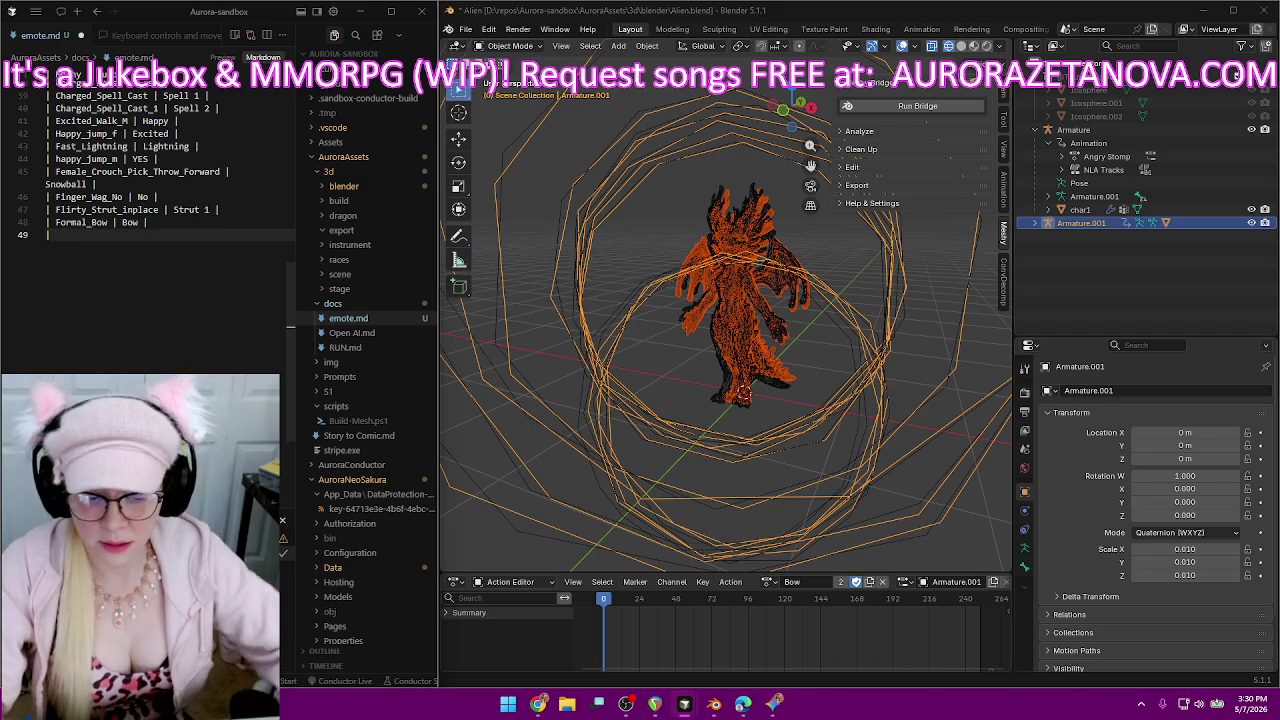
left_click(770, 582)
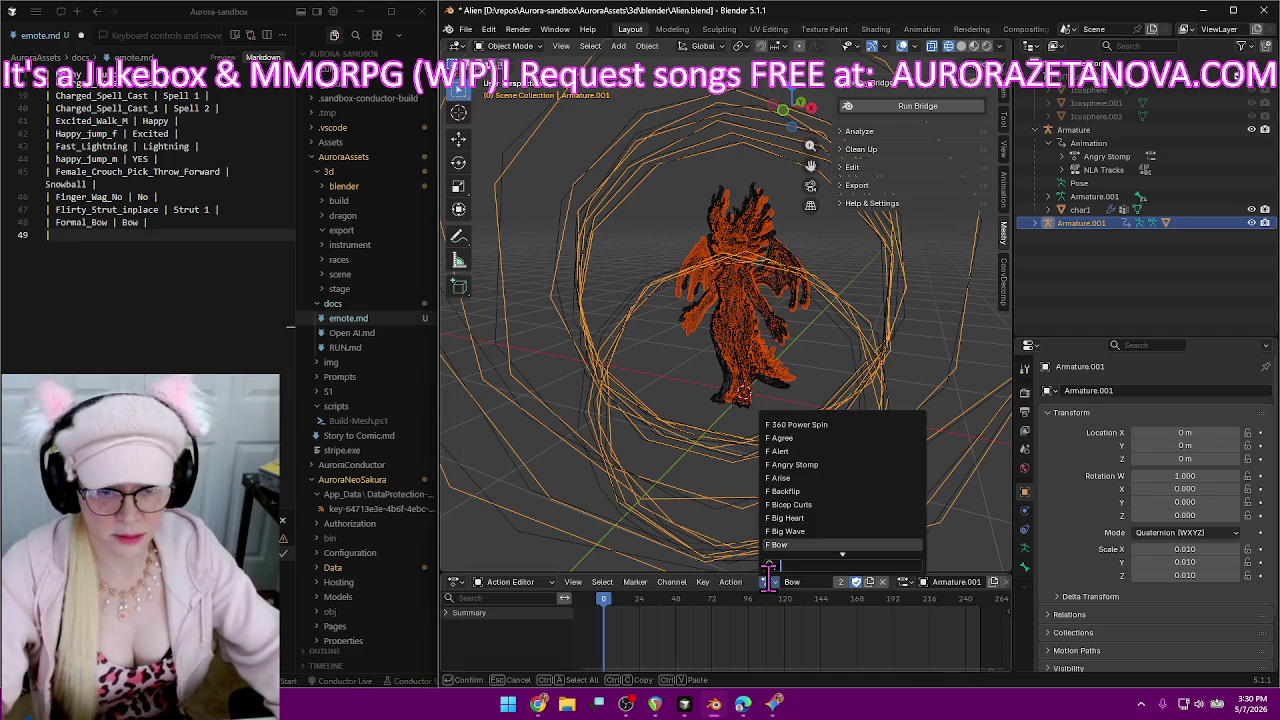
Make Funky_Walk the rig's active action.
scroll(826, 515, "down", 2)
scroll(830, 512, "down", 2)
scroll(836, 508, "down", 3)
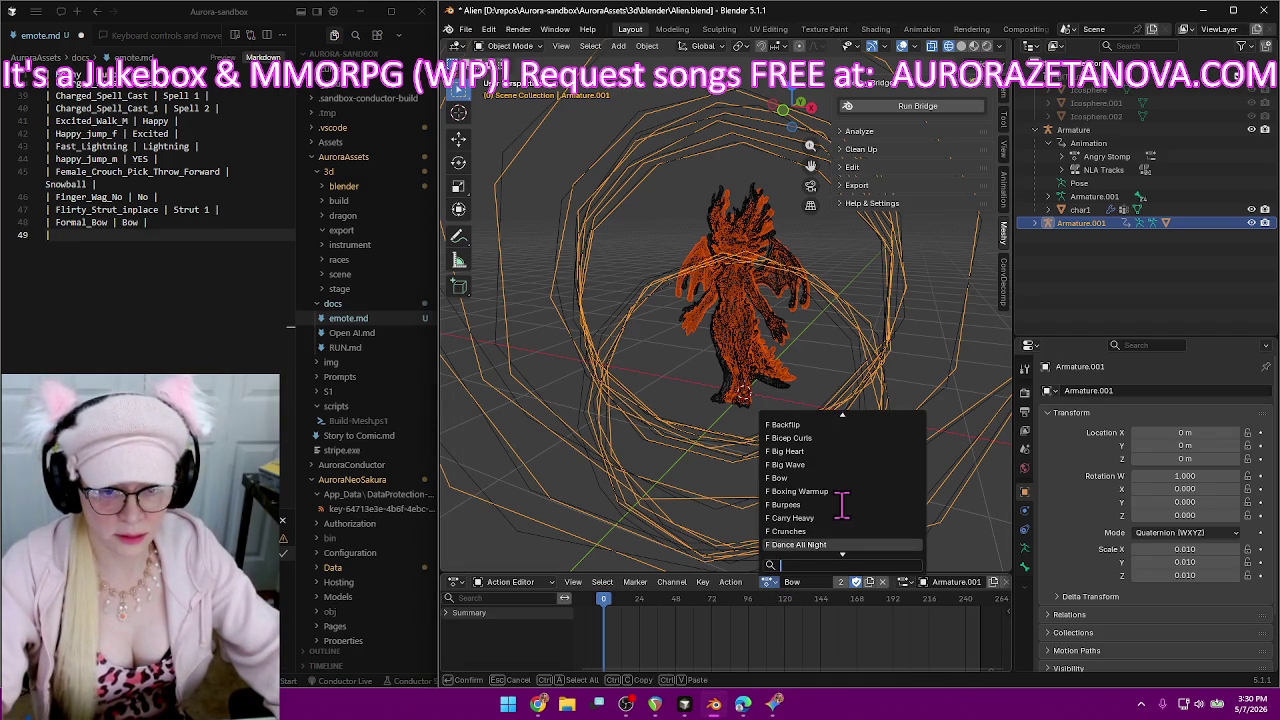
scroll(842, 505, "down", 3)
scroll(842, 505, "down", 5)
scroll(842, 505, "down", 1)
scroll(842, 505, "down", 3)
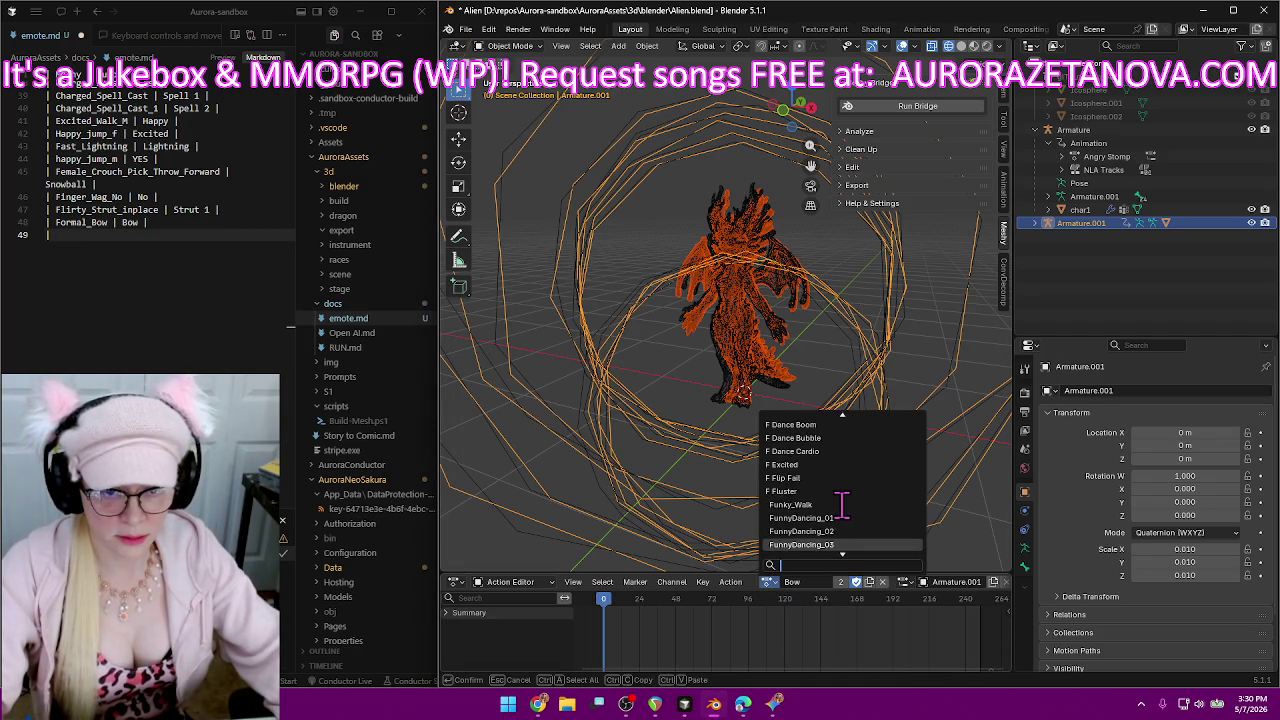
scroll(842, 505, "up", 9)
scroll(842, 505, "up", 3)
scroll(842, 505, "up", 3)
scroll(842, 505, "down", 9)
scroll(842, 503, "down", 3)
scroll(836, 520, "down", 1)
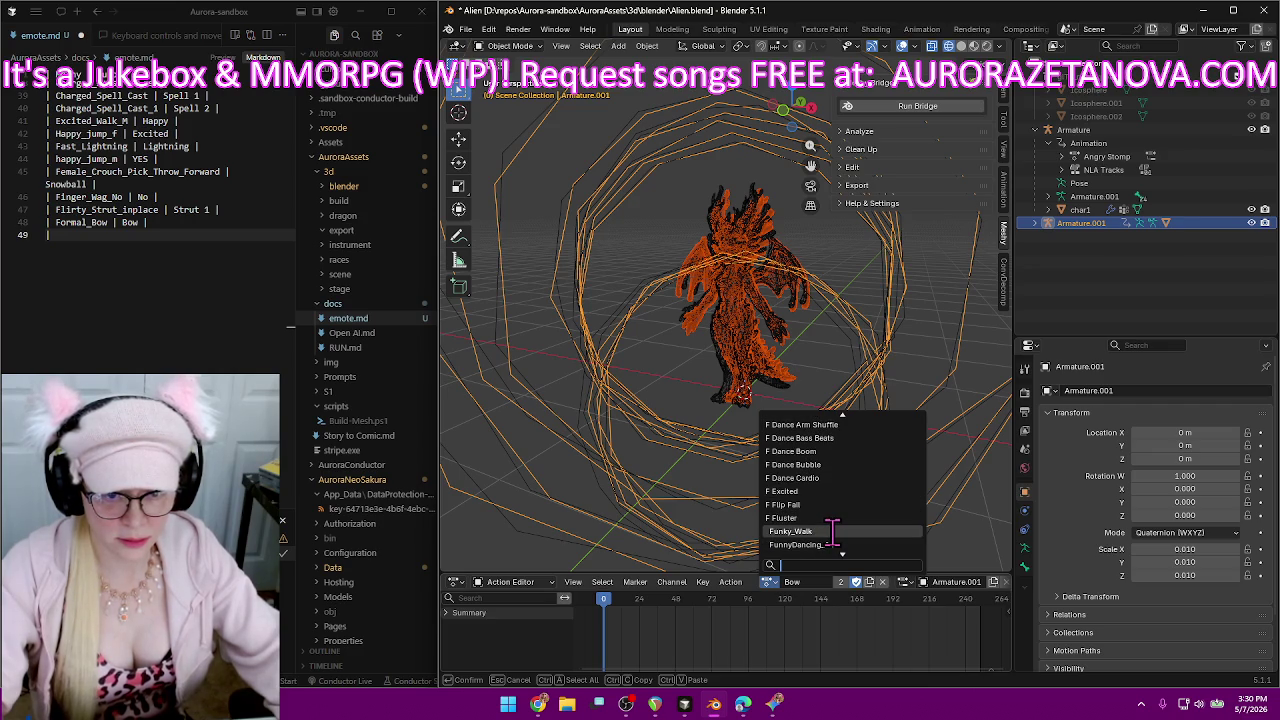
left_click(832, 531)
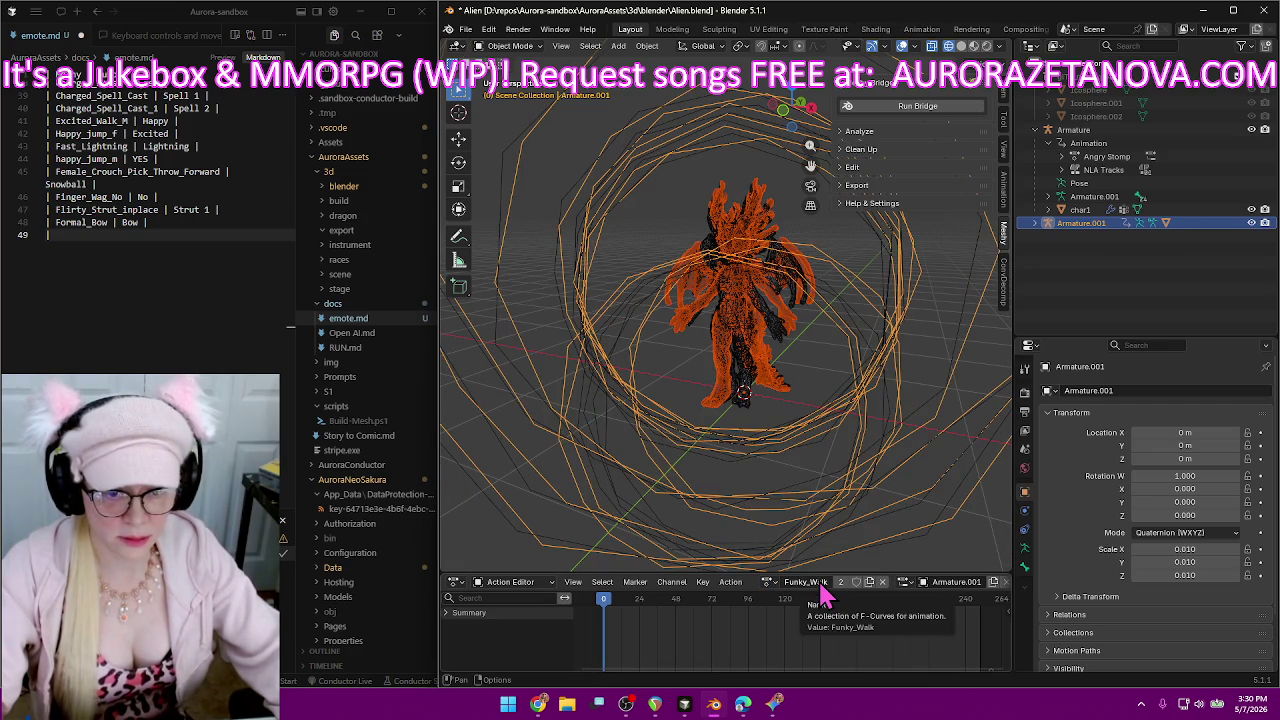
Rename the Funky_Walk action to Walk 3.
double_click(806, 581)
type("Walk 3")
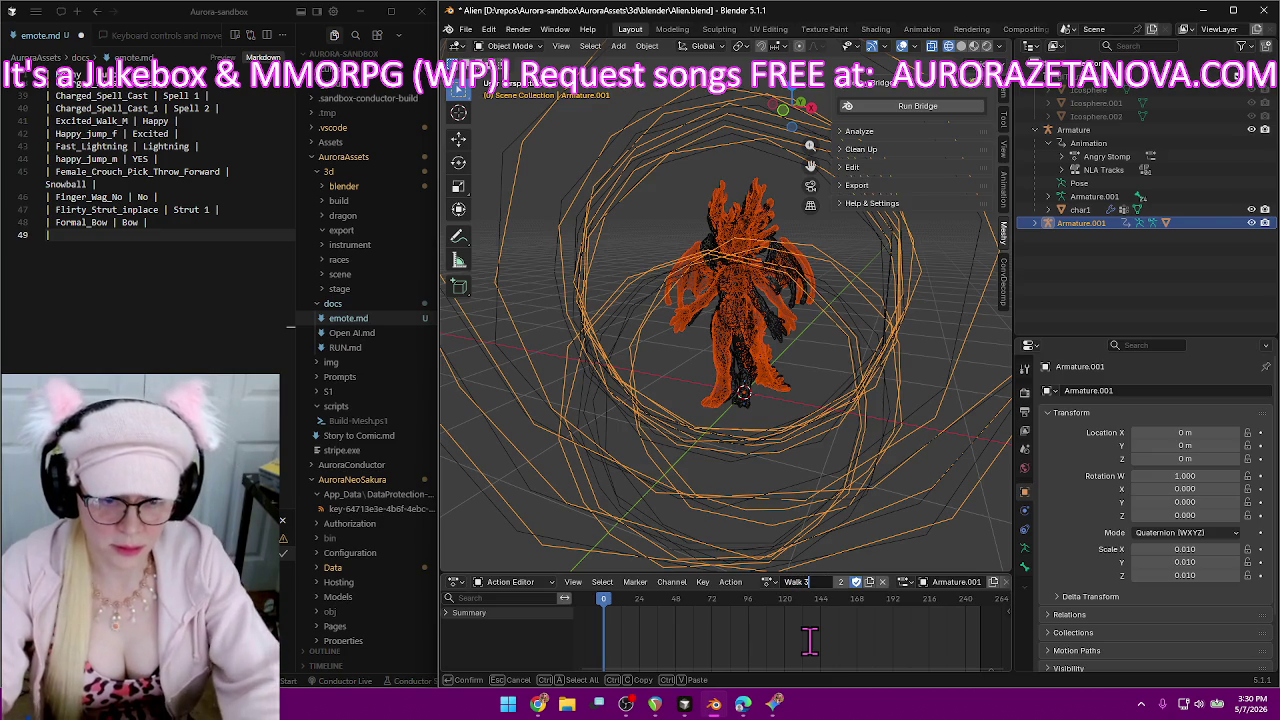
key("Return")
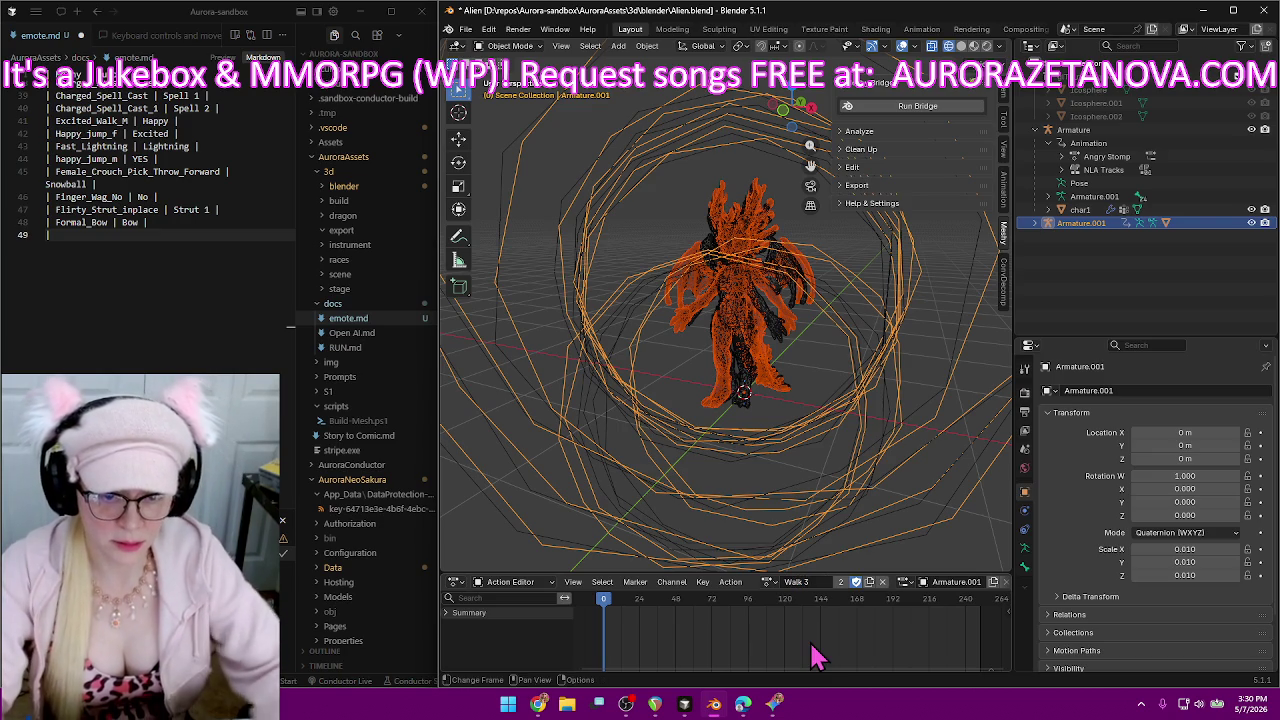
Add the row '| Funky_Walk | Walk 3 |' to emote.md.
left_click(770, 581)
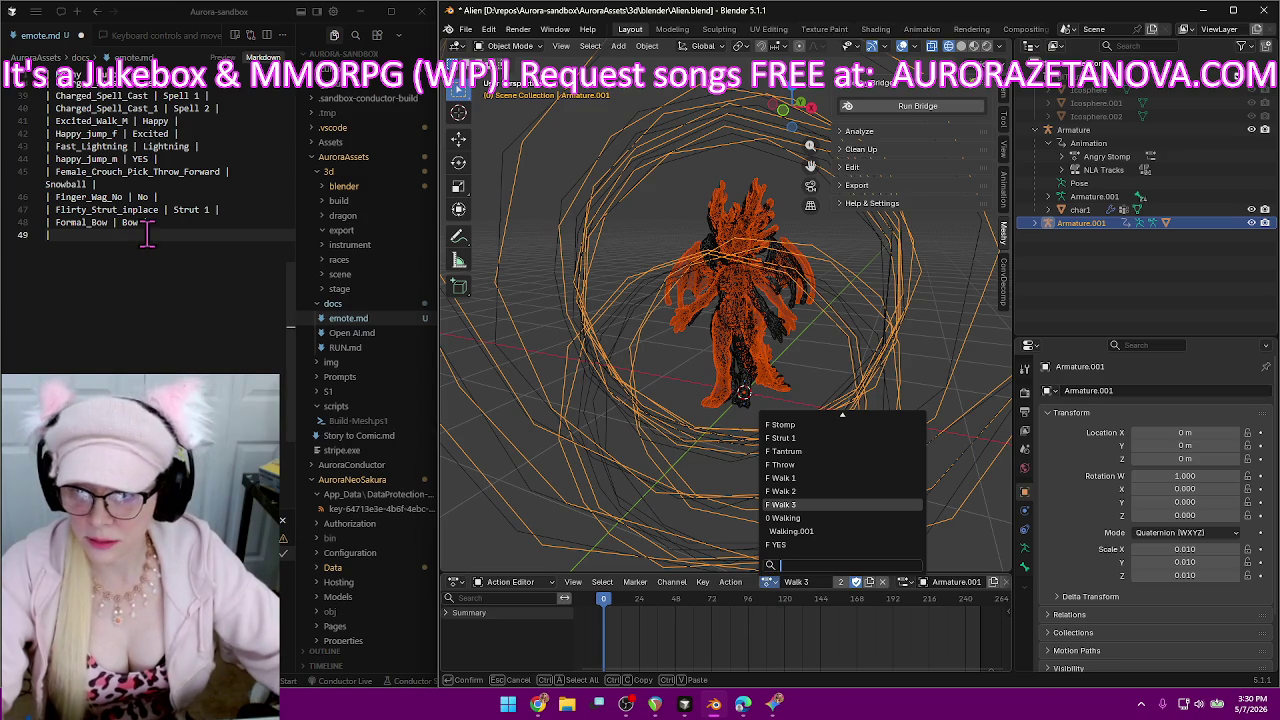
type("Funky_Walk")
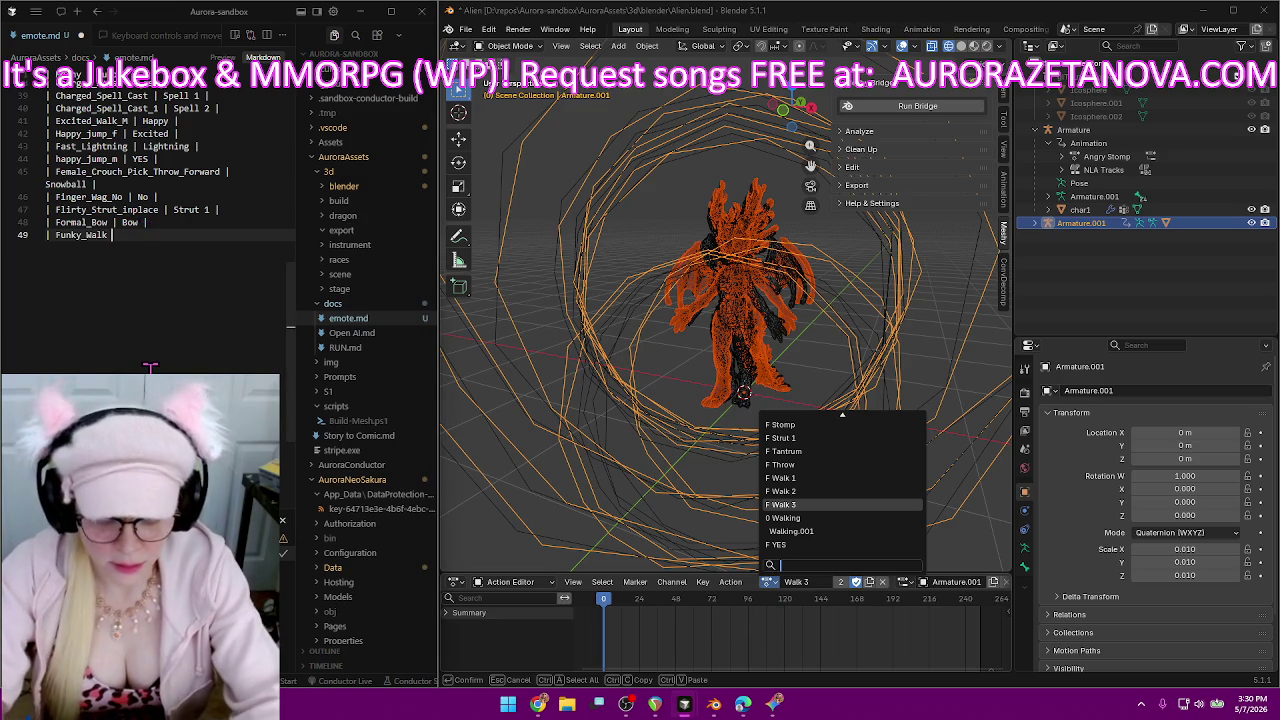
type(" | Walk 3")
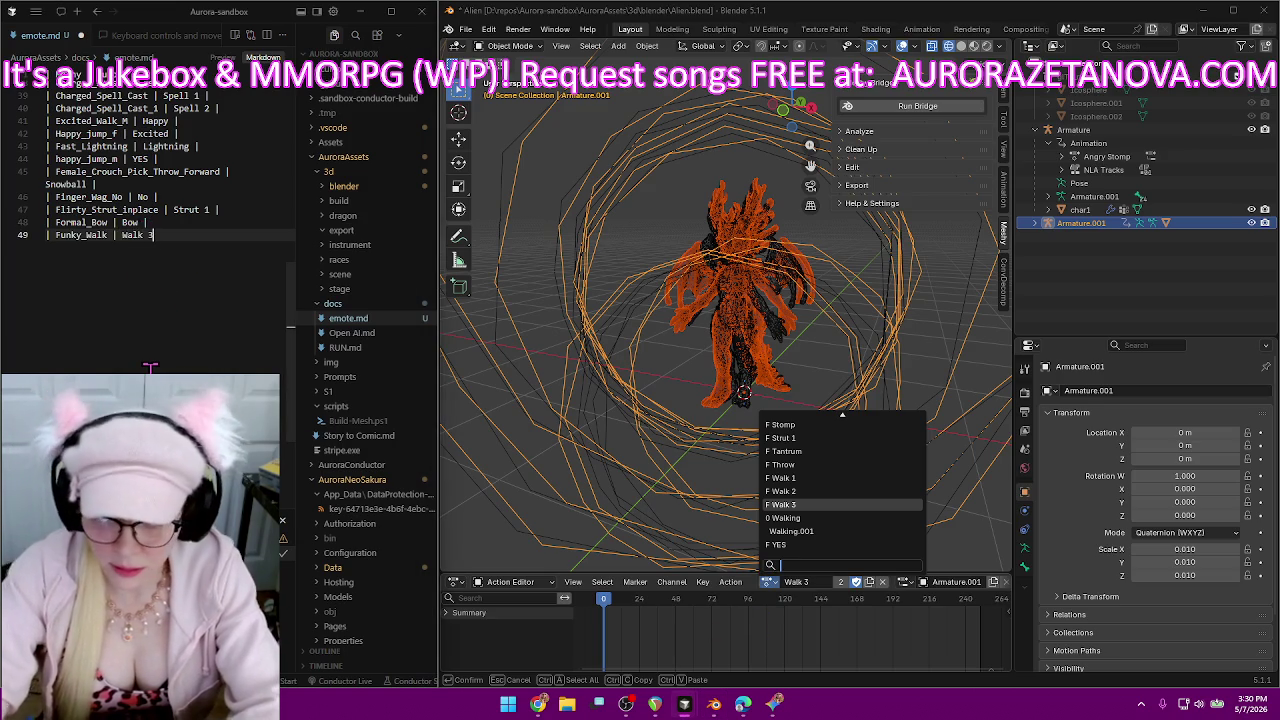
type(" |")
key("Return")
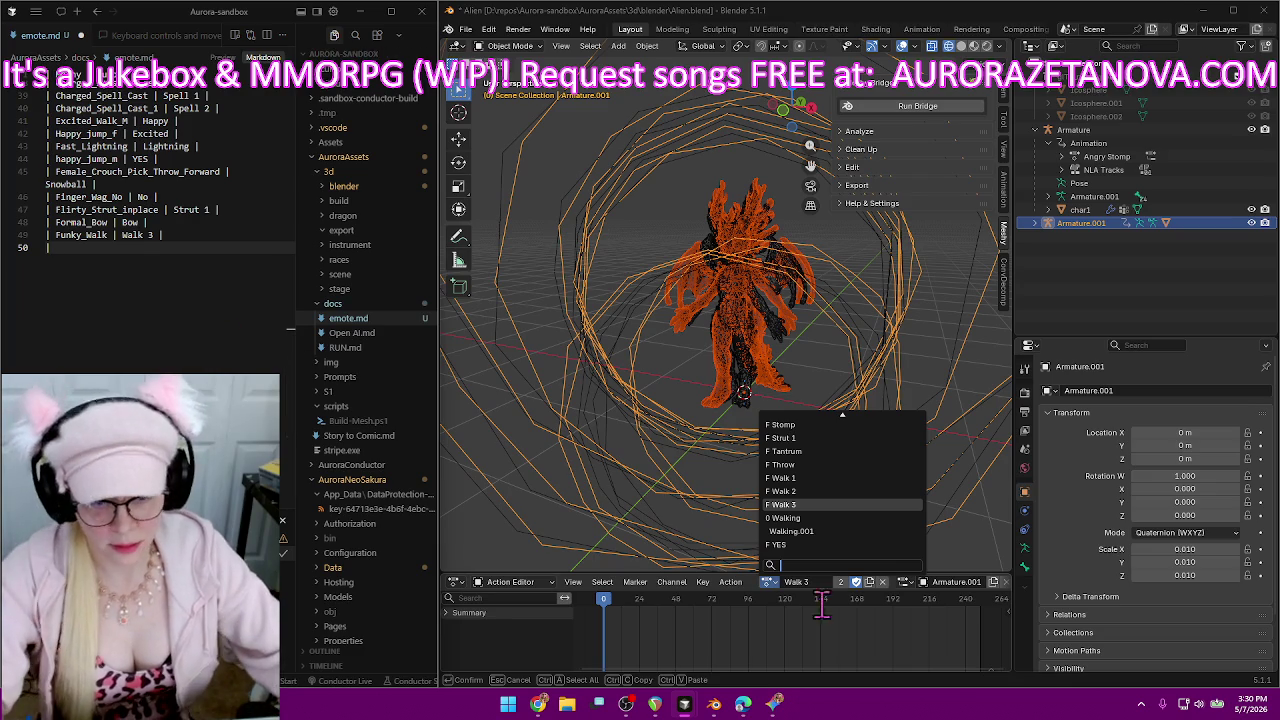
Make FunnyDancing_01 the rig's active action.
scroll(770, 540, "up", 3)
scroll(780, 525, "up", 4)
scroll(801, 513, "up", 3)
scroll(801, 510, "up", 3)
scroll(808, 485, "up", 3)
scroll(825, 465, "up", 3)
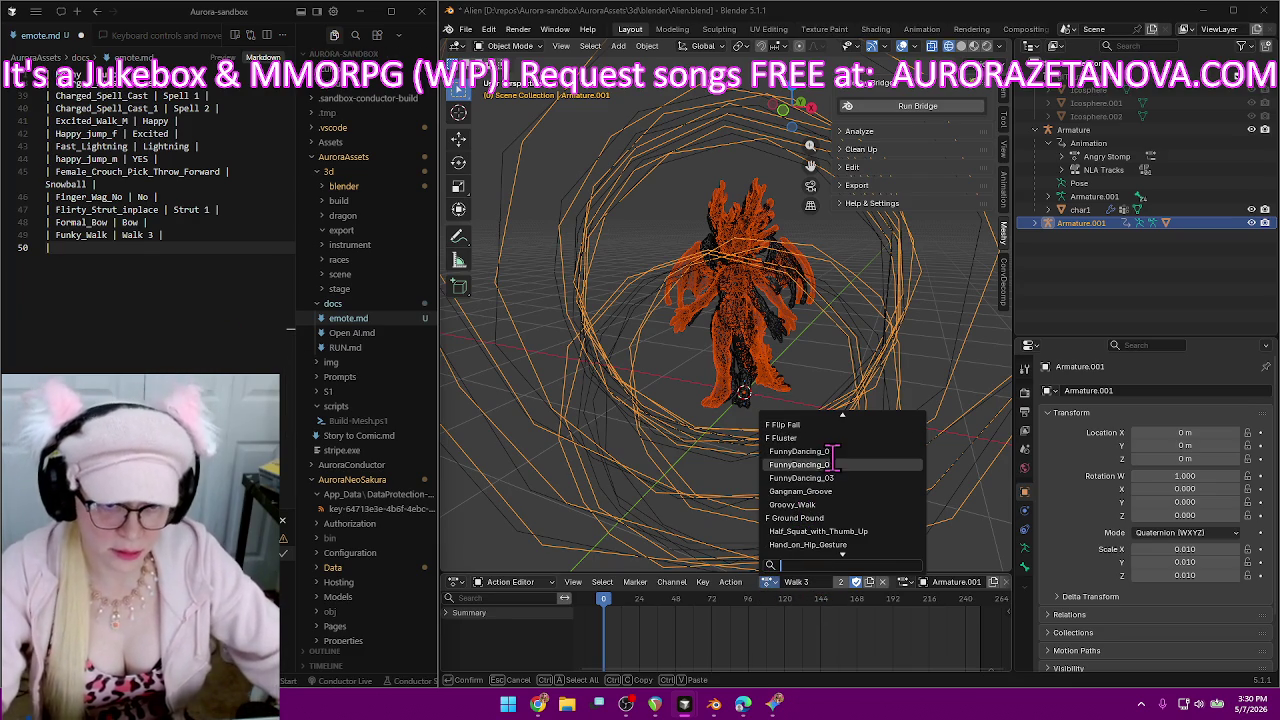
scroll(840, 452, "up", 2)
scroll(840, 451, "up", 3)
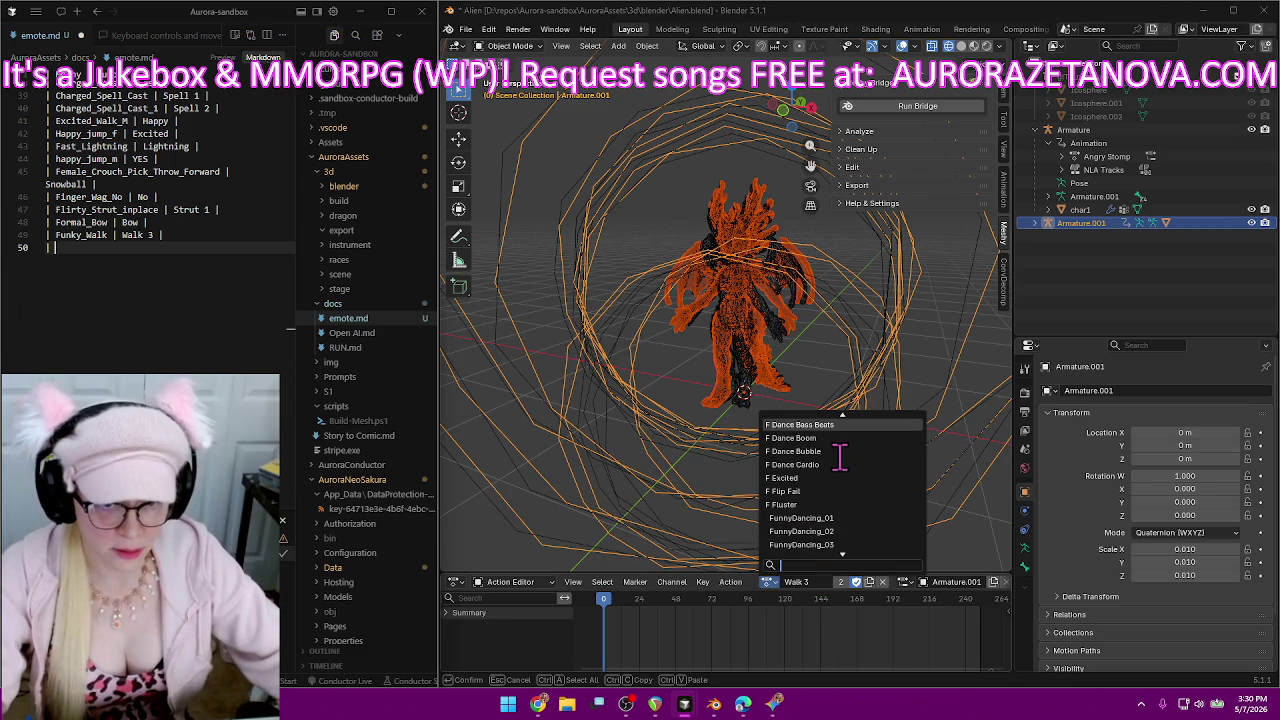
left_click(833, 517)
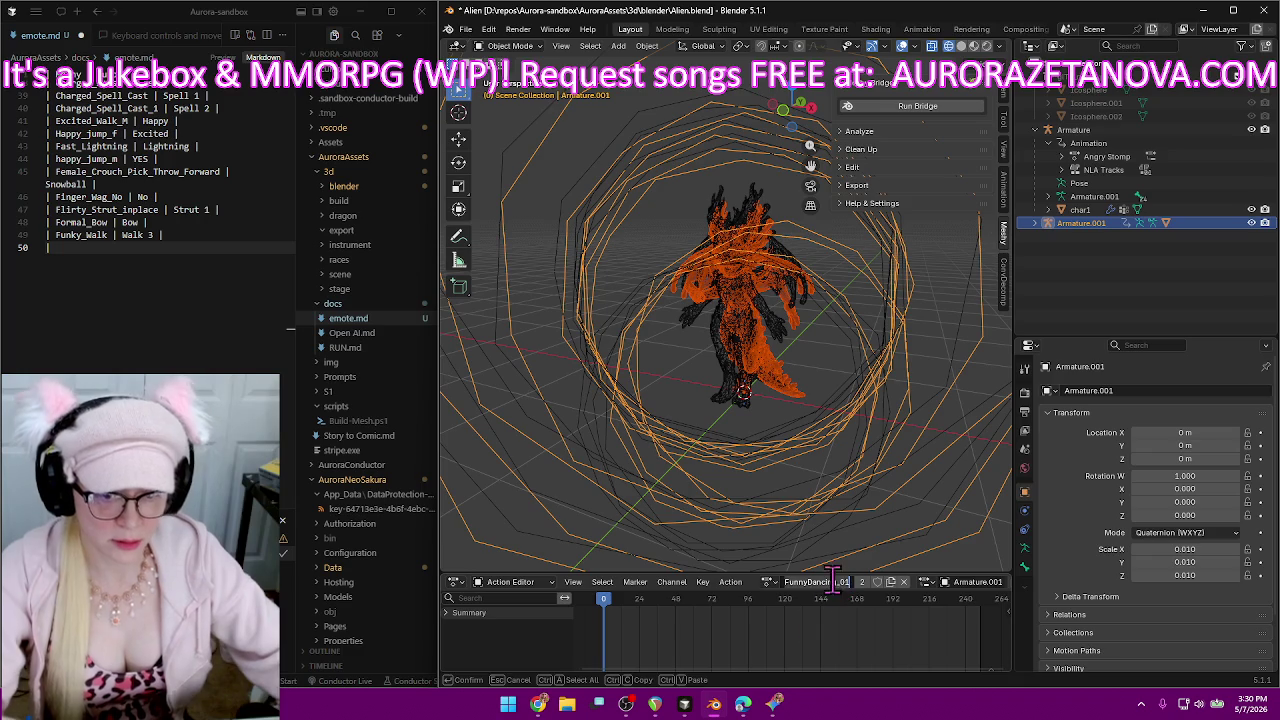
Start renaming the FunnyDancing_01 action to Dance 1.
type("Dance 1")
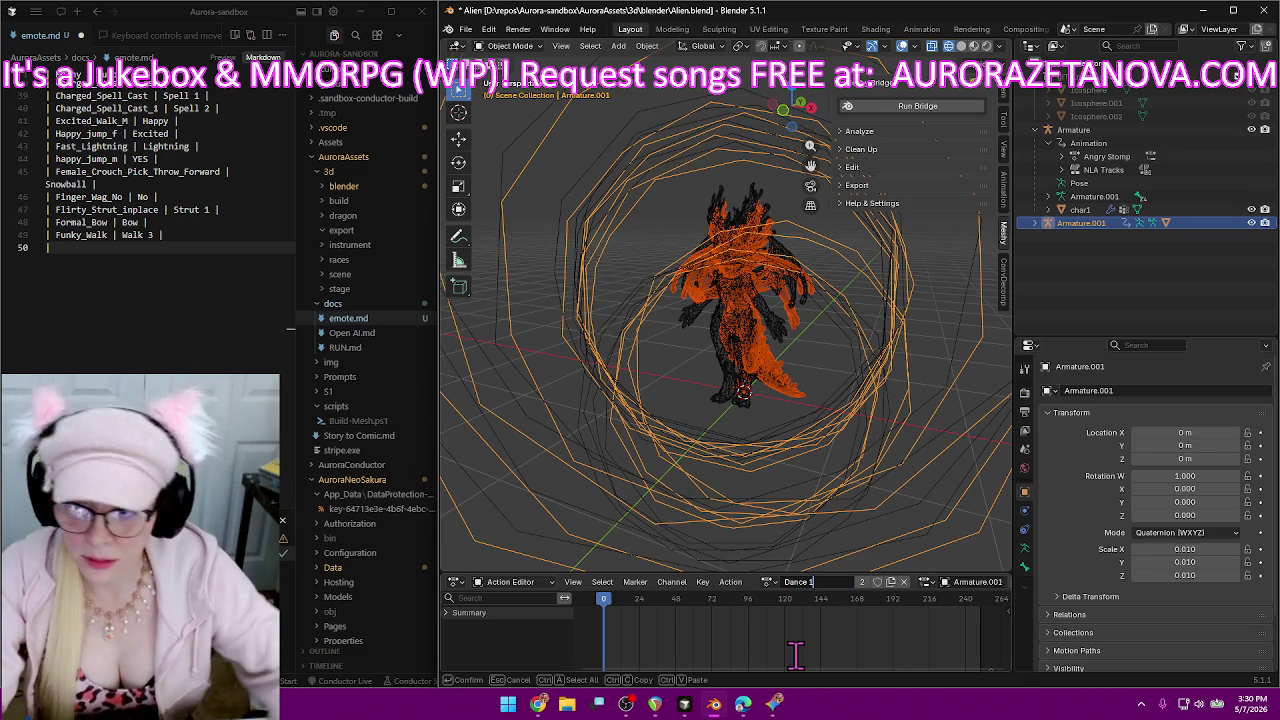
scroll(260, 318, "up", 6)
scroll(260, 318, "up", 5)
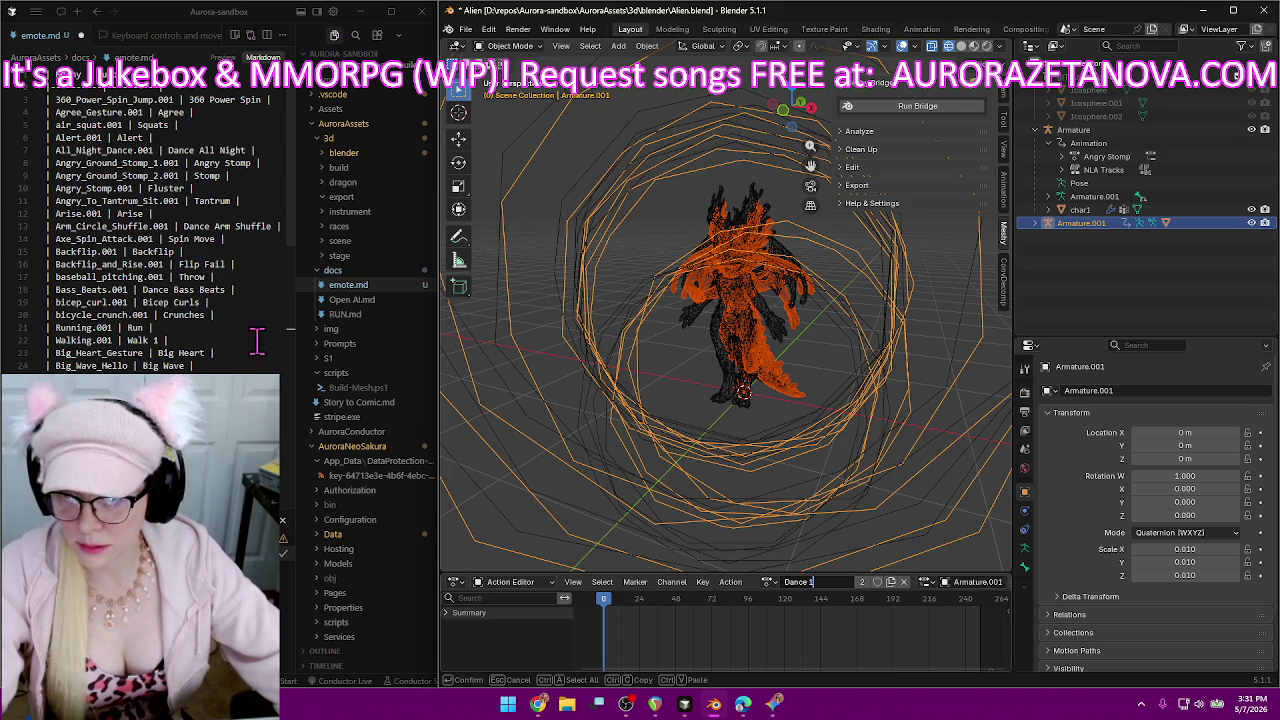
scroll(260, 341, "down", 1)
scroll(262, 345, "down", 1)
scroll(263, 348, "down", 1)
scroll(265, 352, "down", 2)
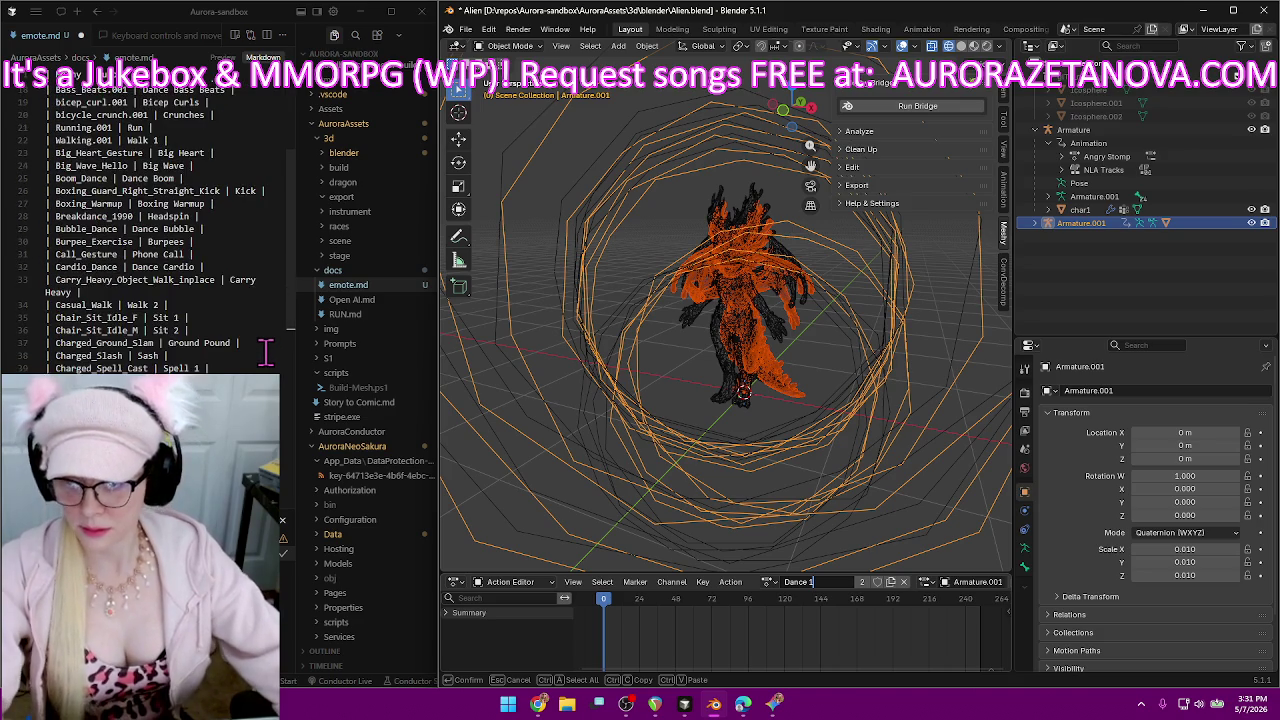
scroll(265, 352, "down", 4)
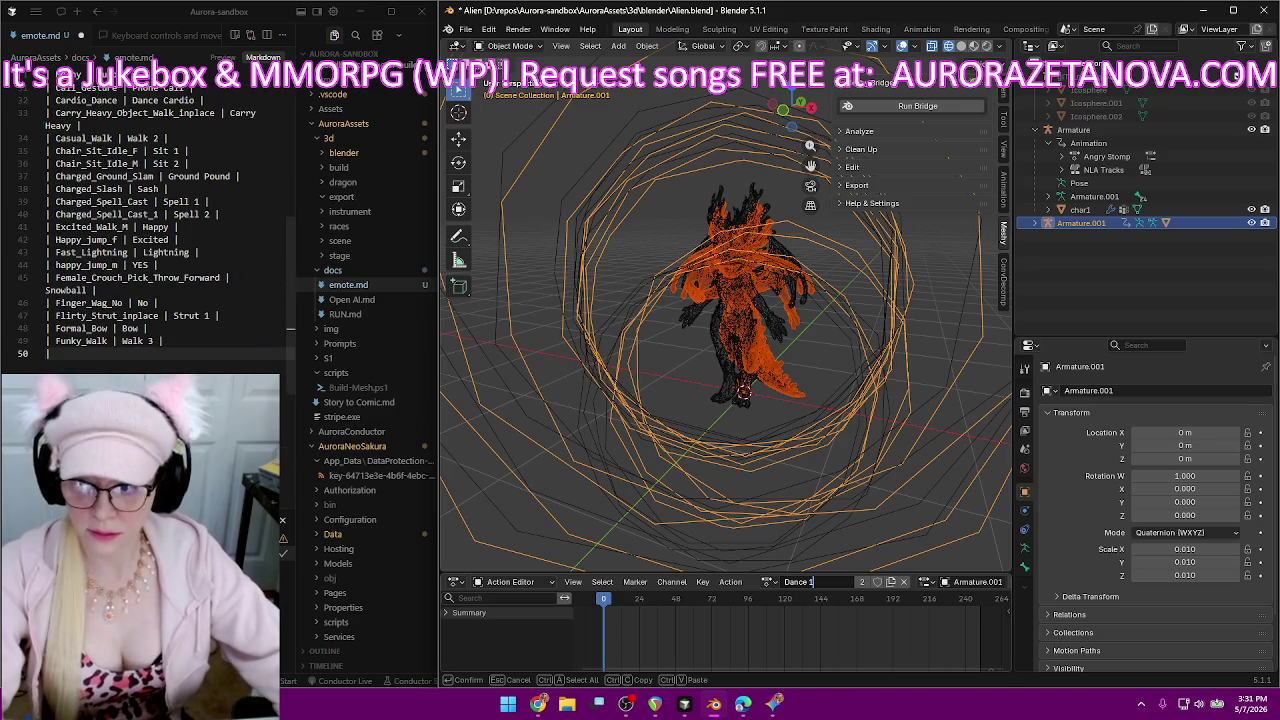
Log '| FunnyDancing_01 | Dance 1 |' in emote.md and confirm the Dance 1 action name.
type("FunnyDancing_01 ")
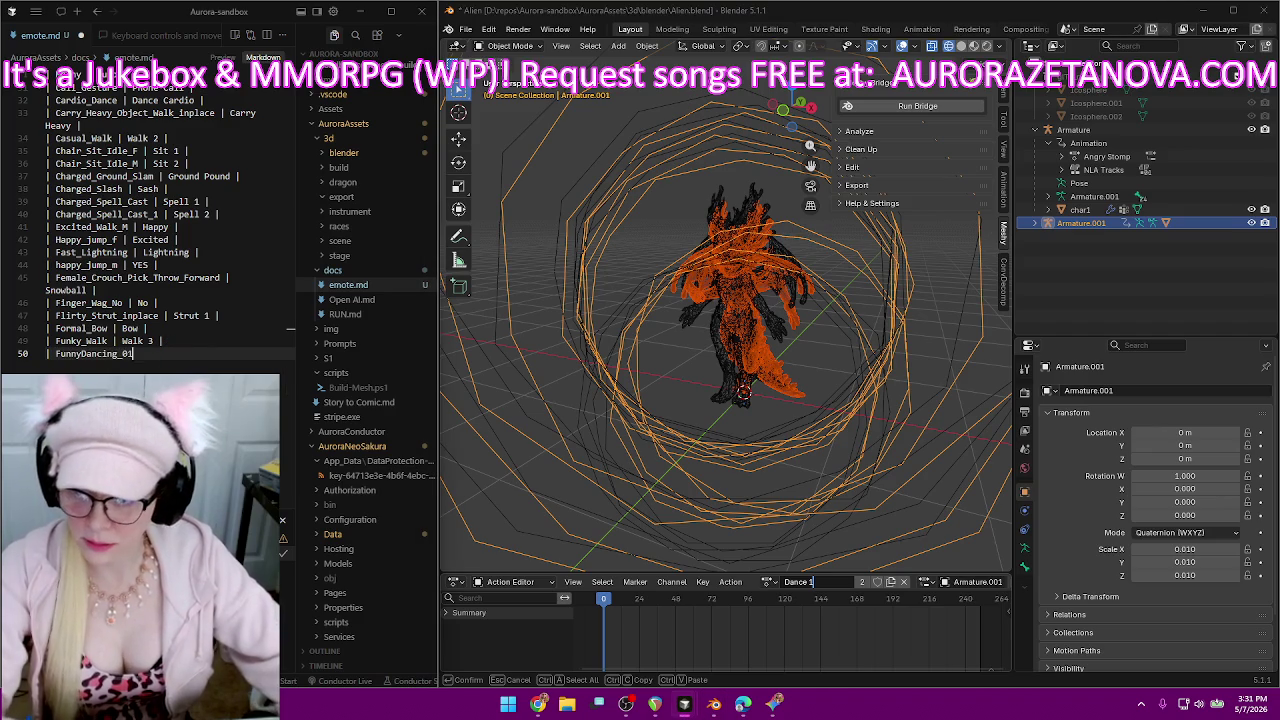
type("| ")
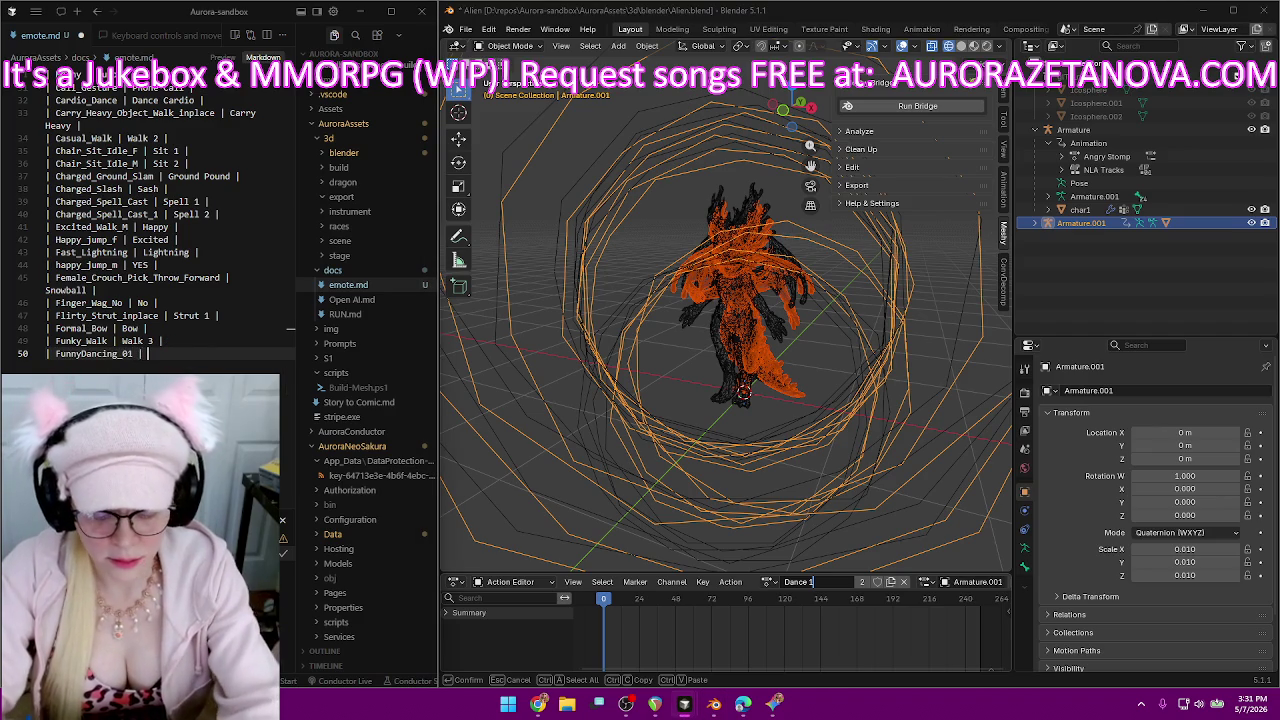
type("Dance 2")
key("BackSpace")
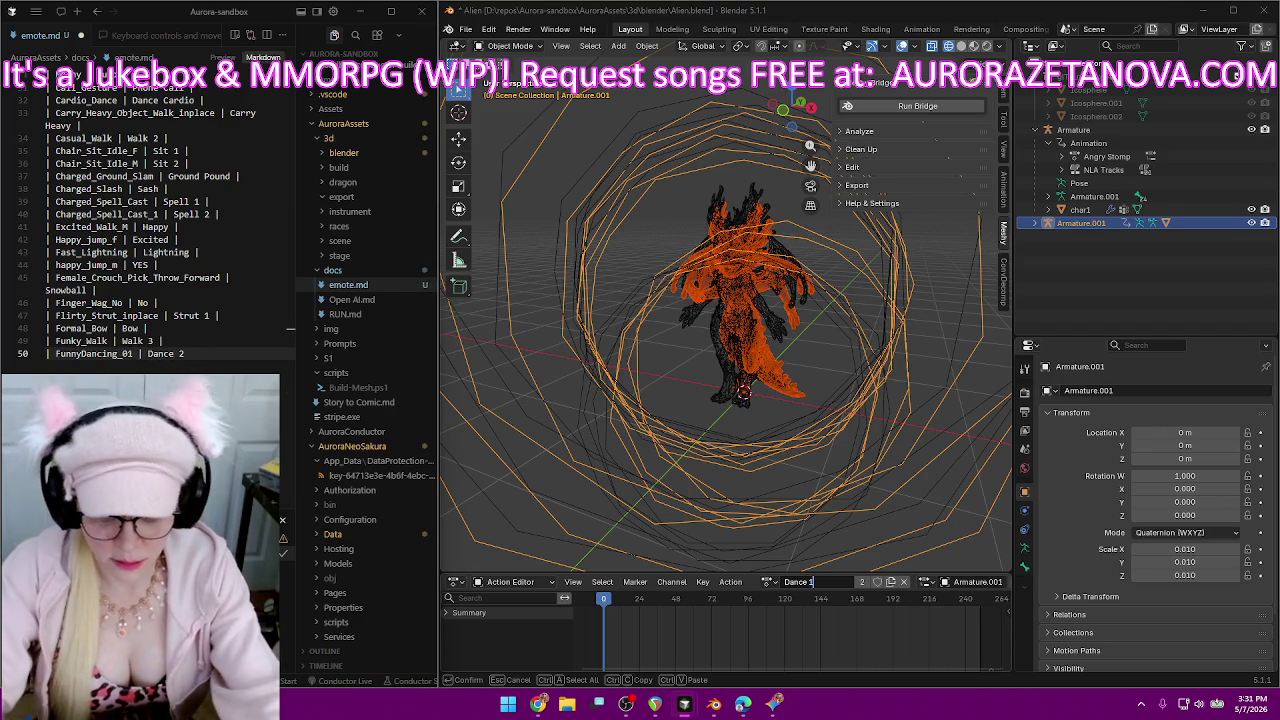
type("1 |")
key("Return")
type("|")
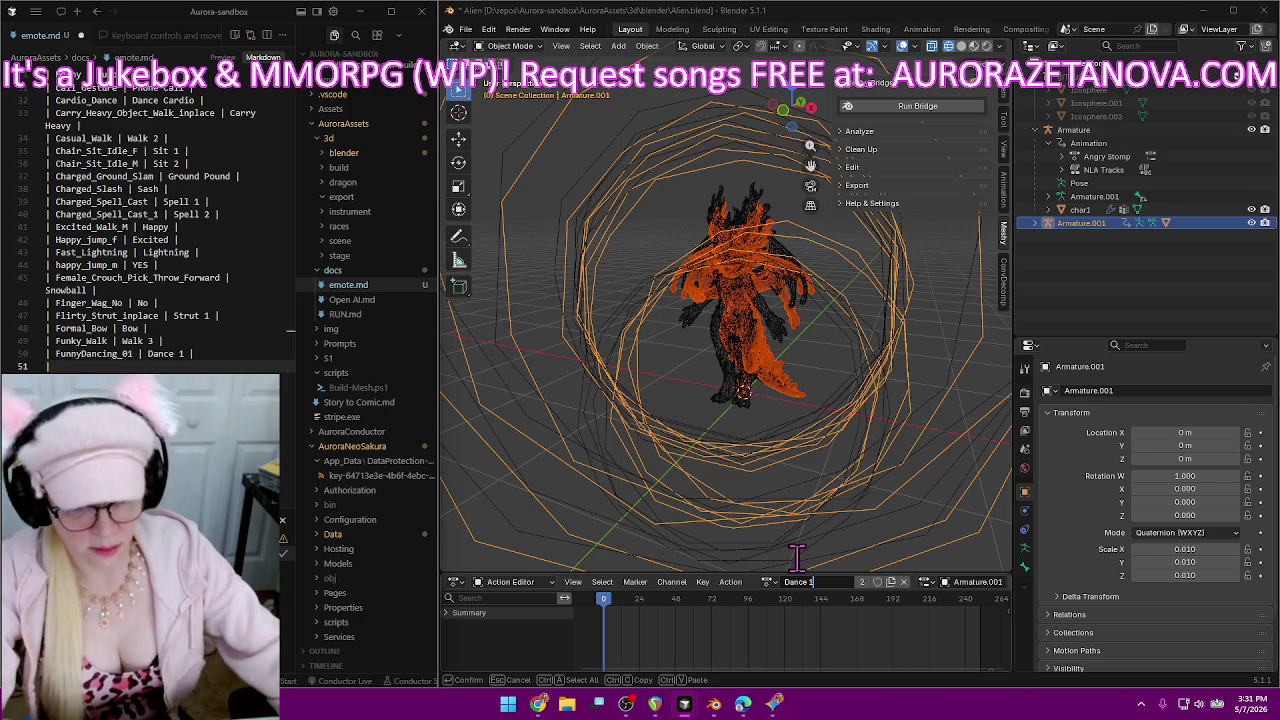
key("Return")
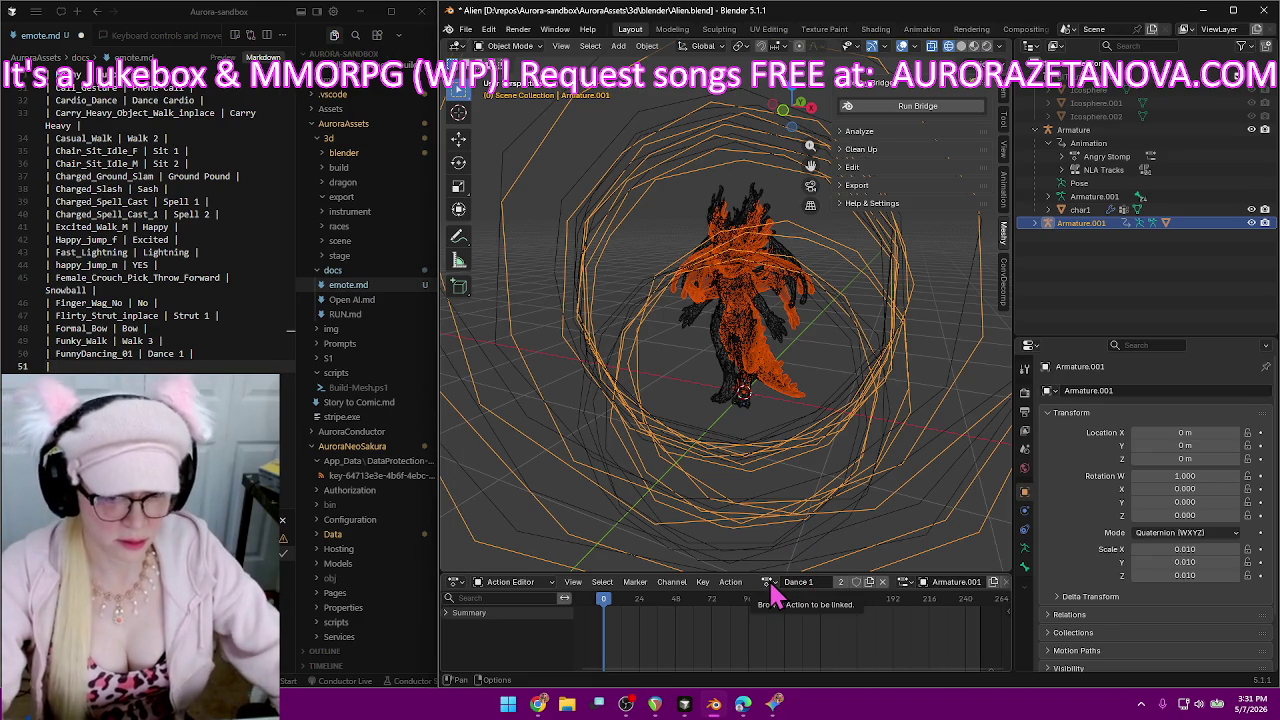
left_click(768, 583)
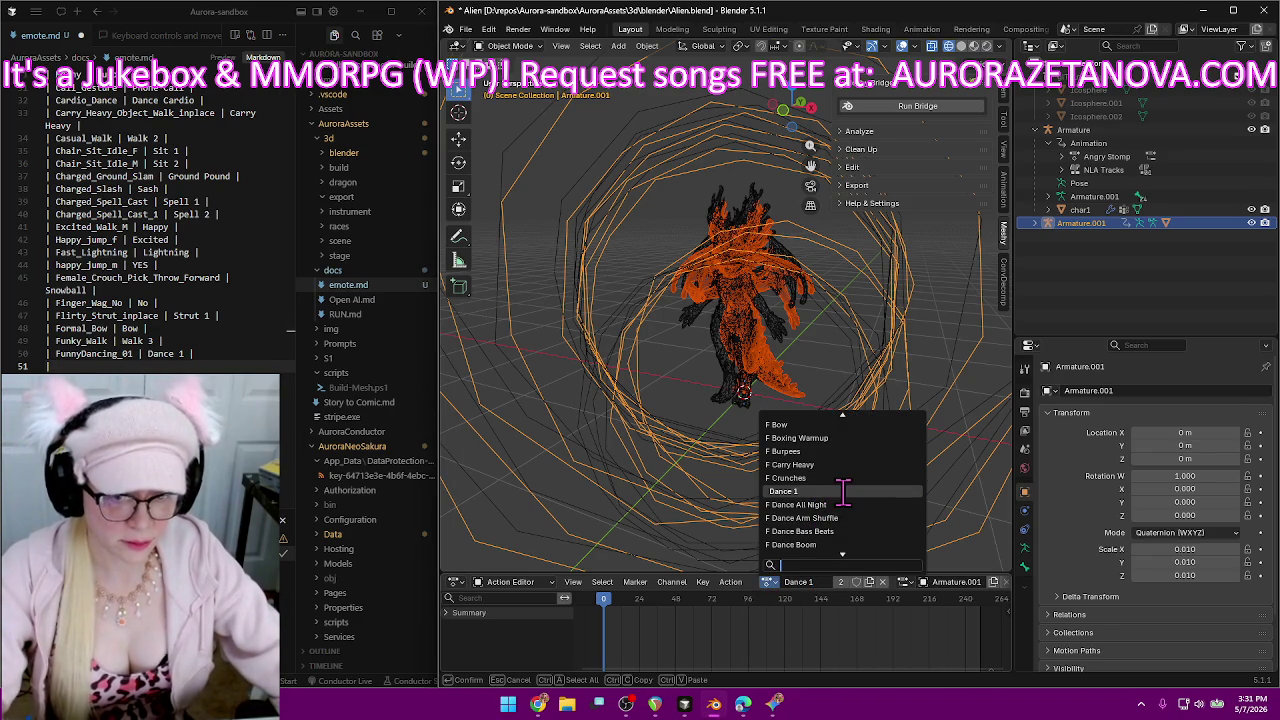
Load FunnyDancing_02 as the rig's active action, then switch to VS Code with emote.md.
left_click(775, 582)
scroll(857, 486, "down", 2)
scroll(860, 490, "down", 2)
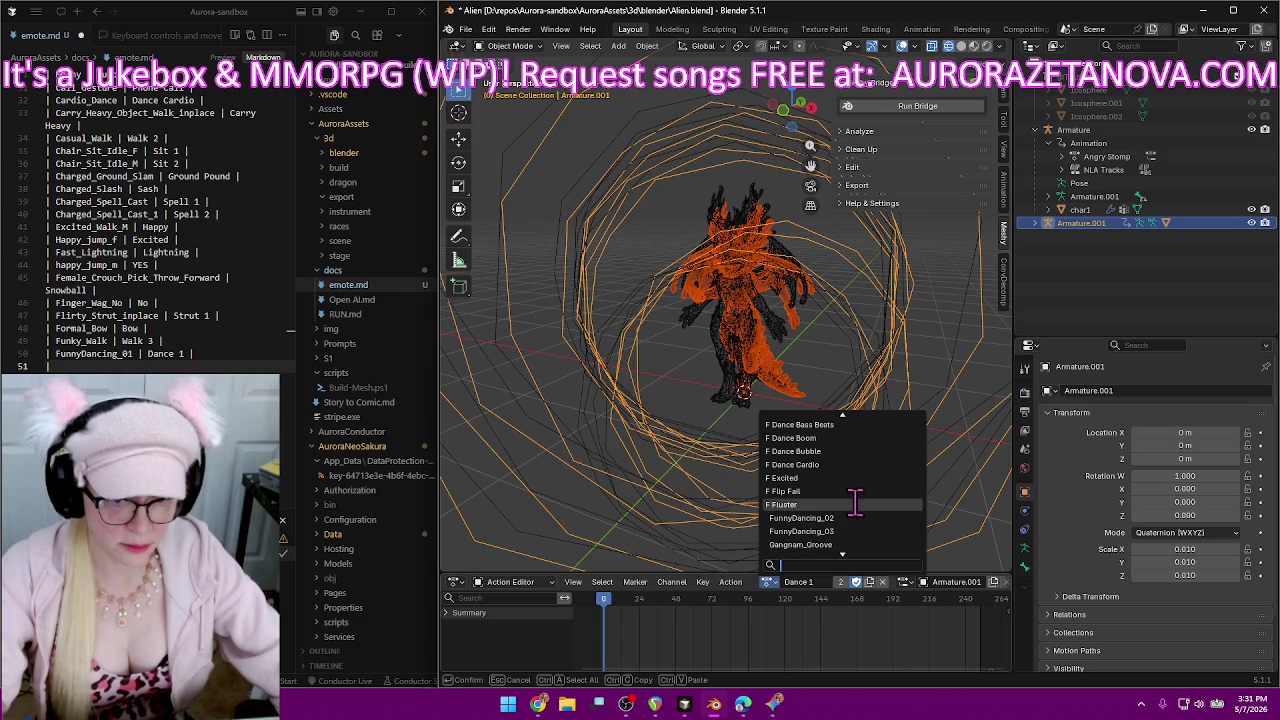
left_click(849, 517)
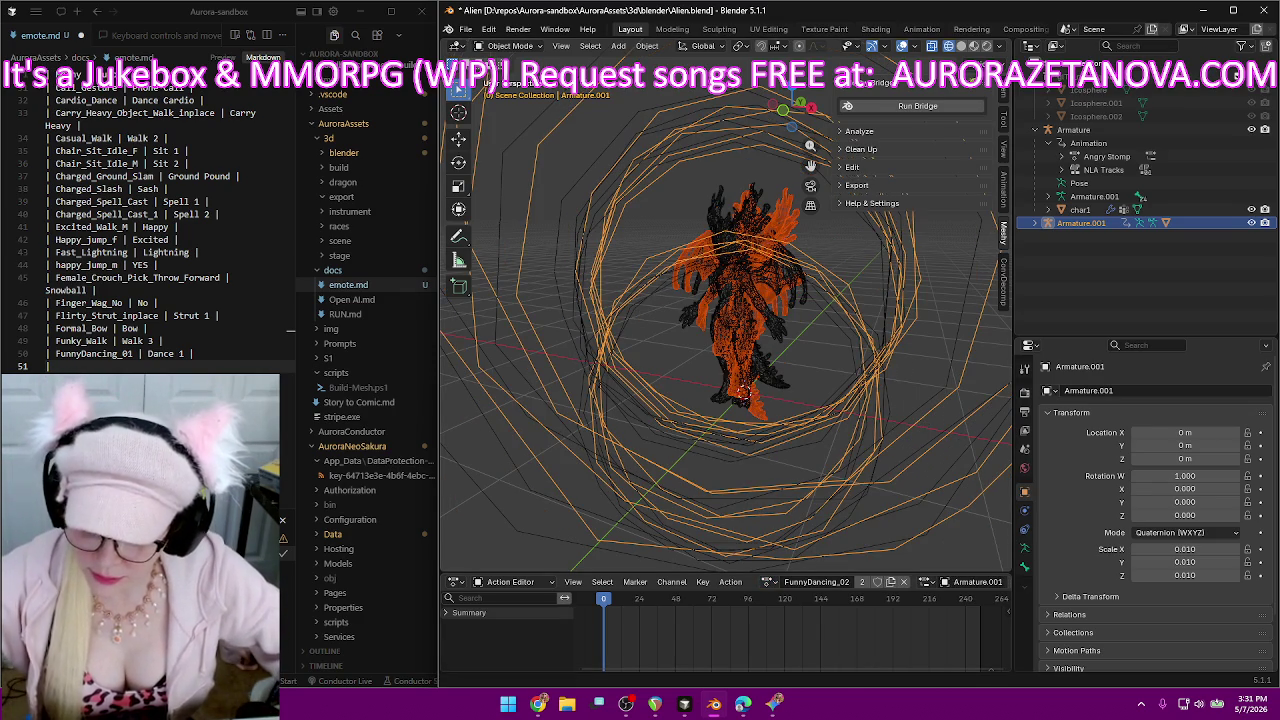
key("alt+Tab")
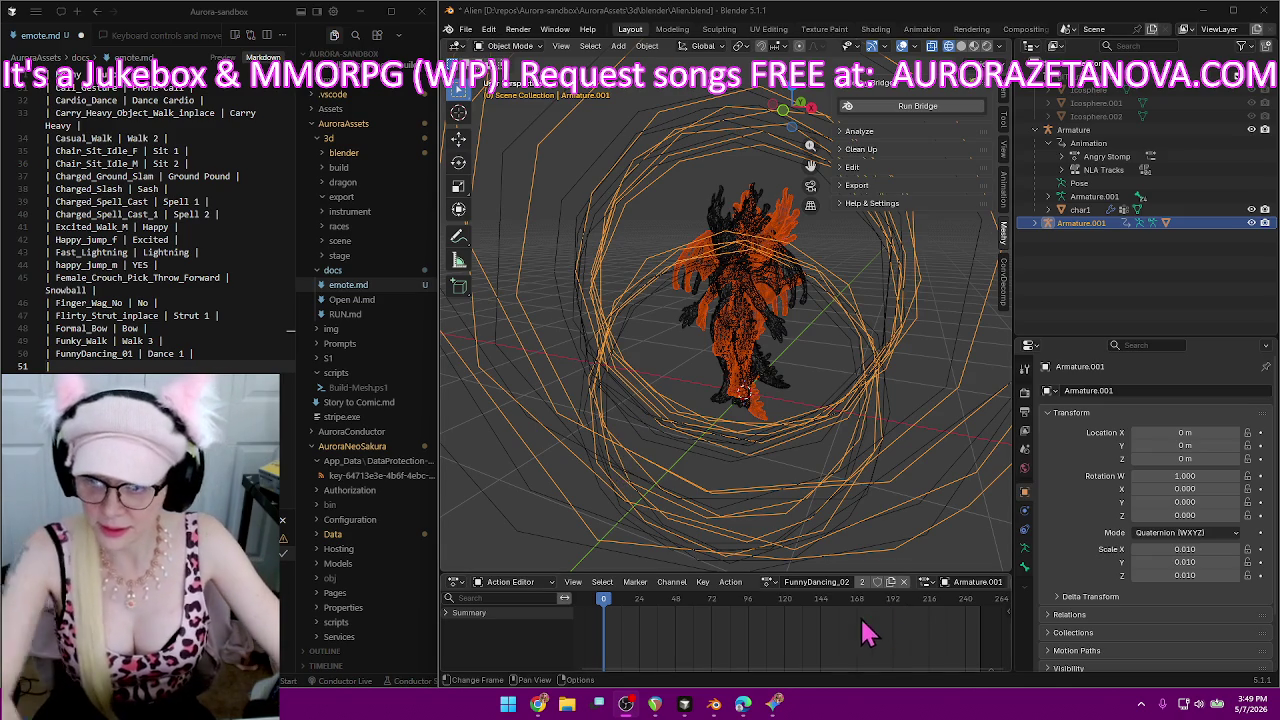
Rename FunnyDancing_02 to Dance 2 and give it a fake user.
left_click(816, 581)
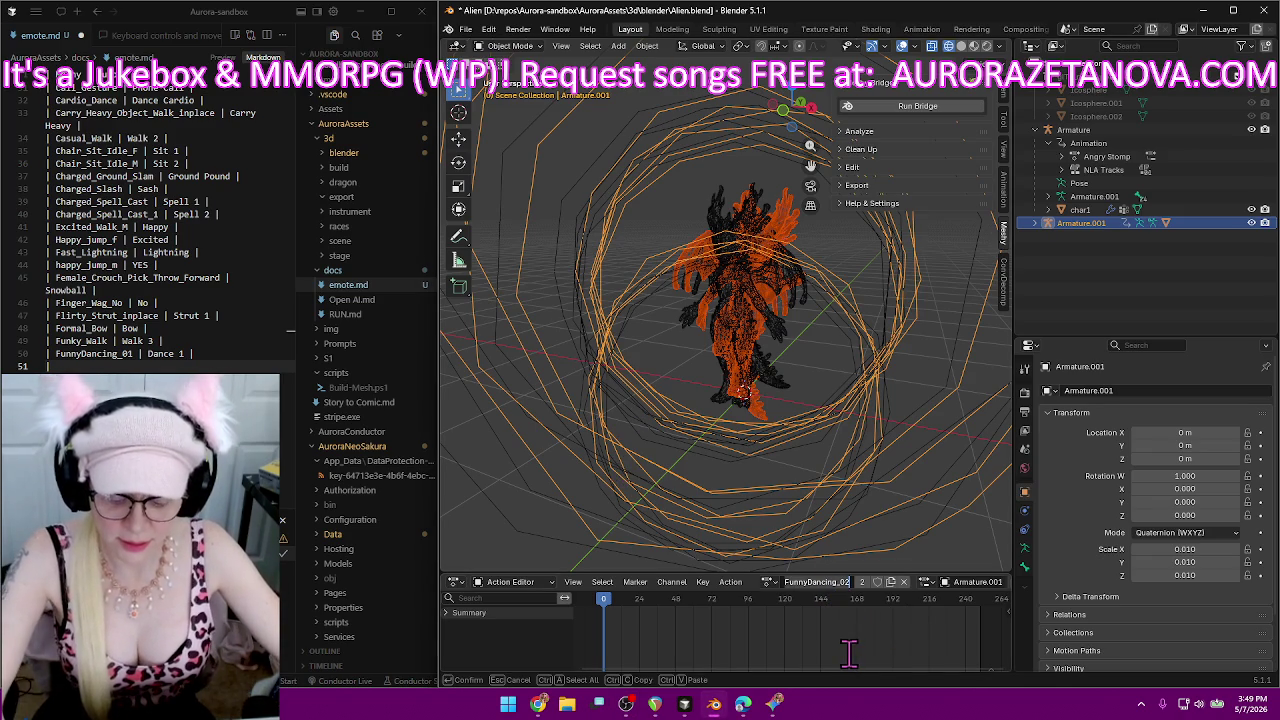
key("BackSpace")
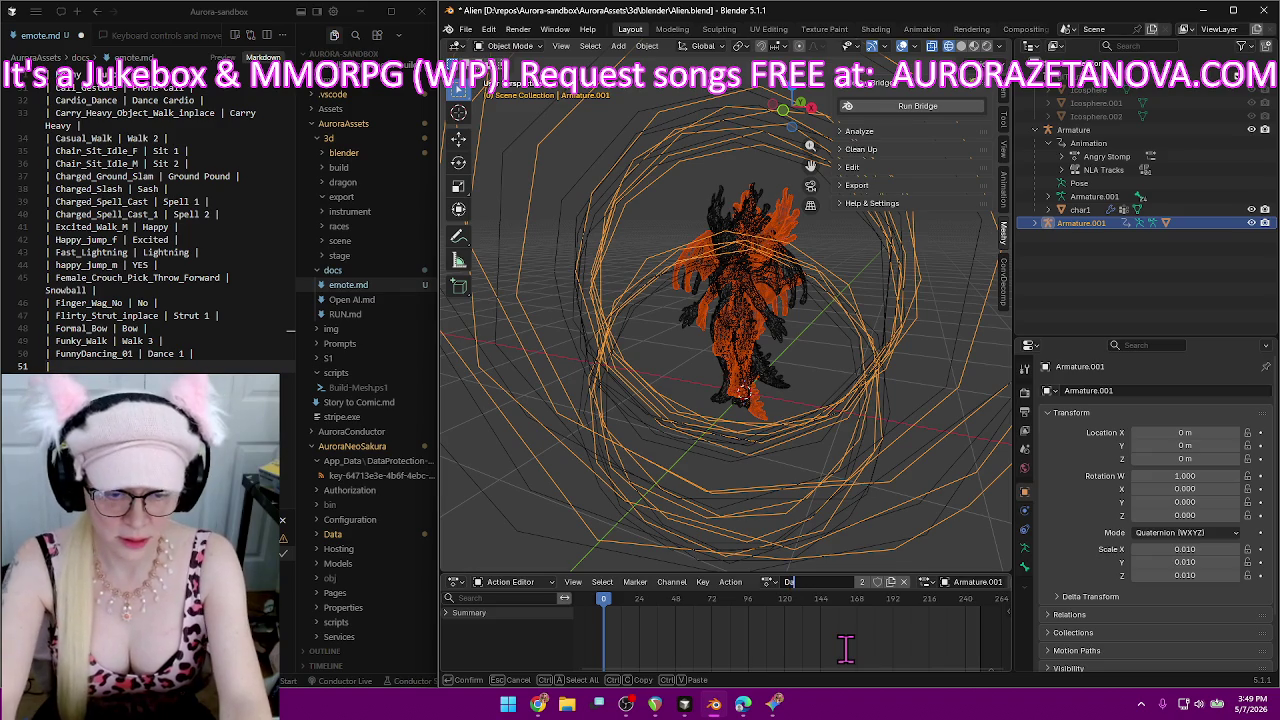
type("nce 2")
key("Return")
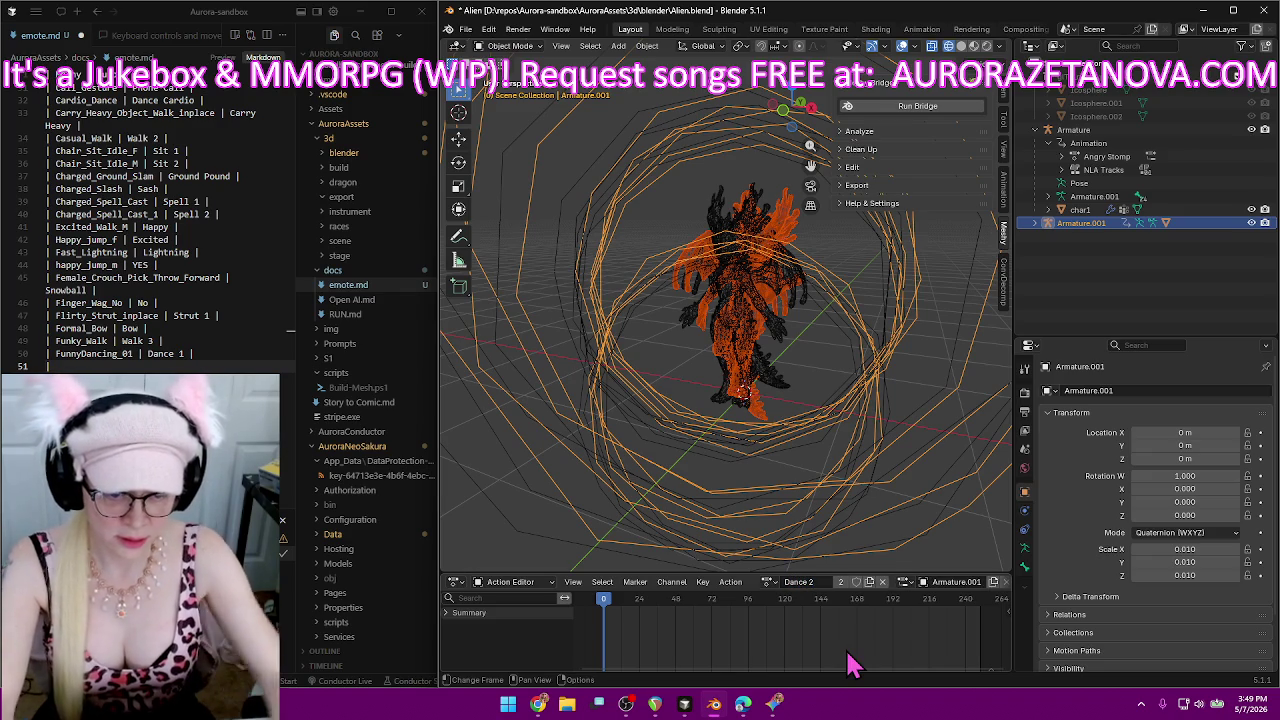
left_click(856, 583)
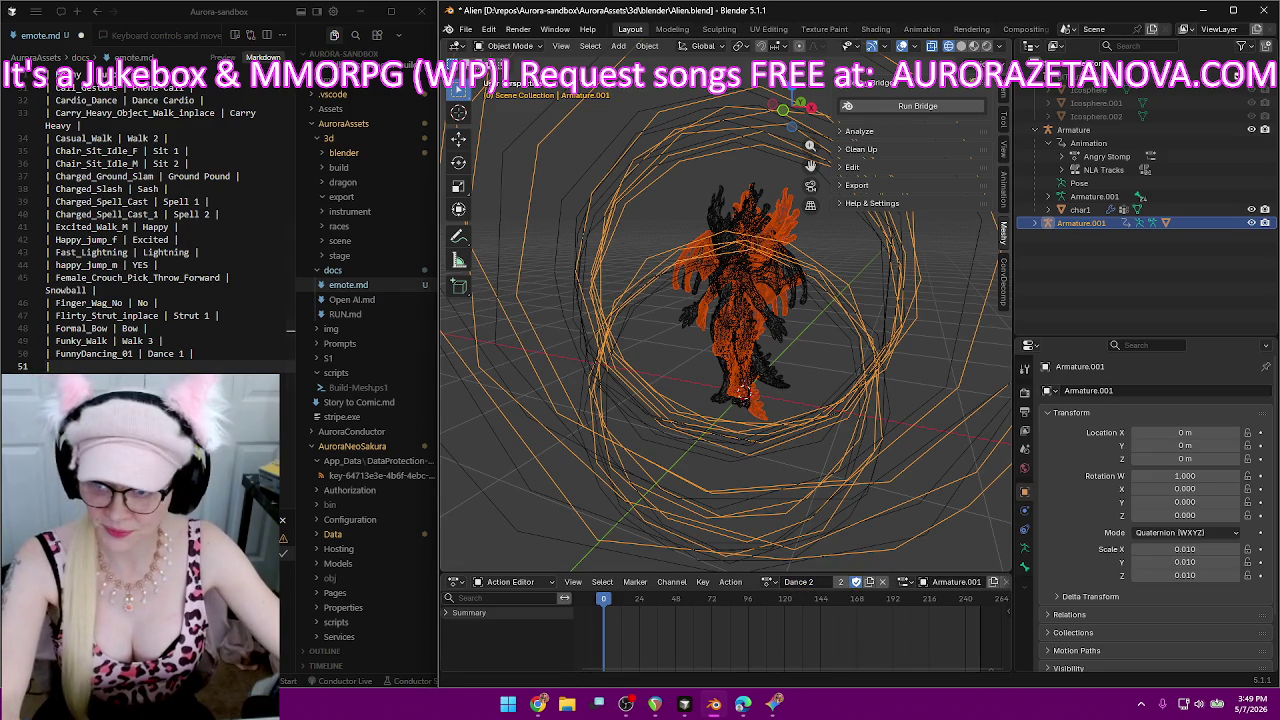
Add the FunnyDancing_02 → Dance 2 row to emote.md.
left_click(233, 358)
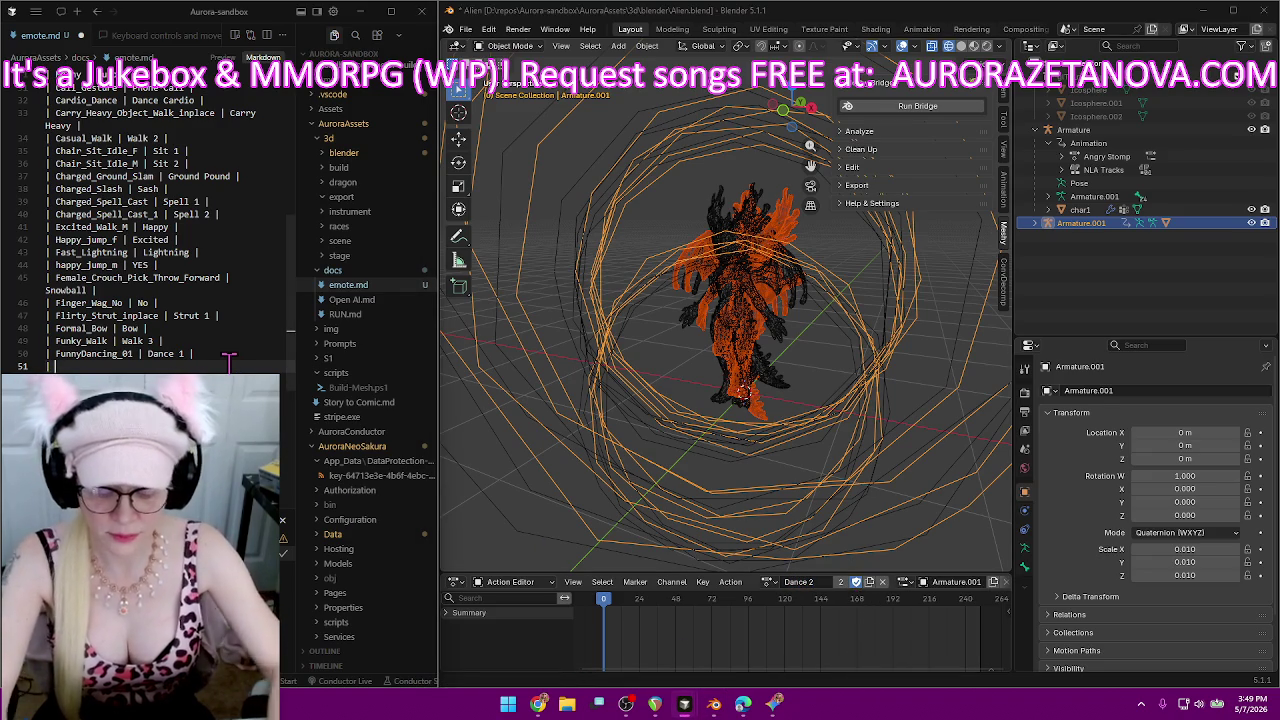
type("FunnyDancing_02")
type("|")
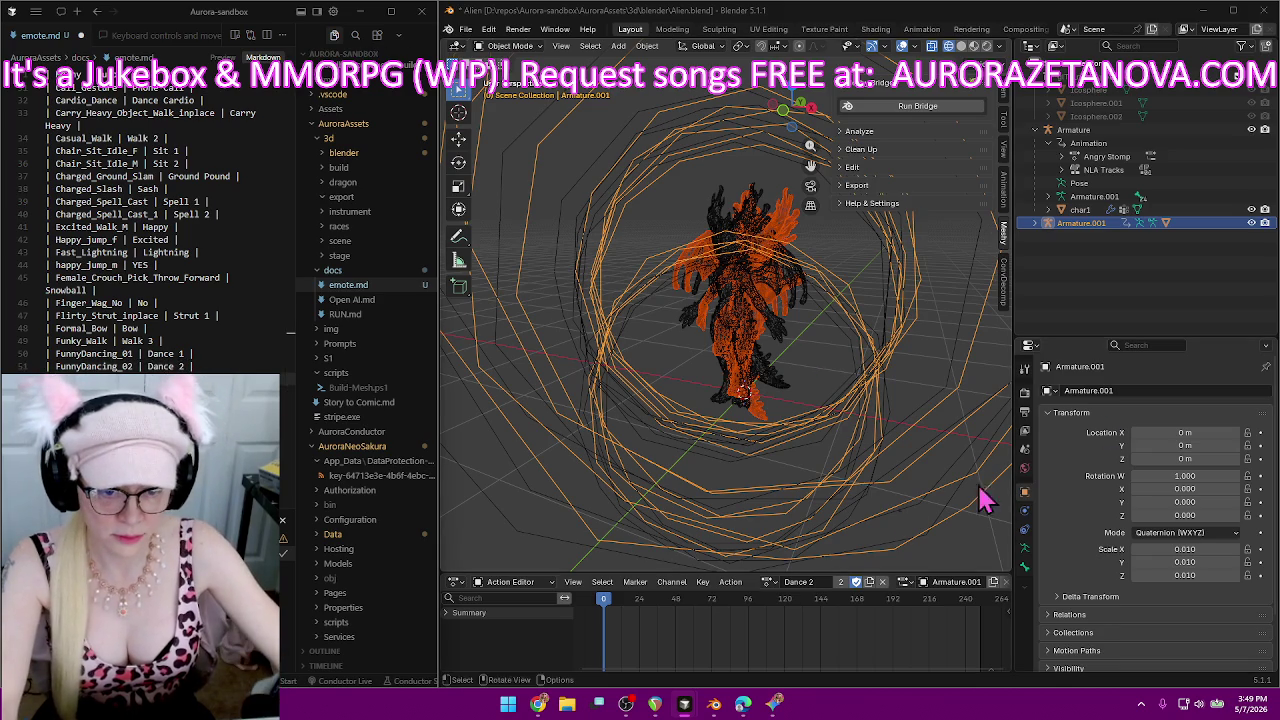
Load the FunnyDancing_03 action onto the alien rig from the action list.
left_click(768, 582)
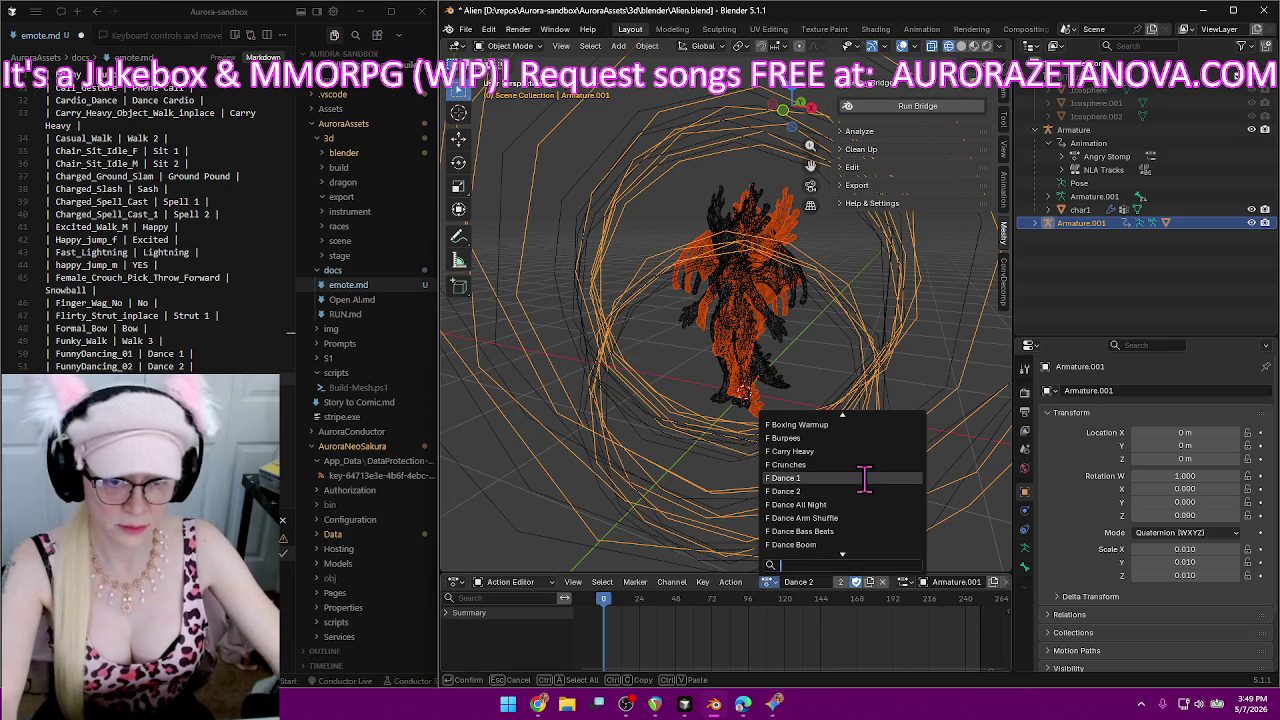
scroll(864, 478, "up", 4)
scroll(864, 480, "up", 2)
scroll(864, 480, "down", 3)
scroll(864, 485, "down", 3)
scroll(864, 490, "down", 5)
scroll(862, 491, "down", 2)
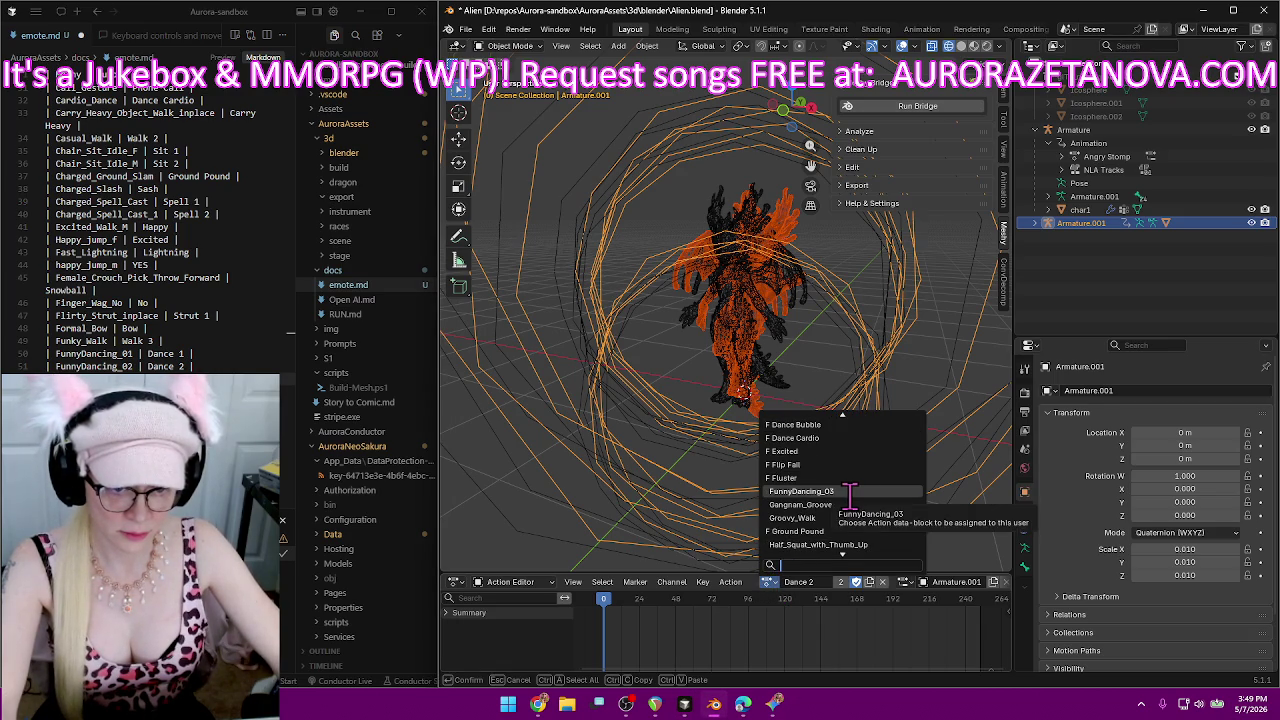
left_click(862, 491)
Rename FunnyDancing_03 to 'Dance 3' and enable its fake user.
double_click(826, 581)
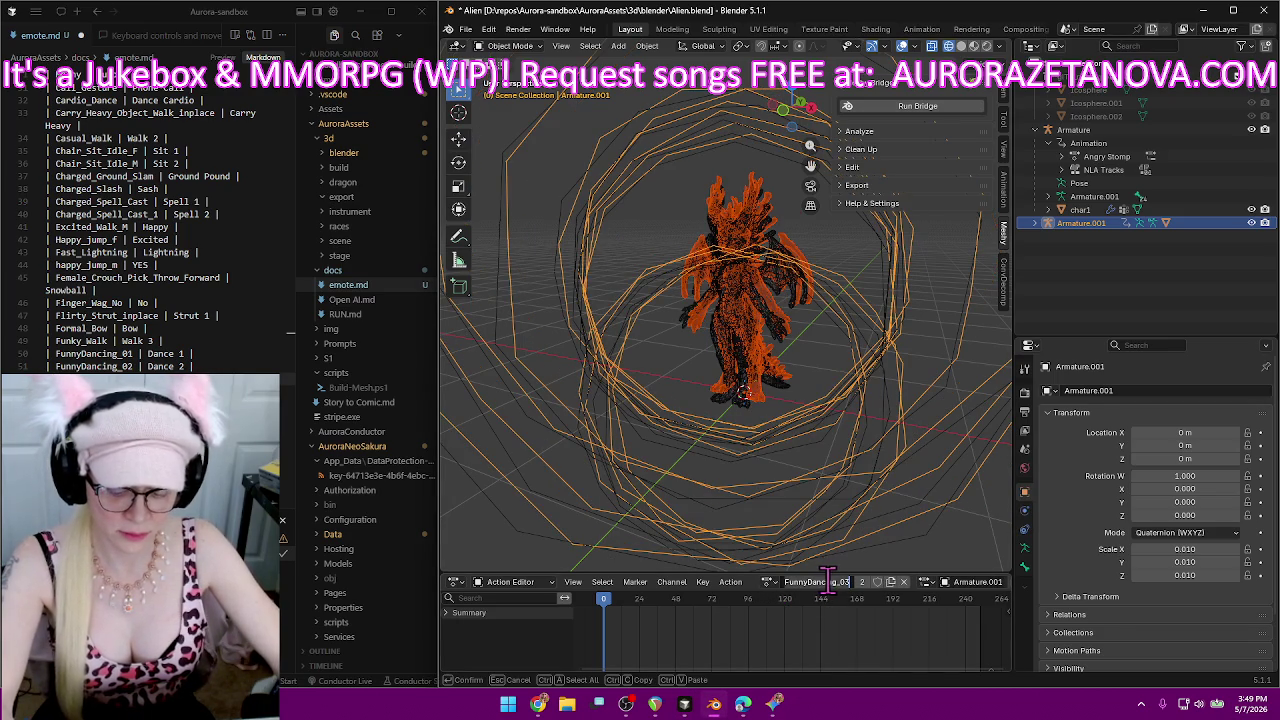
key("BackSpace")
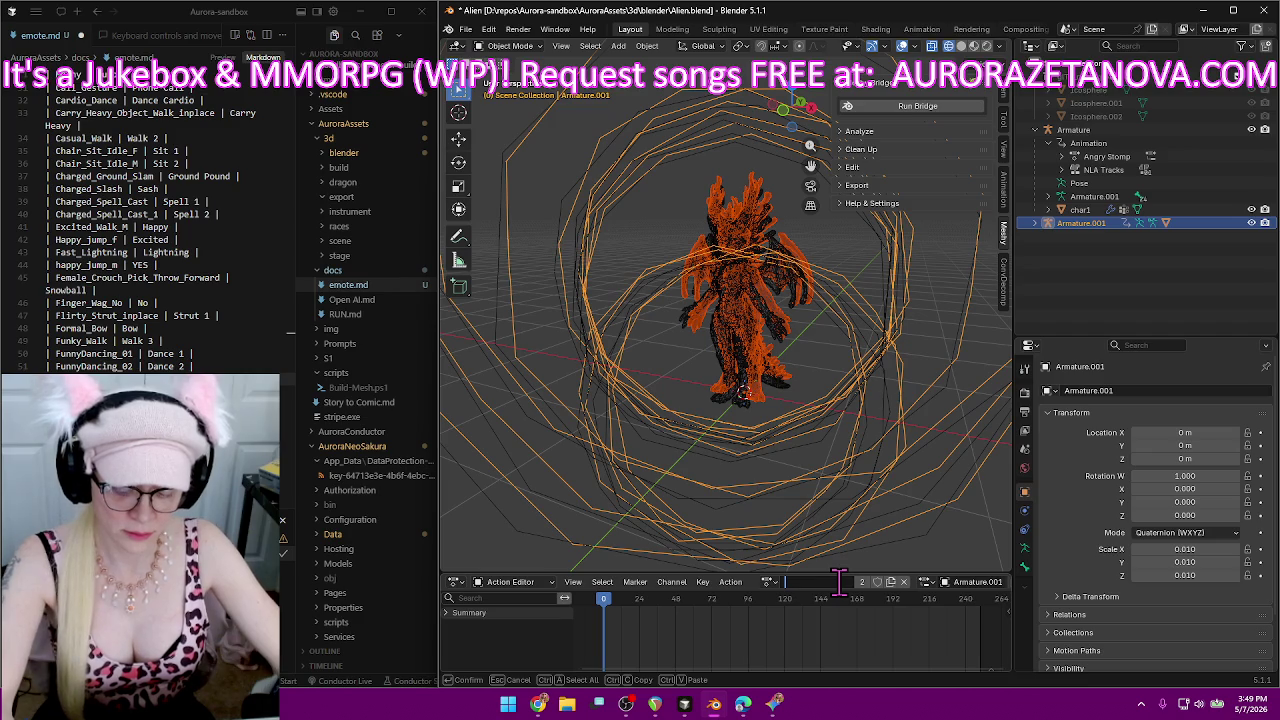
type("Dance 3")
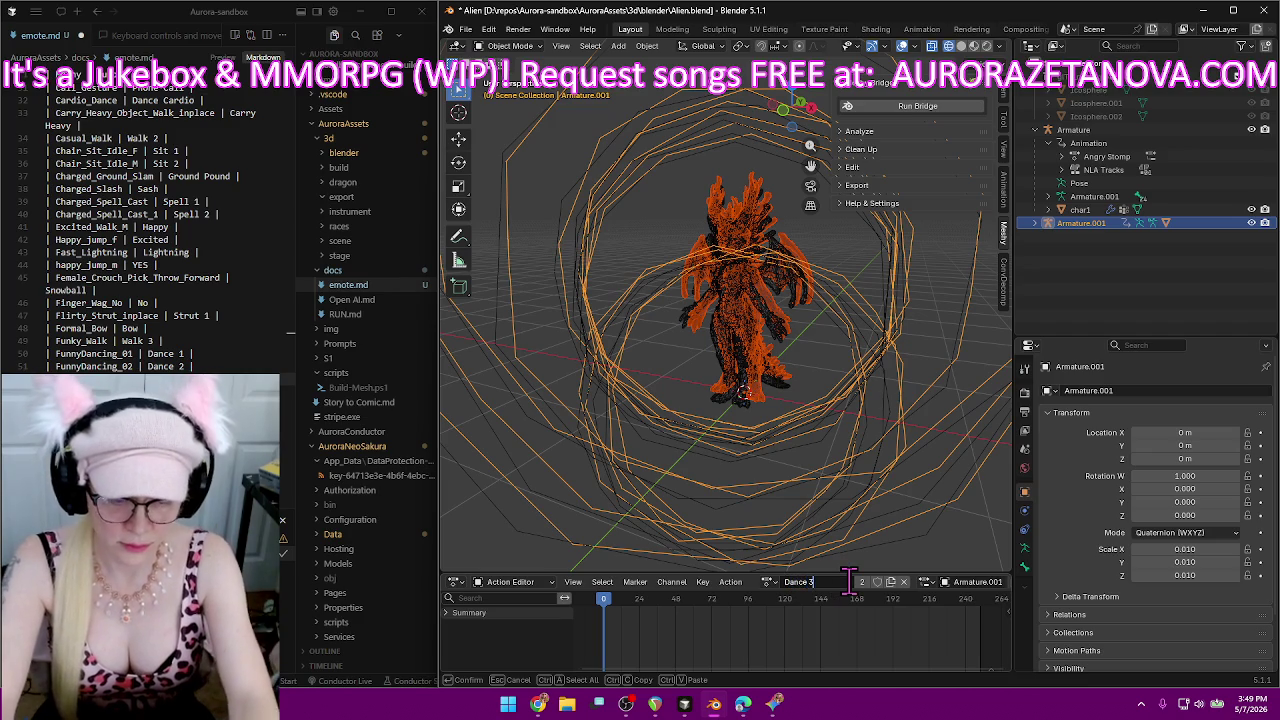
key("Return")
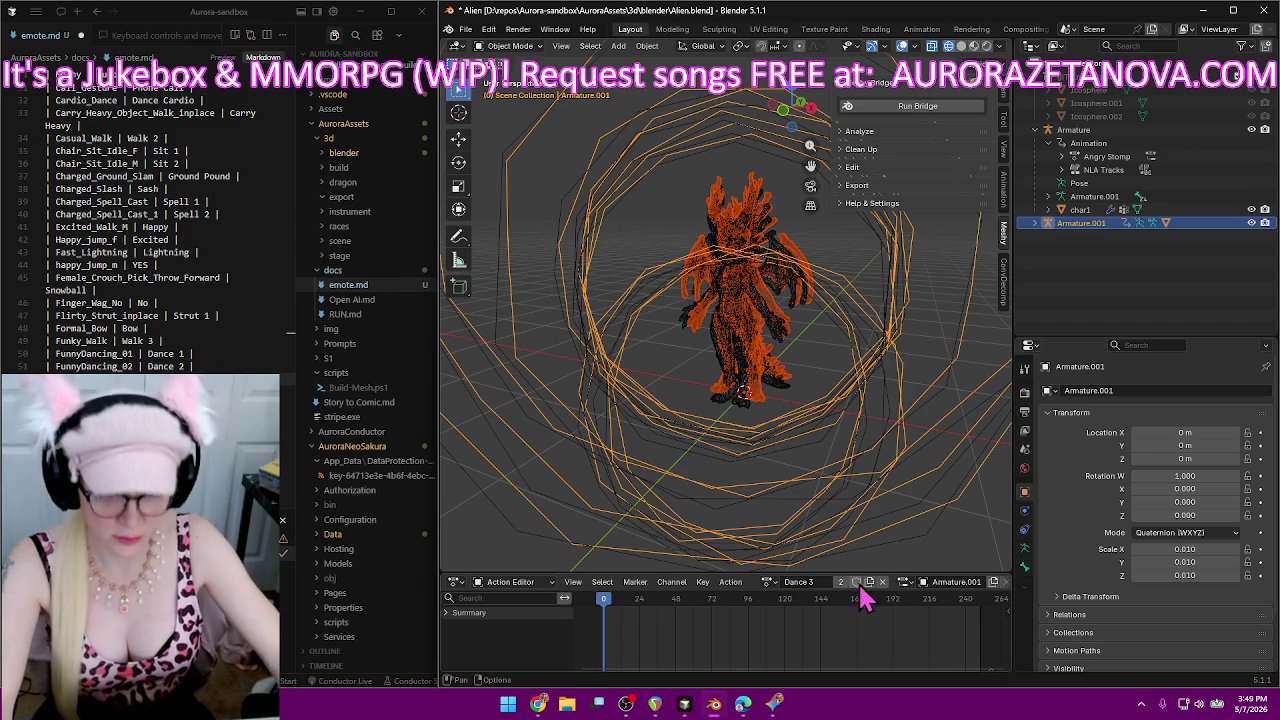
left_click(855, 581)
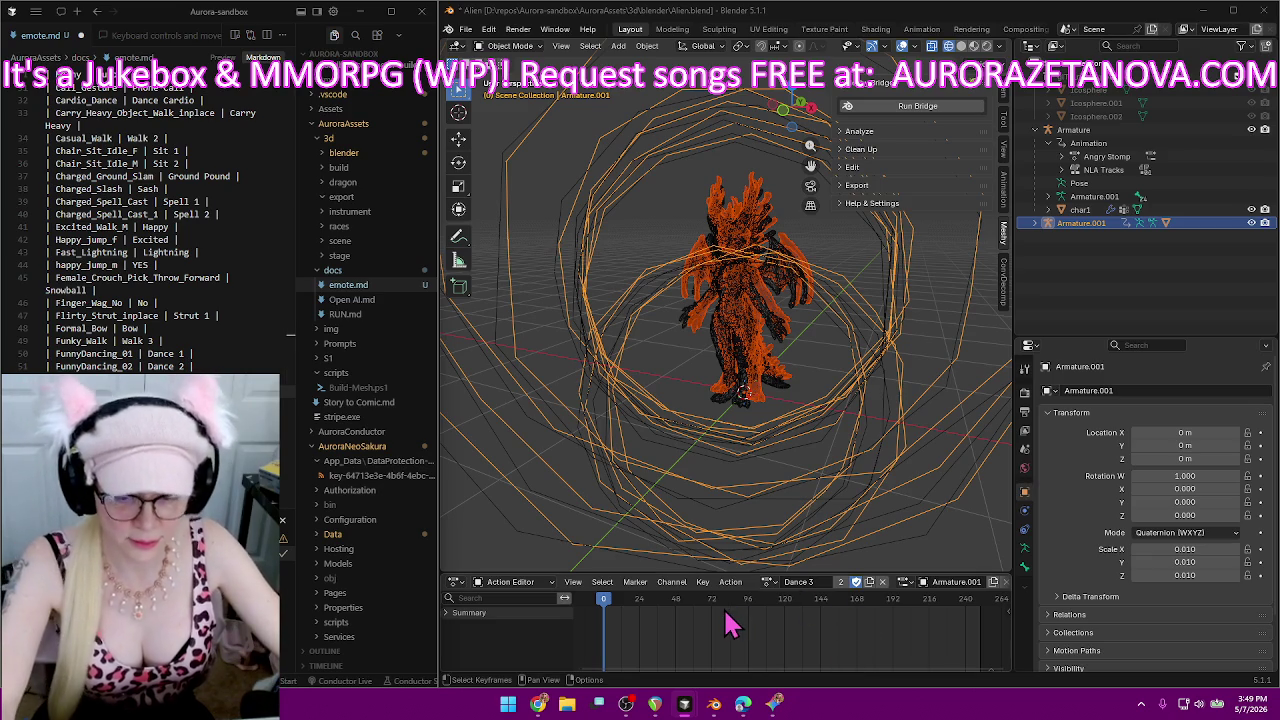
left_click(767, 581)
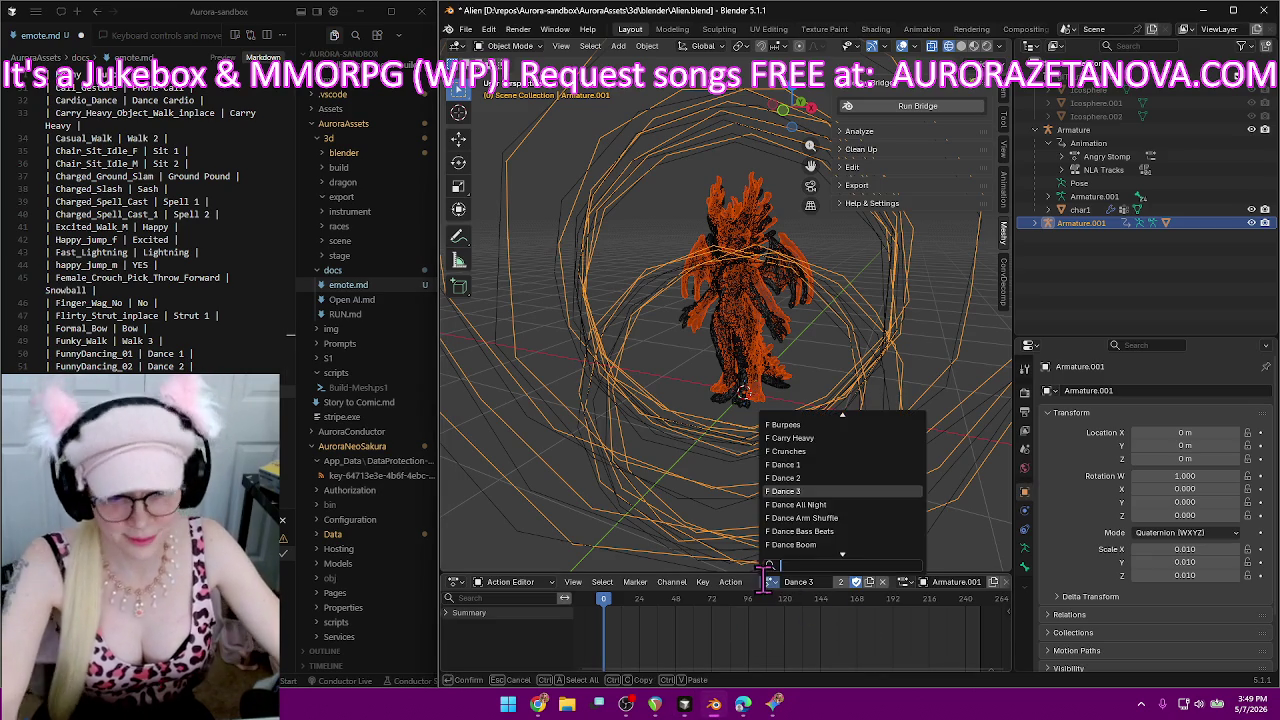
Load Gangnam_Groove, rename it 'Dance Gangnam' with a fake user, and paste the rename into emote.md.
scroll(826, 520, "down", 10)
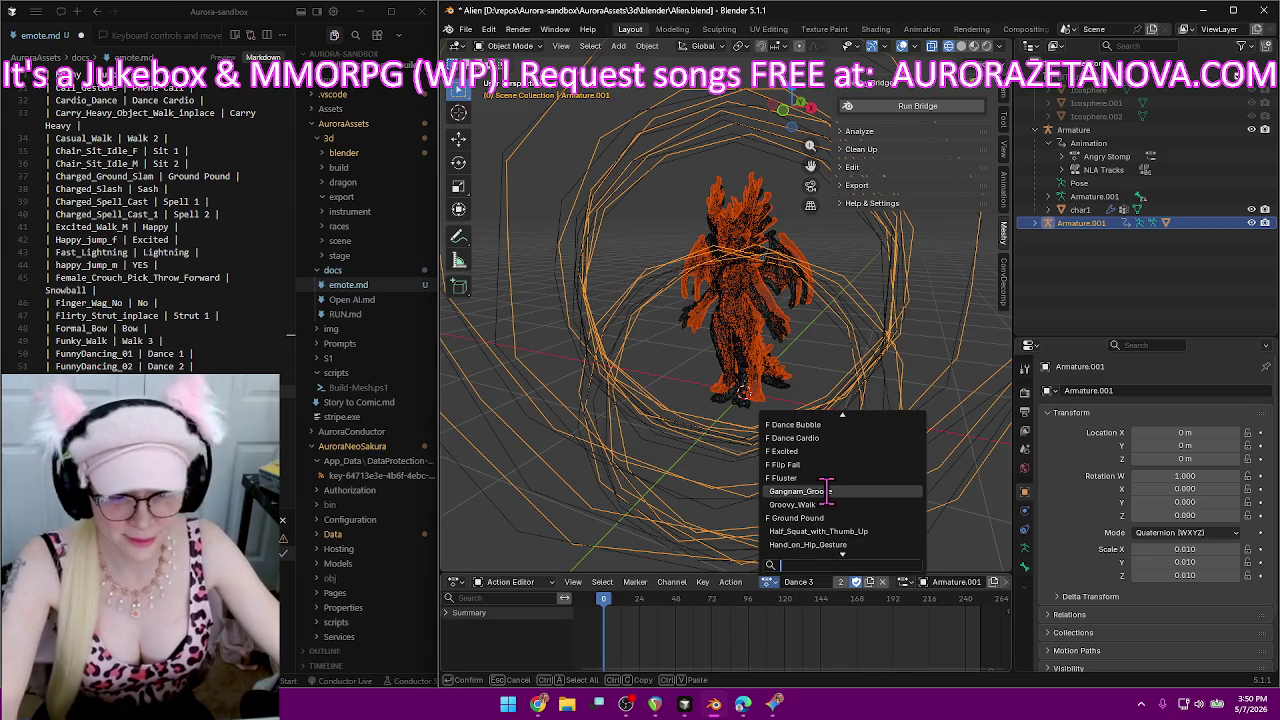
left_click(831, 491)
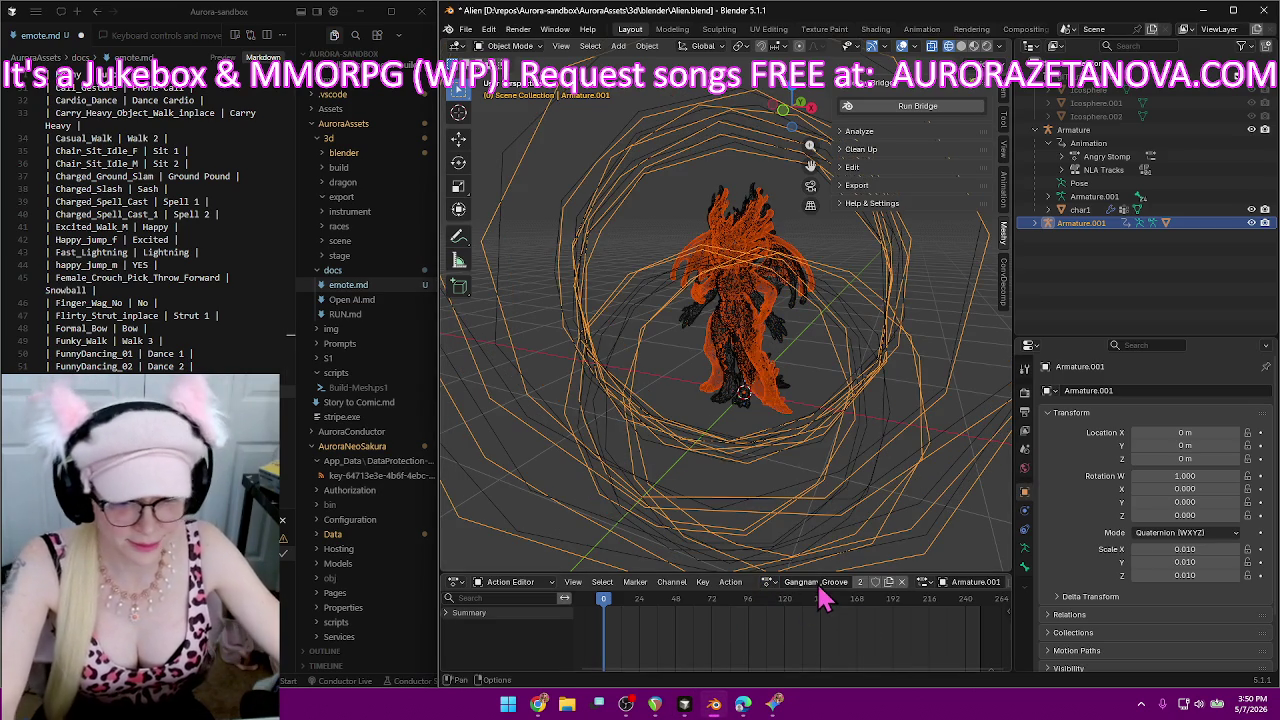
double_click(818, 586)
key("BackSpace")
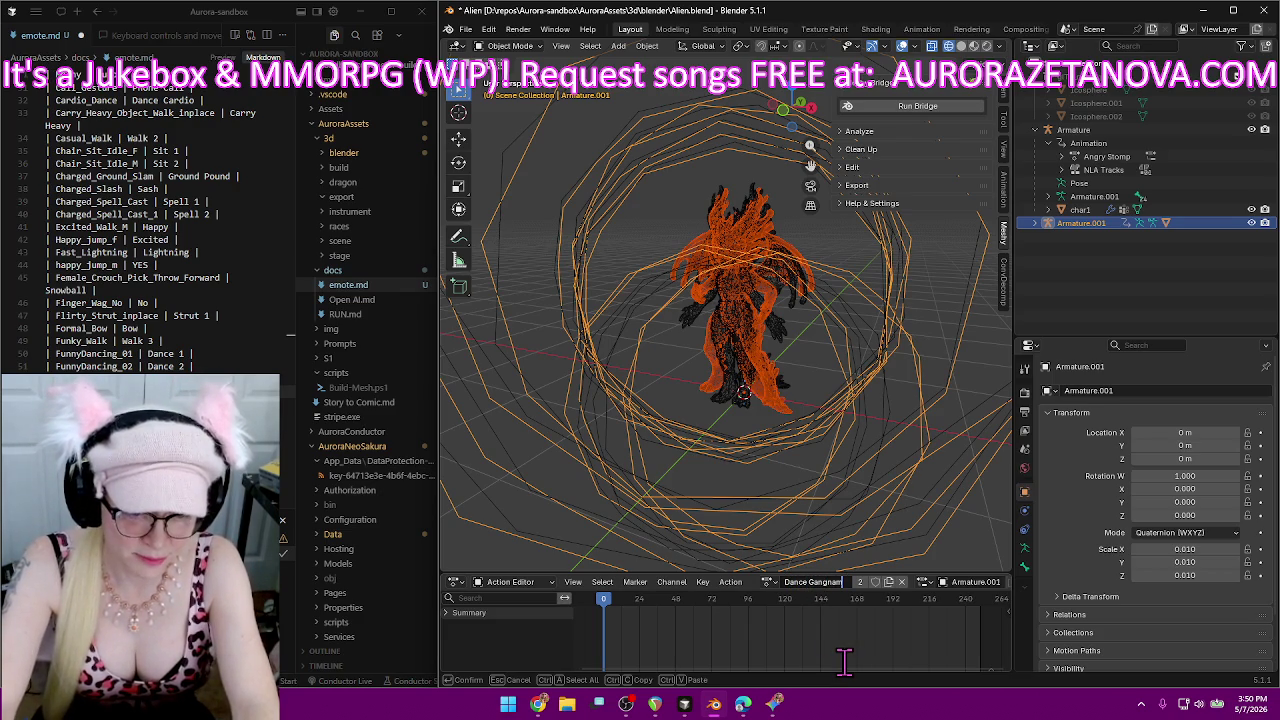
key("Return")
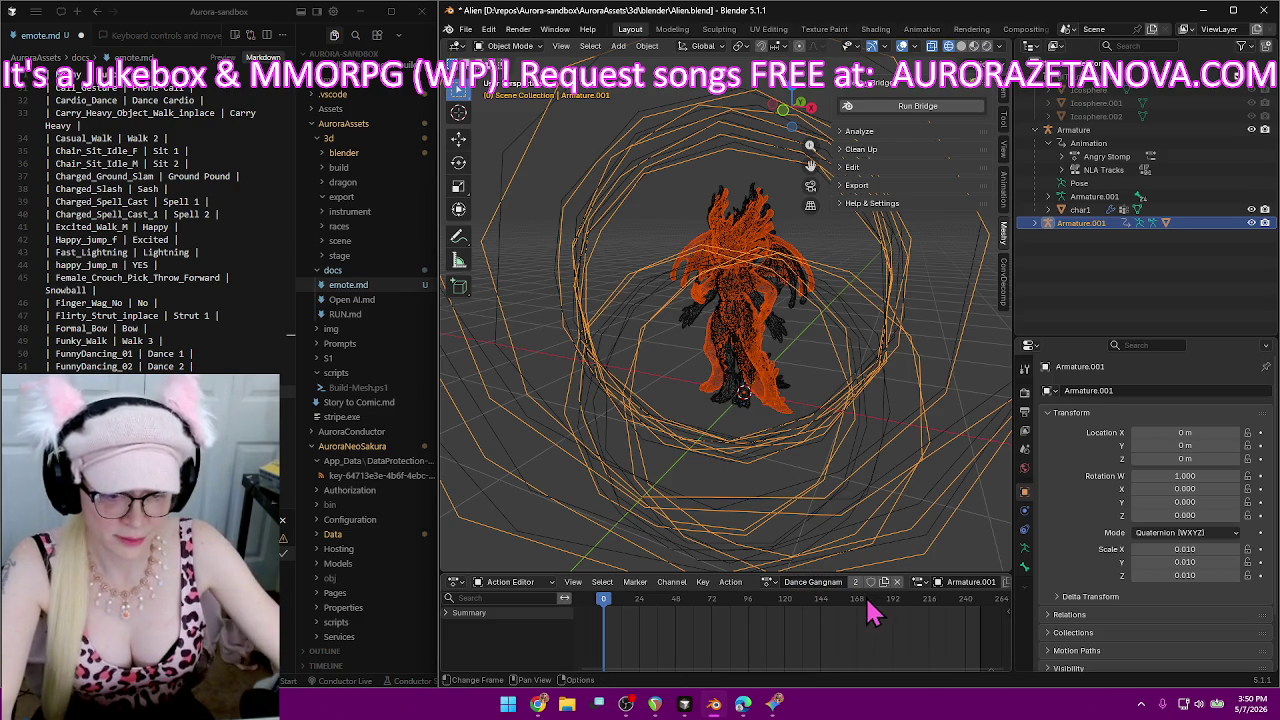
left_click(870, 582)
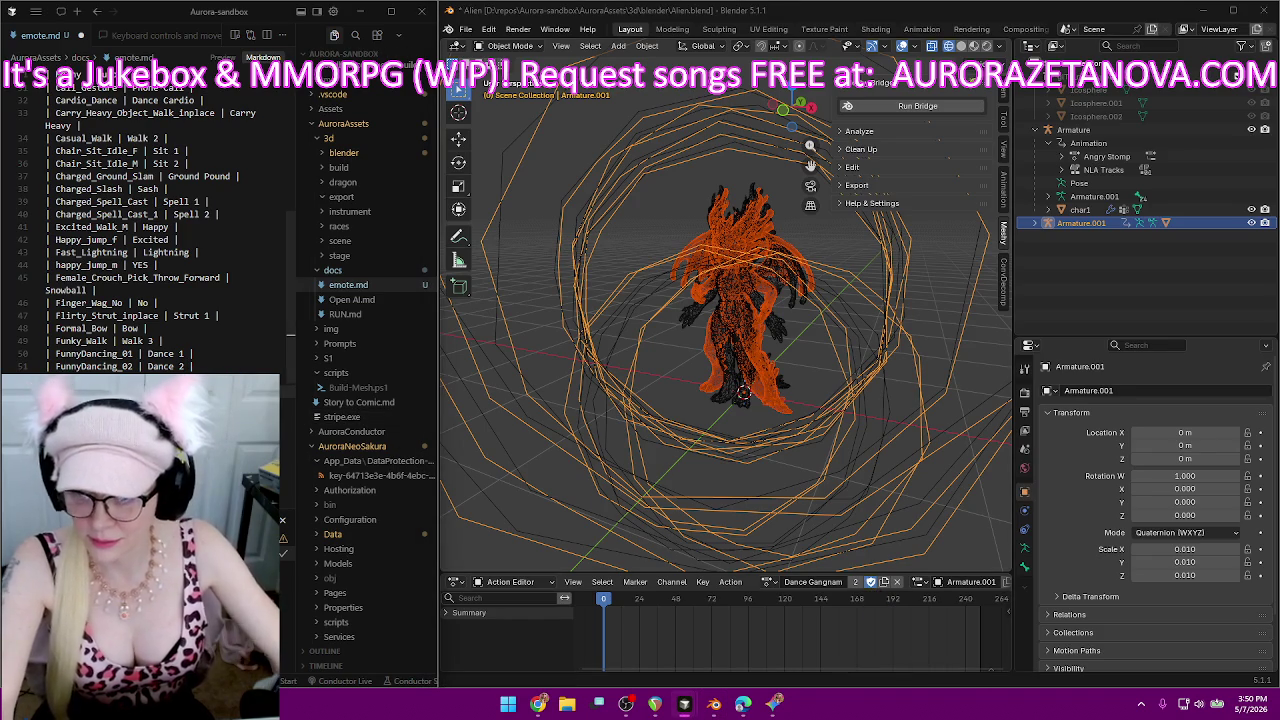
key("ctrl+v")
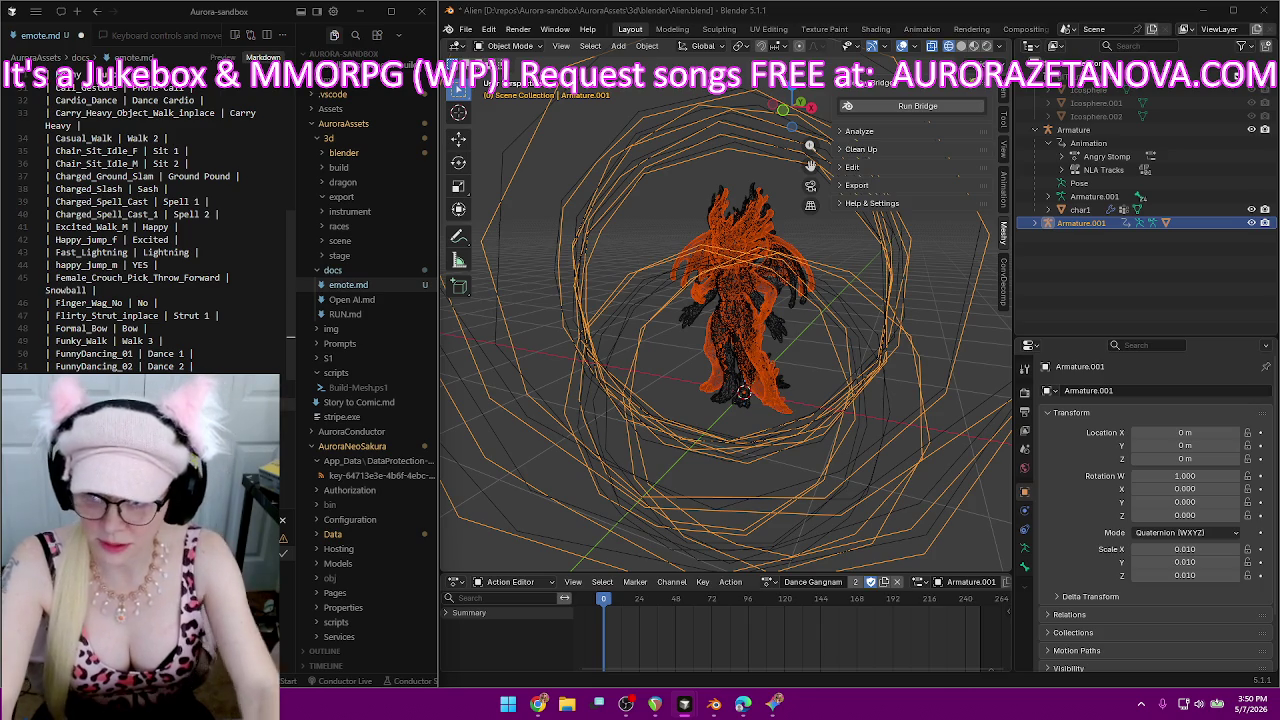
left_click(767, 582)
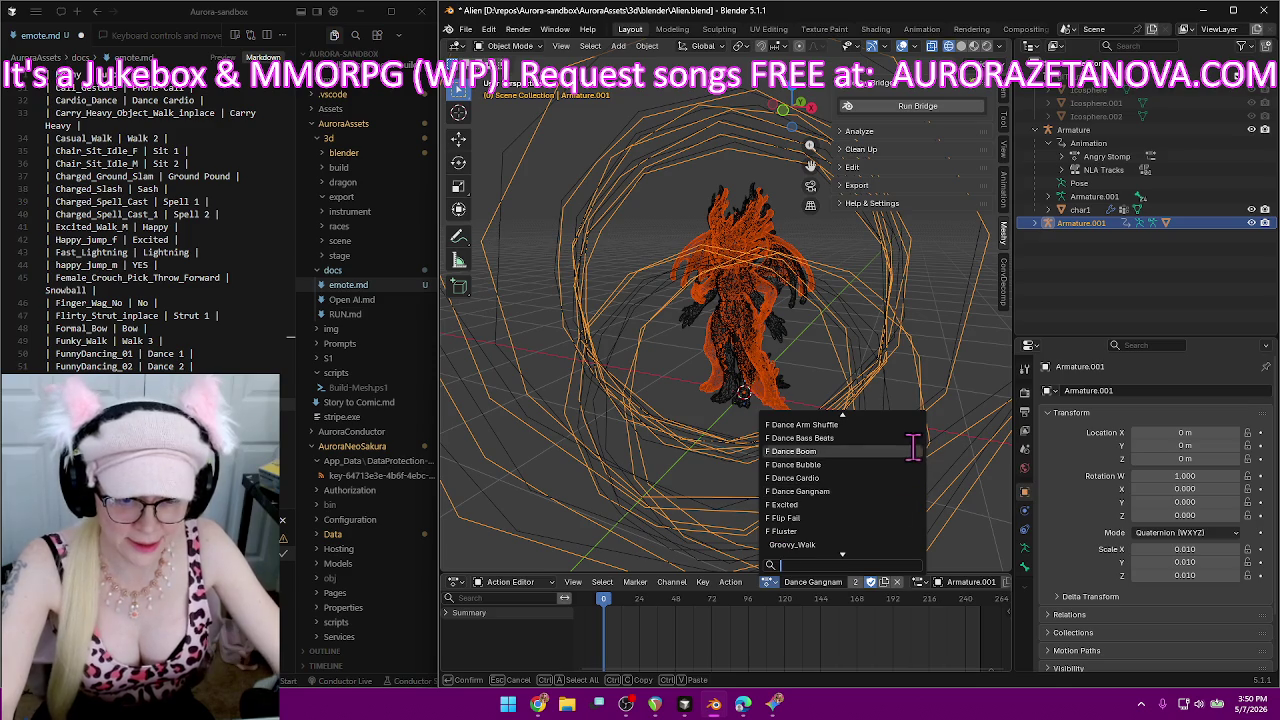
Load the Groovy_Walk action onto the alien rig from the action list.
scroll(902, 480, "down", 2)
scroll(902, 480, "down", 1)
scroll(902, 480, "up", 2)
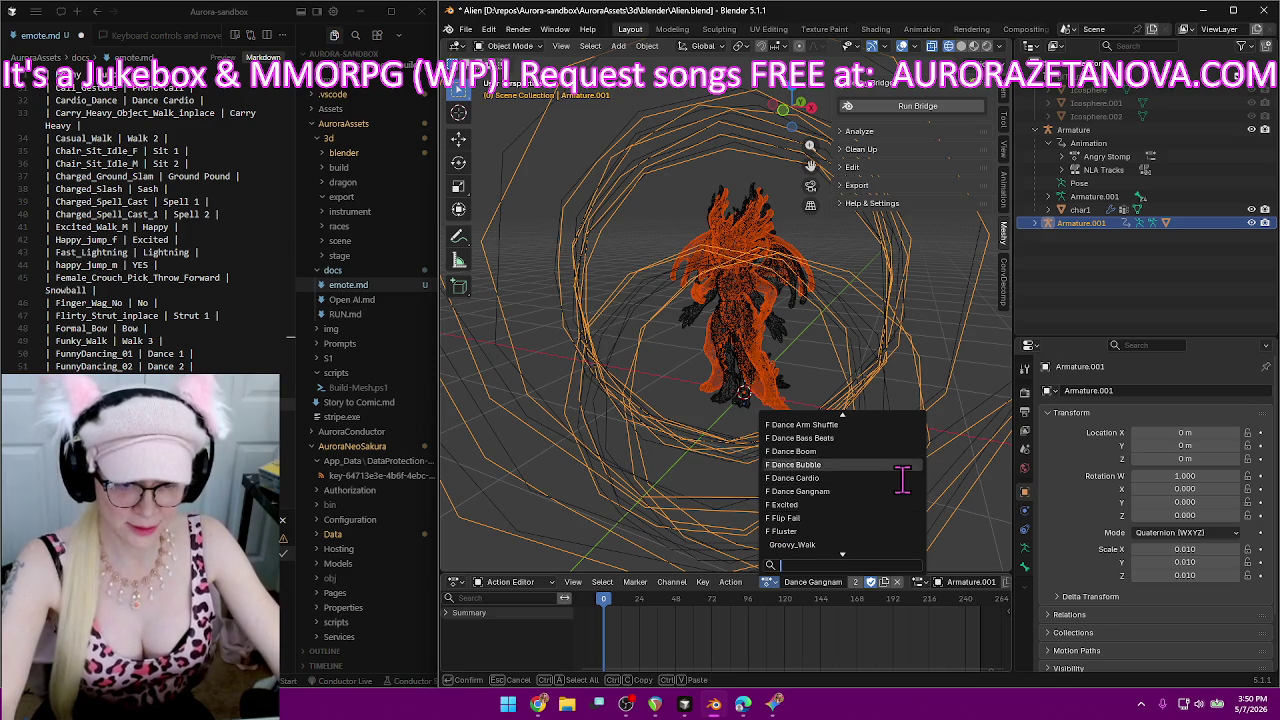
scroll(902, 480, "up", 13)
scroll(902, 480, "down", 8)
scroll(900, 478, "down", 5)
scroll(900, 478, "down", 5)
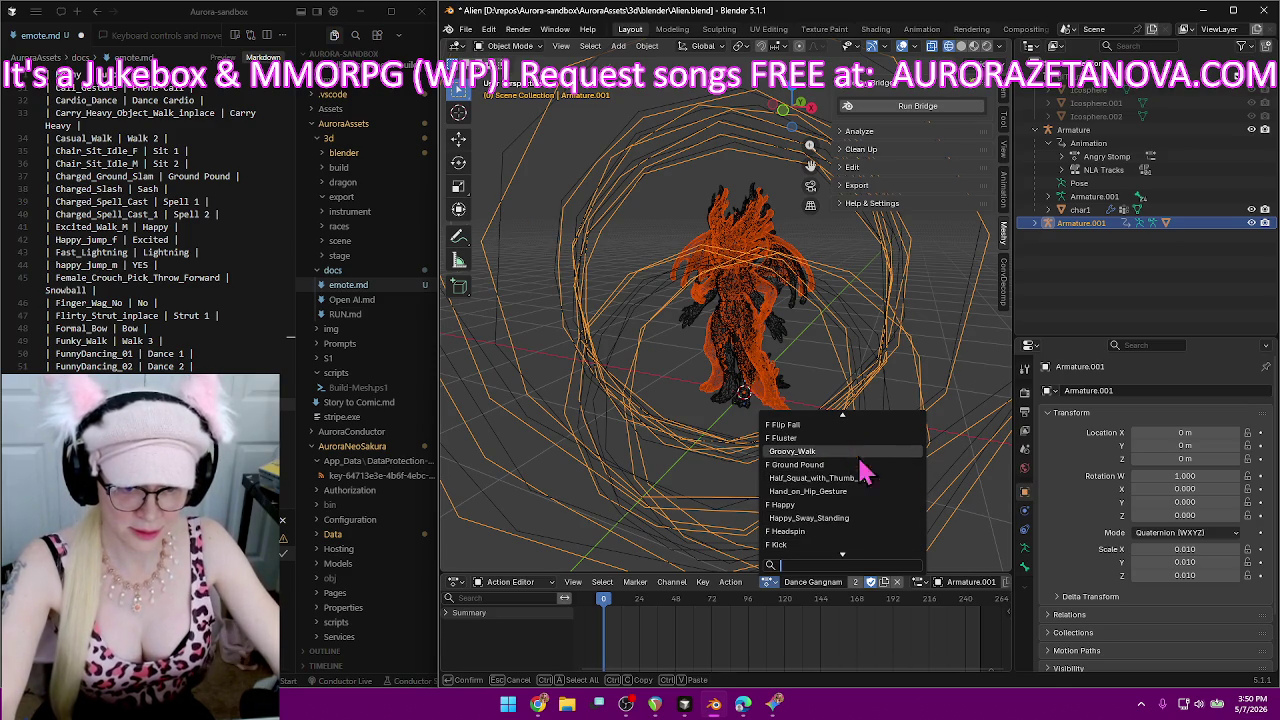
left_click(858, 451)
Rename Groovy_Walk to 'Walk 4' and enable its fake user.
left_click(817, 584)
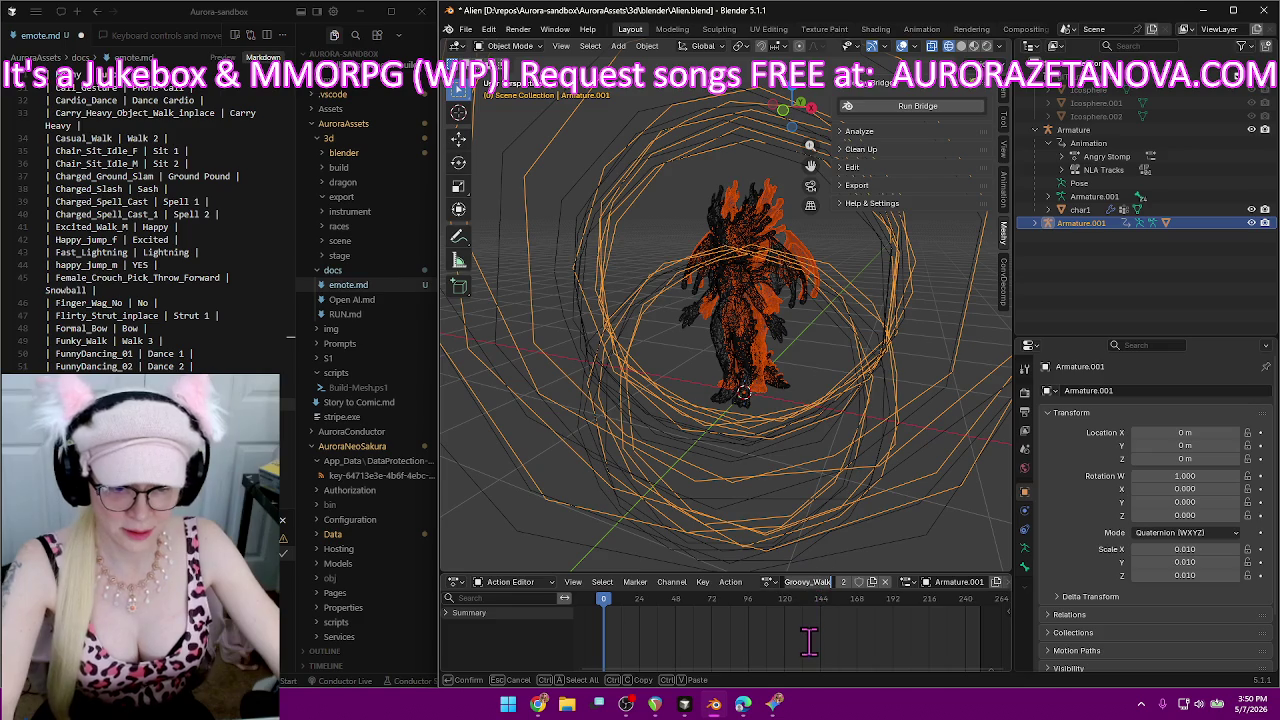
key("BackSpace")
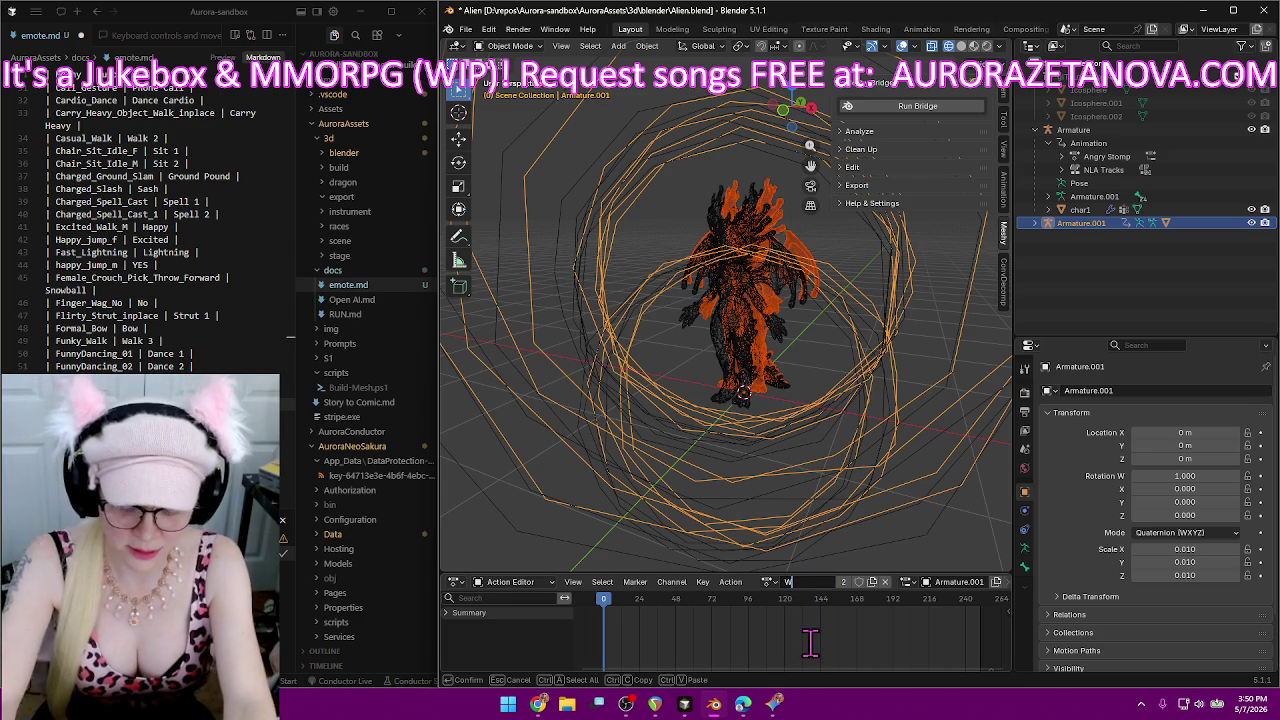
type("Walk 4")
key("Return")
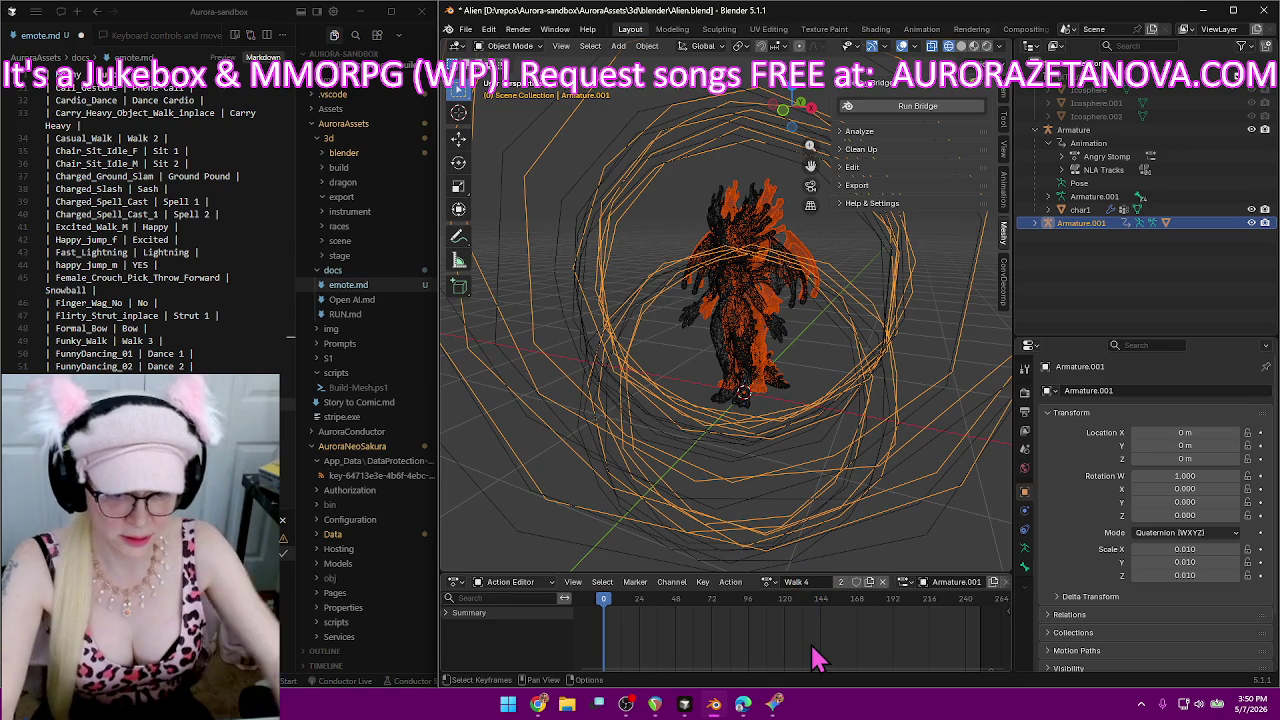
left_click(856, 584)
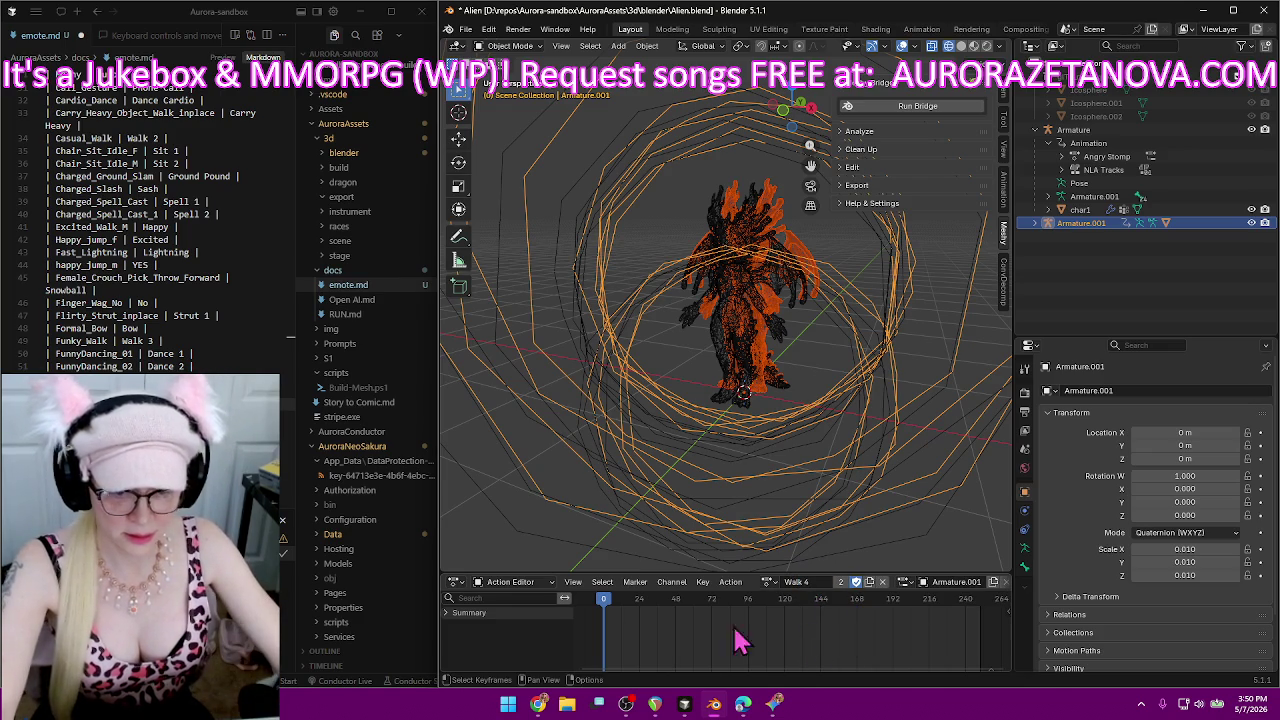
key("alt+Tab")
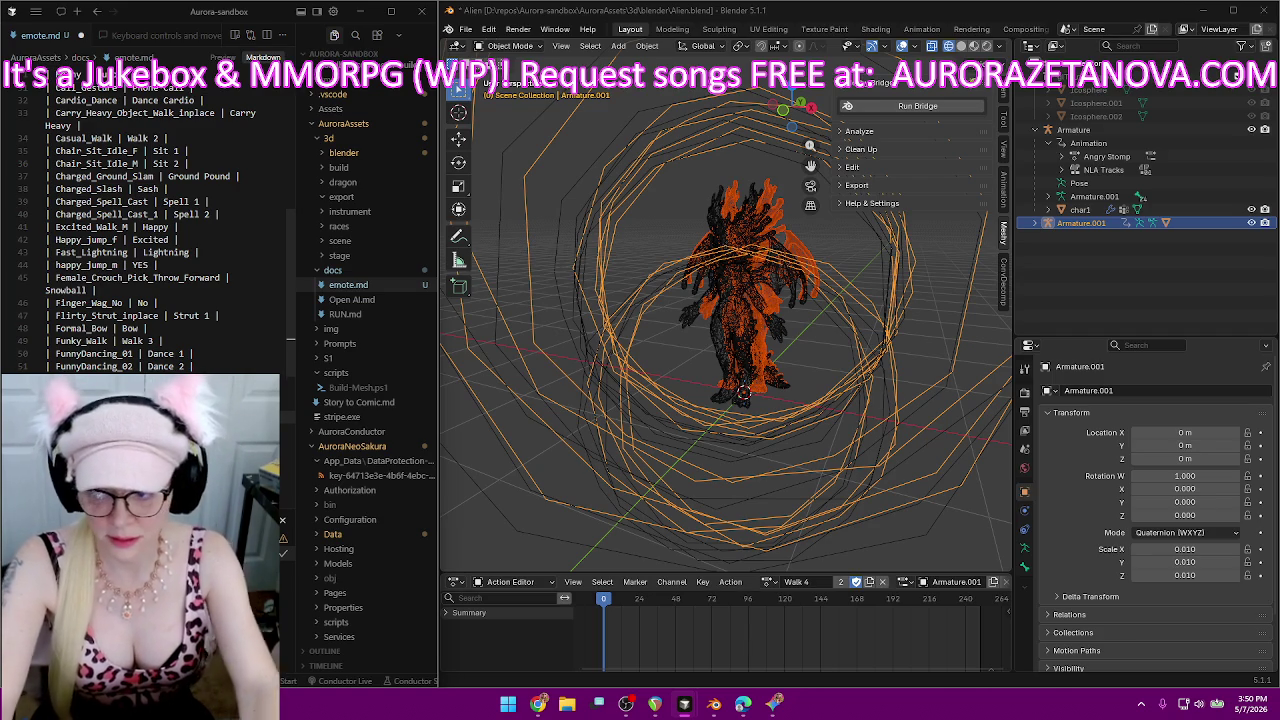
left_click(770, 581)
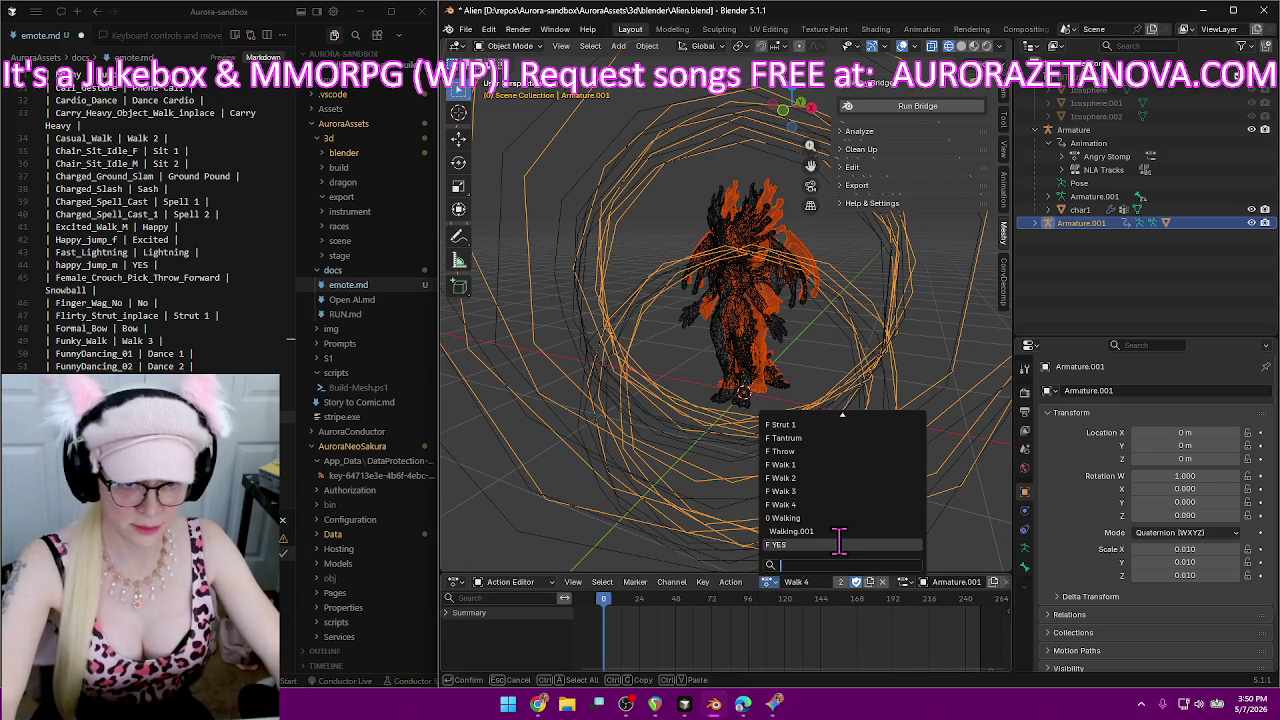
Load the Half_Squat_with_Thumb_Up action onto the alien rig.
scroll(840, 543, "up", 5)
scroll(842, 543, "up", 5)
scroll(845, 543, "up", 5)
scroll(845, 543, "up", 4)
scroll(845, 543, "up", 4)
scroll(845, 540, "down", 5)
scroll(846, 525, "down", 3)
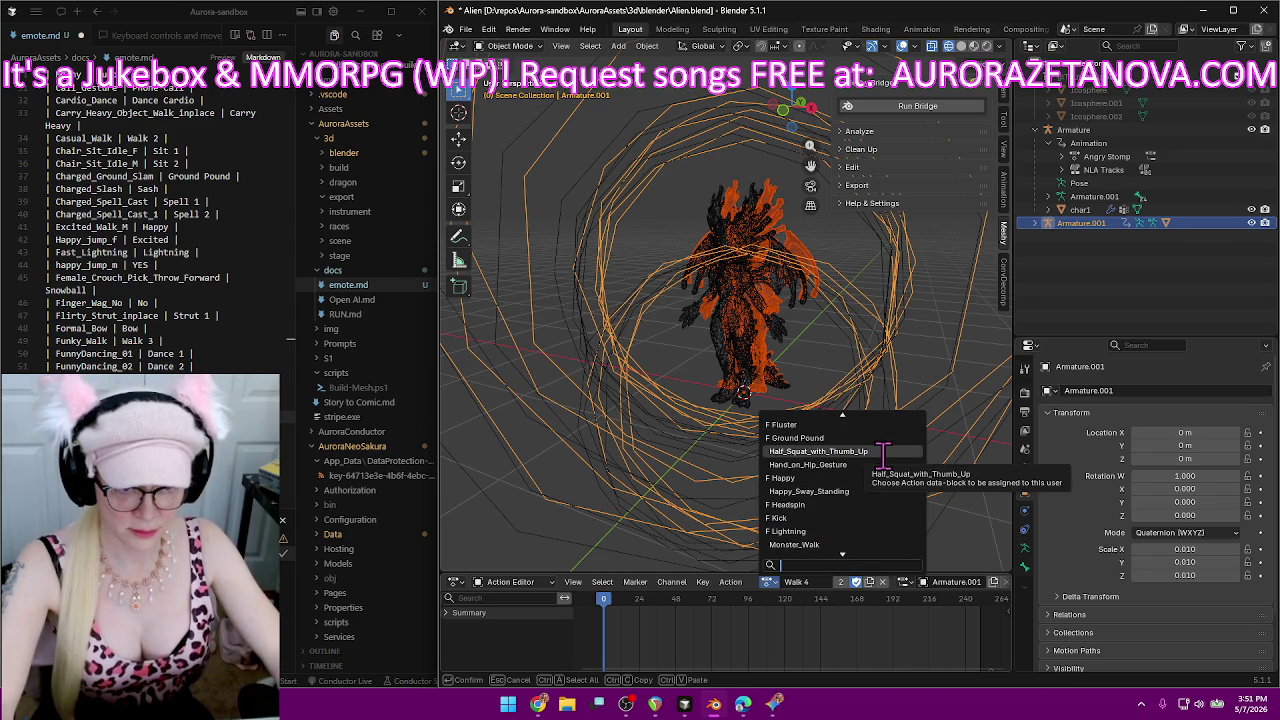
left_click(884, 458)
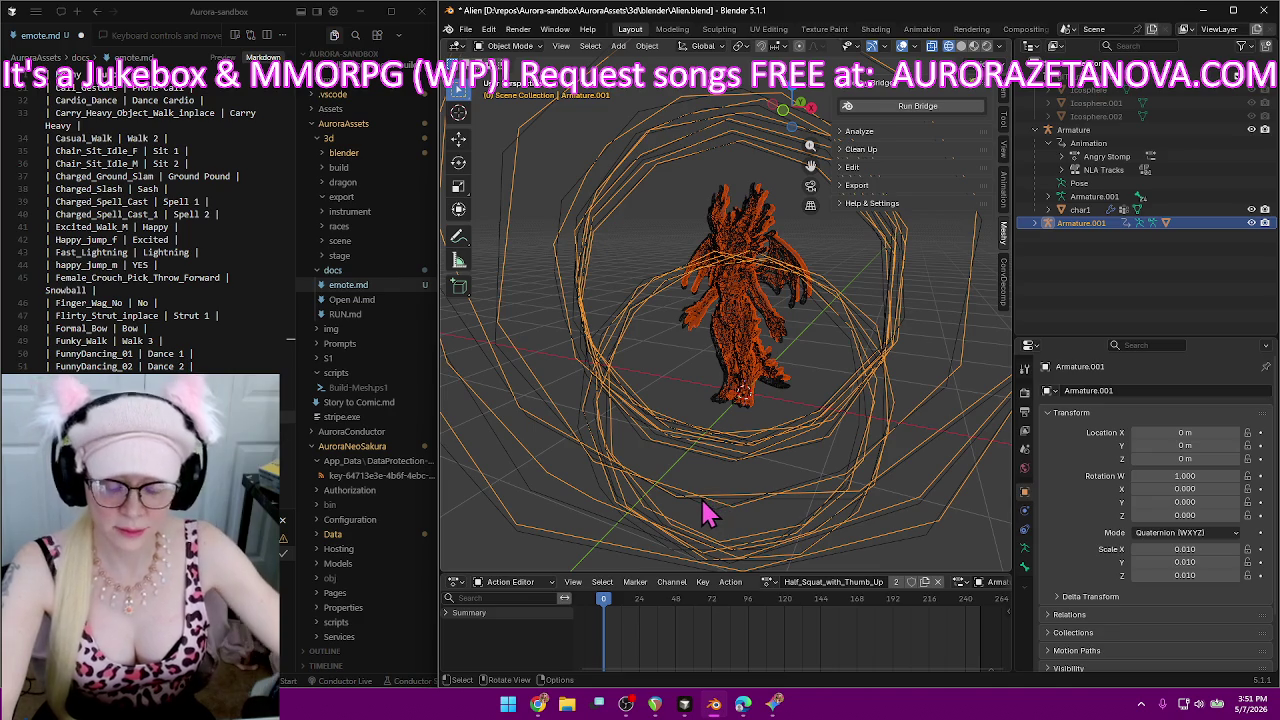
Rename the action to 'Thumbs Up', correcting it from ThumbUp, and enable its fake user.
left_click(845, 582)
key("BackSpace")
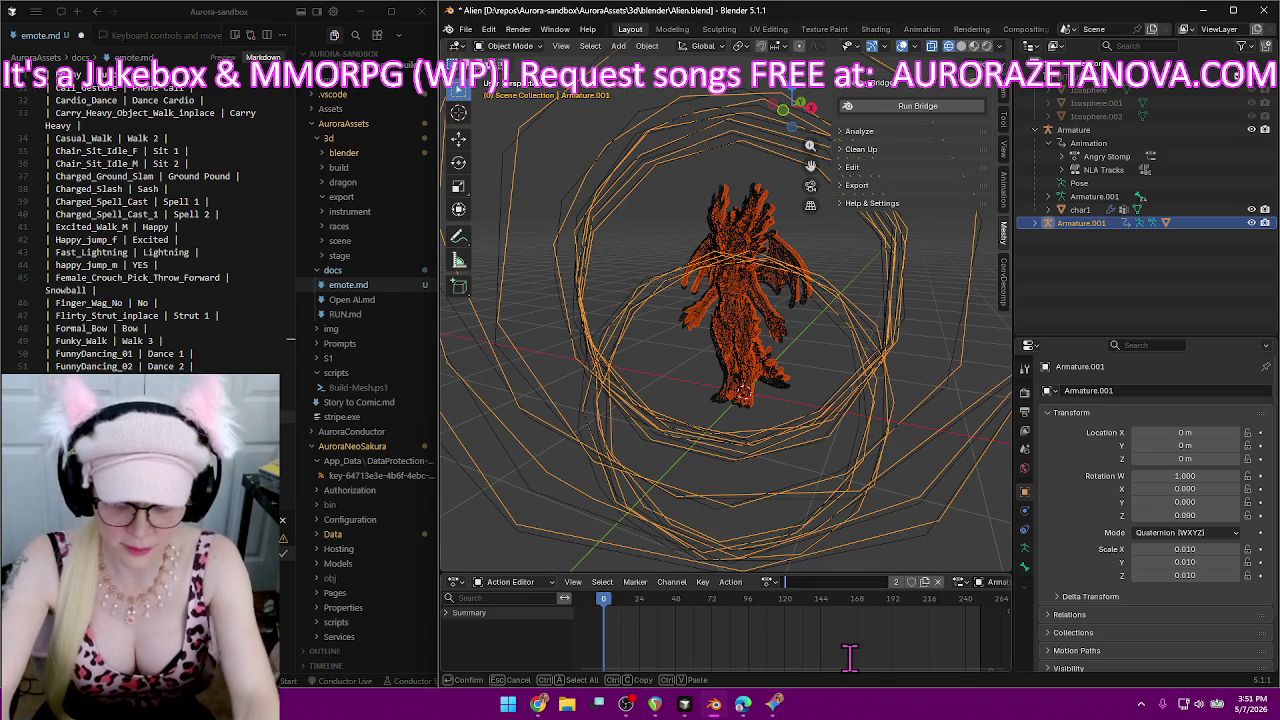
type("ThumbUp")
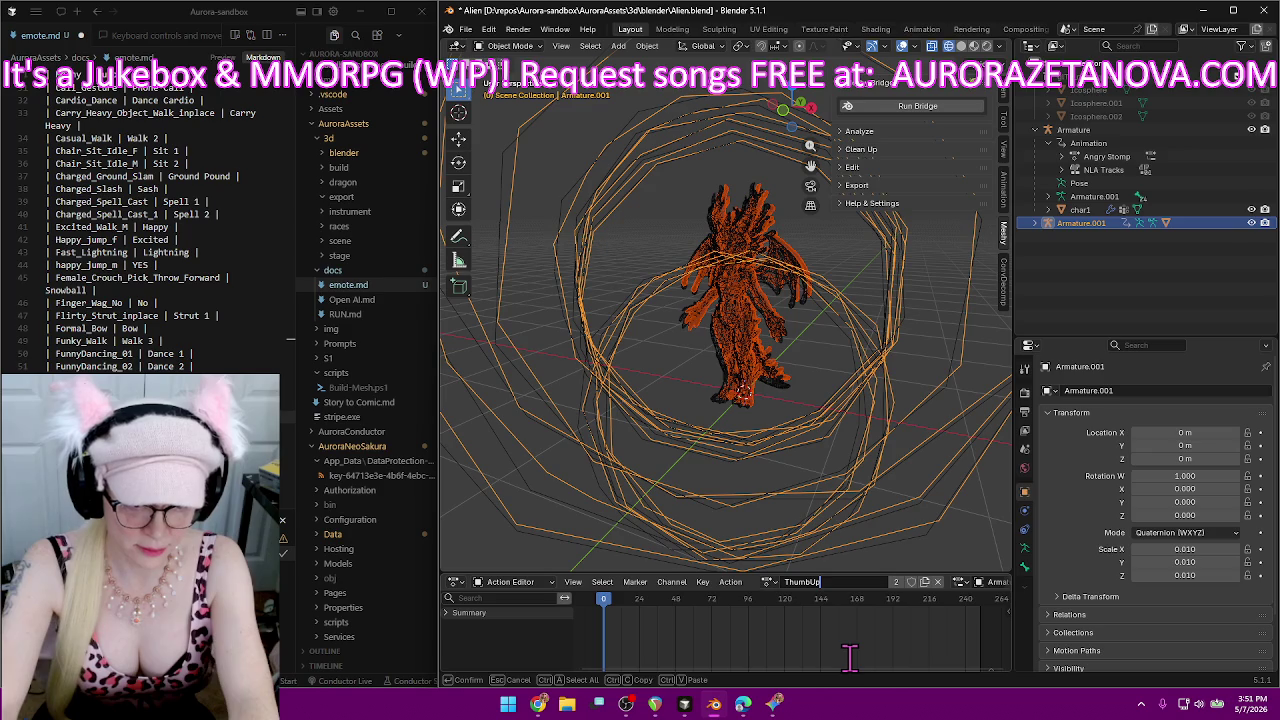
key("Return")
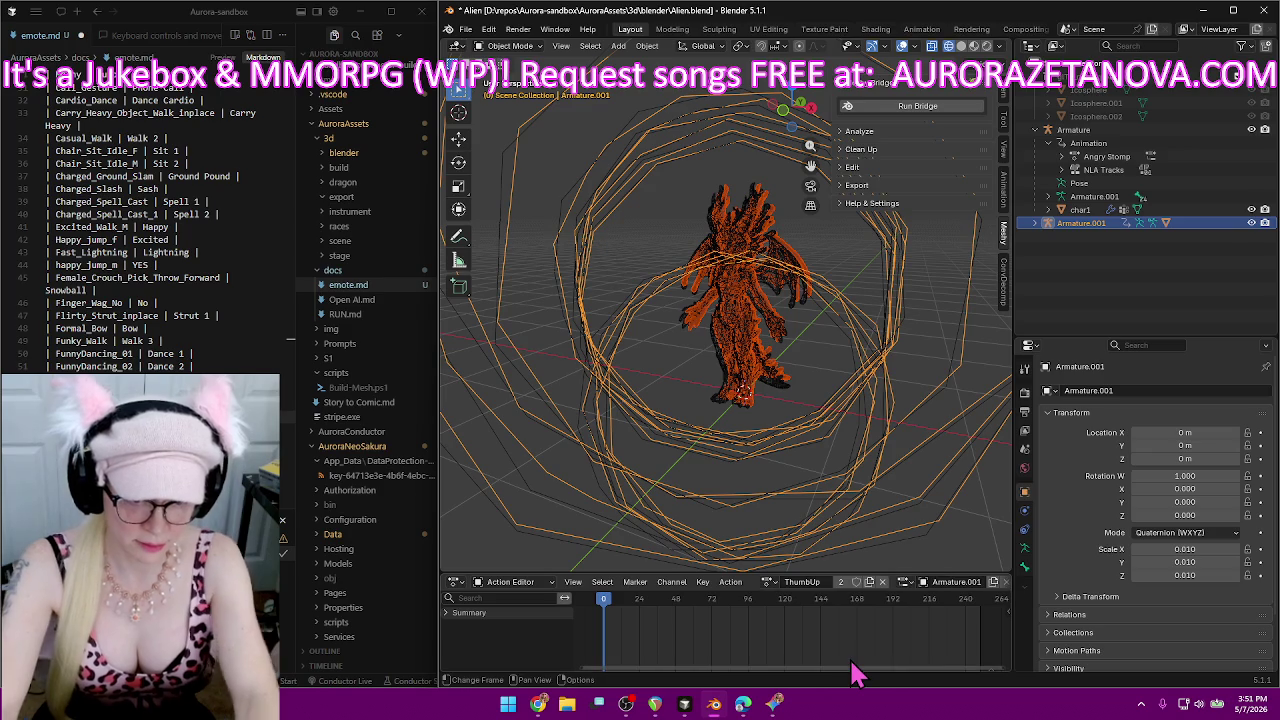
left_click(815, 583)
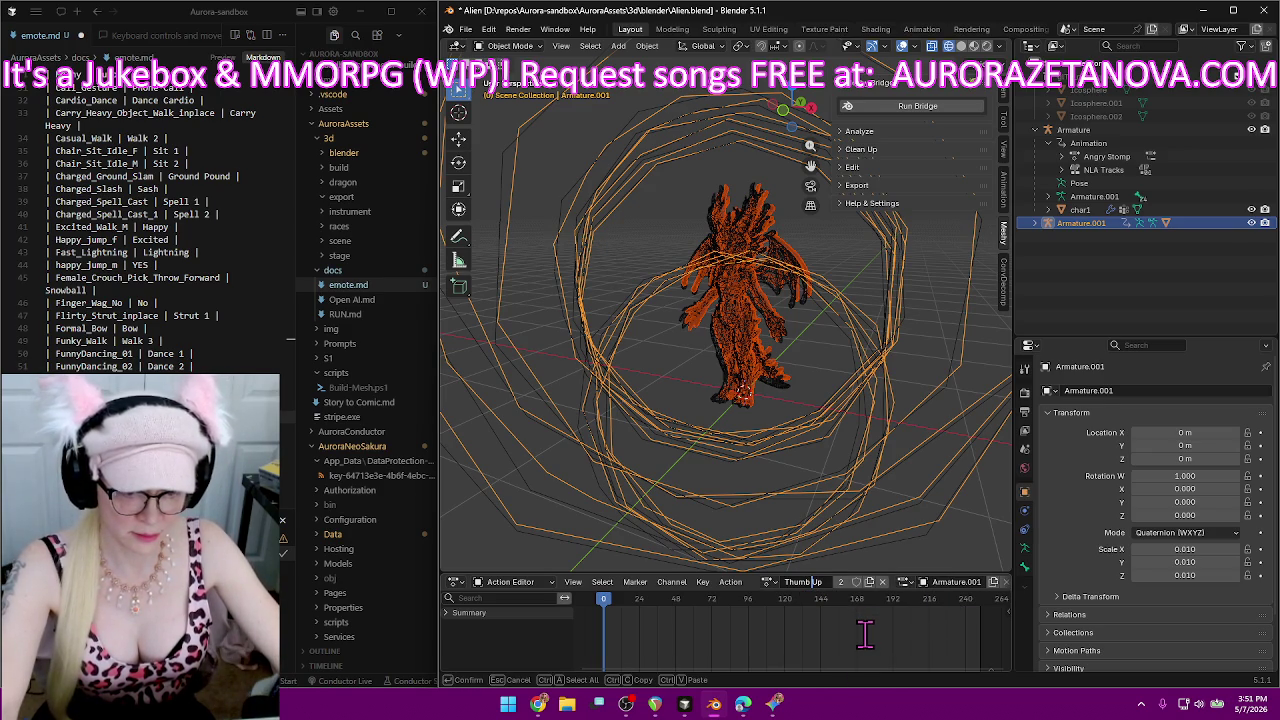
type("s")
key("Return")
left_click(855, 582)
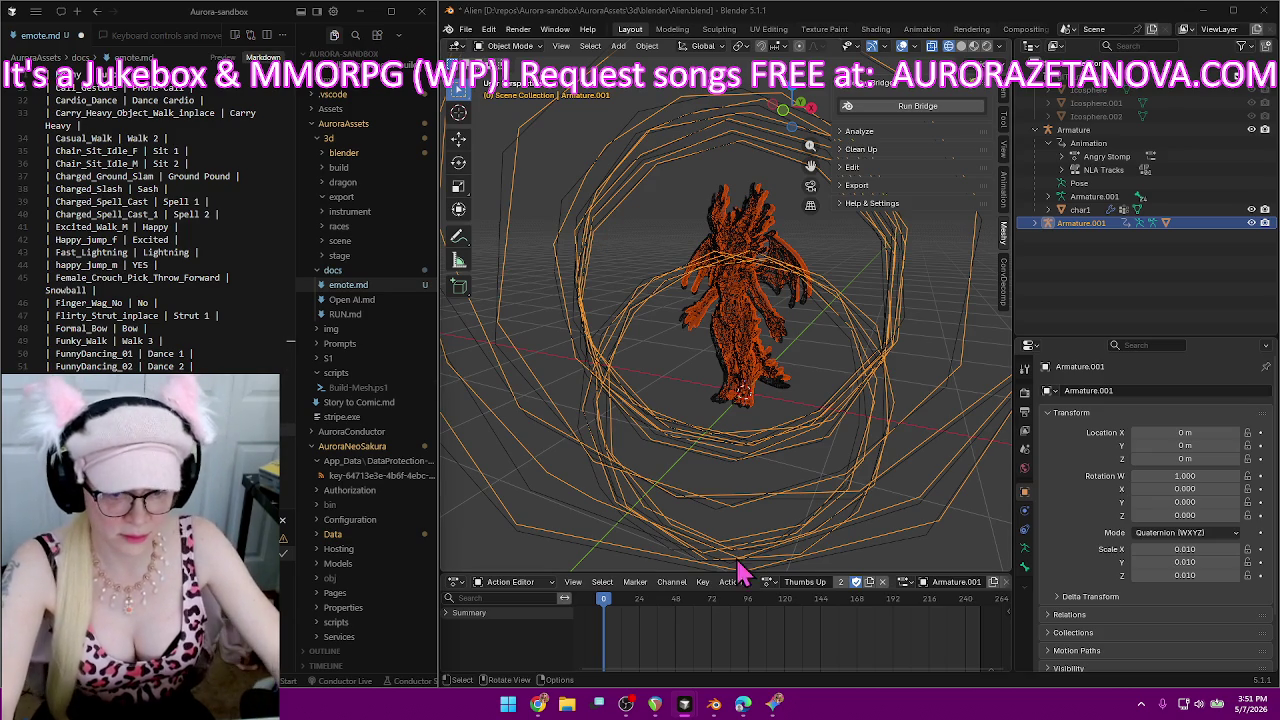
left_click(768, 582)
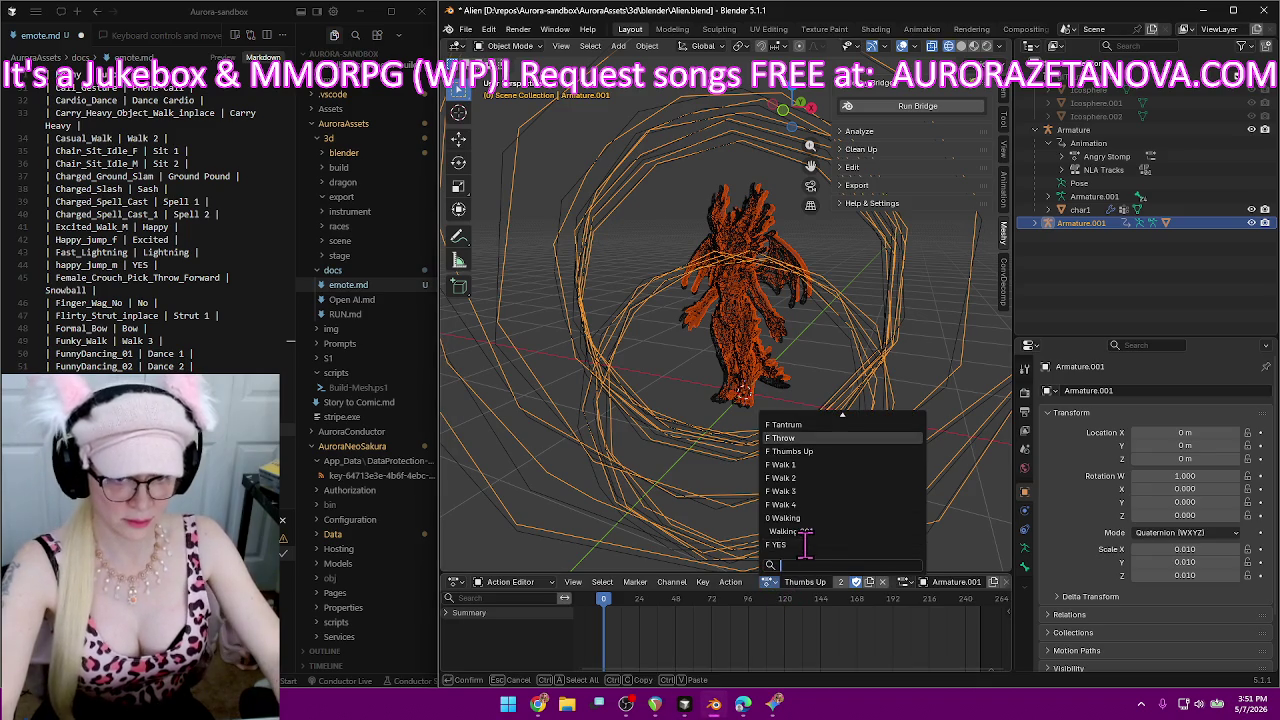
Load Hand_on_Hip_Gesture onto the rig and play it once to preview the gesture.
scroll(805, 540, "up", 2)
scroll(805, 540, "up", 3)
scroll(805, 540, "up", 3)
scroll(805, 540, "up", 3)
scroll(805, 540, "up", 2)
scroll(808, 535, "up", 2)
scroll(812, 528, "up", 2)
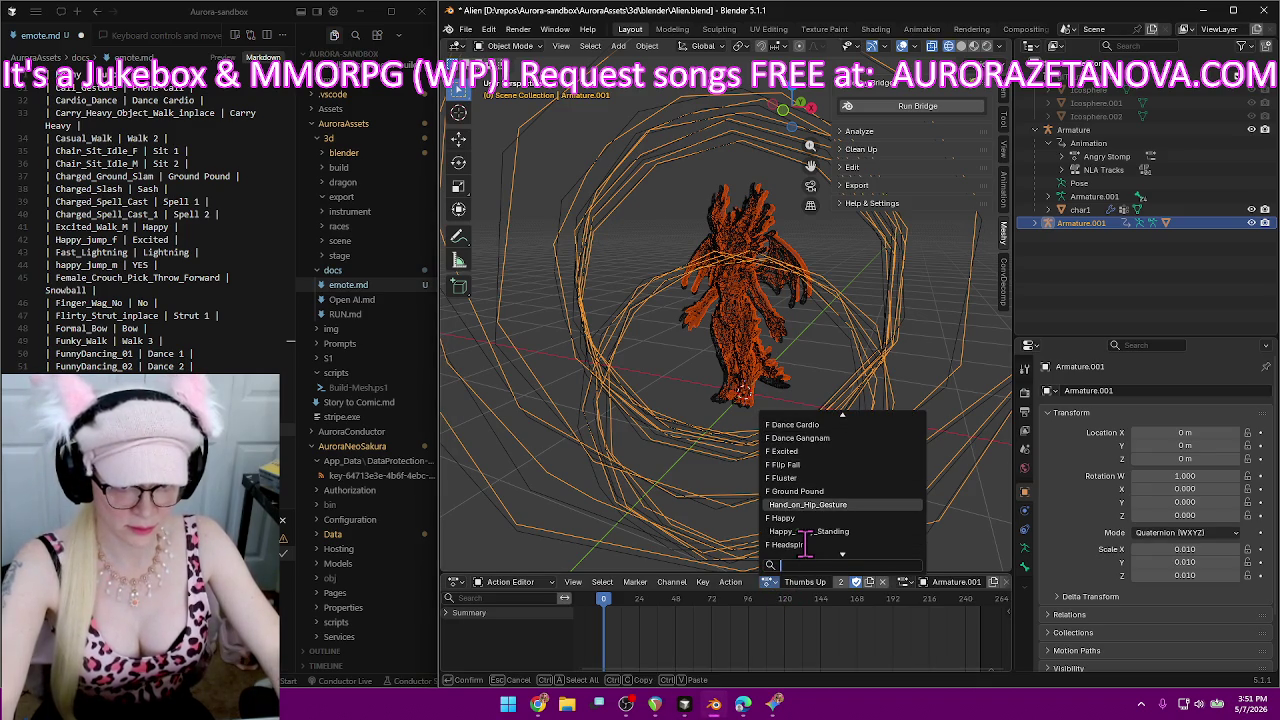
left_click(812, 504)
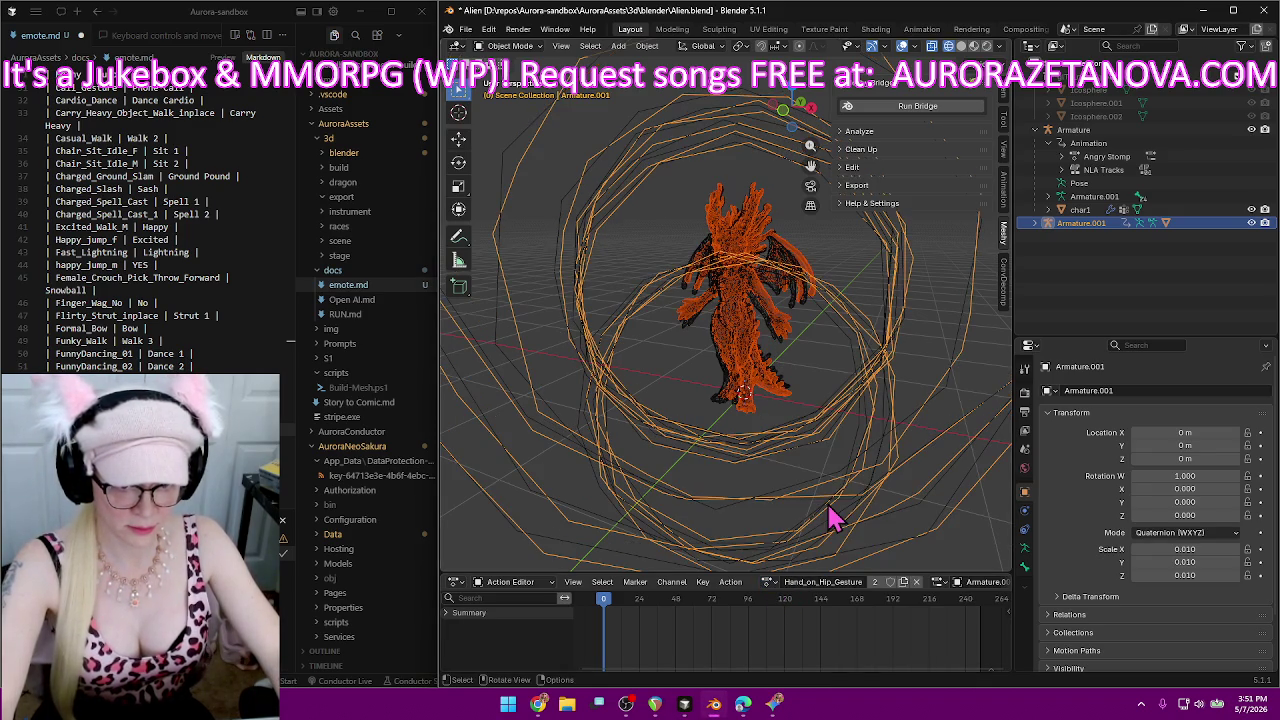
key("space")
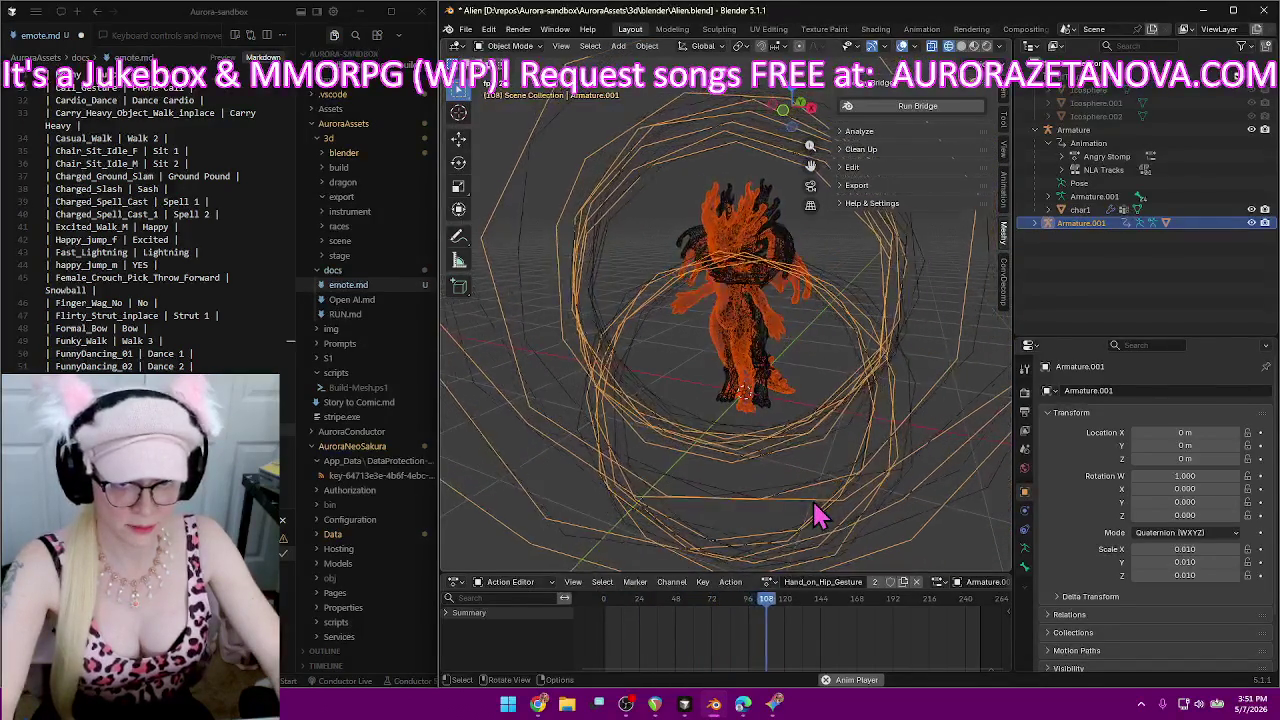
key("space")
Rename Hand_on_Hip_Gesture to 'Hand on Hip'.
double_click(828, 582)
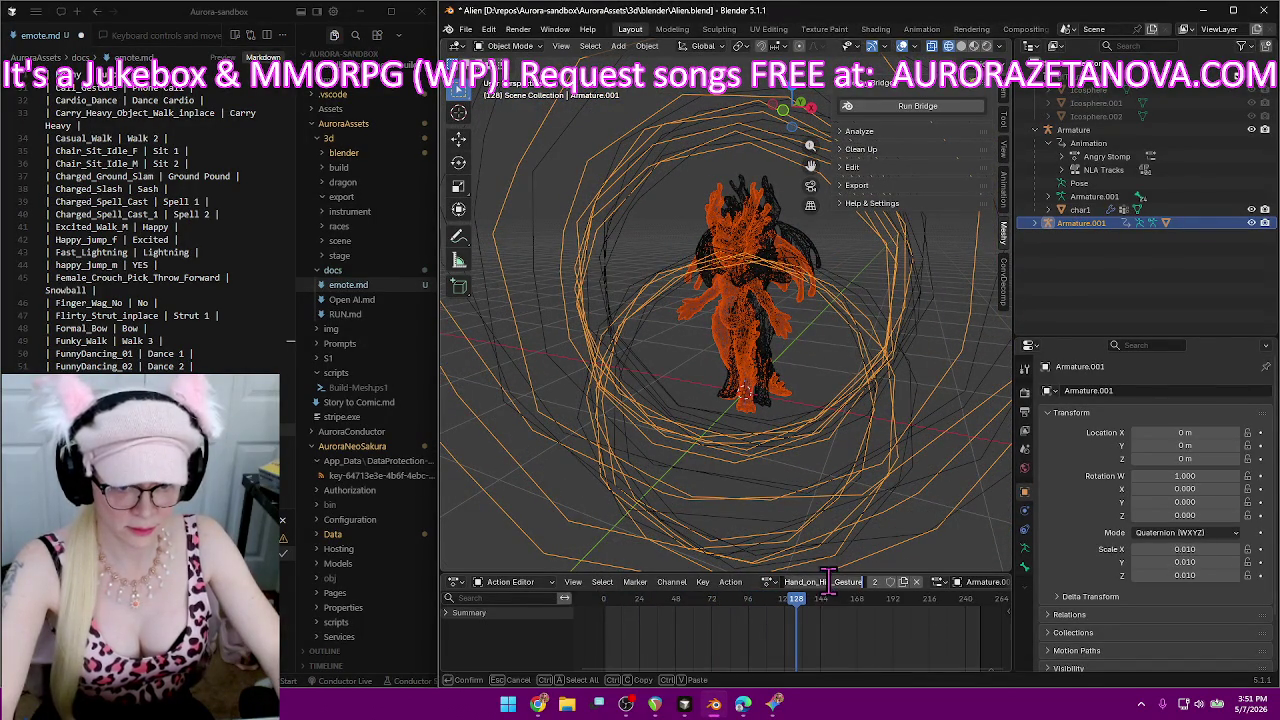
key("BackSpace")
type("Hand on Hip")
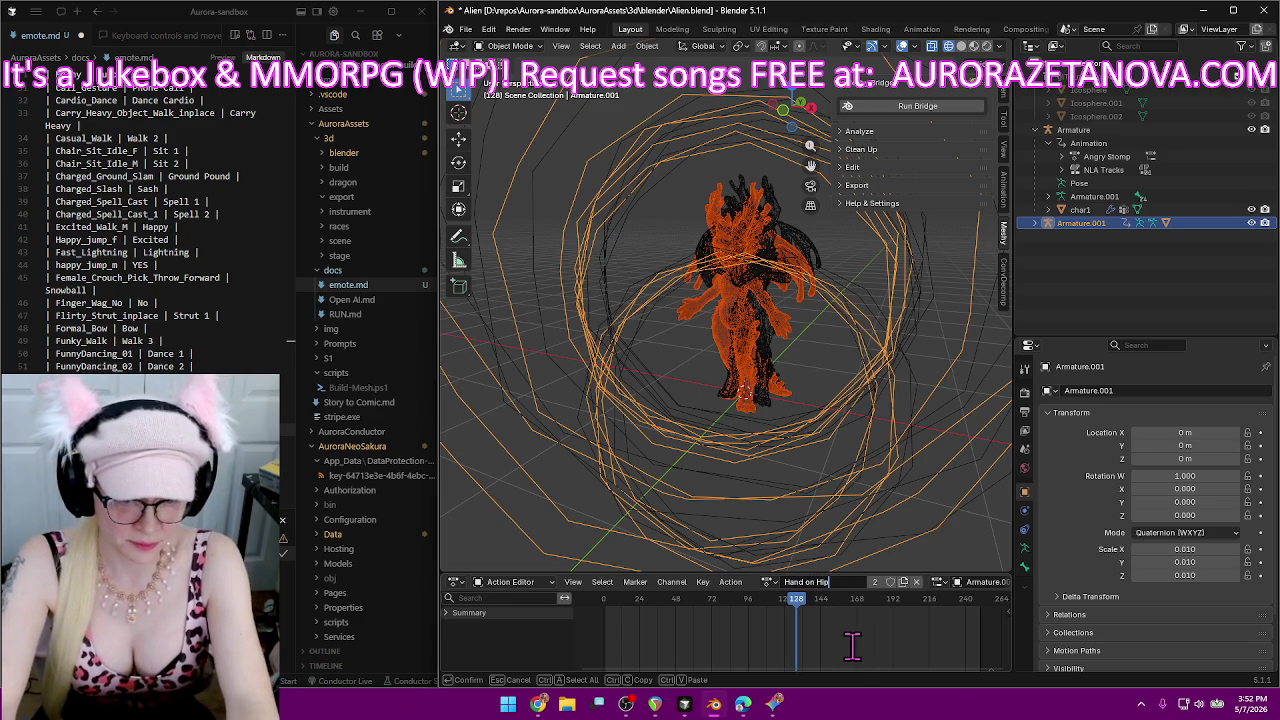
key("Return")
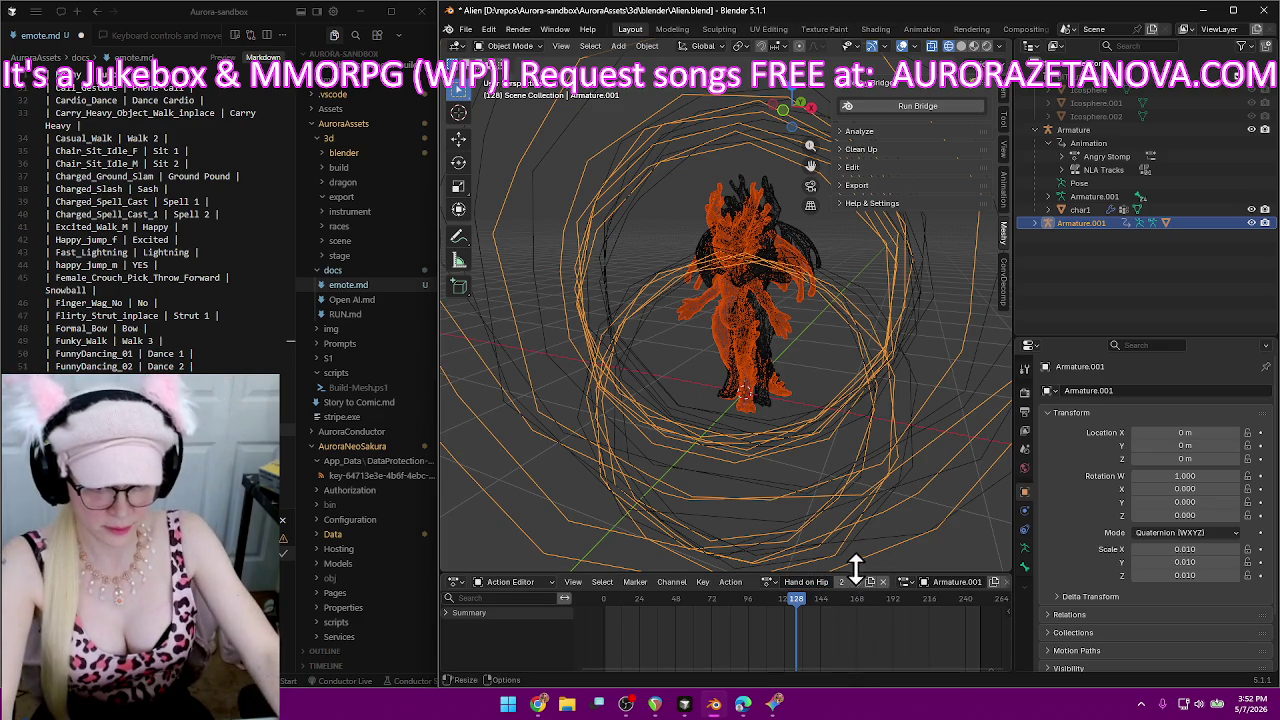